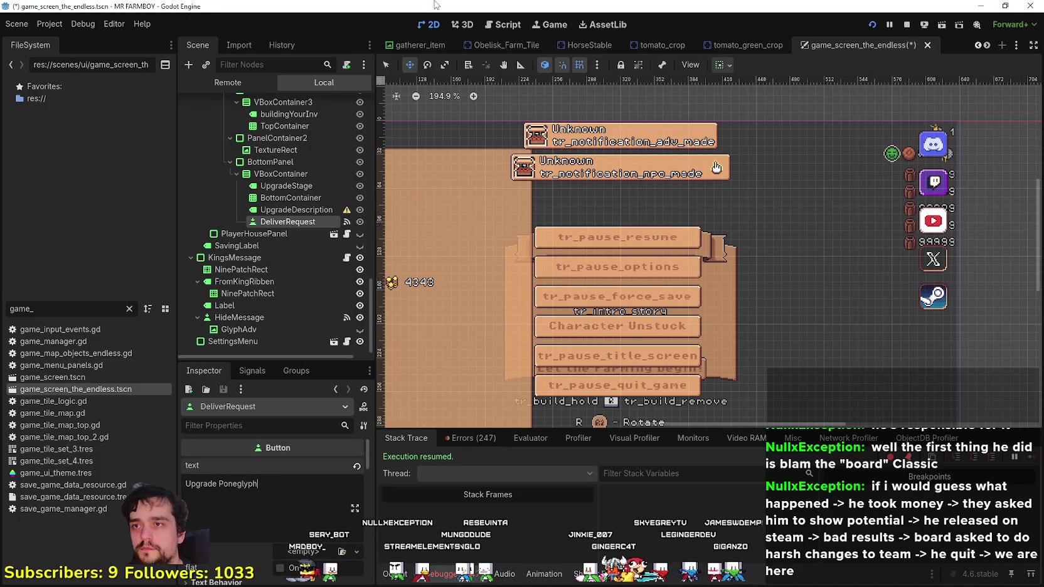
- Save the game_screen_the_endless scene with its new Upgrade Poneglyph button text
key("alt+Tab")
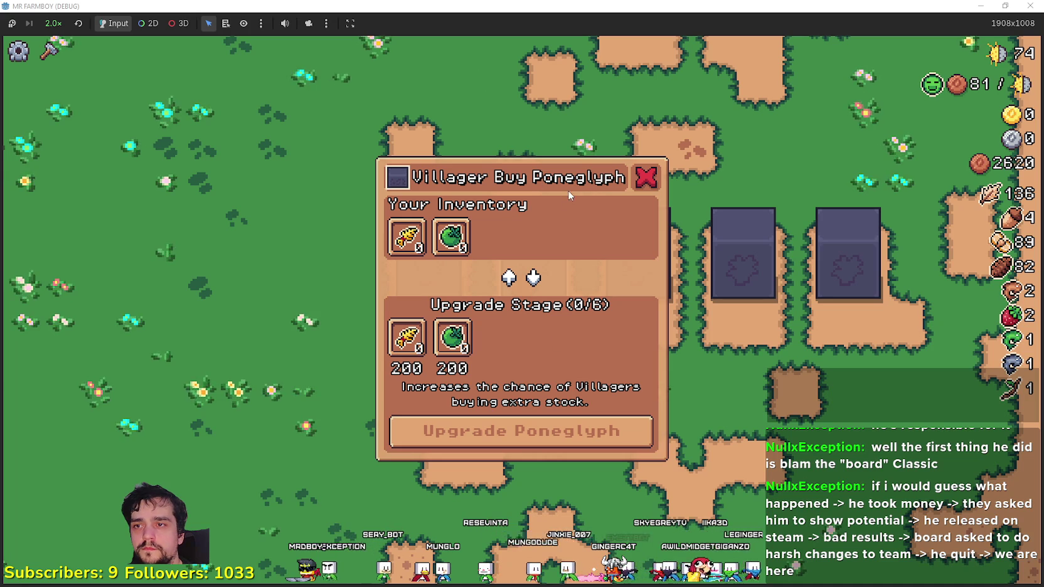
key("alt+Tab")
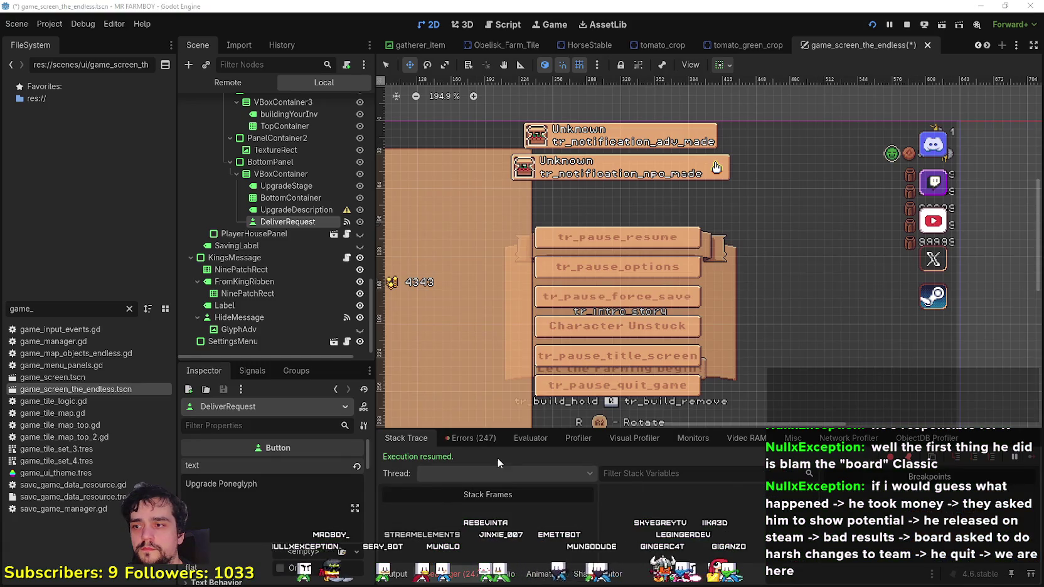
key("alt+Tab")
key("alt+Tab")
key("ctrl+s")
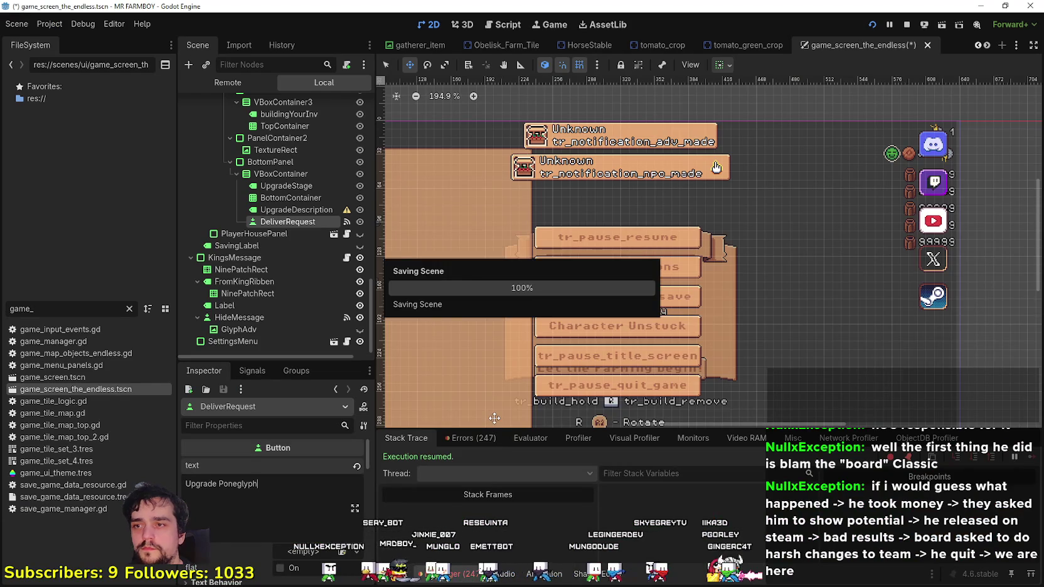
key("alt+Tab")
- Close the upgrade panel and walk the farmer to the Worker Rest poneglyph
key("Escape")
key("w")
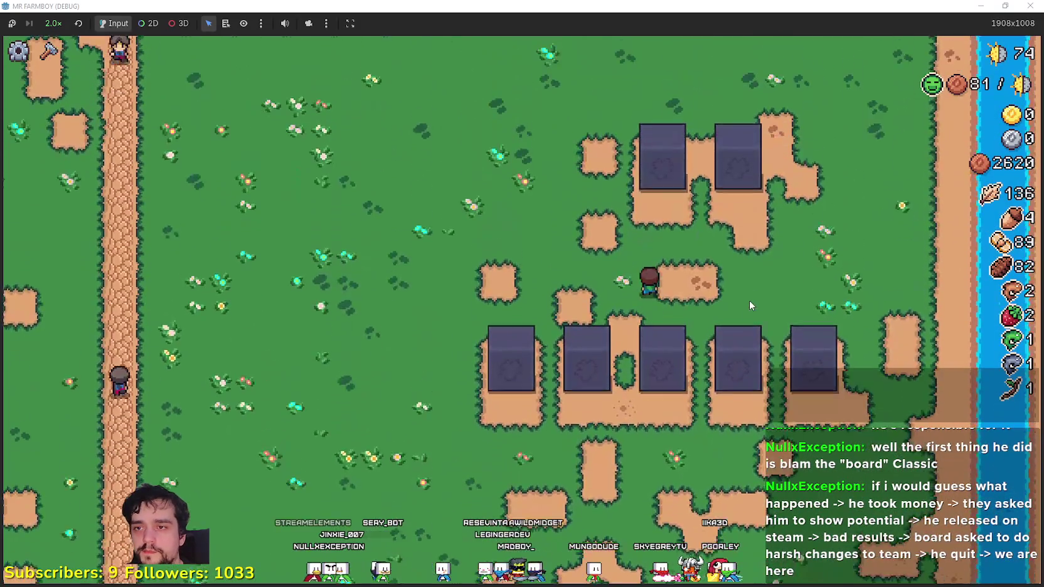
key("e")
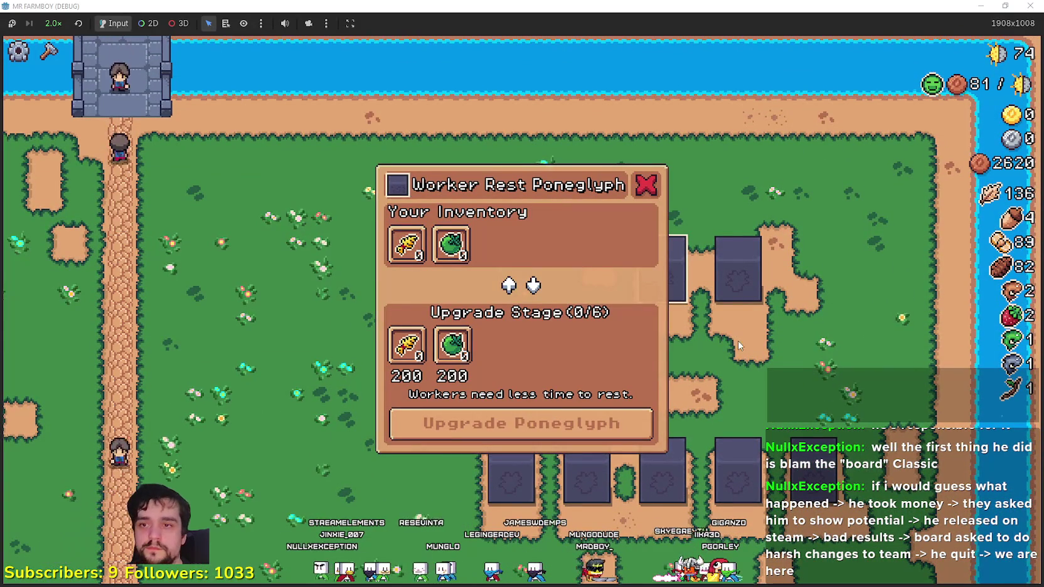
- Check the Worker Speed poneglyph, then head the farmer down toward the village
key("Escape")
key("d")
key("e")
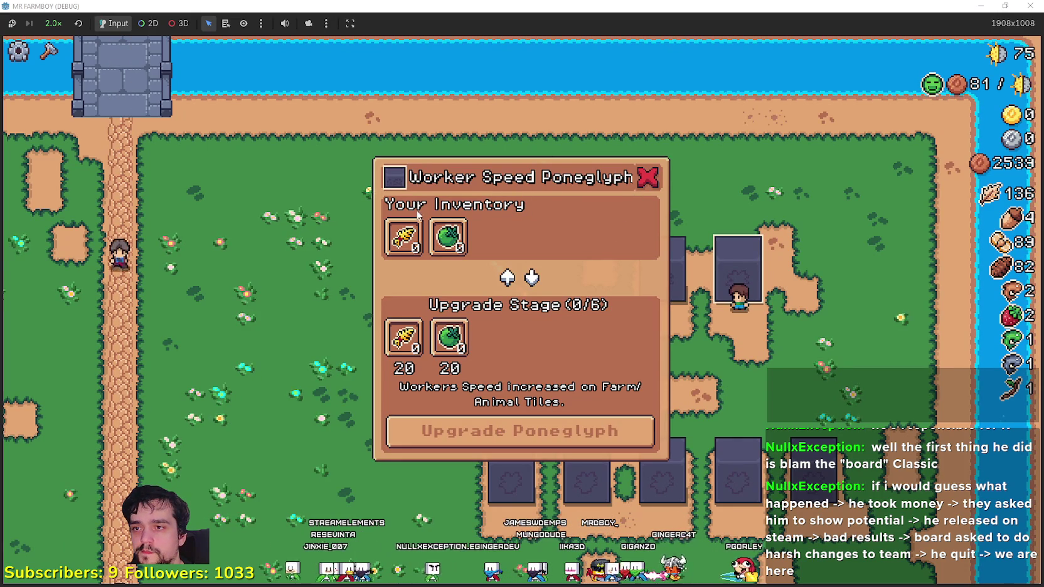
key("Escape")
key("s")
key("s")
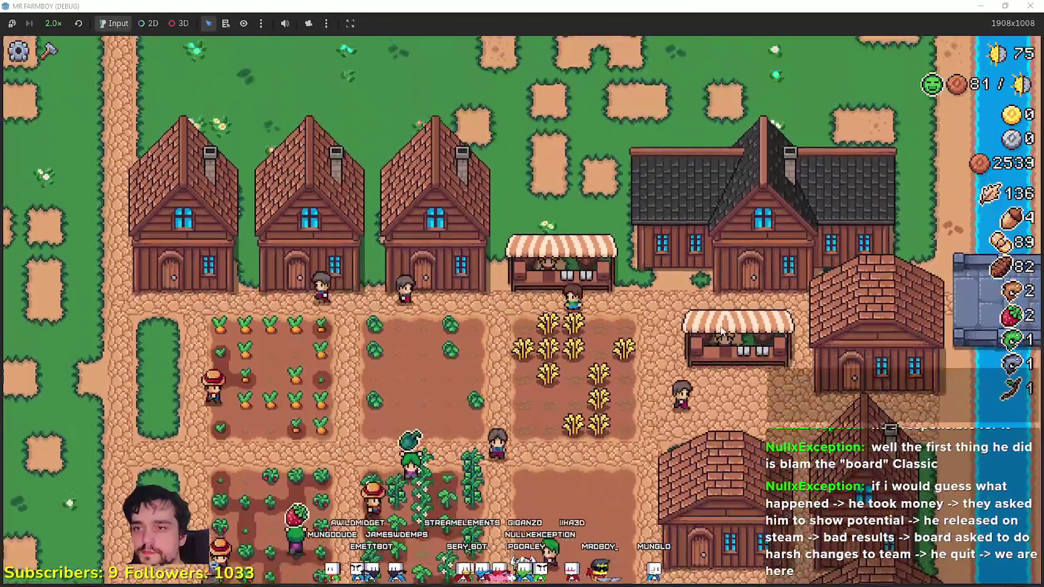
- Sell cabbages at the market stall
left_click(721, 326)
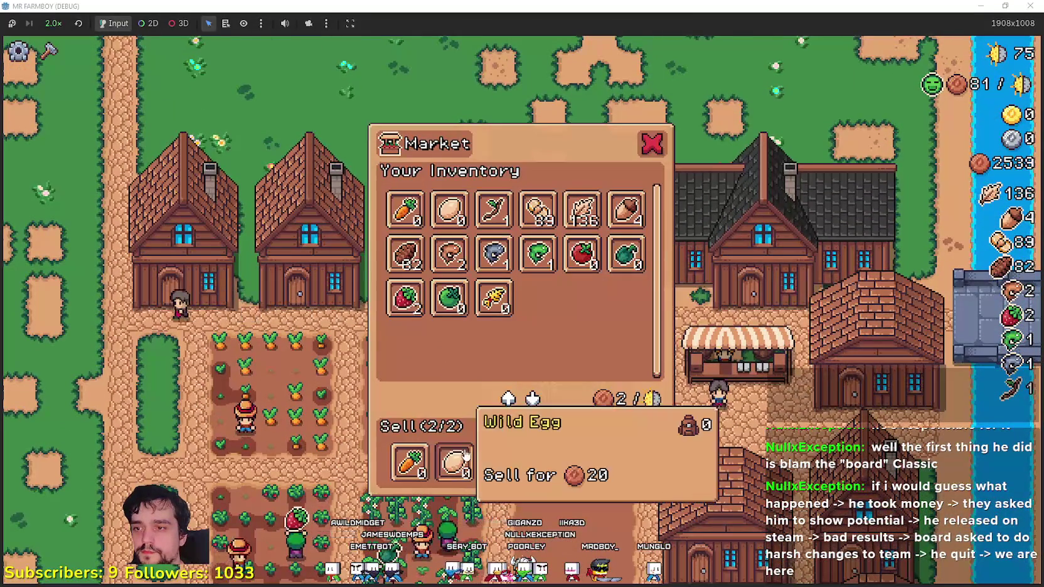
key("Escape")
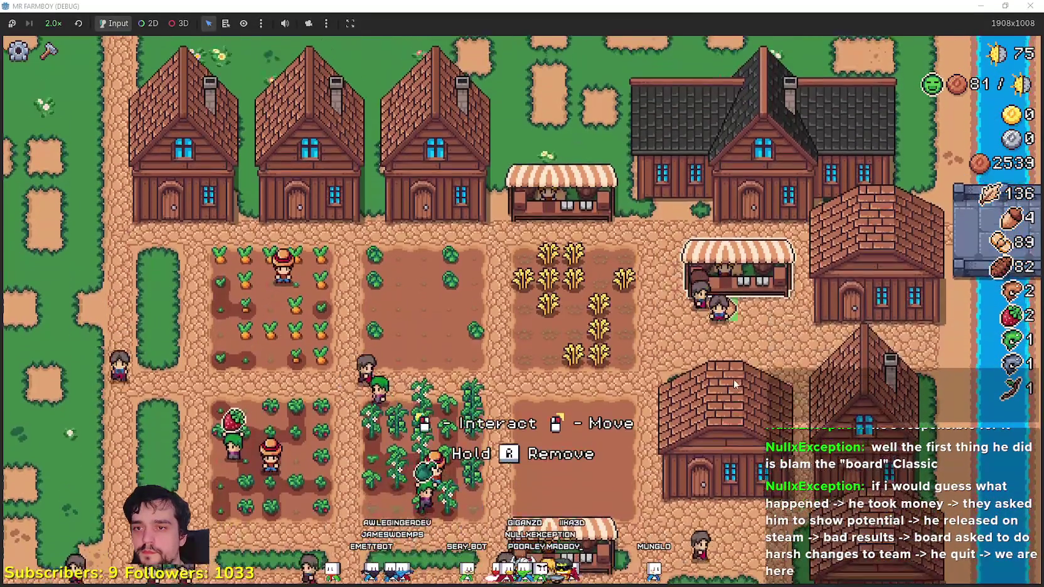
left_click(734, 379)
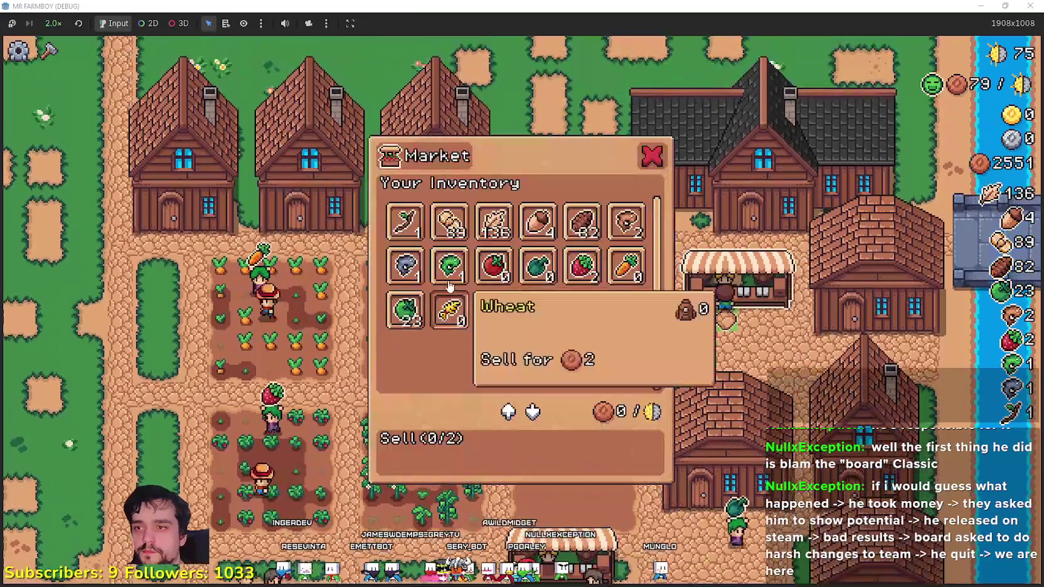
left_click(404, 310)
left_click(732, 353)
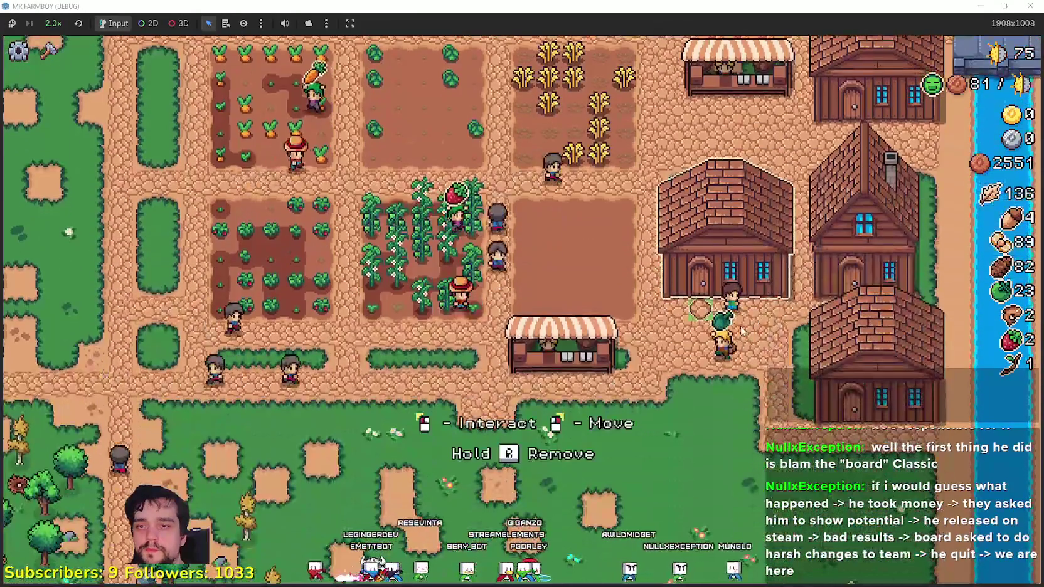
- Open the Warehouse inventory to check its stock, then close it
left_click(742, 331)
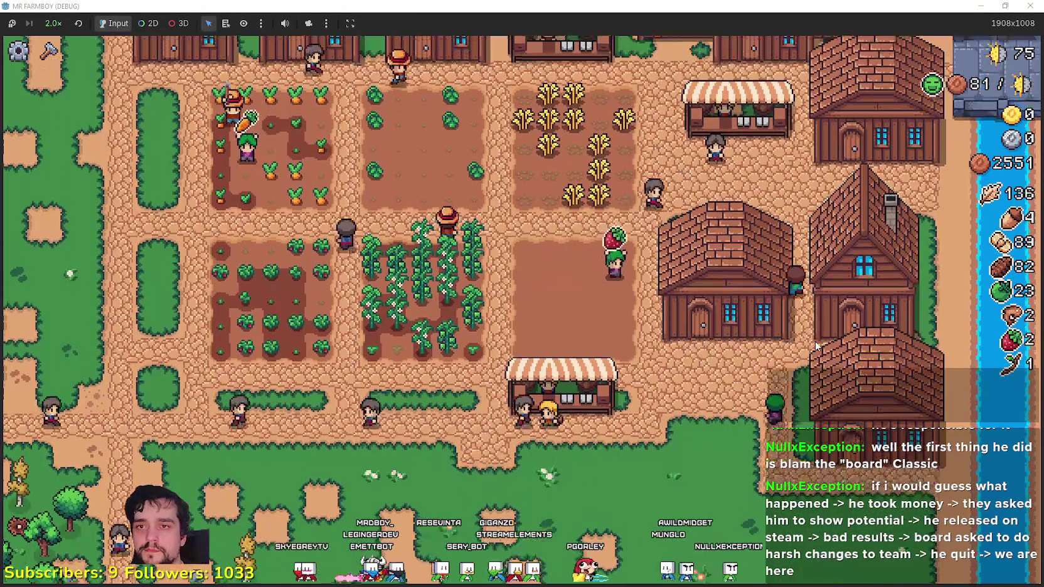
left_click(559, 432)
left_click(494, 420)
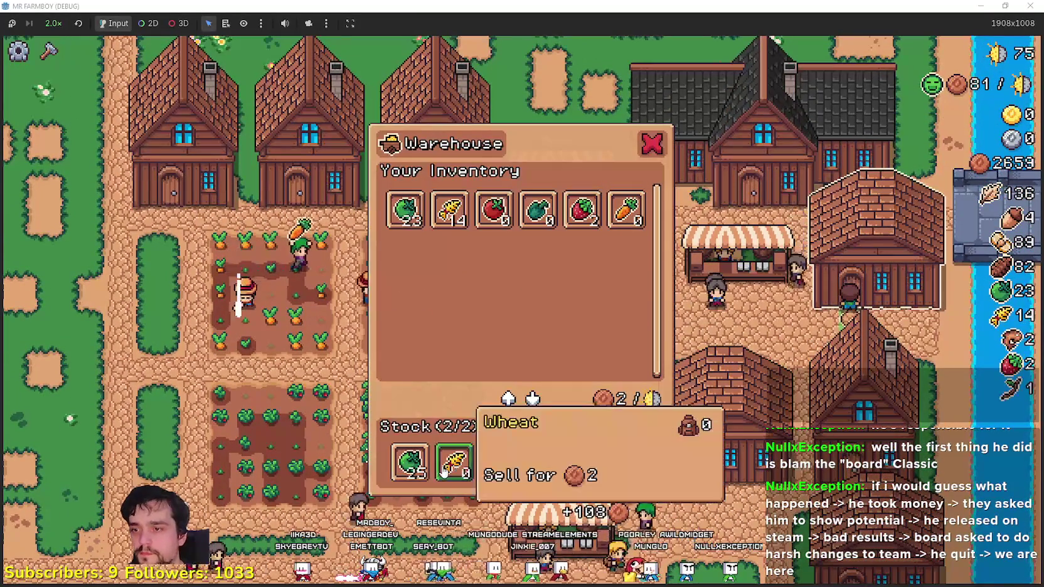
left_click(605, 377)
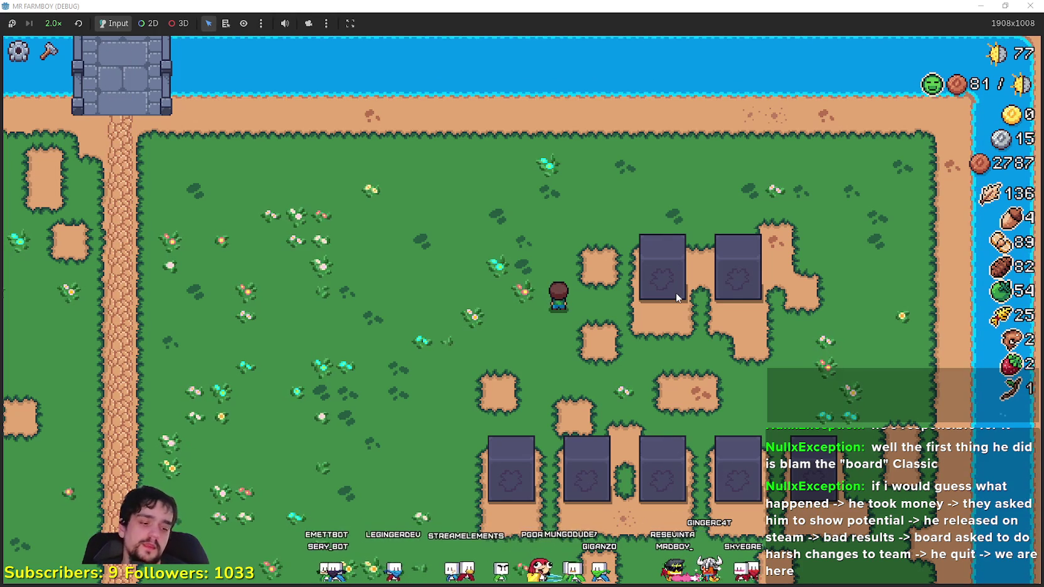
- Walk the farmer to the grey plot and select the Grass Tile from crafting
key("d")
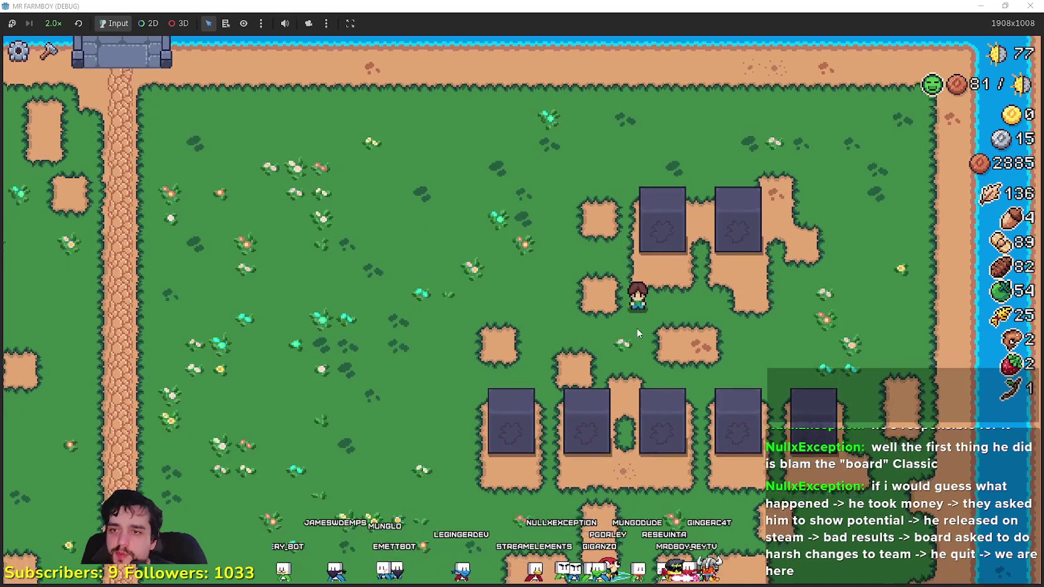
key("s")
key("c")
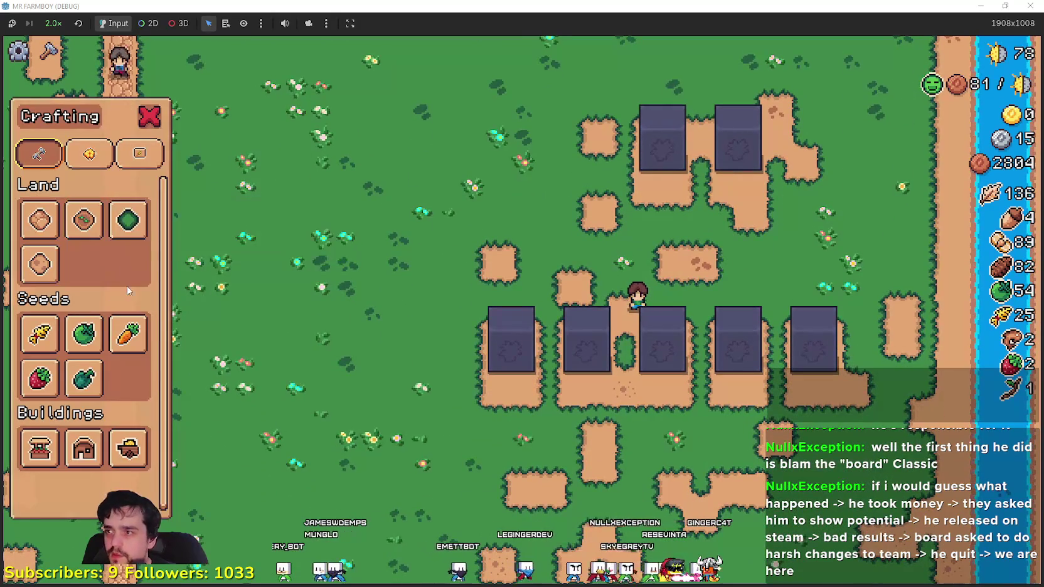
left_click(128, 220)
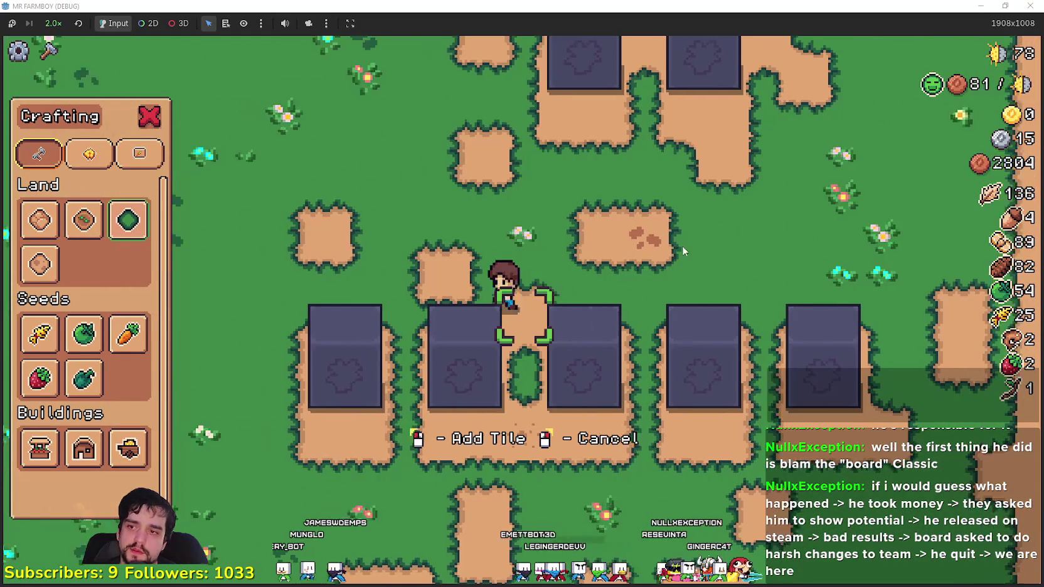
- Walk the farmer past the grey plots toward the T-shaped dirt patch
key("s")
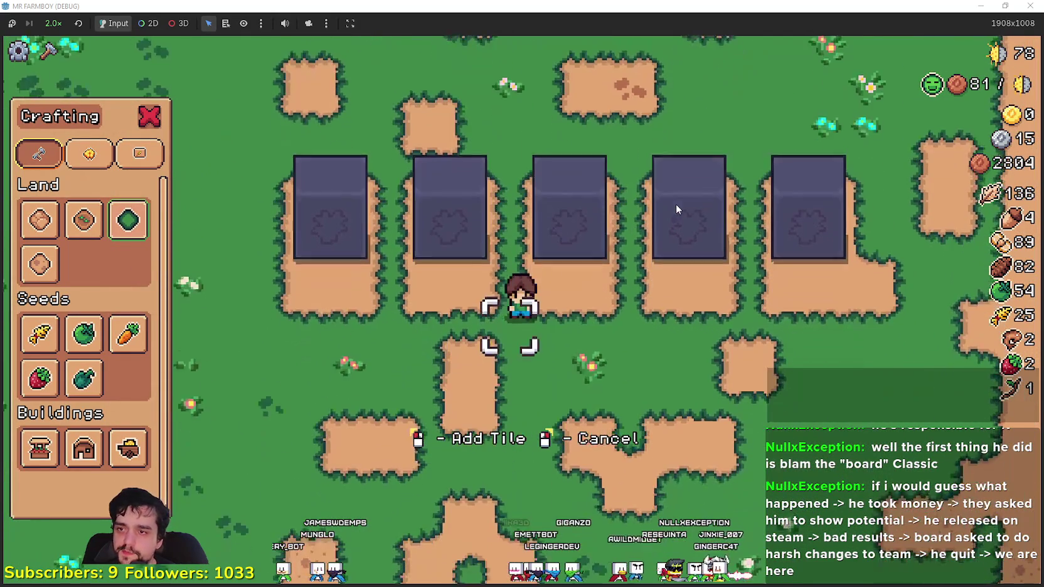
key("d")
key("w")
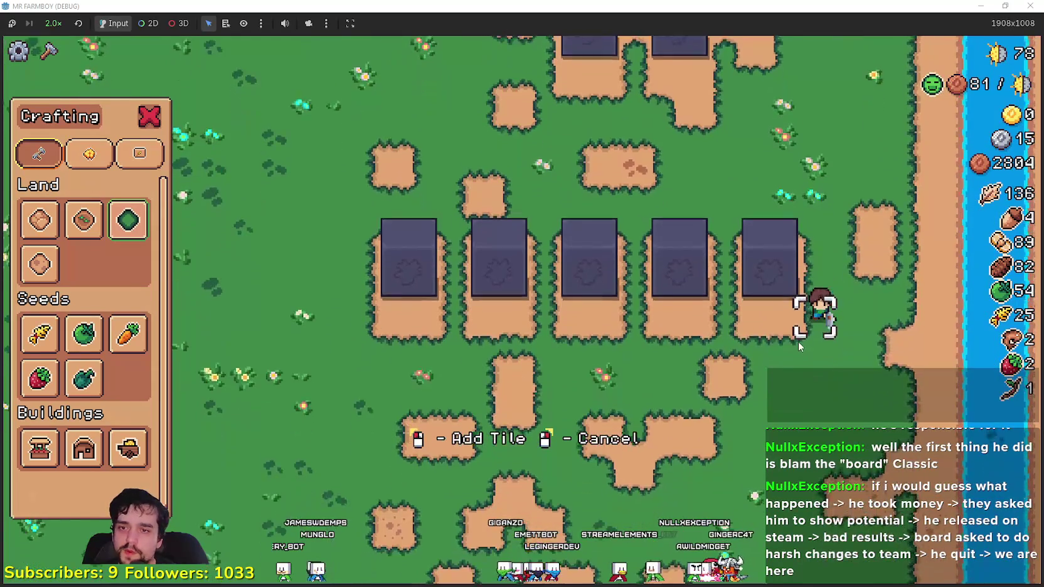
key("s")
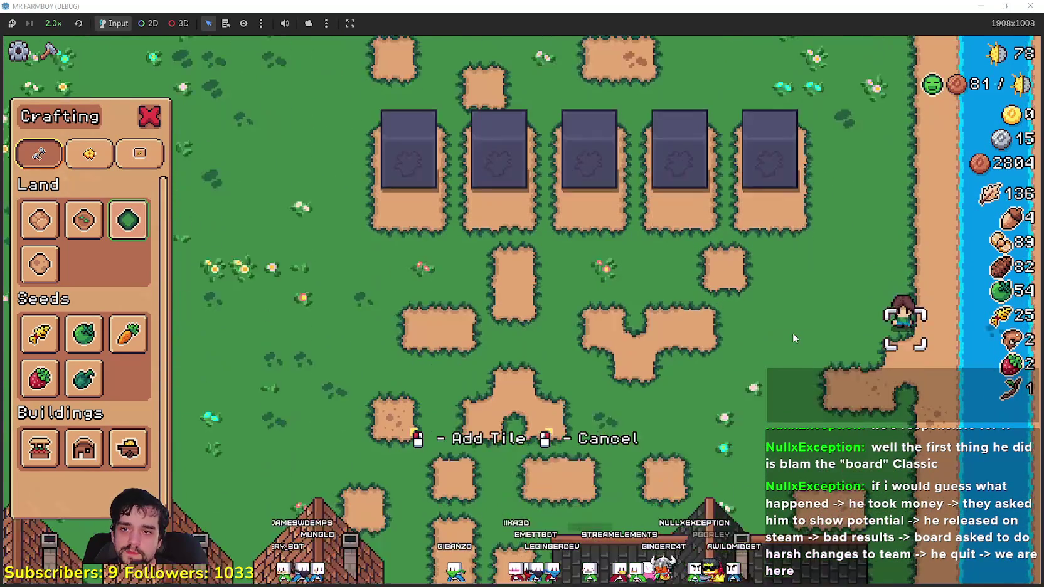
key("s")
key("a")
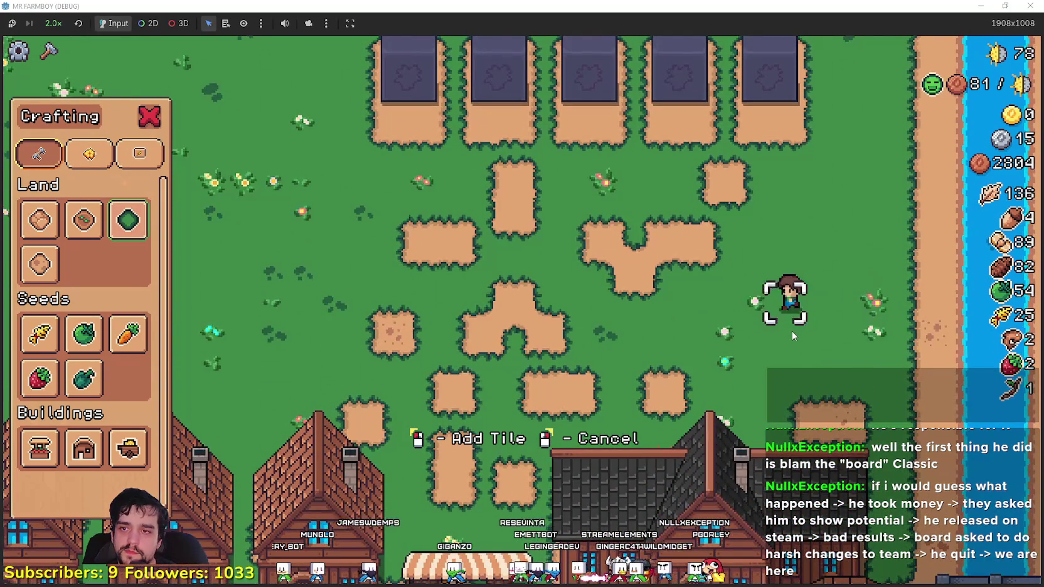
key("w")
- Cover the T-shaped dirt patch and the small dirt plots with grass tiles
key("a")
key("d")
key("s")
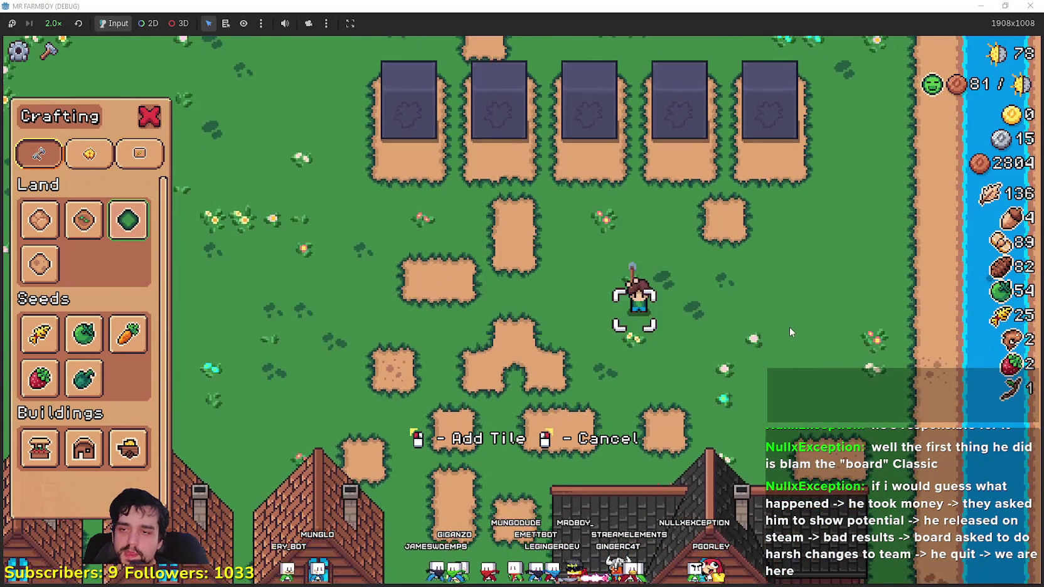
key("w")
key("d")
key("w")
key("a")
key("s")
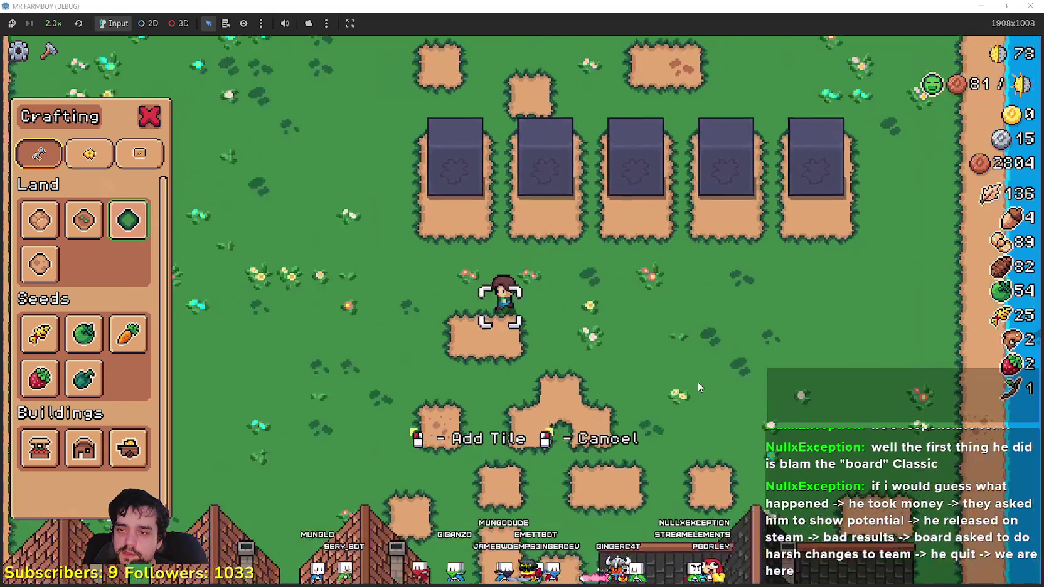
- Walk the farmer down toward the houses, then over to the far right
key("s")
key("a")
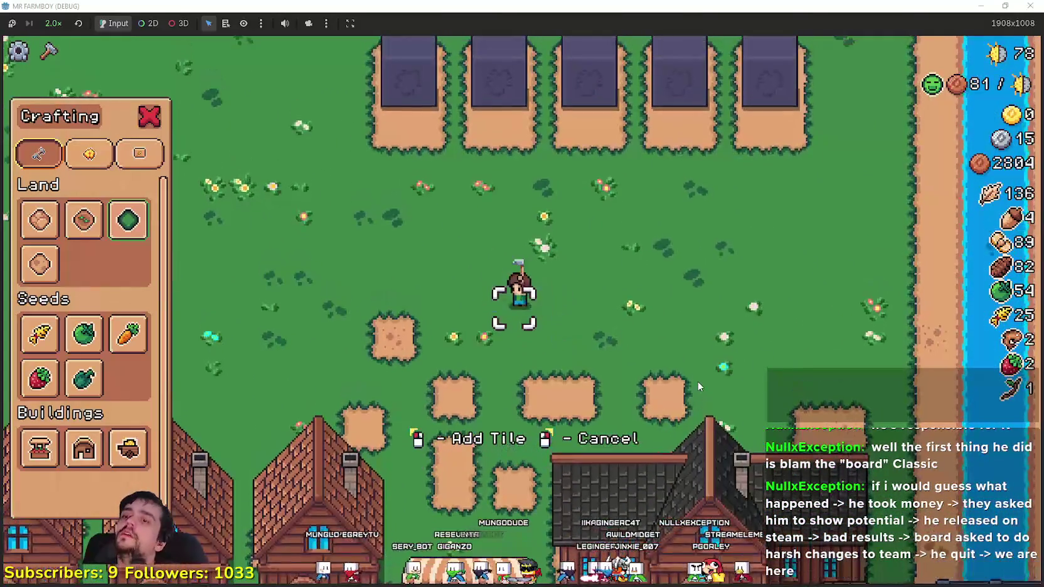
key("s")
key("d")
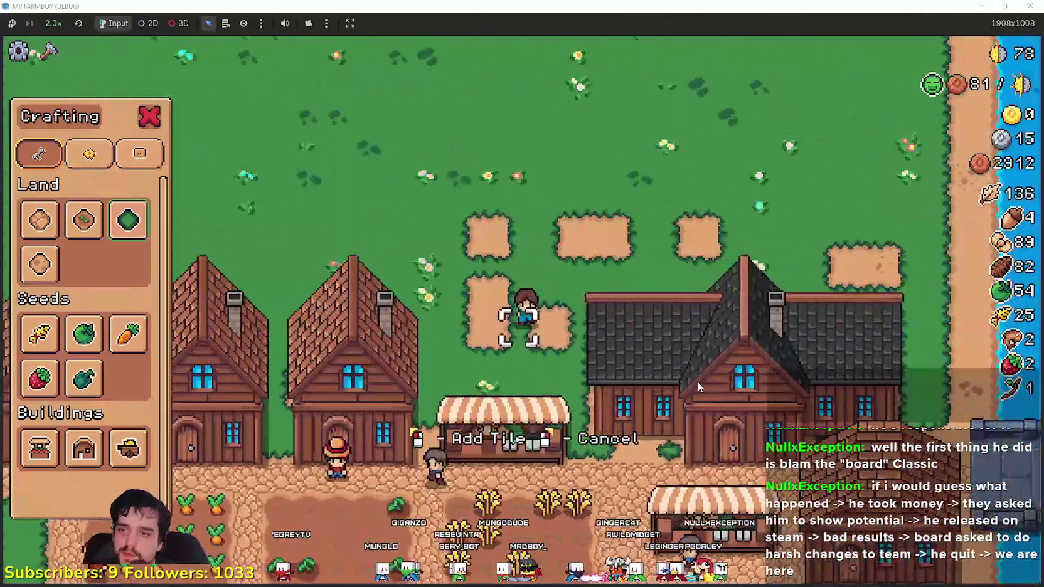
key("w")
key("d")
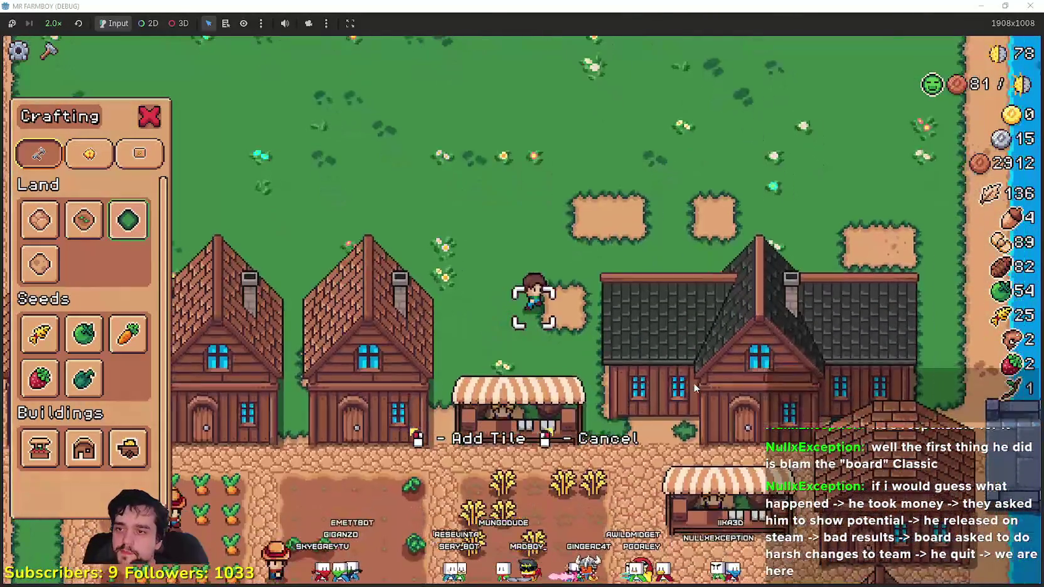
key("d")
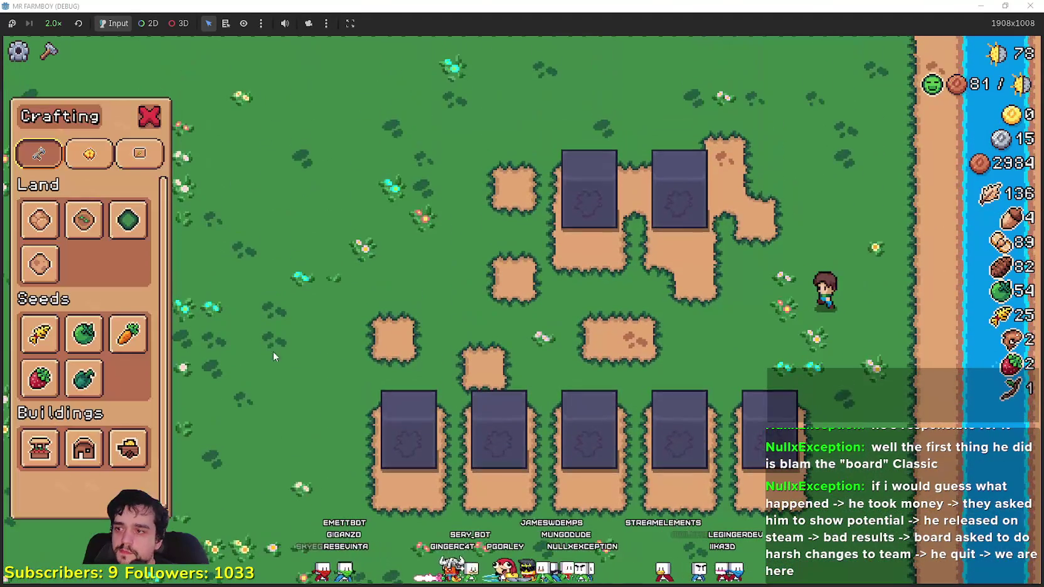
- Reselect the Grass Tile and turn the dirt beside the grey plots into grass
left_click(128, 220)
key("a")
key("s")
key("w")
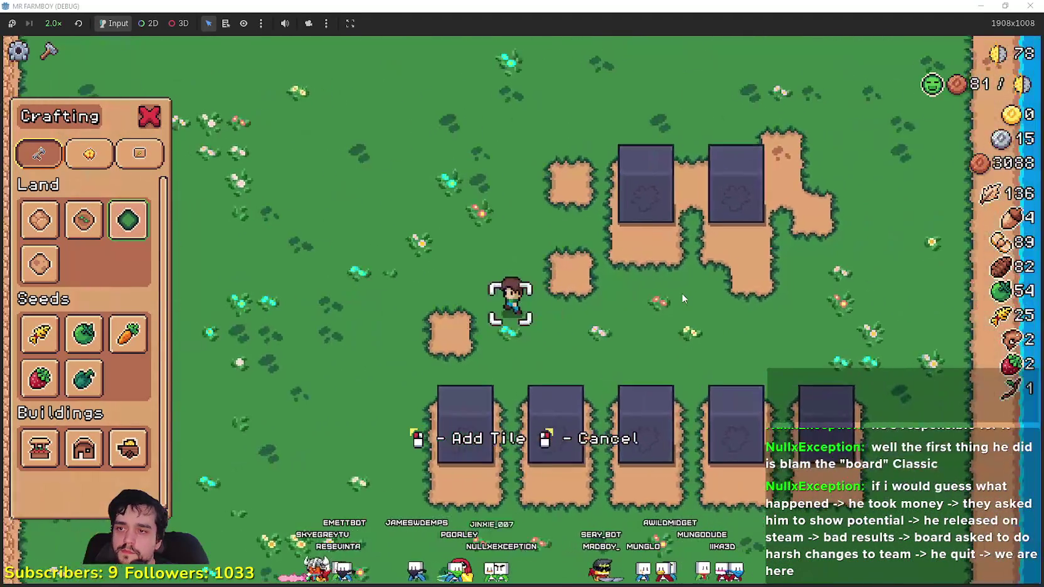
key("w")
key("s")
key("d")
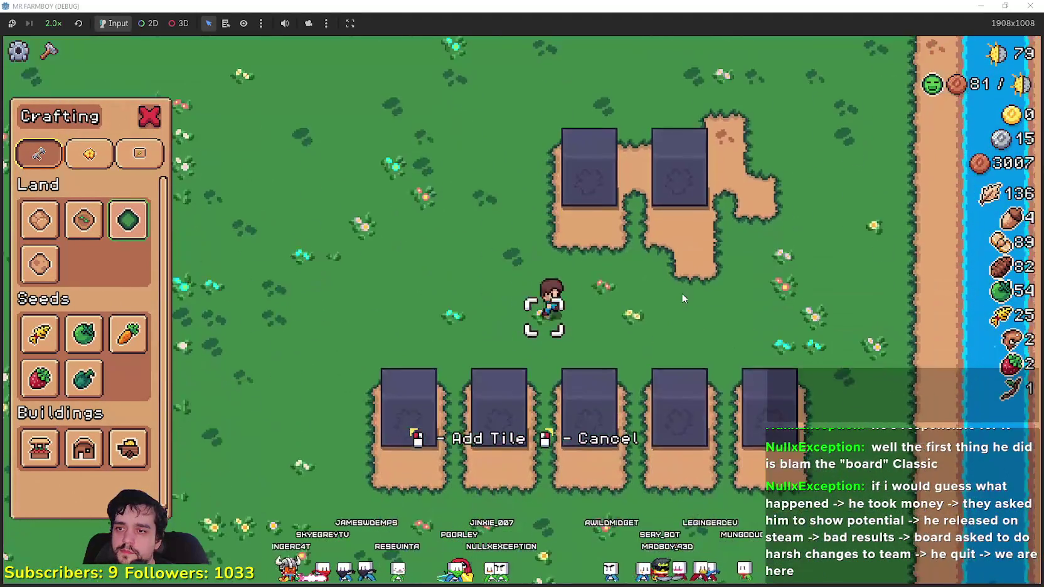
key("w")
key("w")
key("d")
left_click(682, 294)
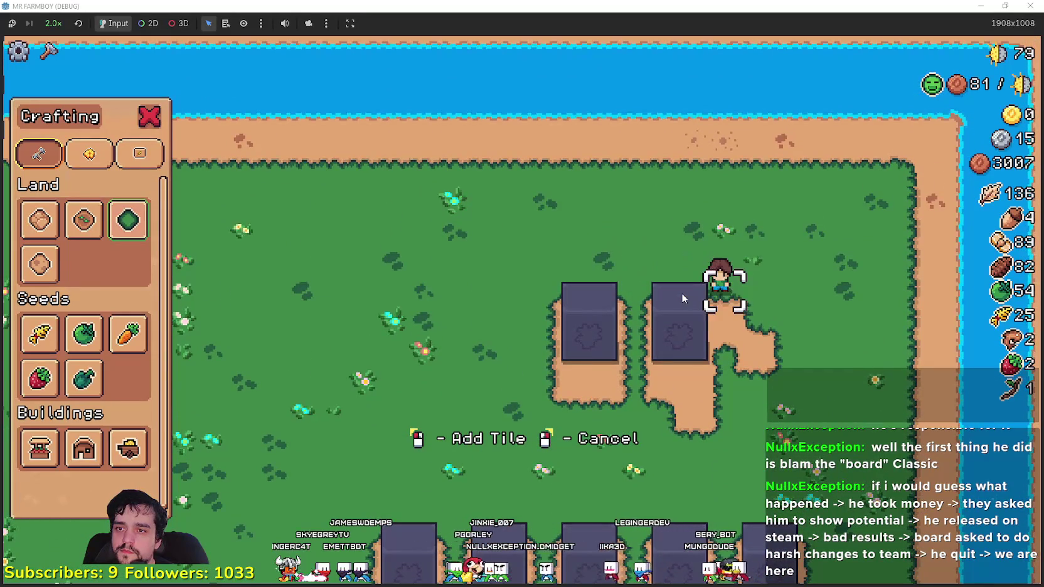
key("s")
- Stop placing tiles and deposit 20 wheat and 20 cabbages at the Worker Speed obelisk
key("a")
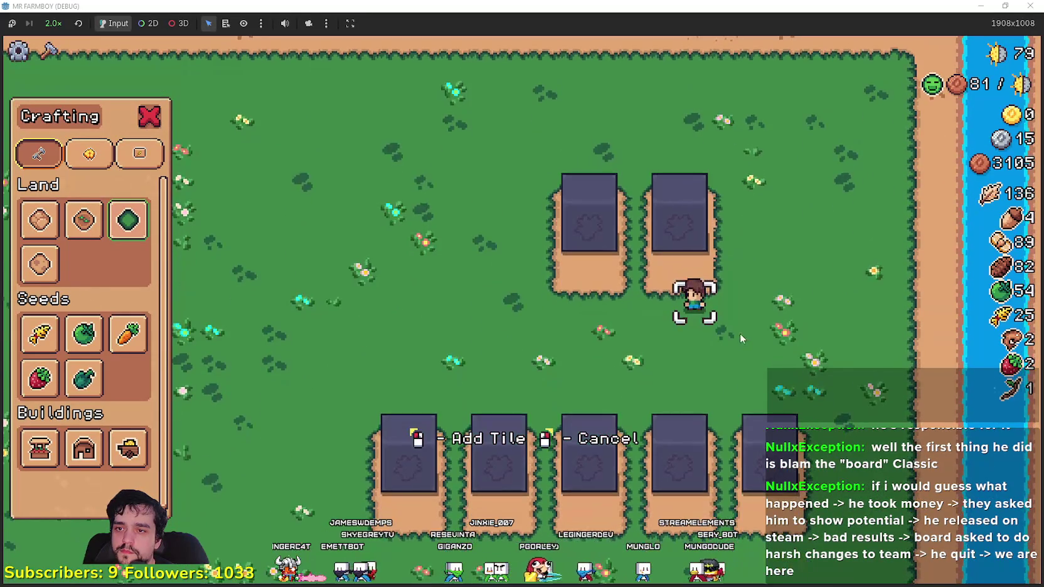
scroll(724, 362, "down", 3)
right_click(721, 353)
key("d")
scroll(719, 334, "up", 3)
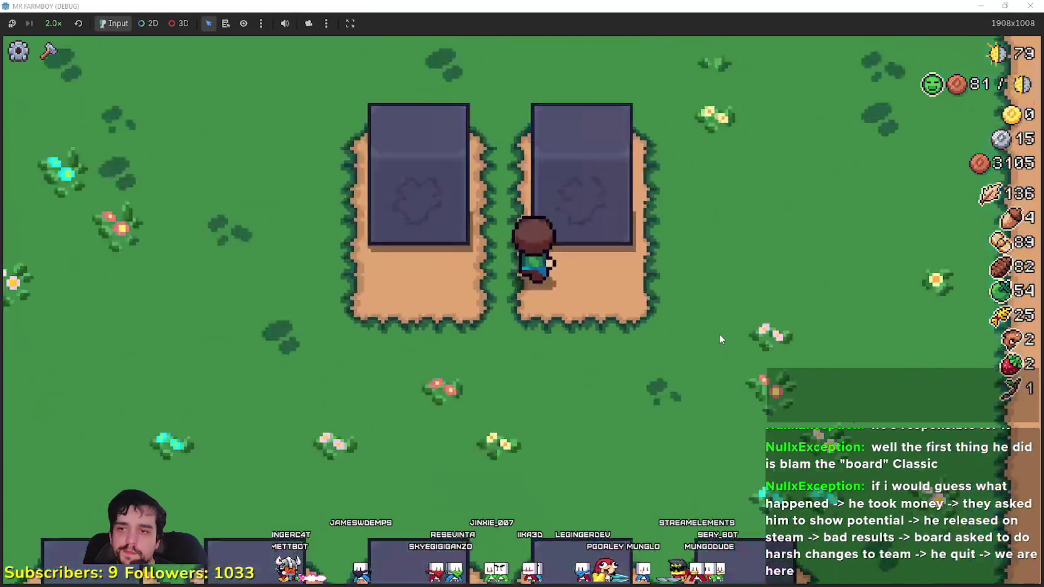
key("e")
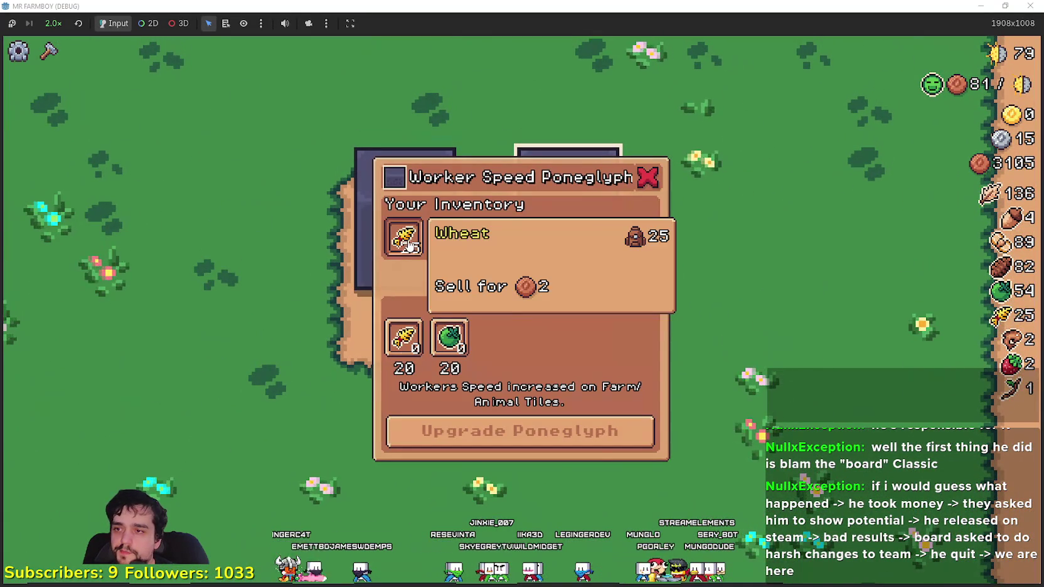
left_click(531, 277)
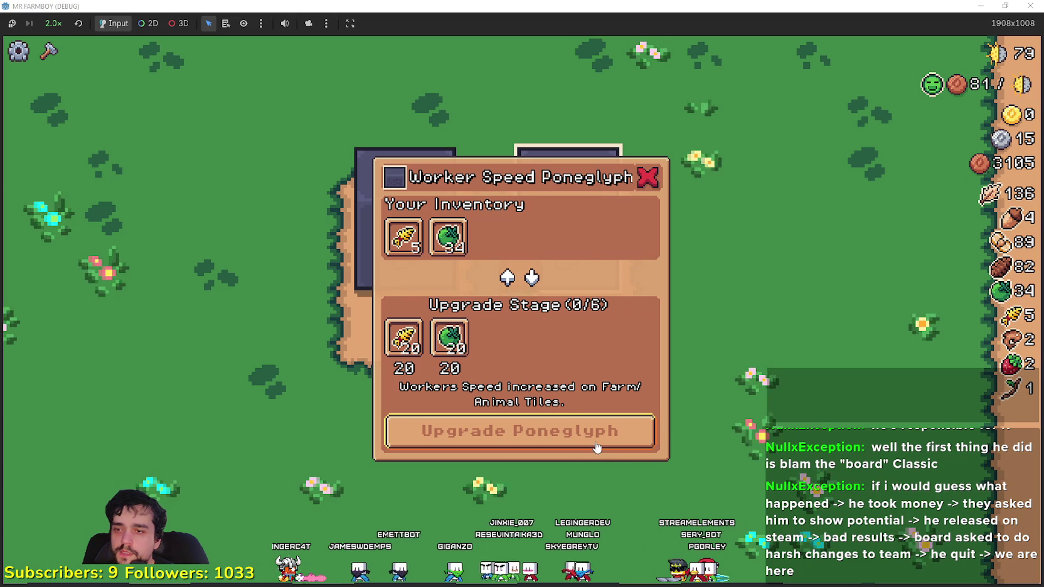
- Complete the first Worker Speed Poneglyph upgrade, reopen its panel, and shrink the game window
mouse_move(424, 351)
left_click(465, 431)
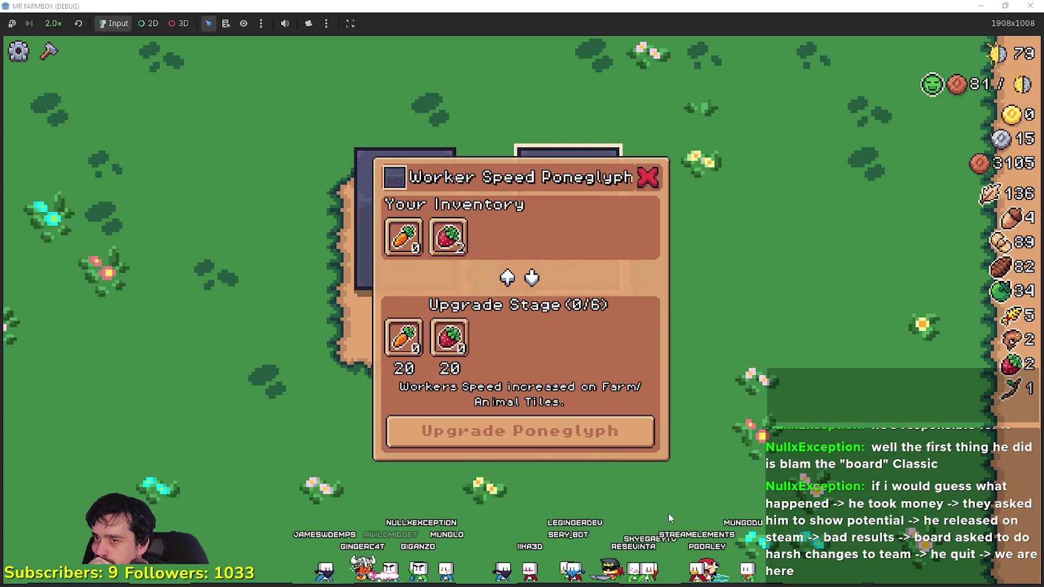
key("Escape")
key("e")
key("super+Down")
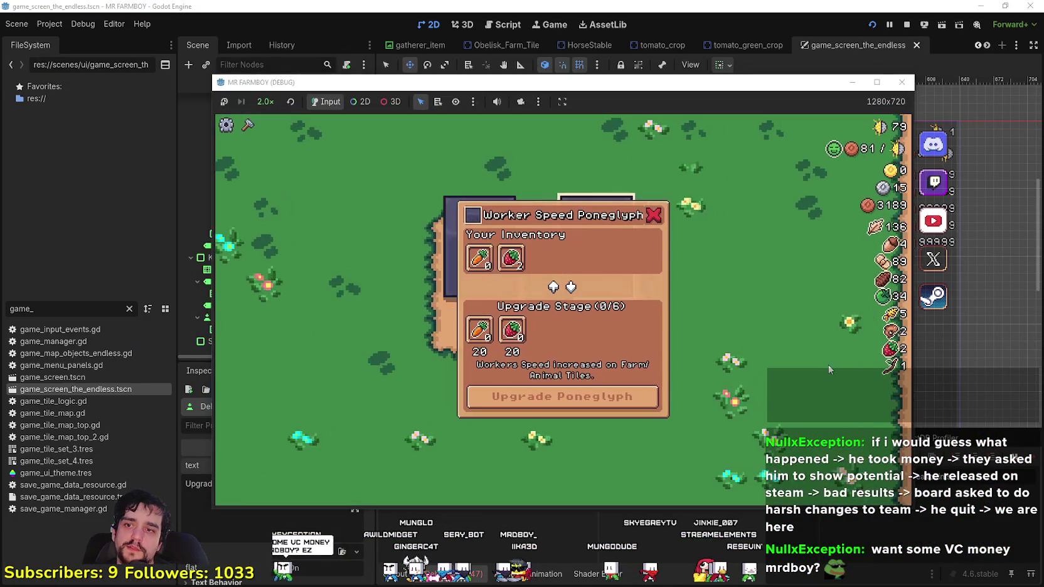
- Minimize the game, show the Errors tab, and open ObeliskPanel's obelisk_panel.gd script
key("super+Down")
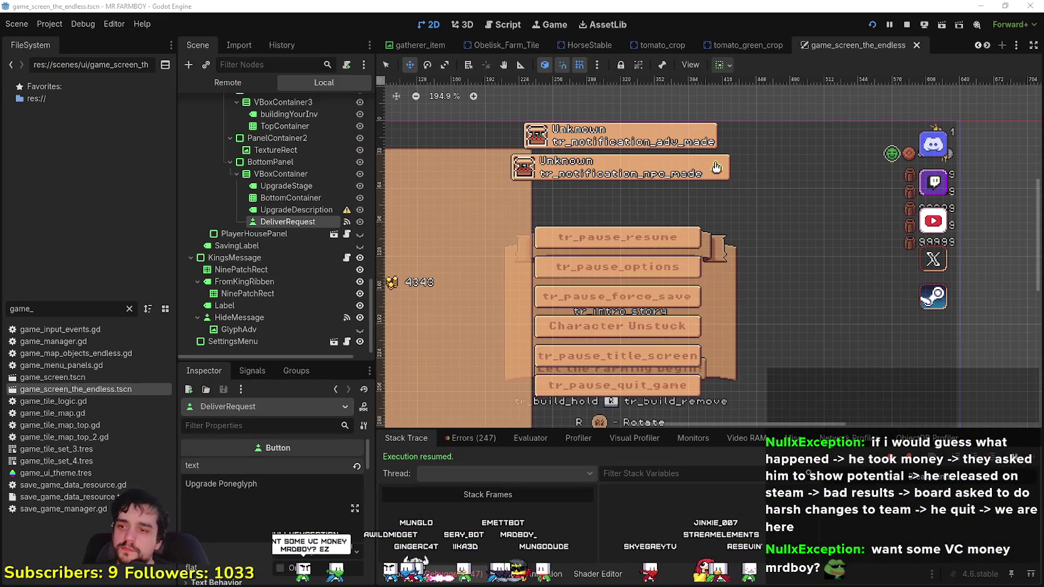
left_click(470, 438)
scroll(942, 518, "down", 10)
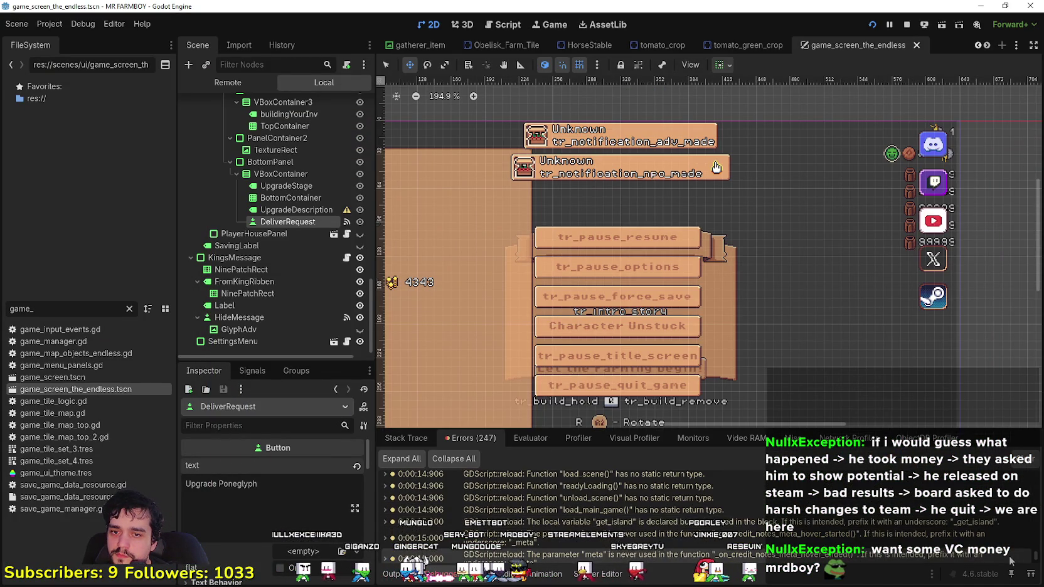
scroll(690, 515, "down", 5)
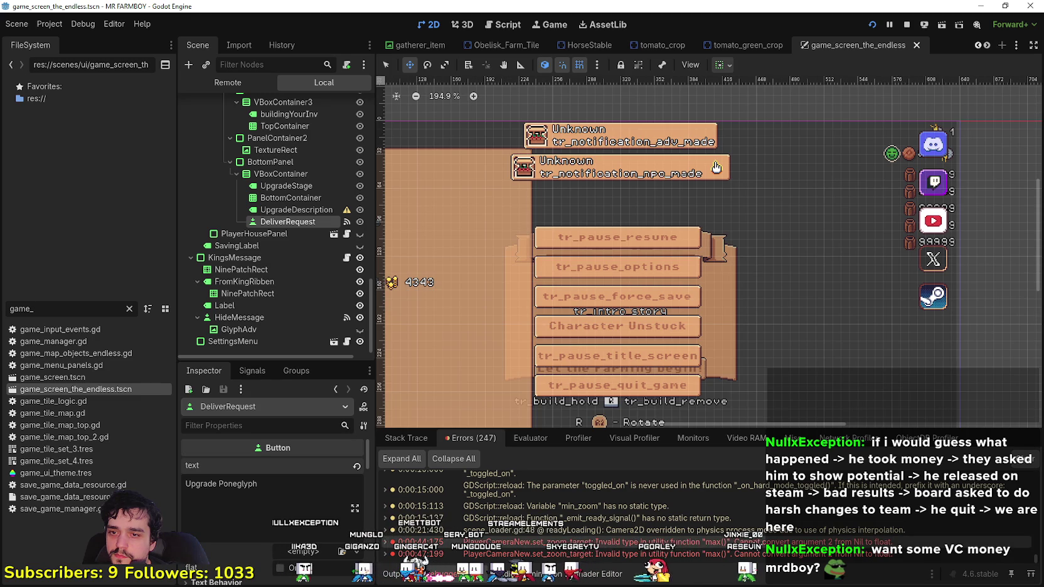
scroll(330, 211, "up", 5)
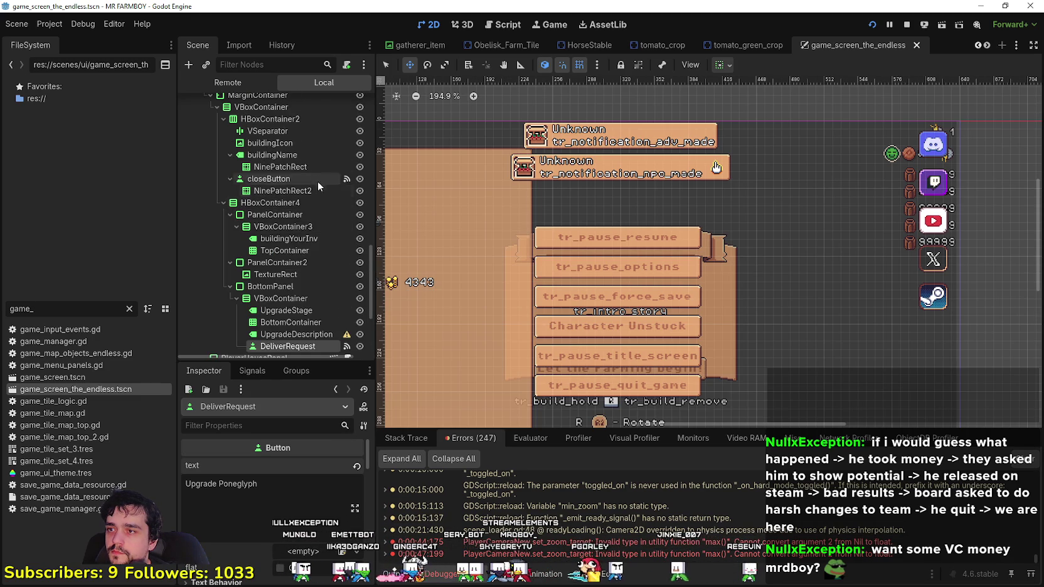
scroll(315, 179, "up", 5)
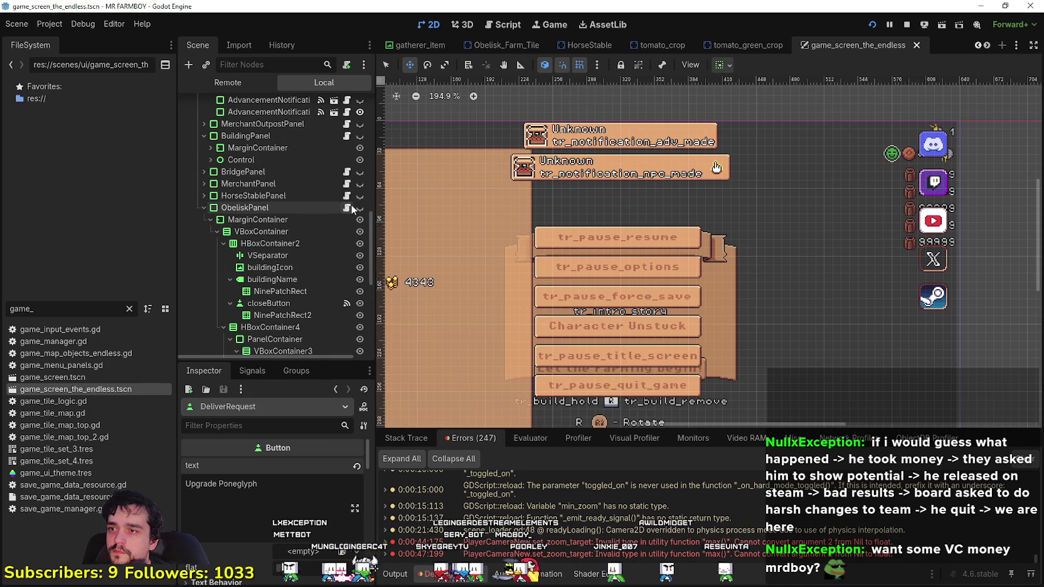
left_click(347, 207)
scroll(783, 282, "down", 3)
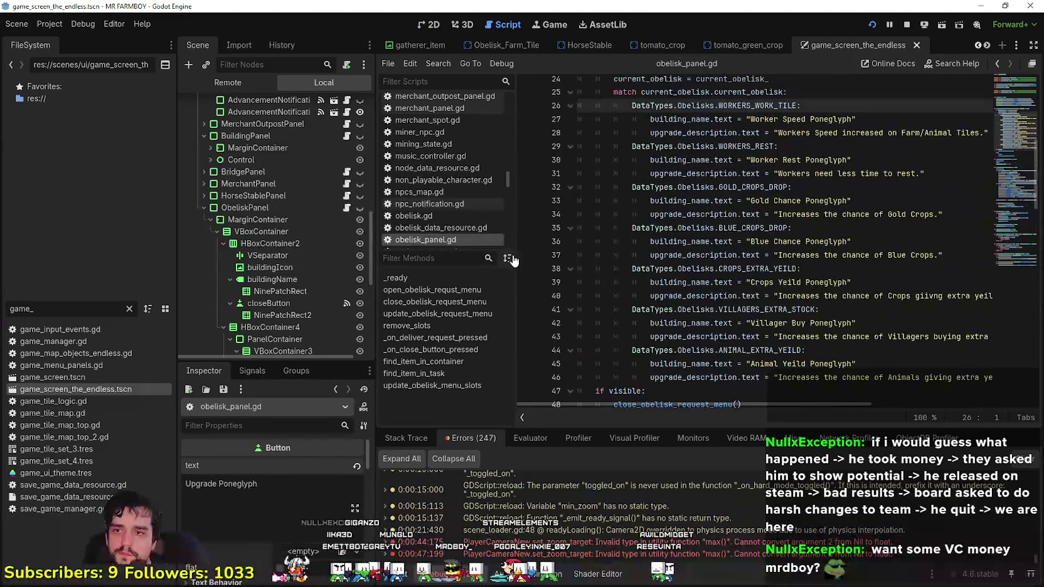
- Narrow the scene dock and inspect the request references on lines 22, 76 and 78
left_click_drag(373, 258, 280, 258)
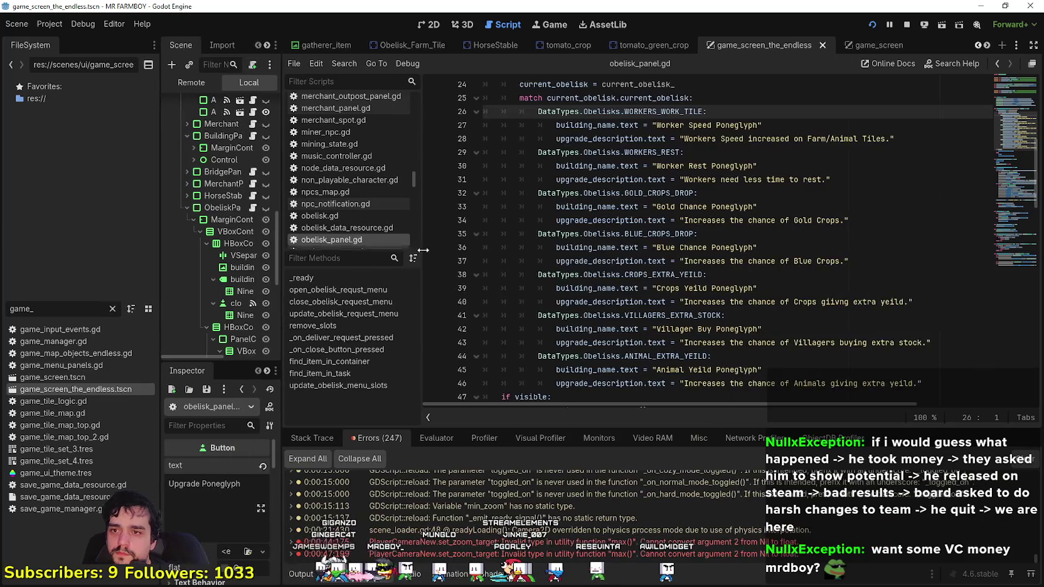
scroll(635, 280, "down", 6)
scroll(635, 280, "up", 9)
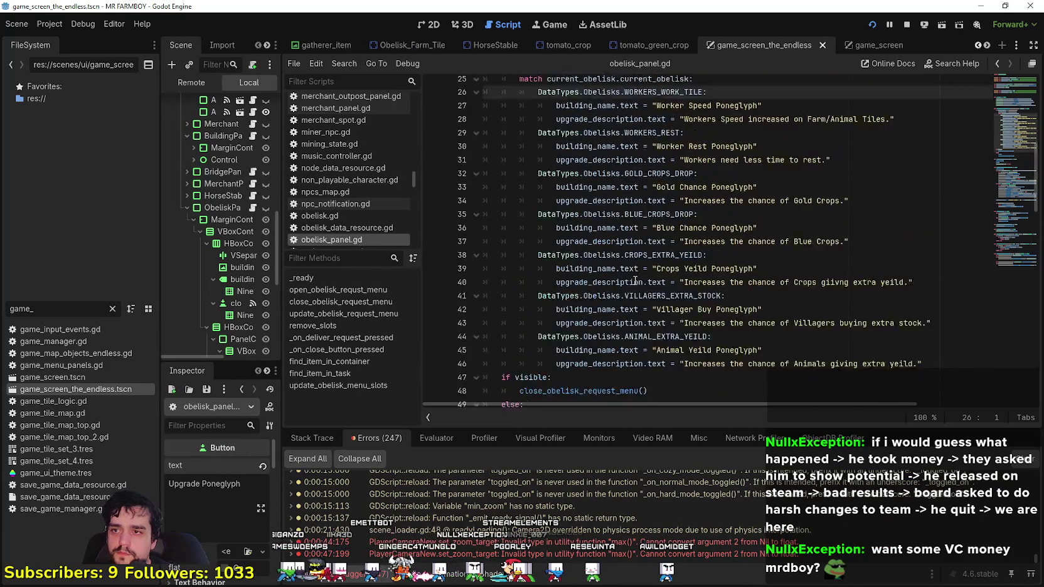
double_click(568, 194)
scroll(571, 204, "down", 12)
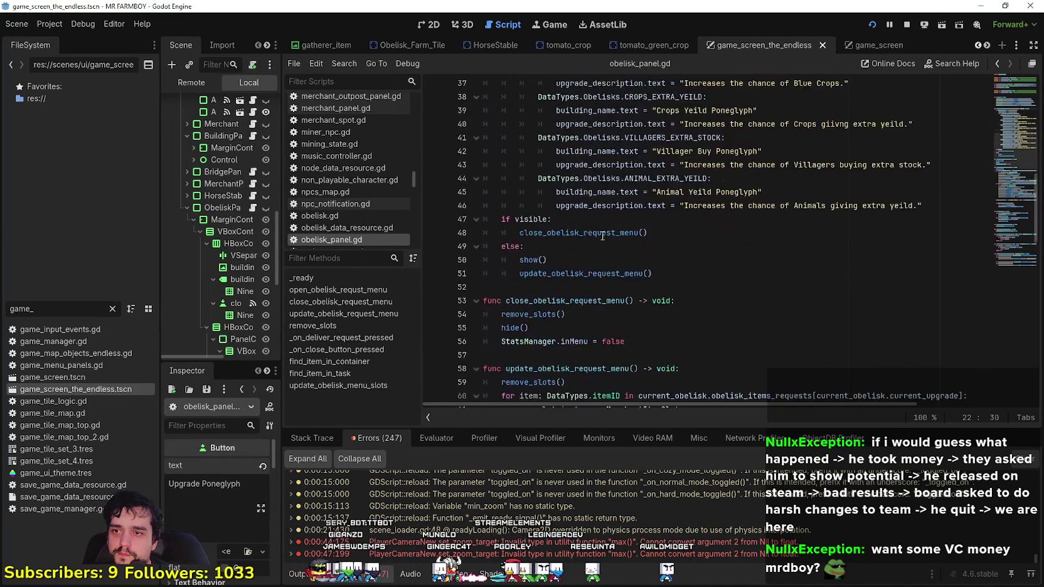
scroll(575, 215, "down", 6)
double_click(663, 220)
double_click(902, 221)
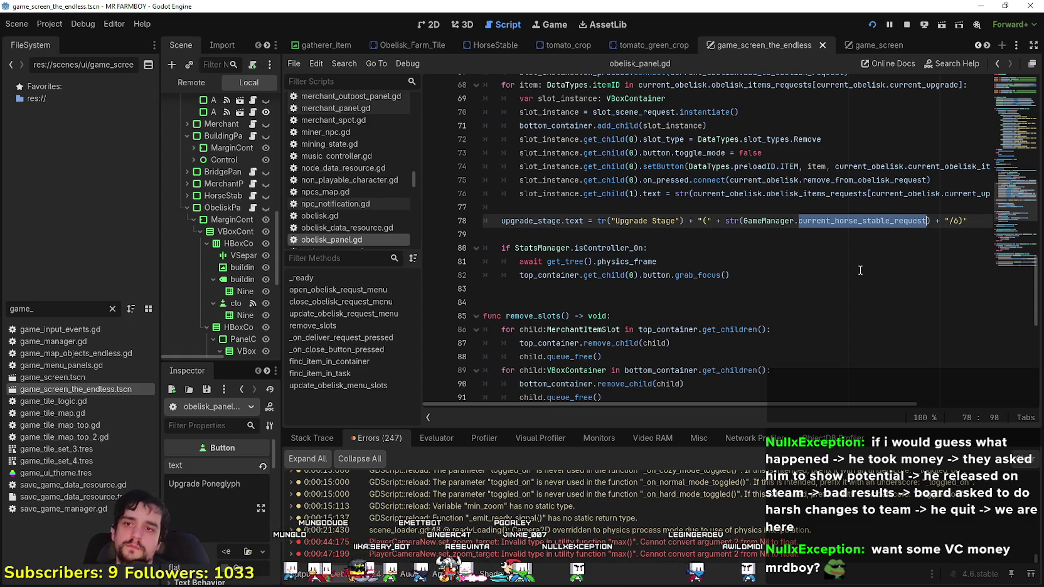
left_click_drag(728, 194, 780, 193)
double_click(757, 194)
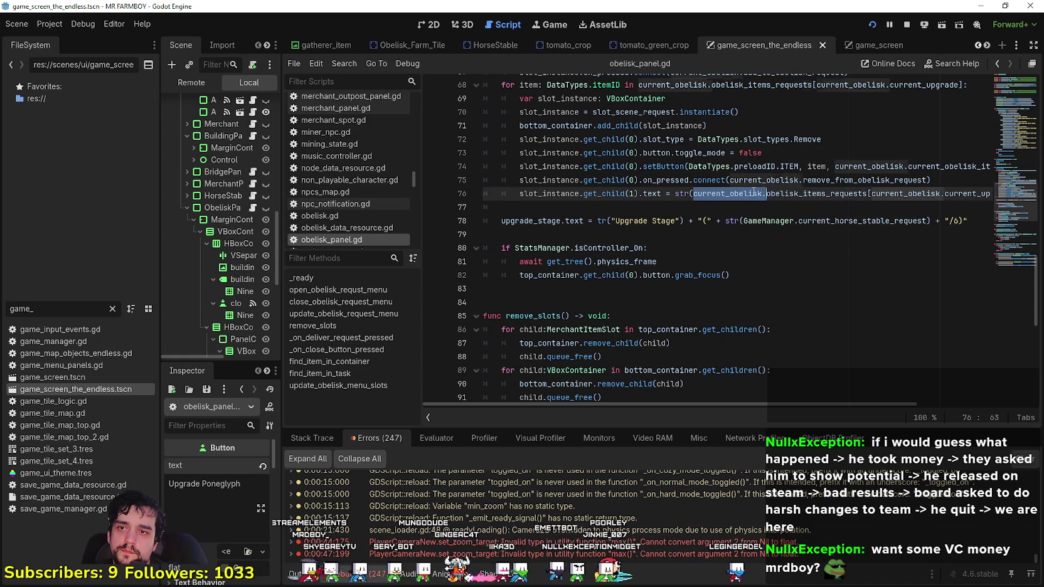
- Replace current_horse_stable_request on line 78 with current_obelisk.current_upgrade, save, and return to the game
left_click(838, 221)
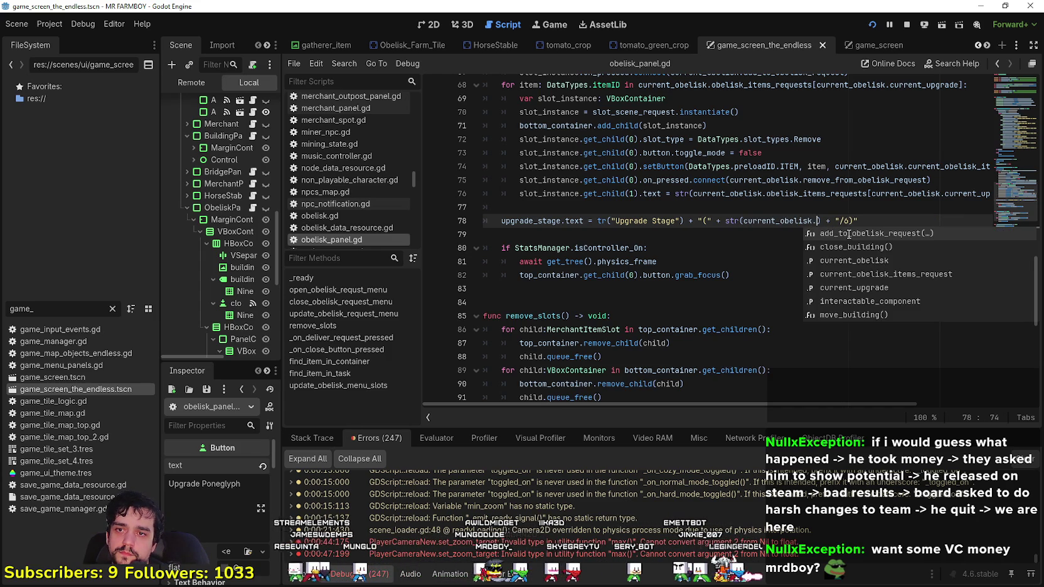
scroll(848, 234, "up", 1)
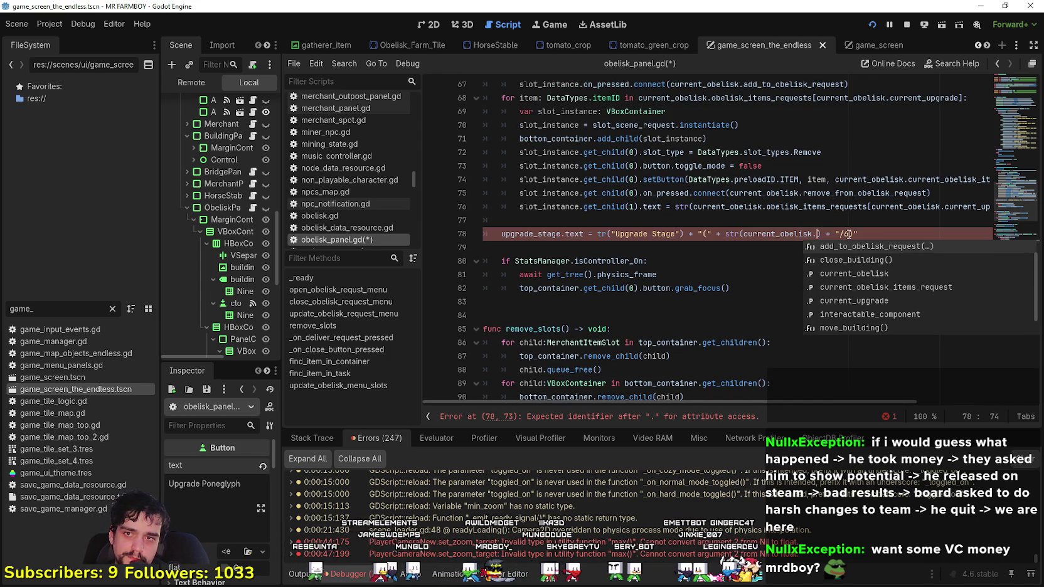
key("Down")
key("Down")
key("Down")
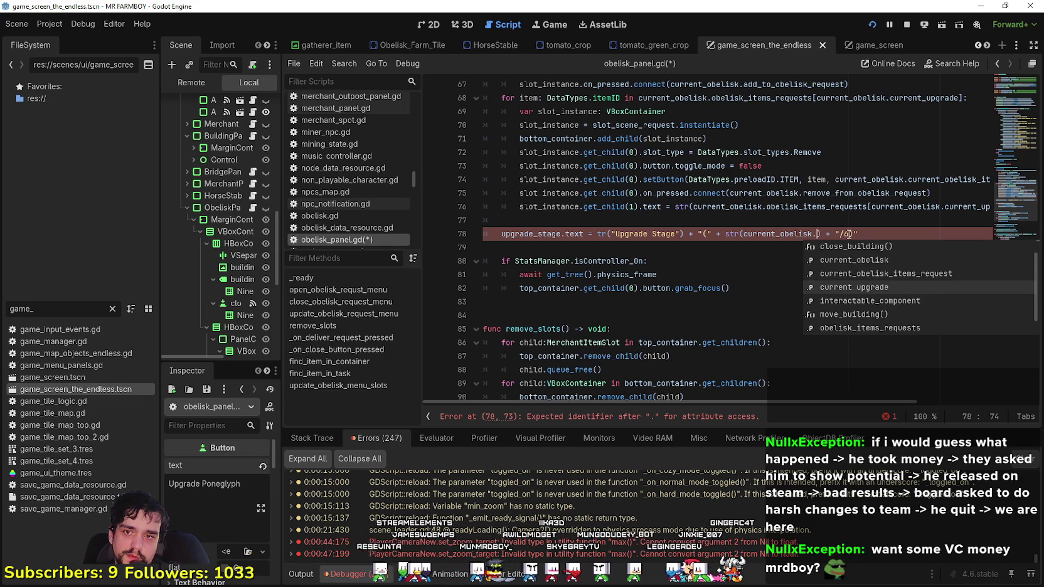
key("Return")
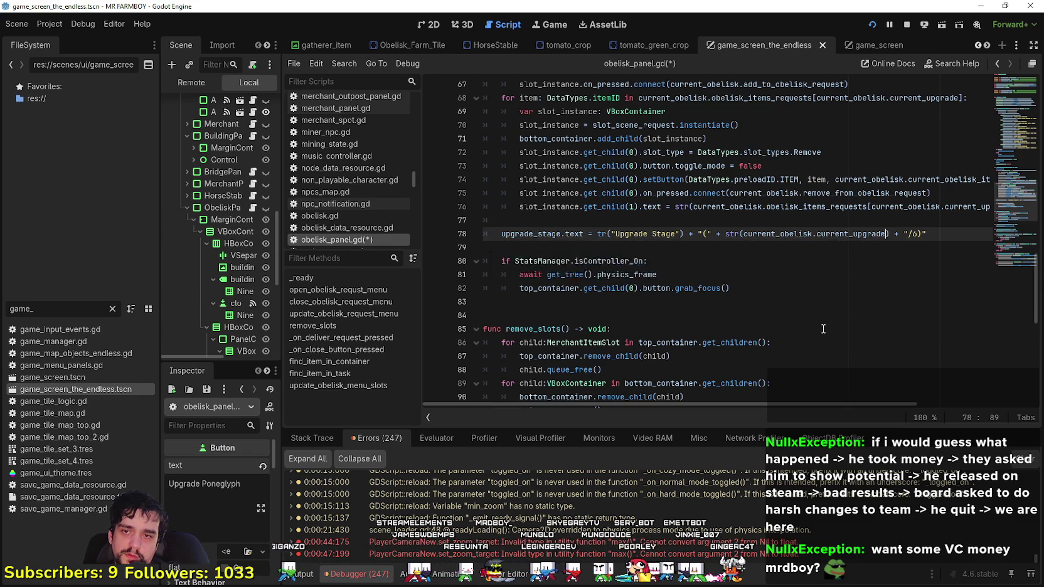
key("ctrl+s")
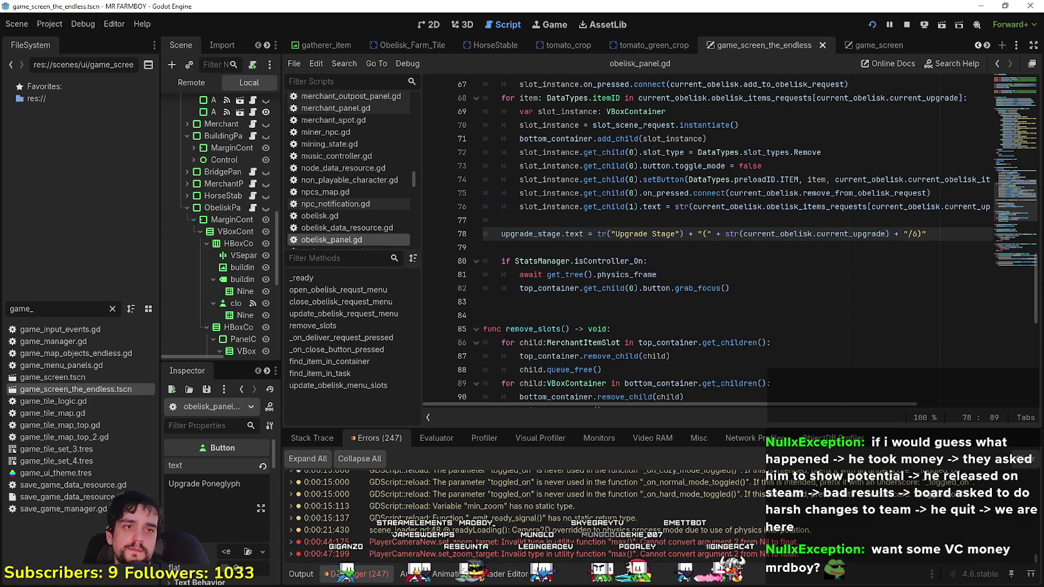
key("alt+Tab")
key("Escape")
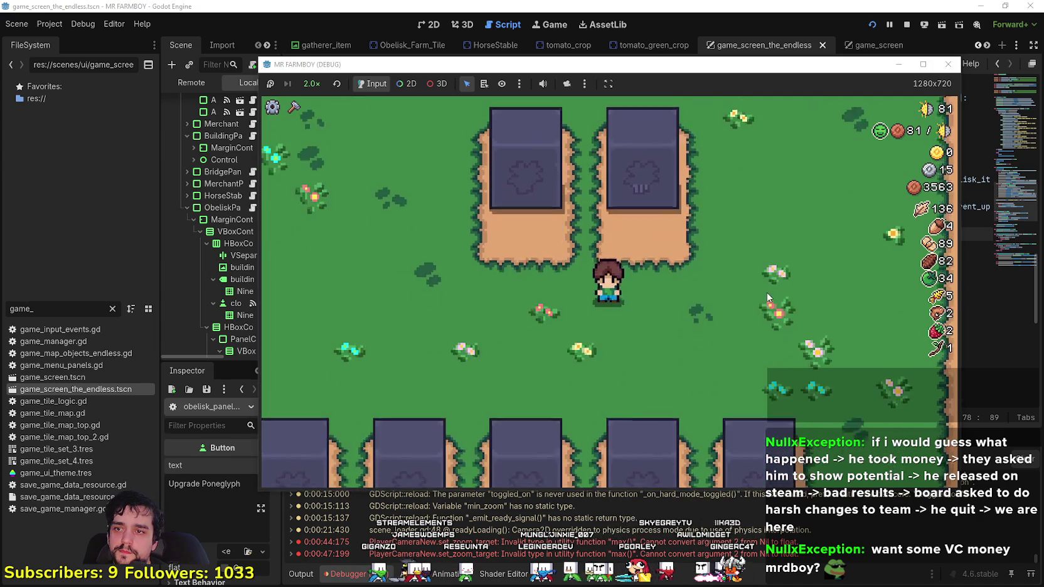
- Confirm the maximized game's Poneglyph panel shows Upgrade Stage (1/6), then return to the editor
key("w")
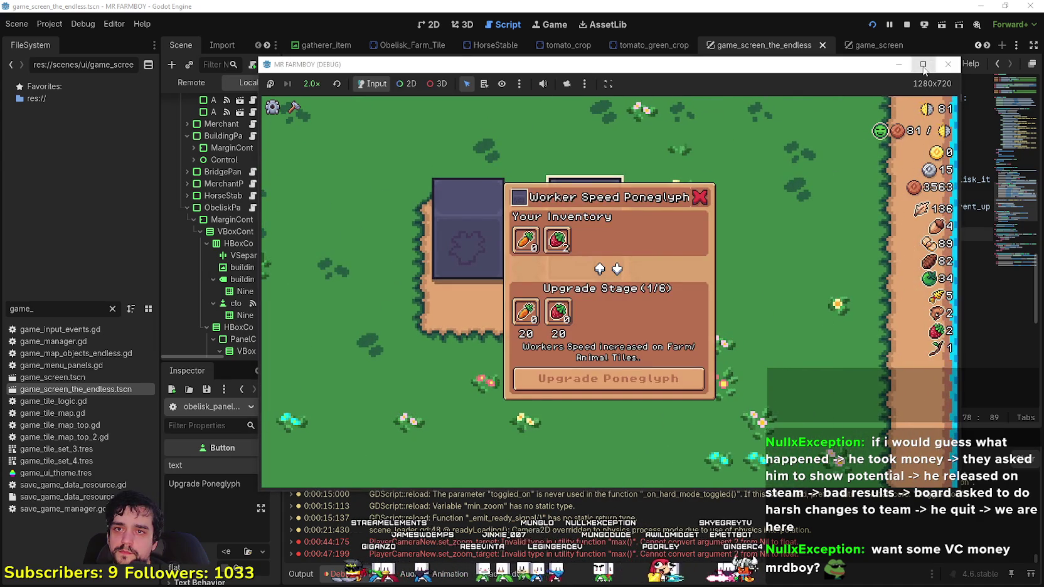
left_click(924, 65)
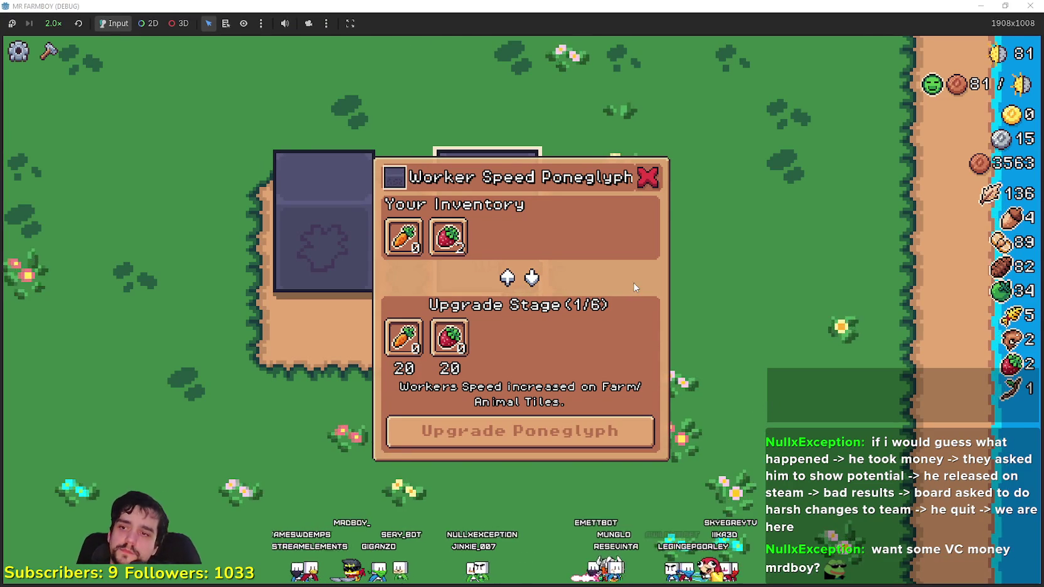
key("alt+Tab")
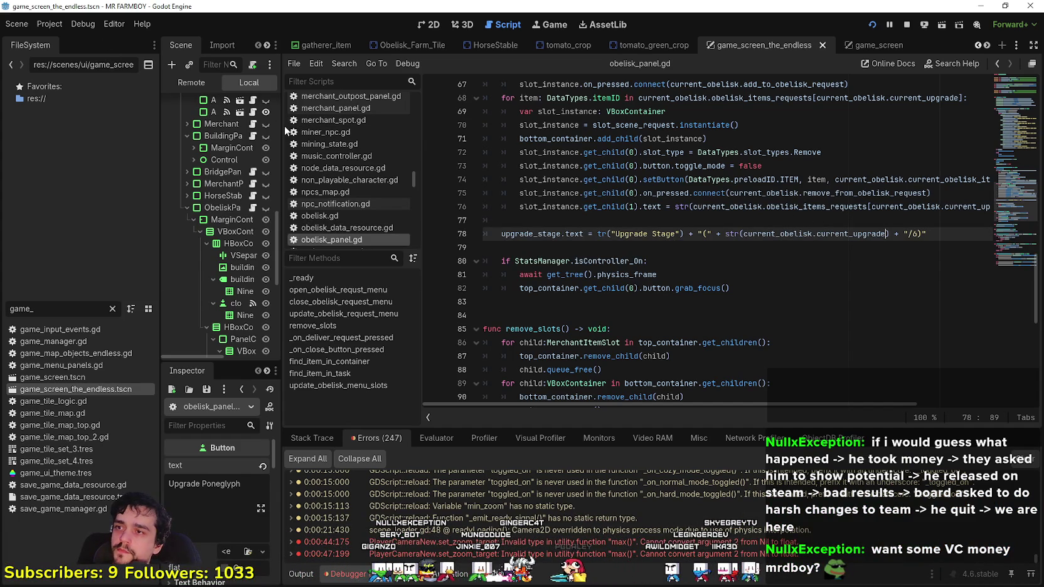
- Pause the game and inspect the GameManager node's live values in the remote scene tree
key("alt+Tab")
key("Escape")
key("alt+Tab")
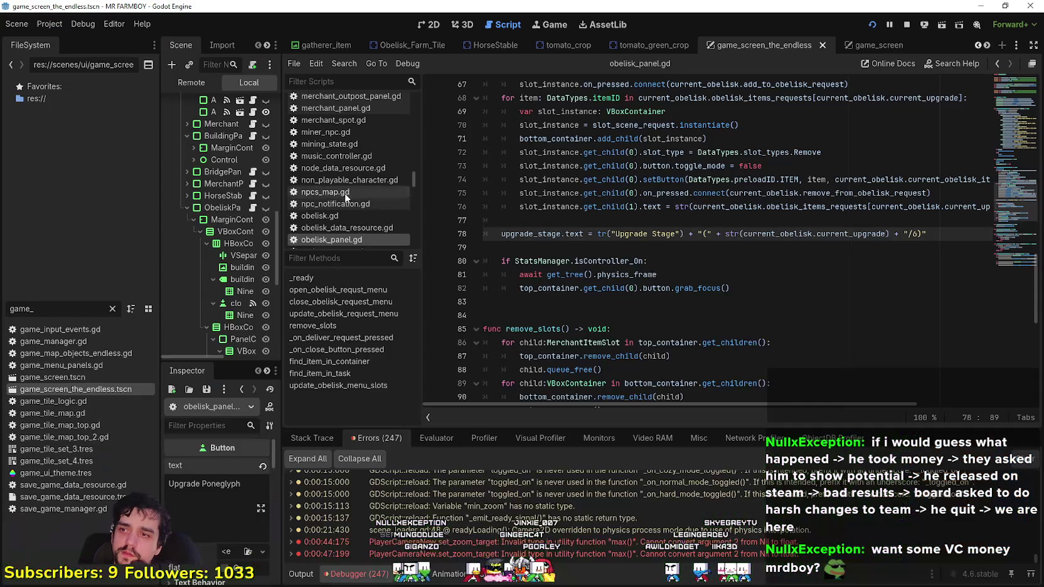
left_click_drag(282, 166, 431, 187)
left_click(222, 273)
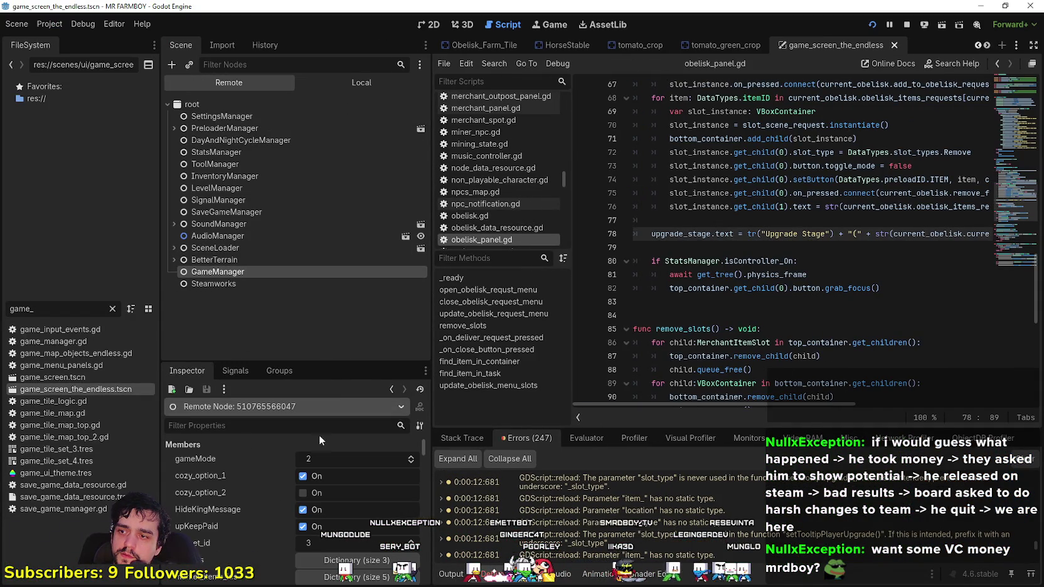
left_click_drag(336, 363, 337, 184)
scroll(308, 441, "down", 15)
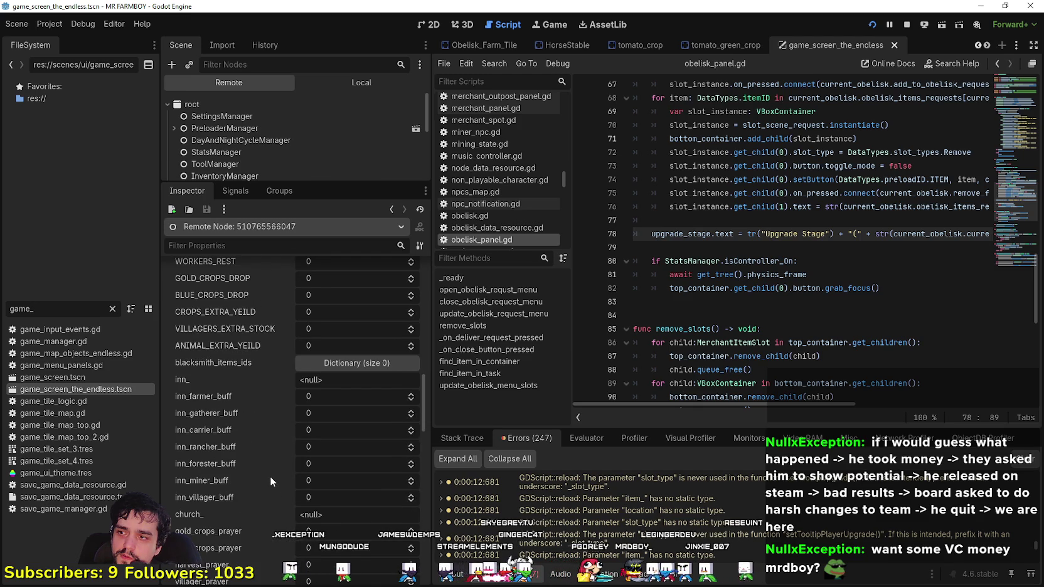
scroll(270, 476, "down", 3)
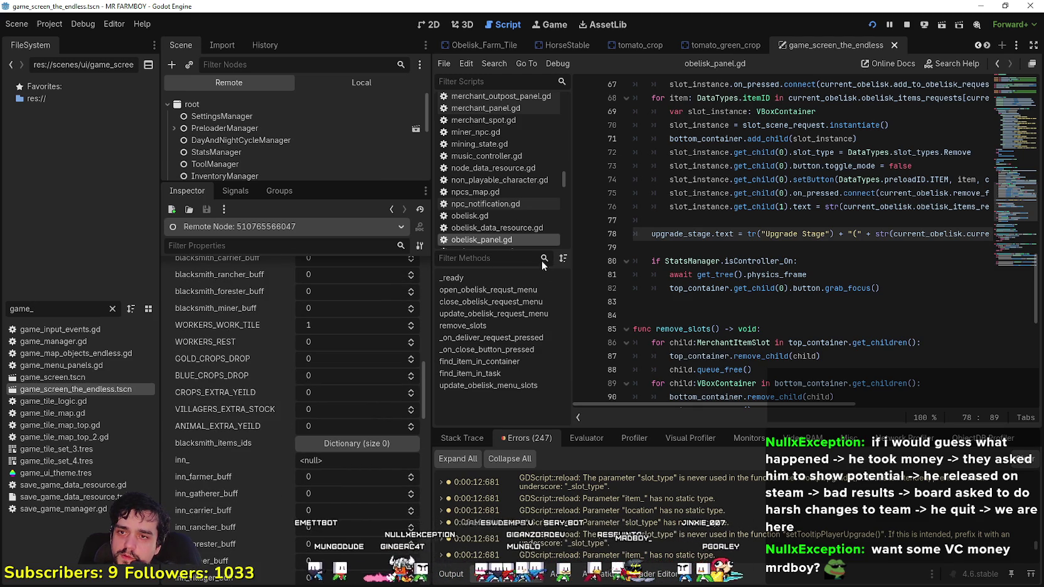
- Filter the FileSystem by 'farmer' and open farmer_npc.tscn
double_click(48, 309)
type("far,er")
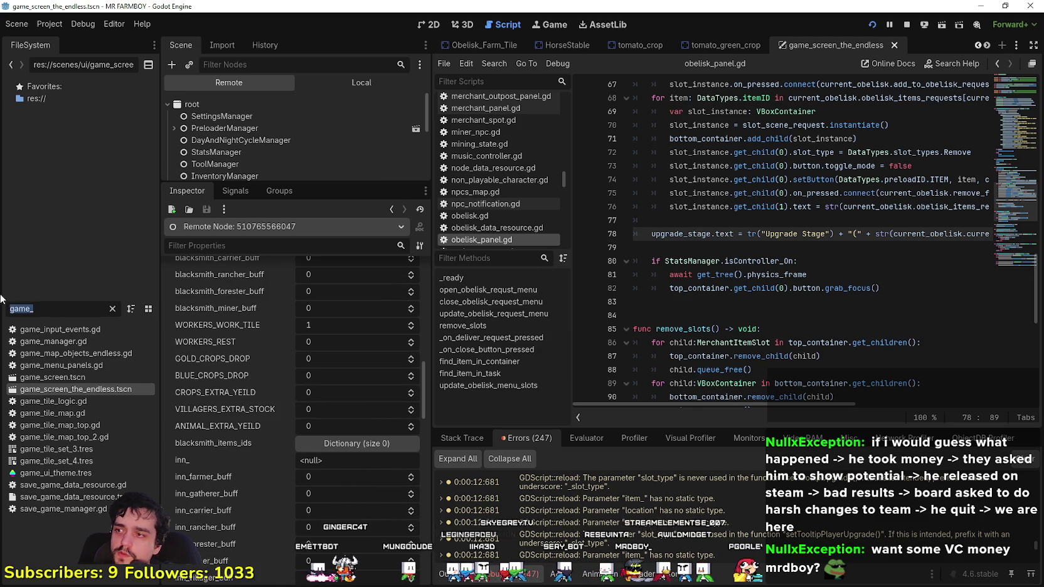
key("BackSpace")
type("m")
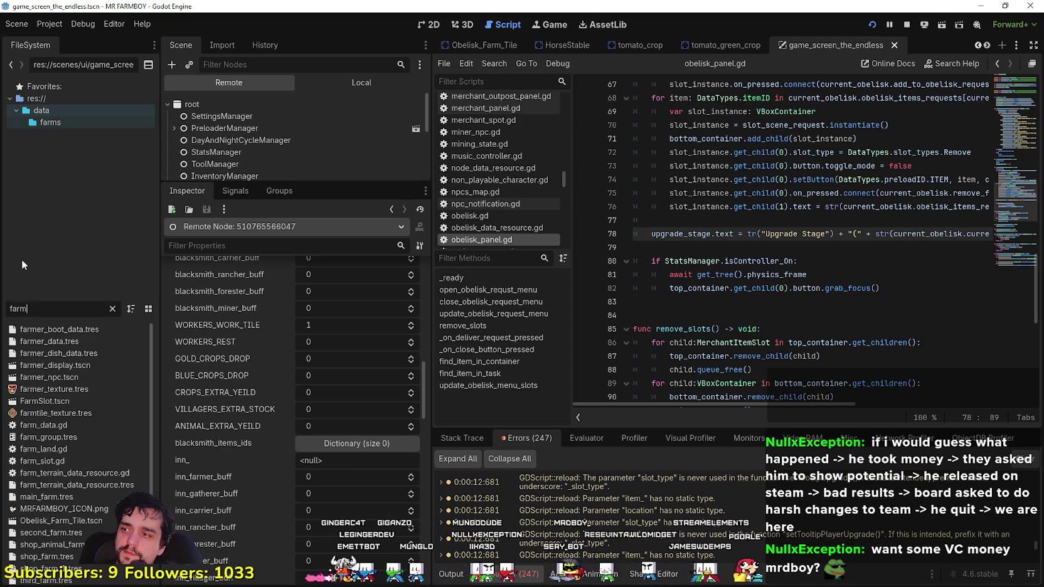
type("er")
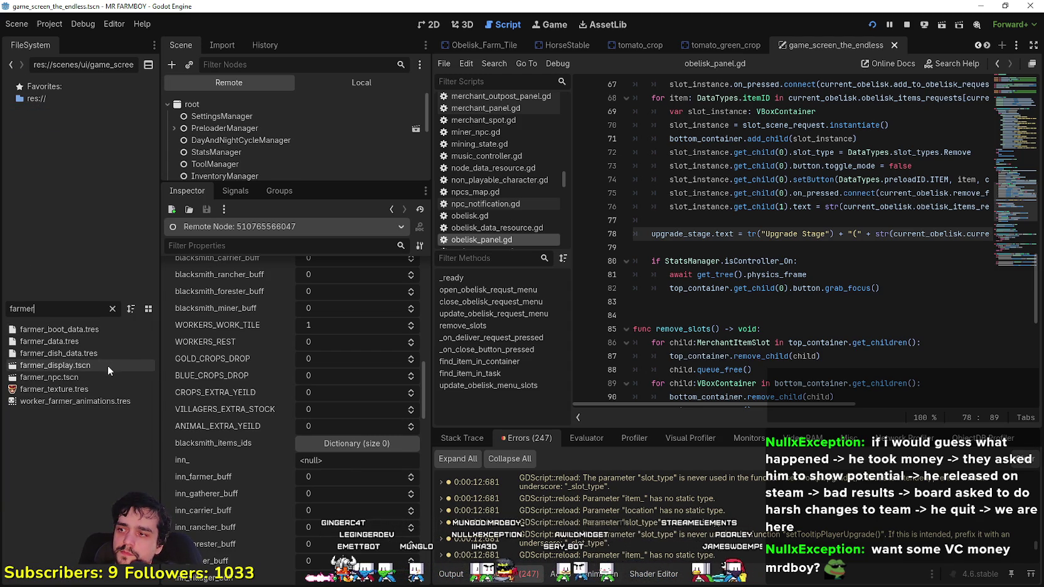
double_click(91, 377)
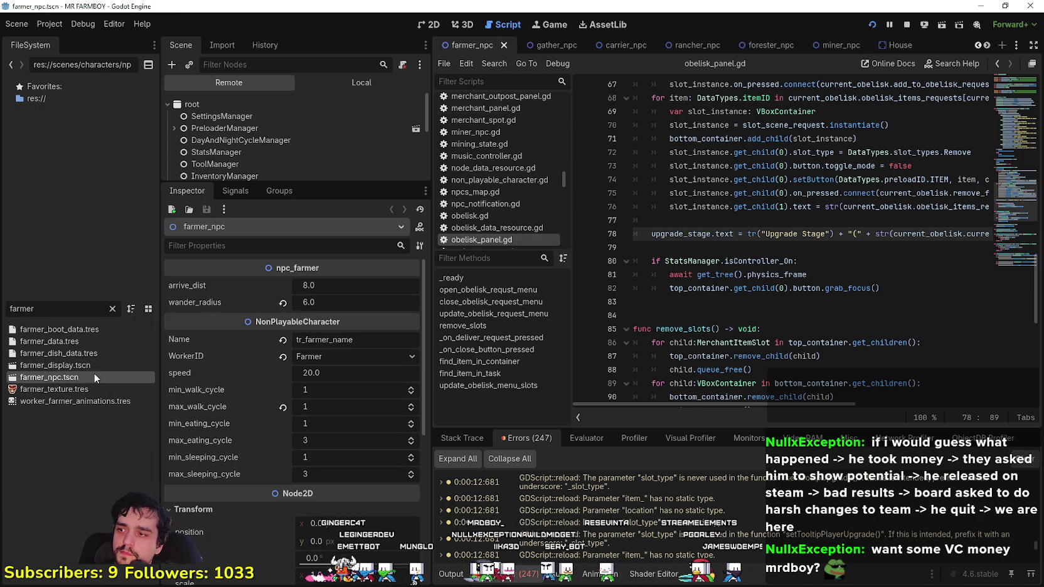
- Open the farmer scene's base_npc.gd script and select line 47's inn_farmer_buff term
left_click(361, 84)
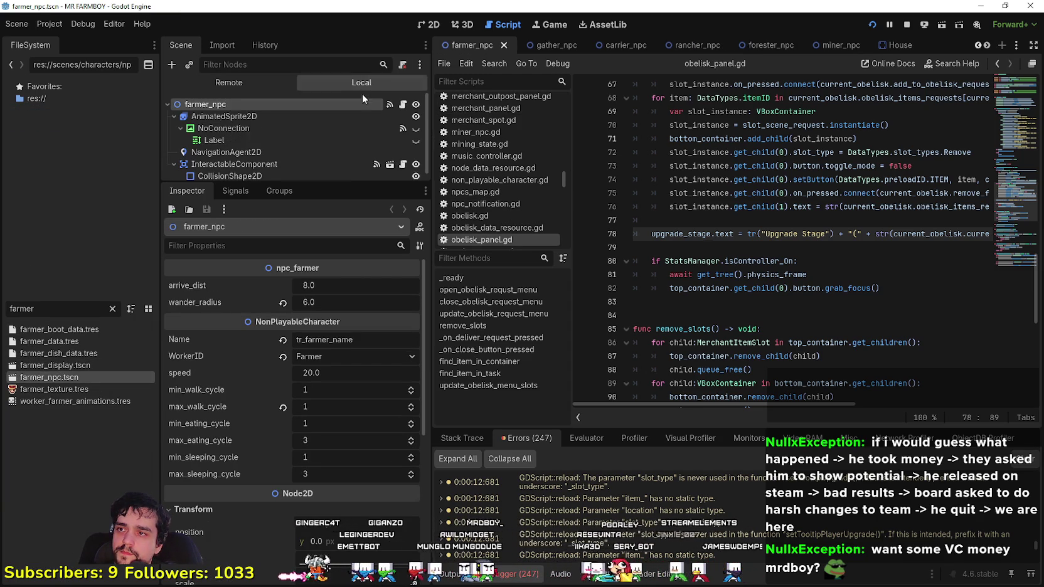
left_click(403, 108)
scroll(1003, 103, "up", 10)
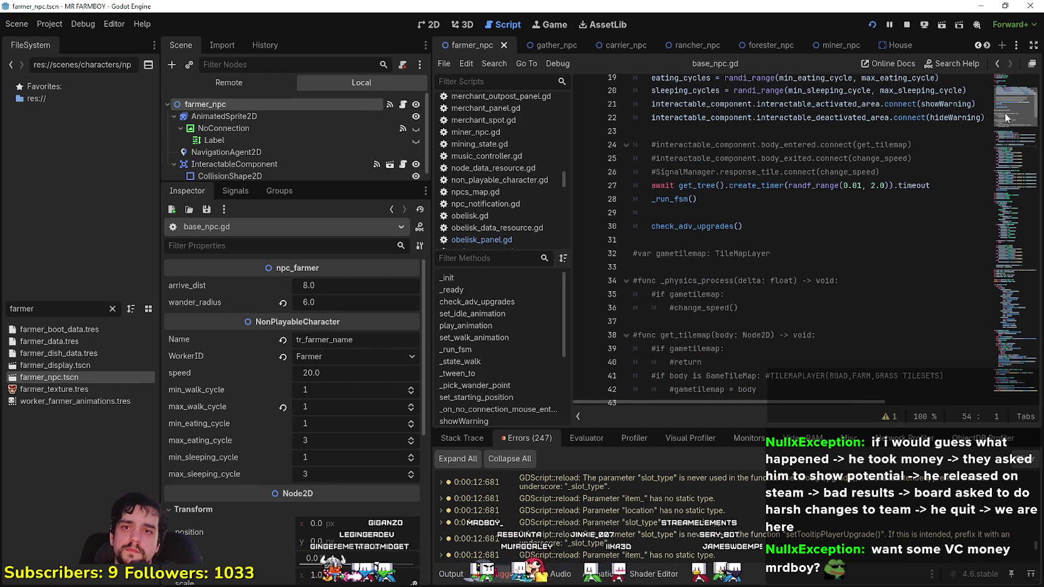
left_click_drag(1003, 104, 1001, 133)
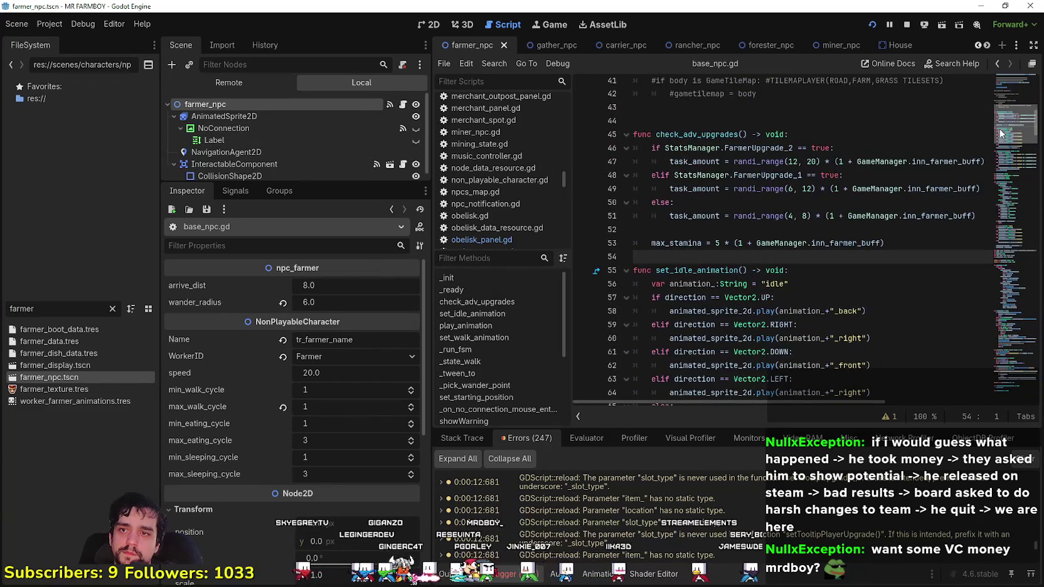
left_click(759, 148)
double_click(759, 148)
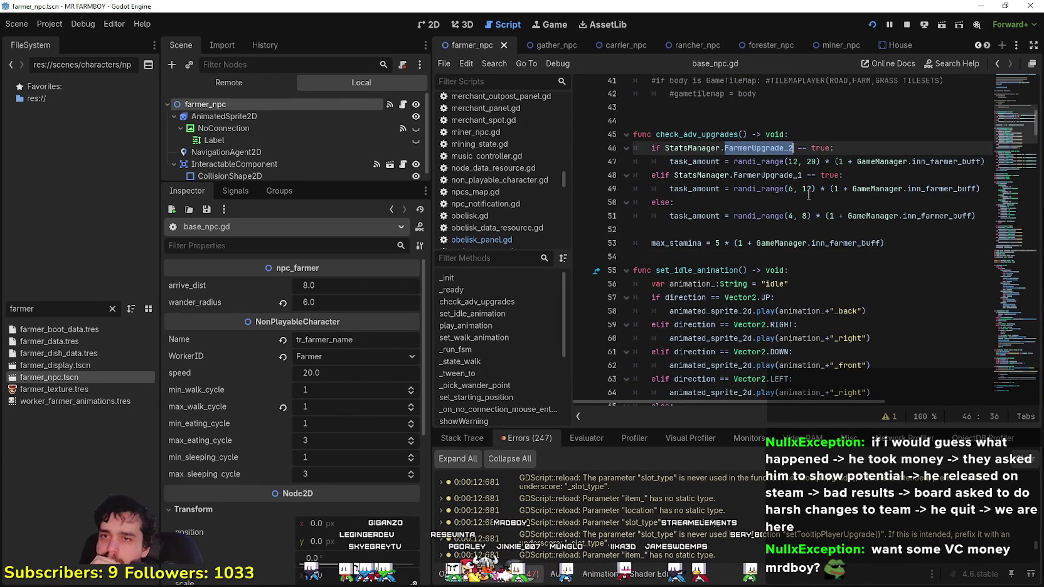
double_click(952, 166)
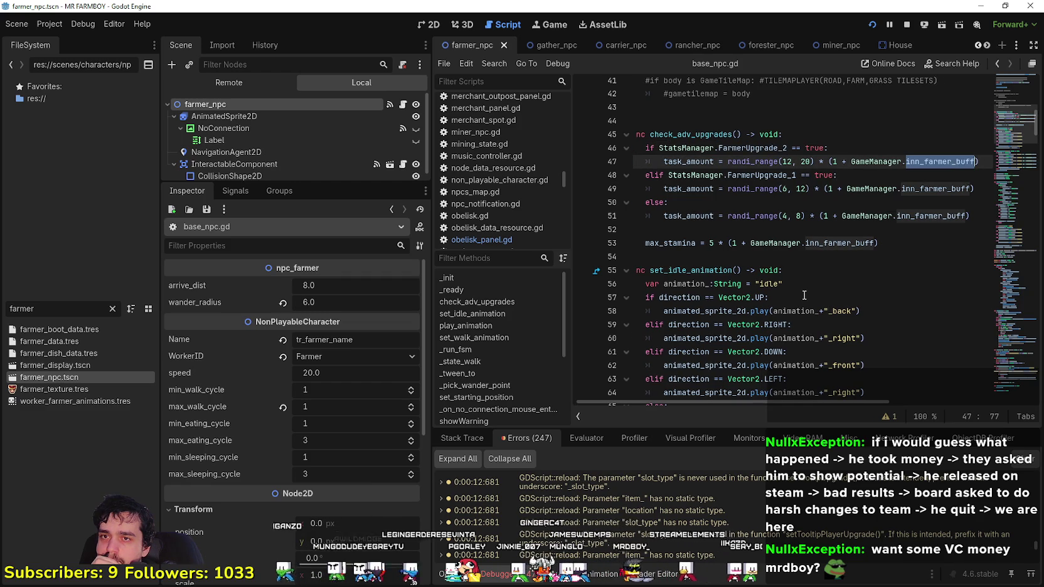
left_click_drag(829, 162, 993, 166)
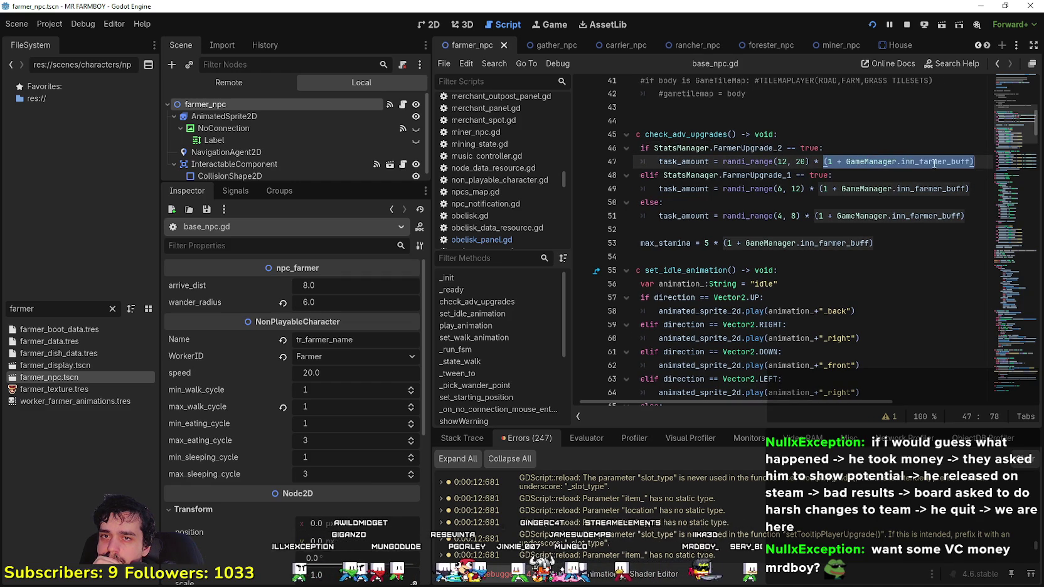
- Append '+ GameManager.WORKERS_WORK_TILE' to line 47's task_amount buff term
left_click(924, 189)
mouse_move(939, 162)
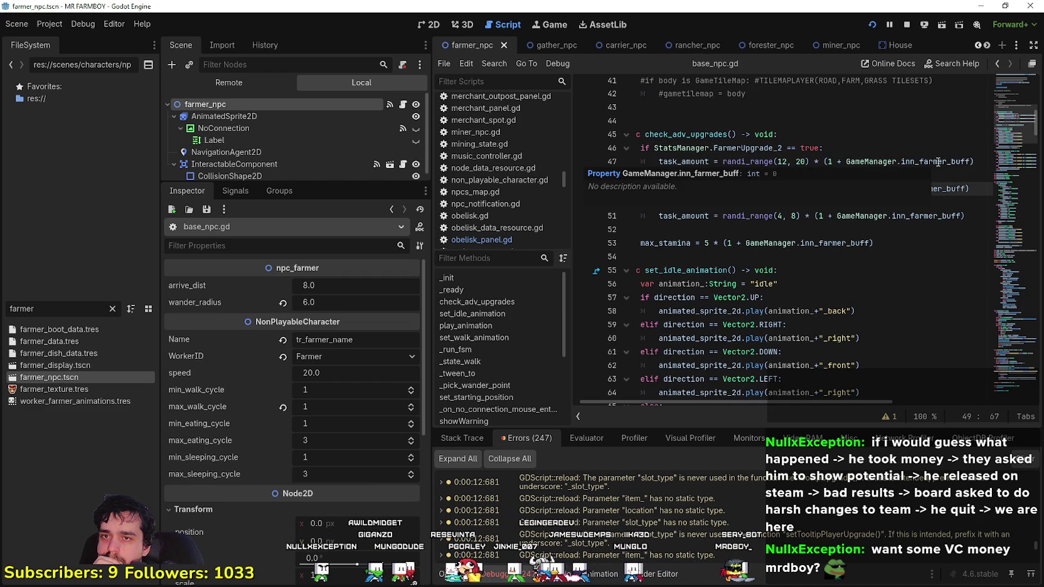
left_click(971, 162)
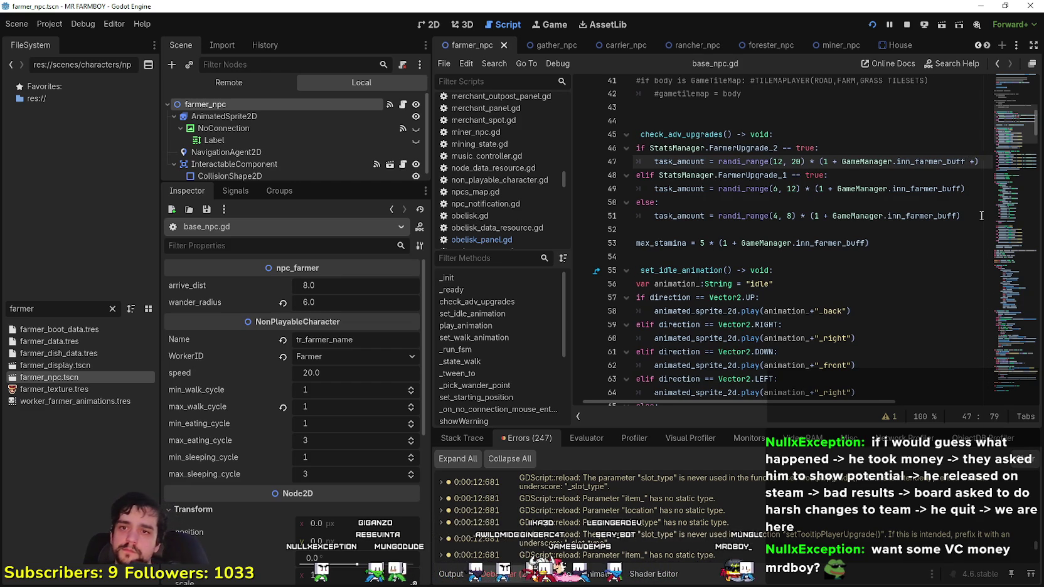
type("+ GameManager.f")
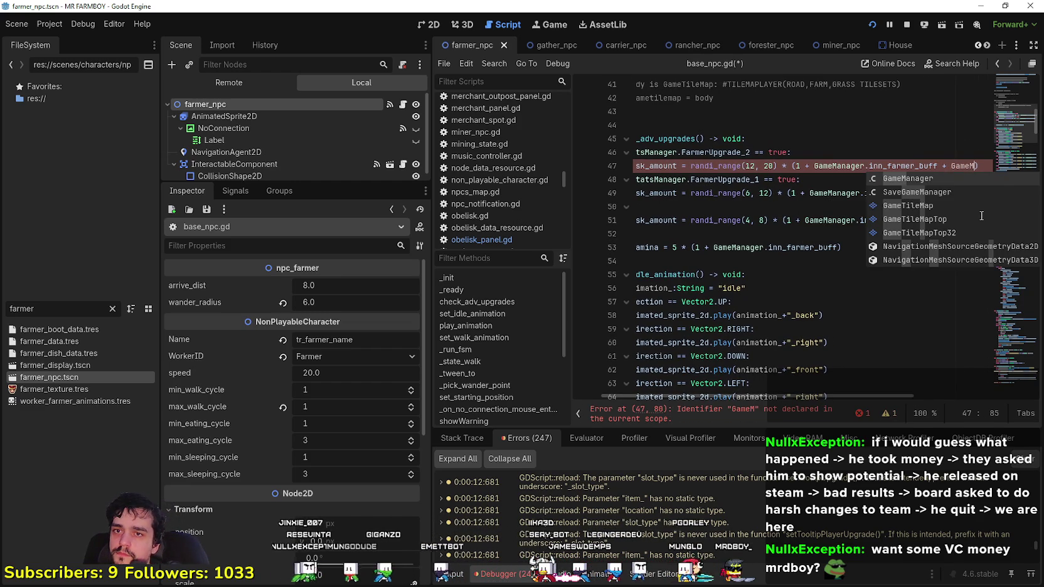
key("Return")
type(".f")
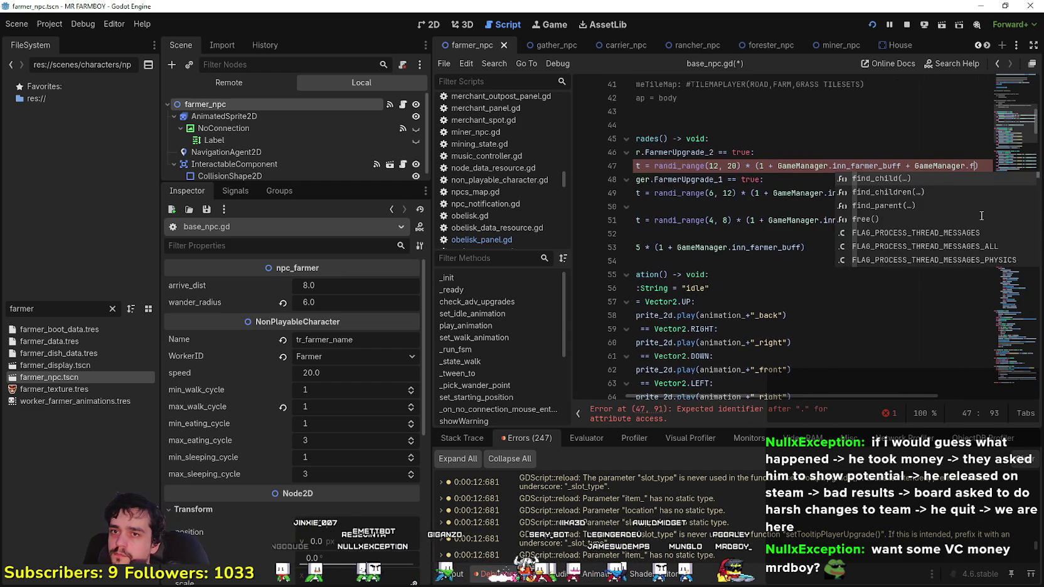
key("BackSpace")
type("wor")
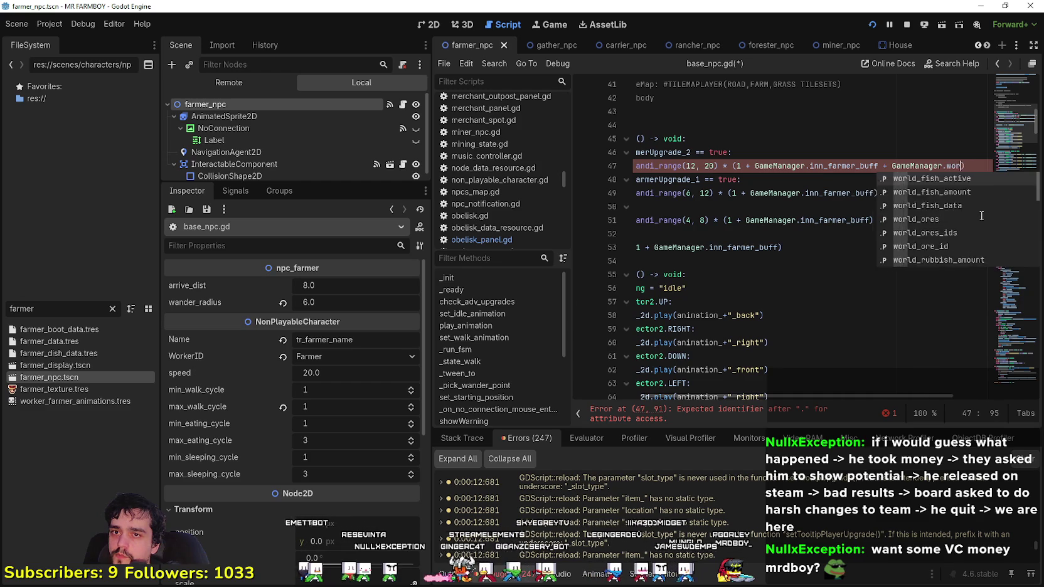
type("kers_w")
key("Return")
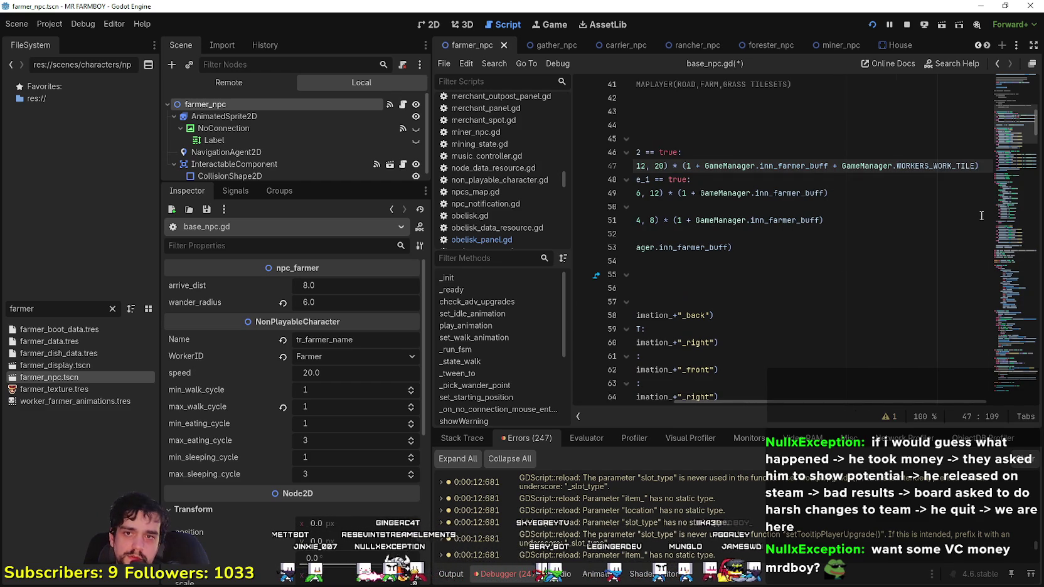
- Add WORKERS_WORK_TILE to lines 49 and 51 and max_stamina too, and save
double_click(962, 166)
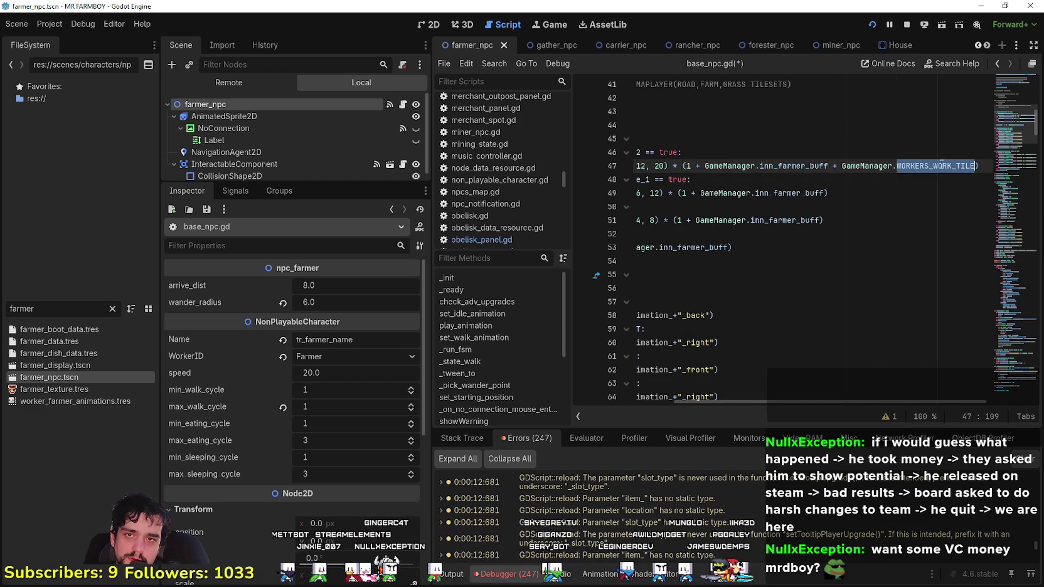
left_click(826, 193)
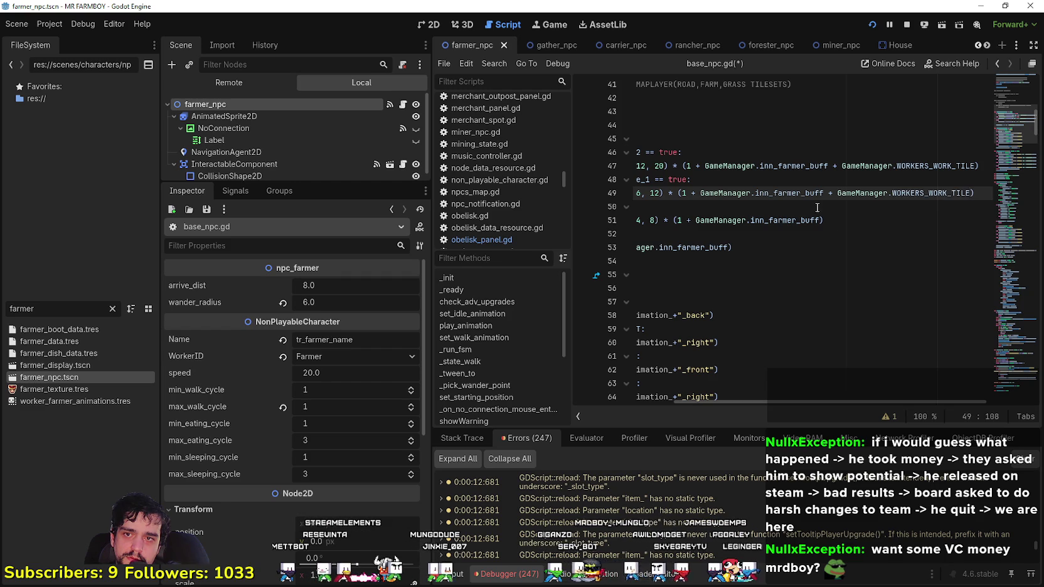
left_click(821, 219)
left_click_drag(813, 248, 636, 234)
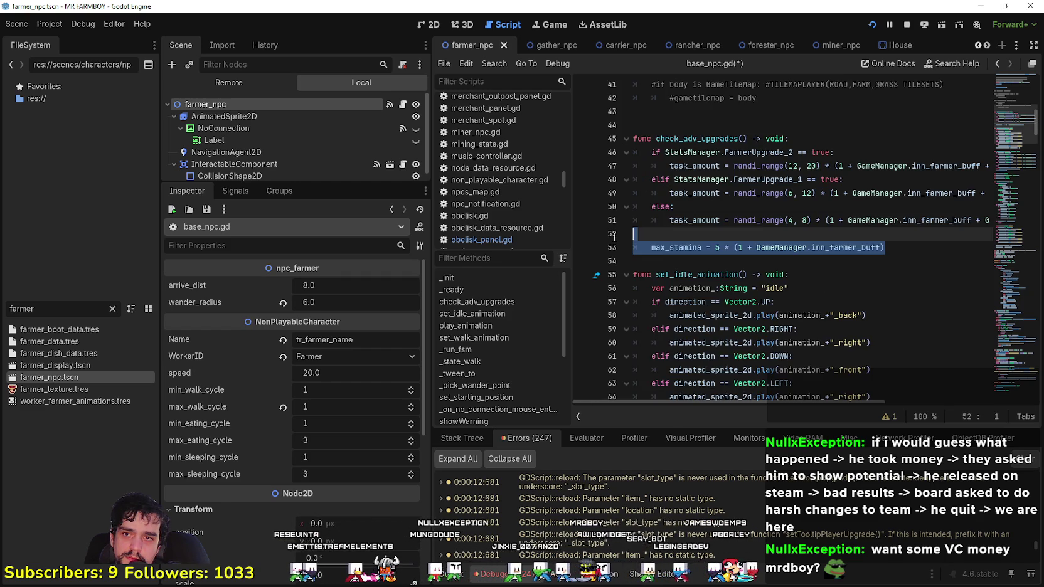
key("Left")
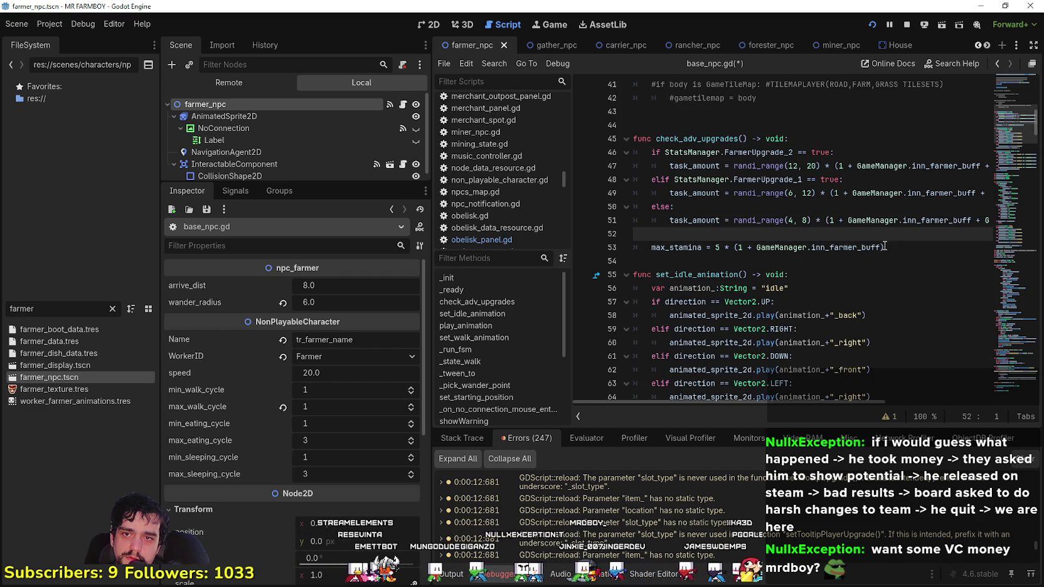
left_click(882, 247)
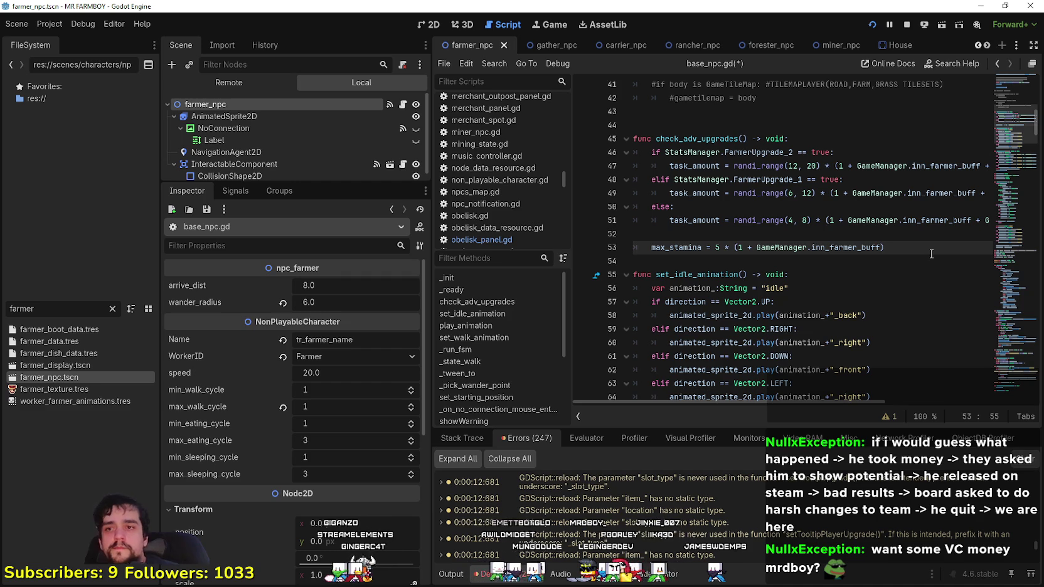
type("+ GameManager.WORKERS_WORK_TILE")
key("shift+Up")
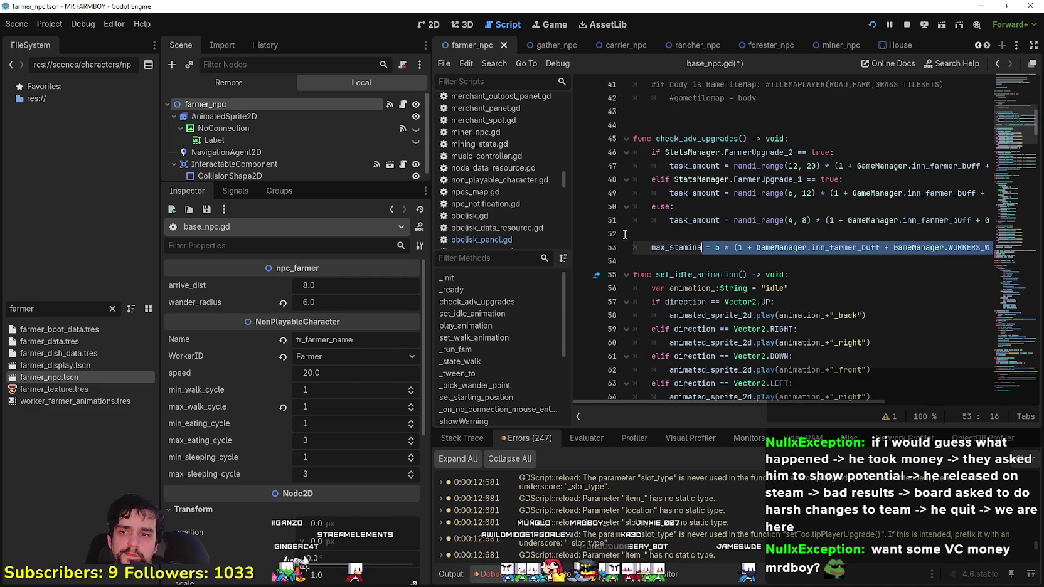
key("ctrl+s")
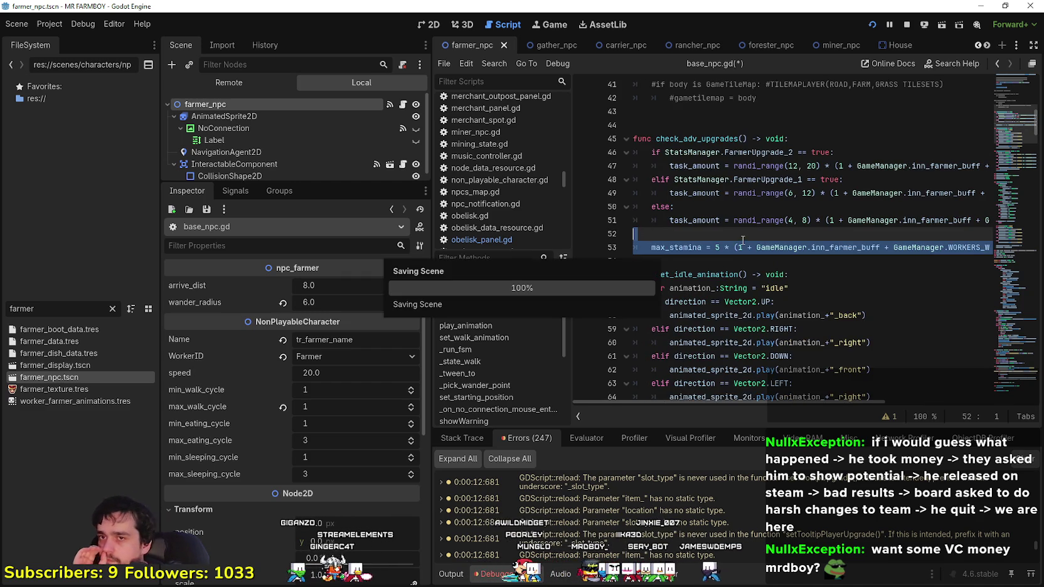
left_click(751, 162)
left_click(798, 193)
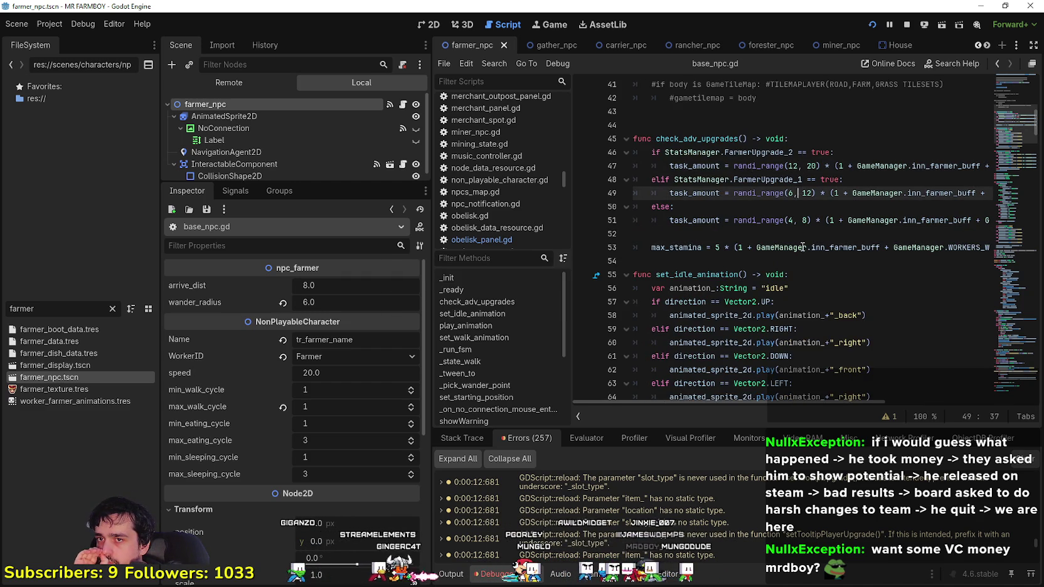
mouse_move(737, 402)
left_mouse_down()
mouse_move(778, 402)
mouse_move(562, 324)
left_mouse_up()
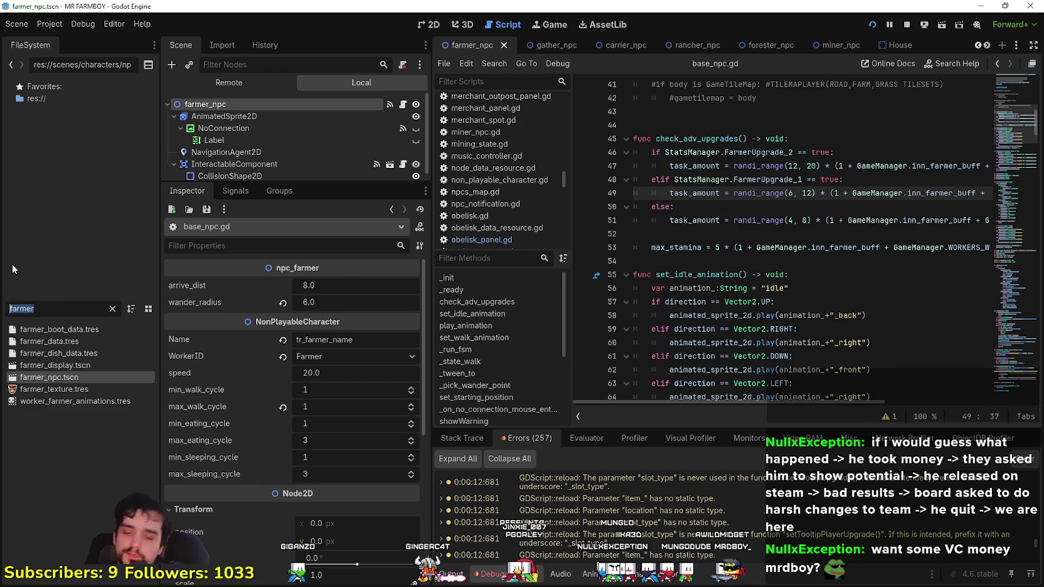
- Filter the FileSystem for 'gather' and open gather_npc.tscn with its gather_npc.gd script
type("gather")
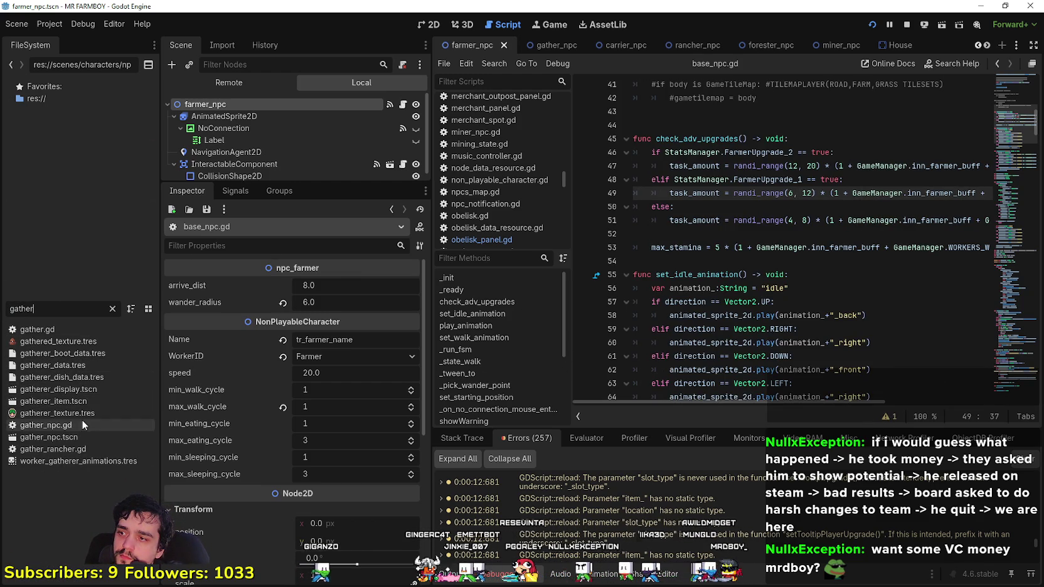
double_click(71, 438)
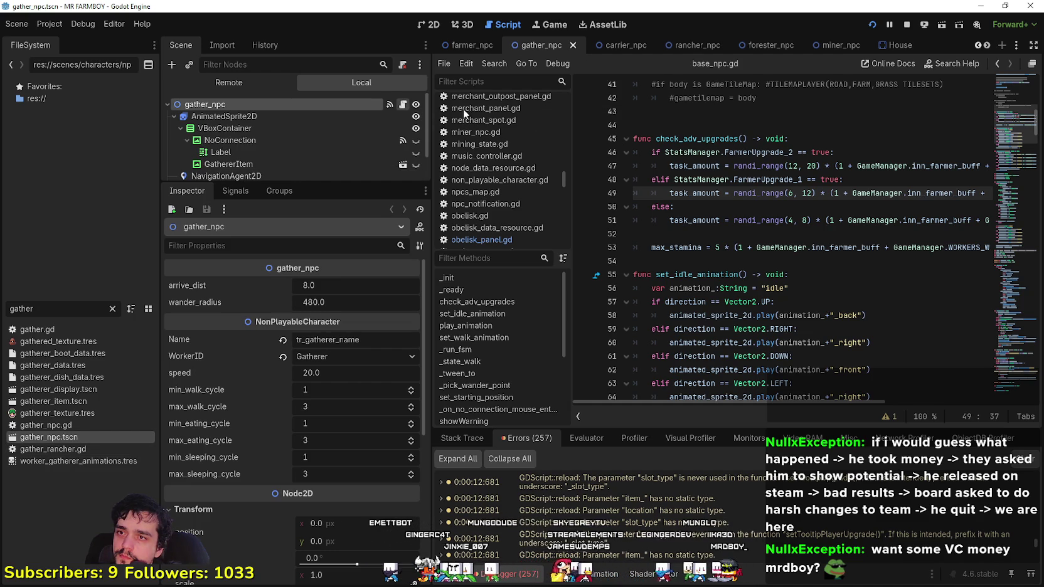
left_click(403, 104)
scroll(827, 256, "up", 2)
scroll(827, 256, "down", 5)
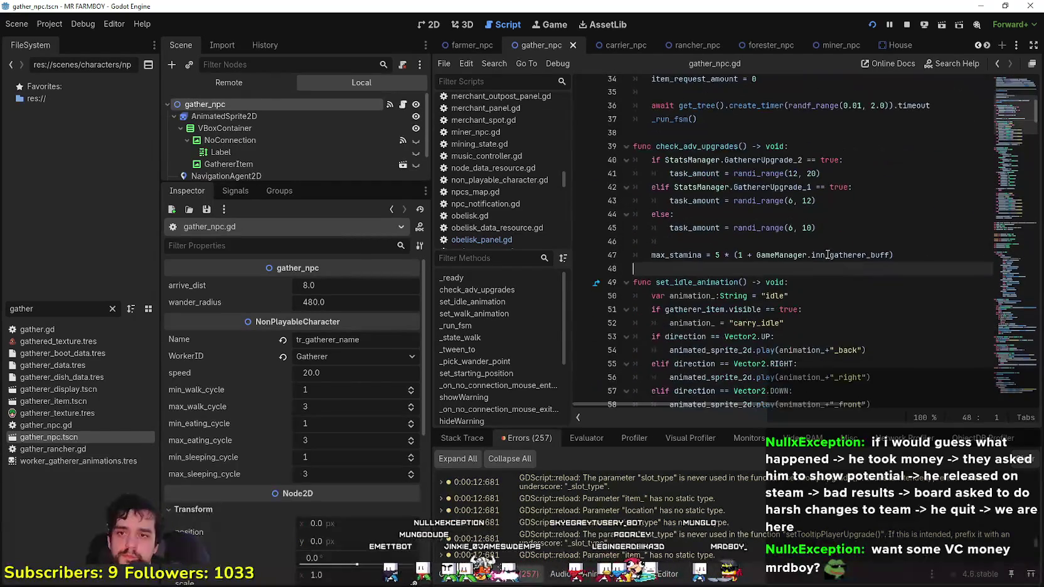
- Inspect the GathererUpgrade_2 checks, then undo the WORKERS_WORK_TILE additions in farmer_npc
left_click(830, 192)
left_click(838, 176)
key("shift+Up")
key("shift+Home")
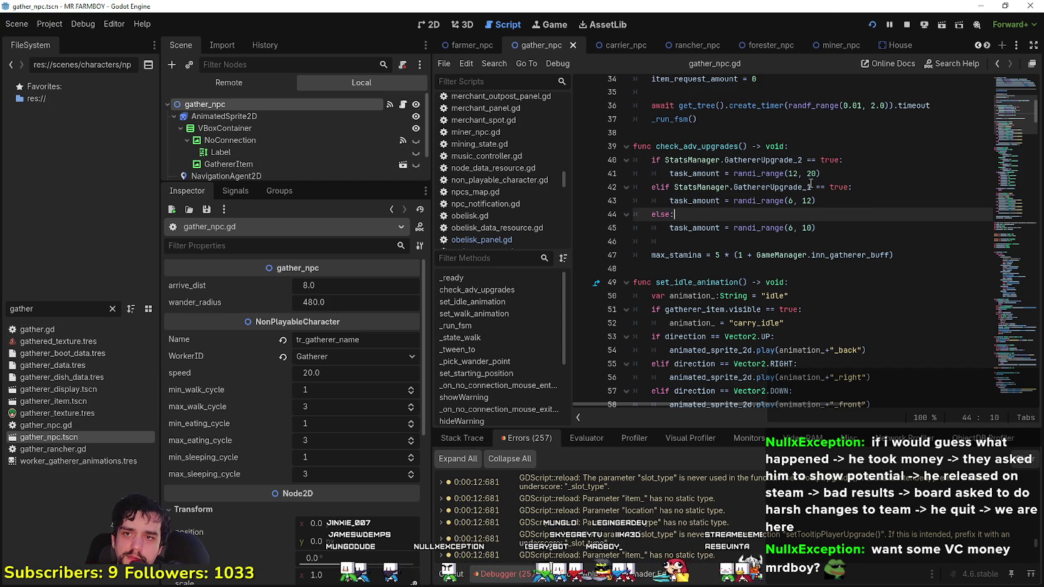
left_click(721, 133)
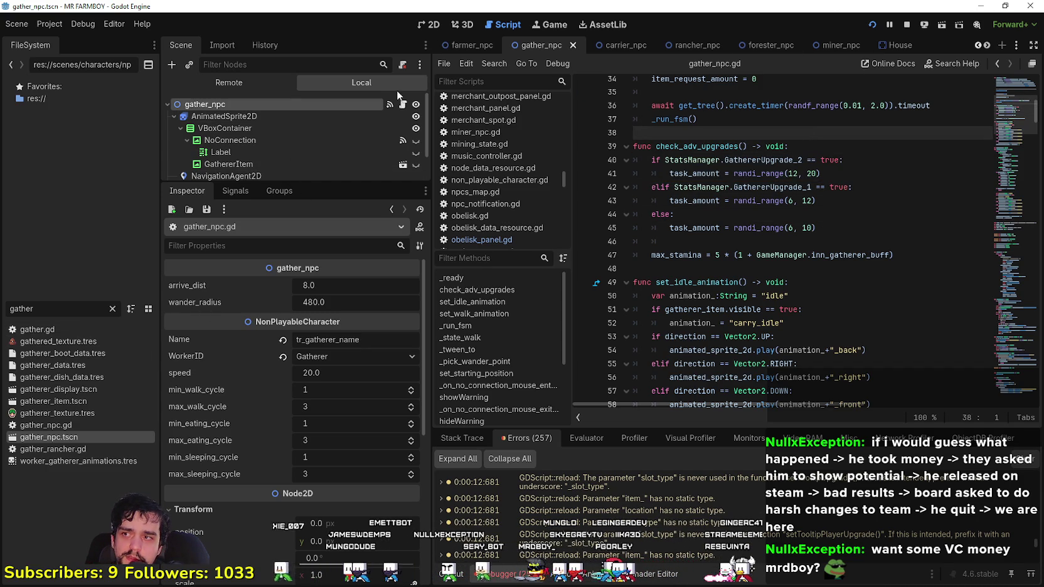
left_click(464, 42)
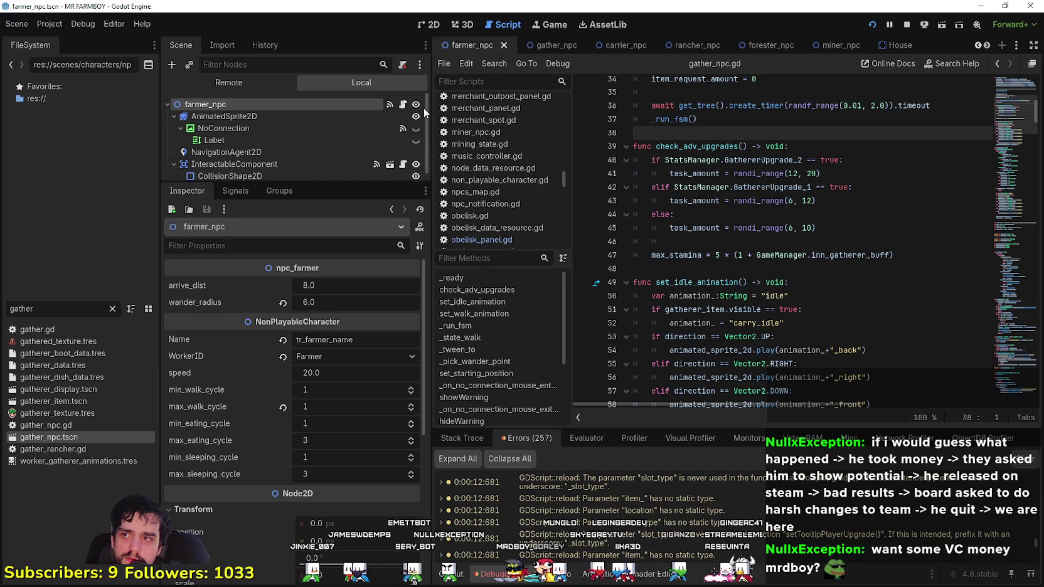
key("ctrl+z")
key("ctrl+z")
key("ctrl+z")
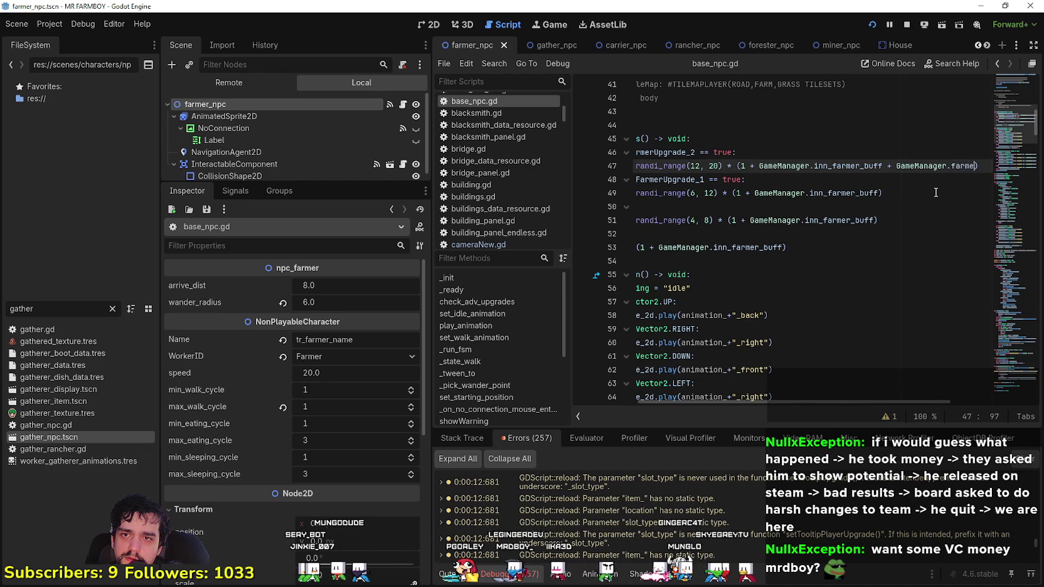
- Select the check_adv_upgrades block, undo the last edit, and save base_npc.gd
mouse_move(936, 192)
left_mouse_down()
mouse_move(647, 153)
mouse_move(628, 139)
left_mouse_up()
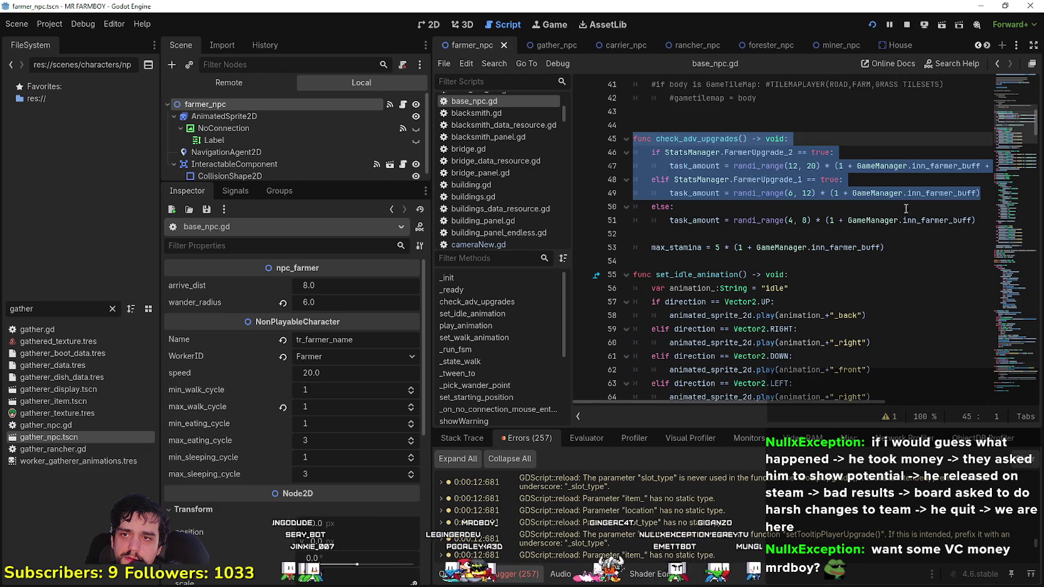
key("ctrl+y")
key("ctrl+s")
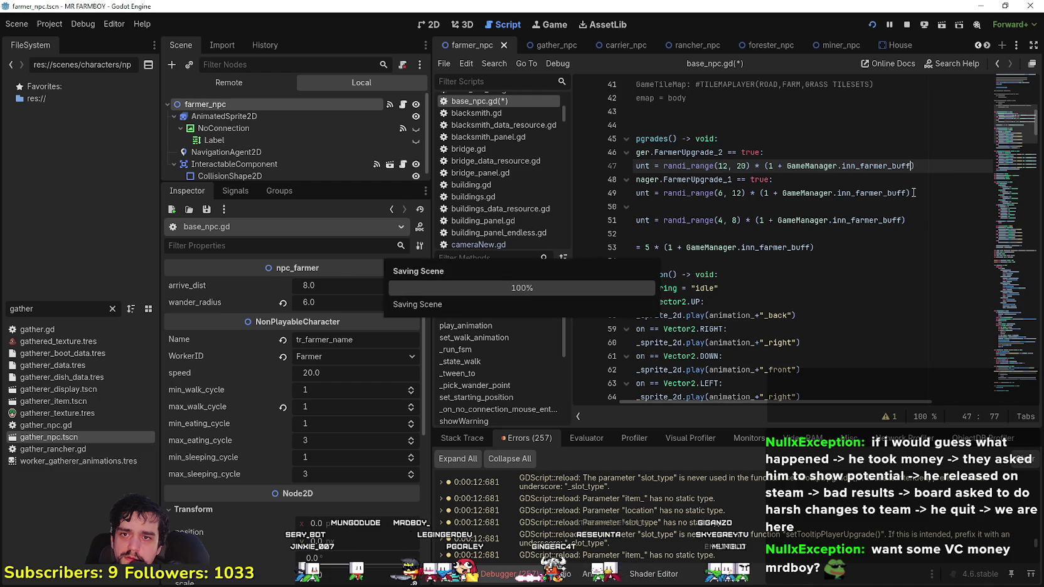
- Scroll down to _state_walk's segment duration line, seg_len divided by walk_speed
scroll(865, 237, "down", 4)
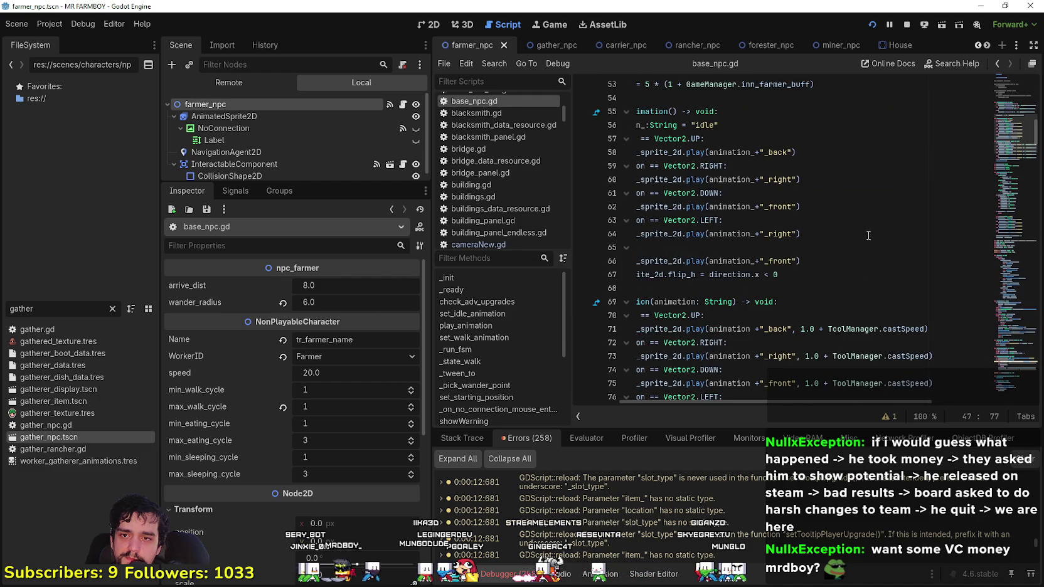
scroll(861, 261, "down", 2)
mouse_move(866, 329)
left_mouse_down()
mouse_move(816, 329)
mouse_move(639, 273)
left_mouse_up()
mouse_move(1007, 119)
left_mouse_down()
mouse_move(1008, 185)
mouse_move(984, 292)
mouse_move(982, 357)
mouse_move(984, 339)
mouse_move(998, 369)
mouse_move(992, 405)
mouse_move(1023, 237)
left_mouse_up()
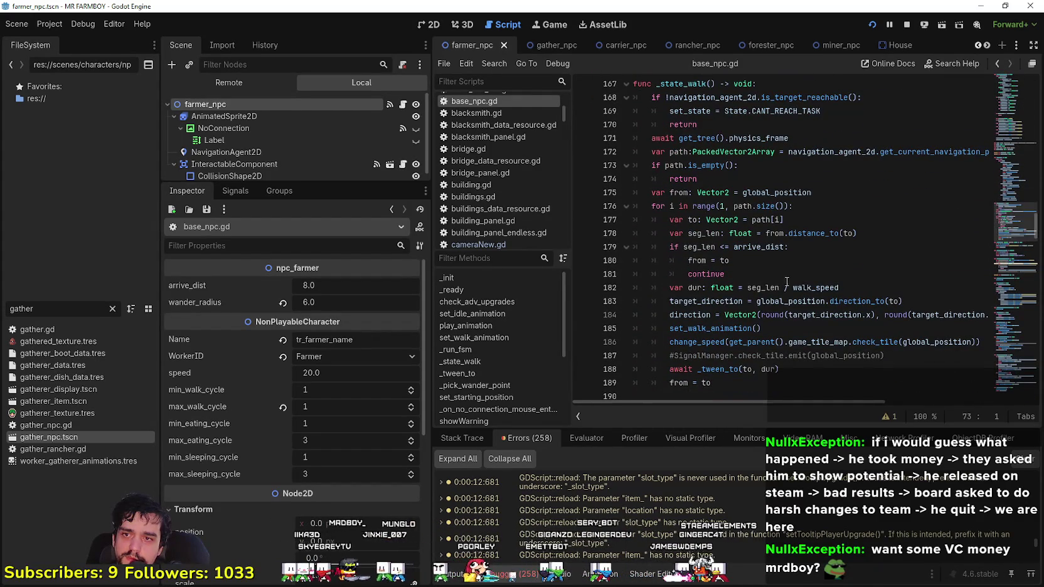
left_click(730, 287)
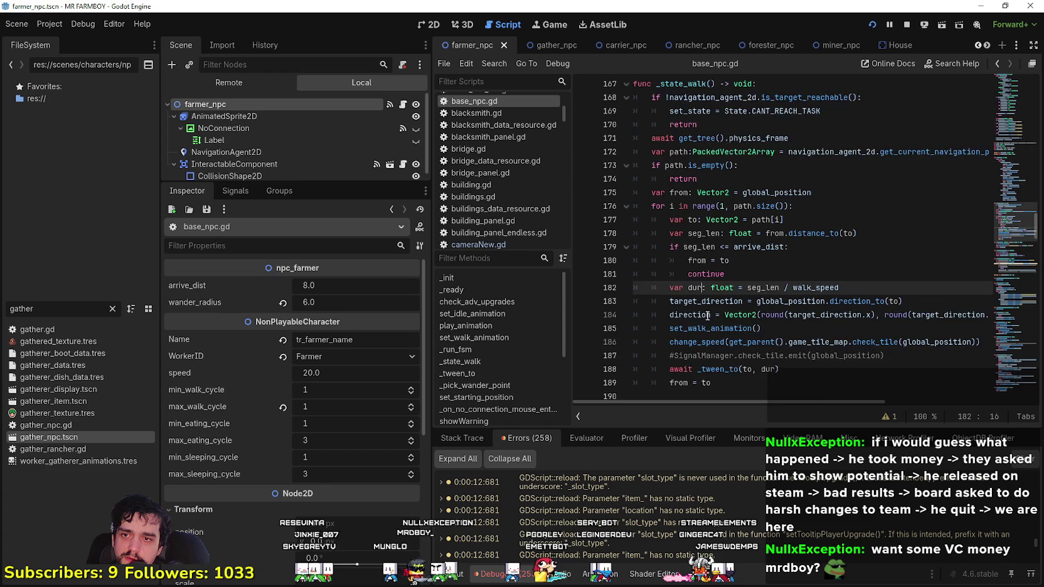
- Look up the change_speed definition and highlight walk_speed on its road tile speed lines
scroll(736, 303, "down", 1)
left_click(736, 304)
right_click(717, 304)
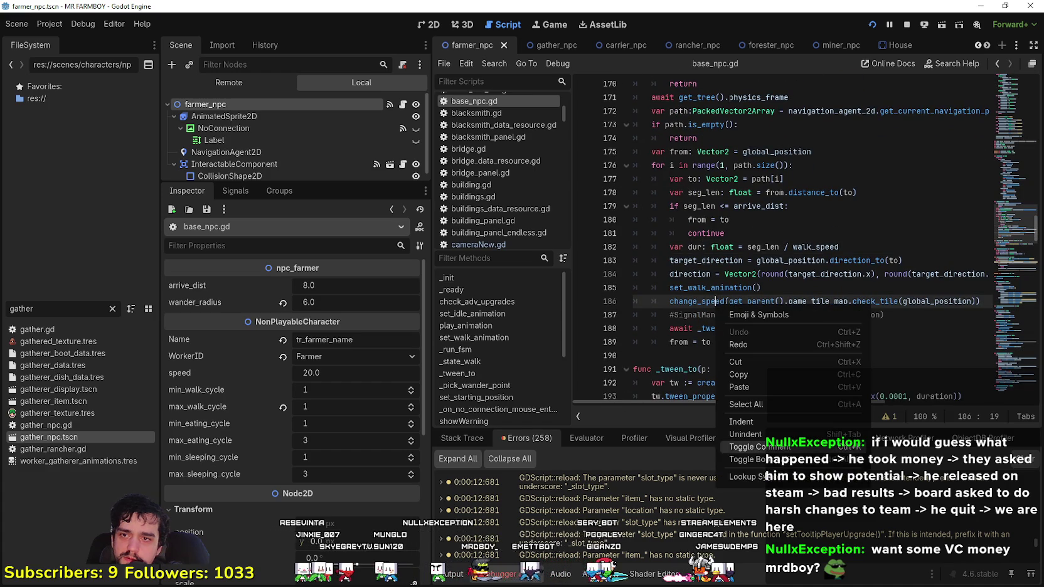
left_click(757, 478)
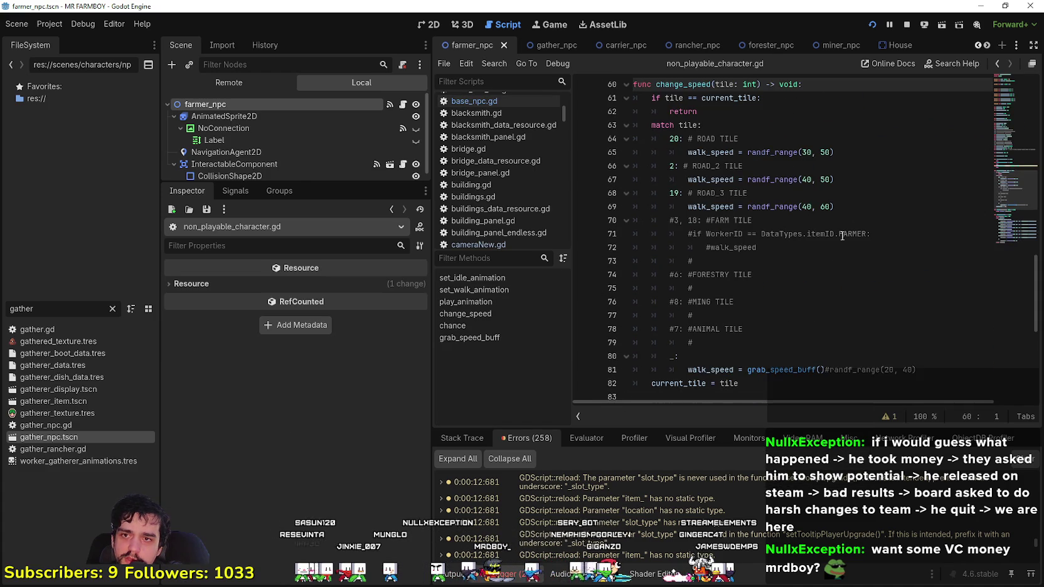
left_click(860, 154)
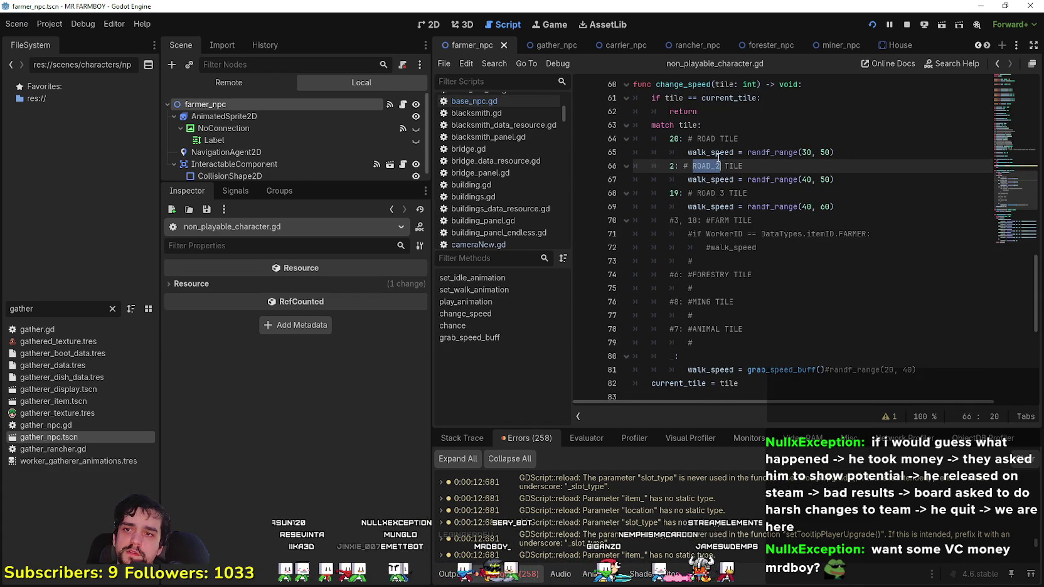
double_click(711, 152)
left_click(720, 206)
scroll(753, 283, "down", 1)
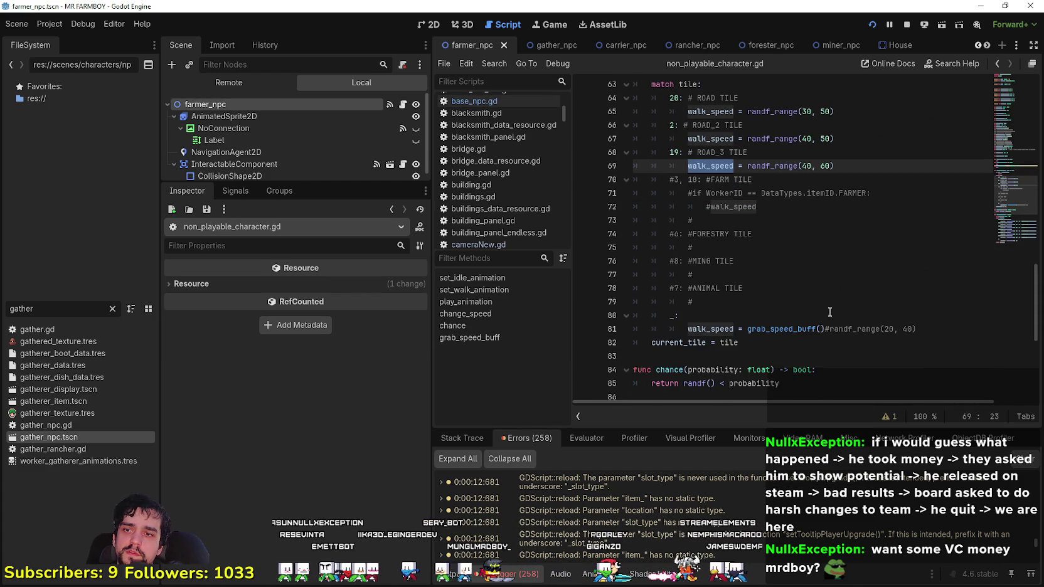
- Look up grab_speed_buff in non_playable_character.gd and widen the code area
left_click(796, 331)
scroll(803, 324, "down", 2)
scroll(803, 324, "down", 2)
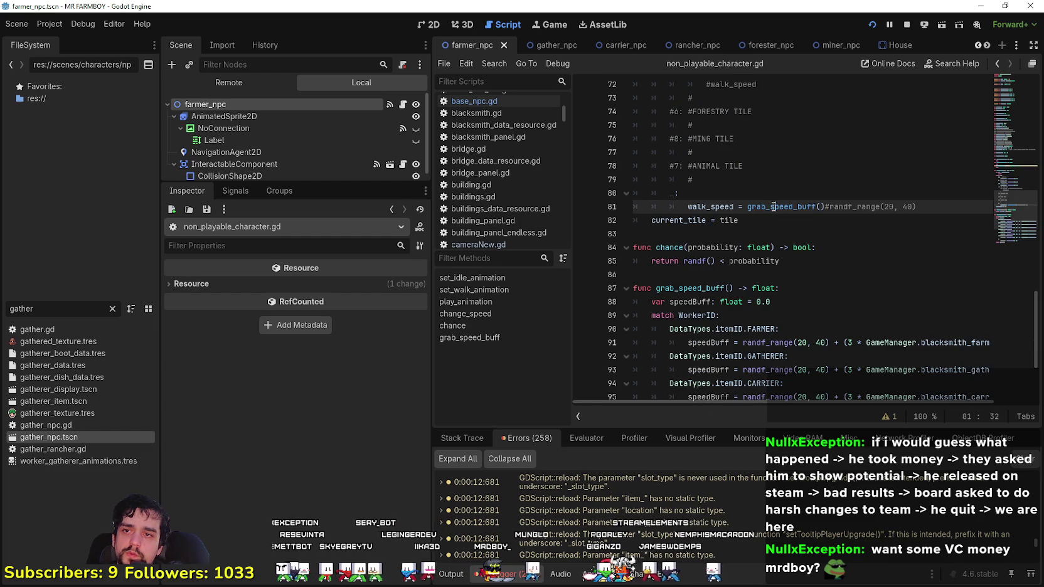
right_click(775, 207)
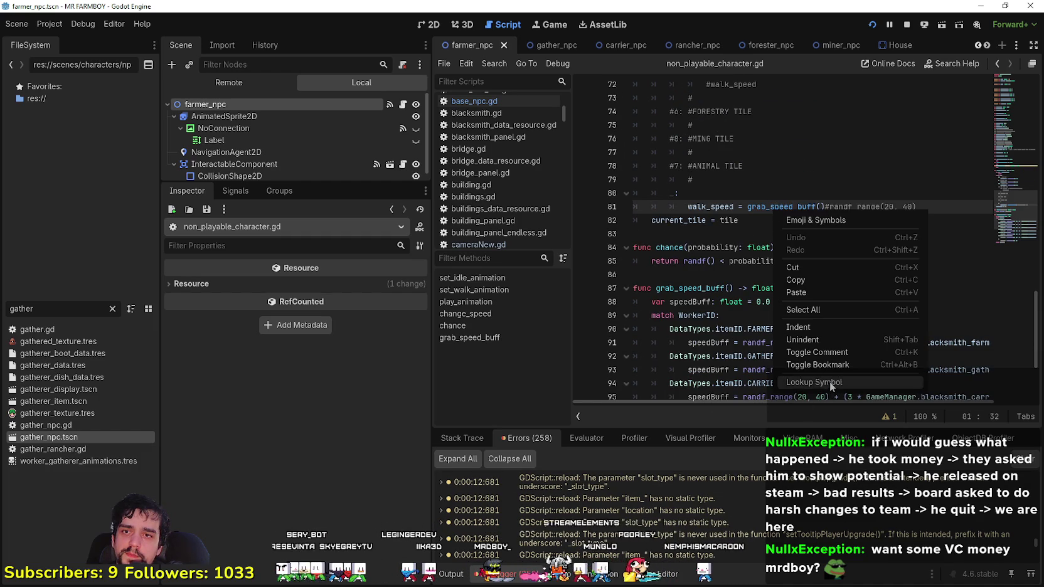
left_click(814, 382)
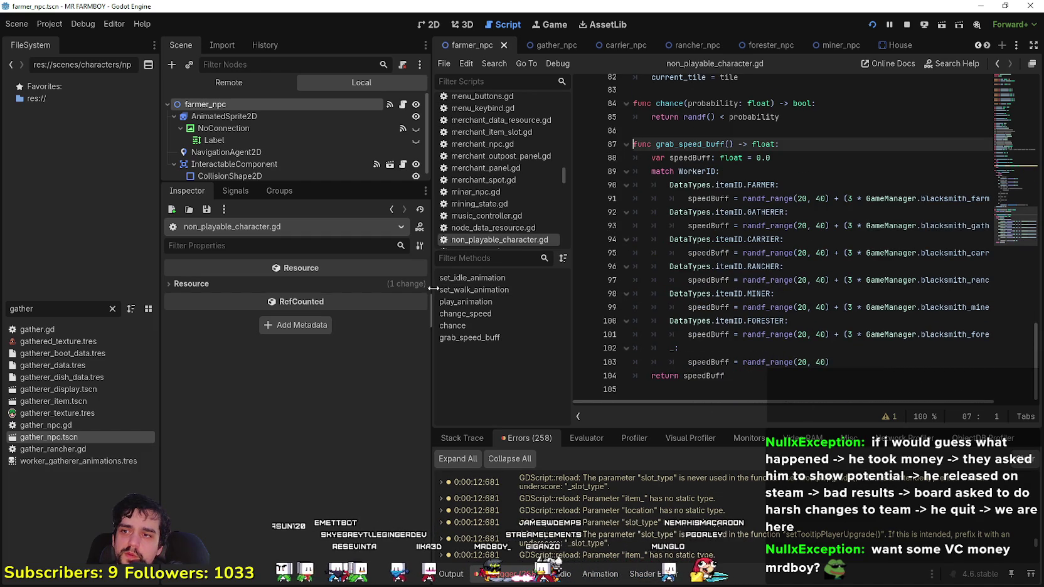
mouse_move(434, 287)
left_mouse_down()
mouse_move(188, 287)
mouse_move(261, 287)
left_mouse_up()
scroll(680, 495, "down", 1)
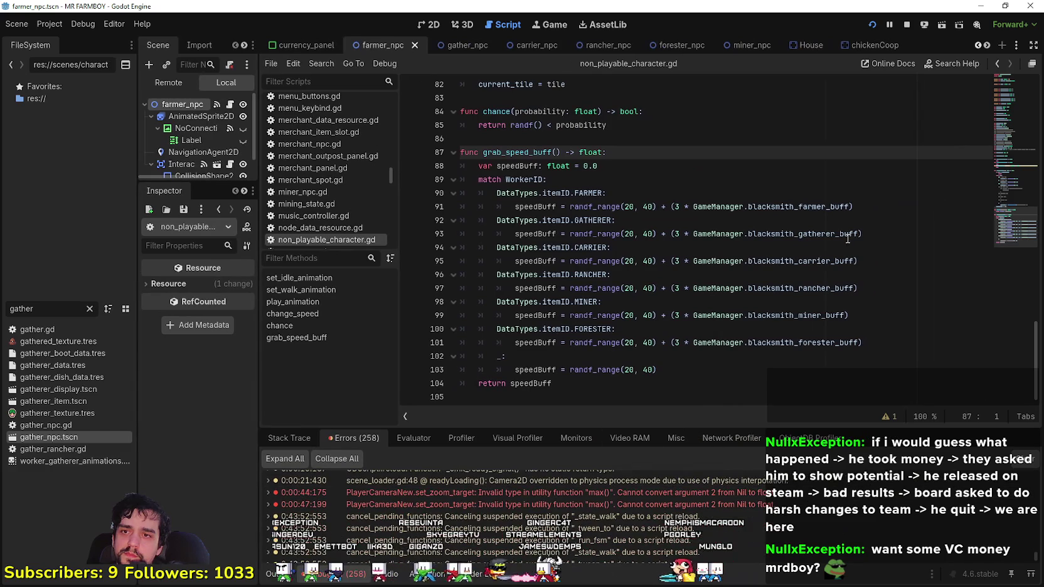
- Add ' + GameManager.WORKERS_WORK_TILE' to the farmer's blacksmith buff, removing the doubled plus
left_click(854, 201)
type("+ ")
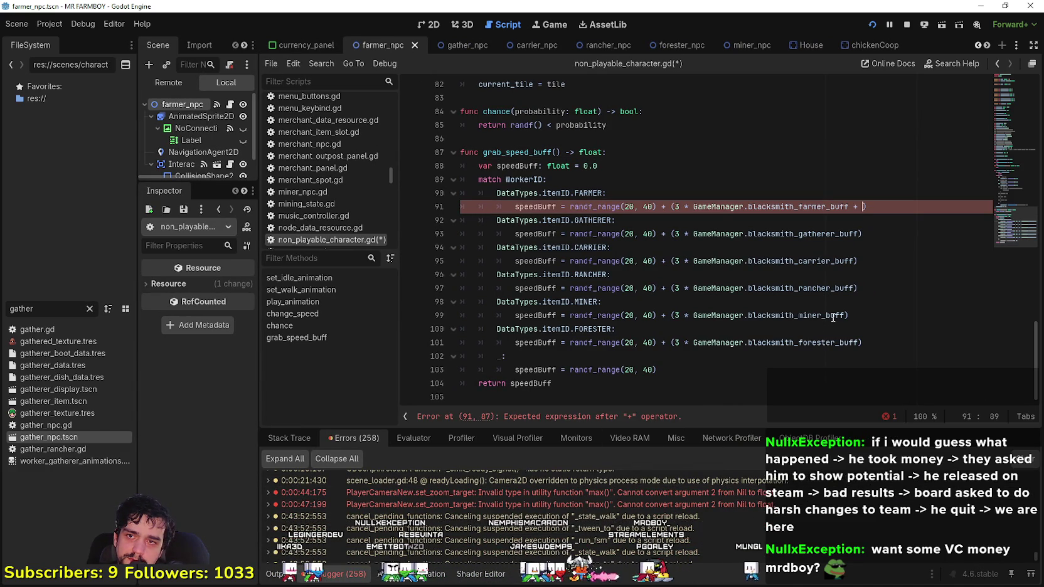
type(" + GameManager.WORKERS_WORK_TILE")
key("ctrl+Left")
key("ctrl+Left")
key("ctrl+Left")
key("BackSpace")
key("BackSpace")
key("BackSpace")
key("ctrl+Right")
key("ctrl+Right")
key("ctrl+Right")
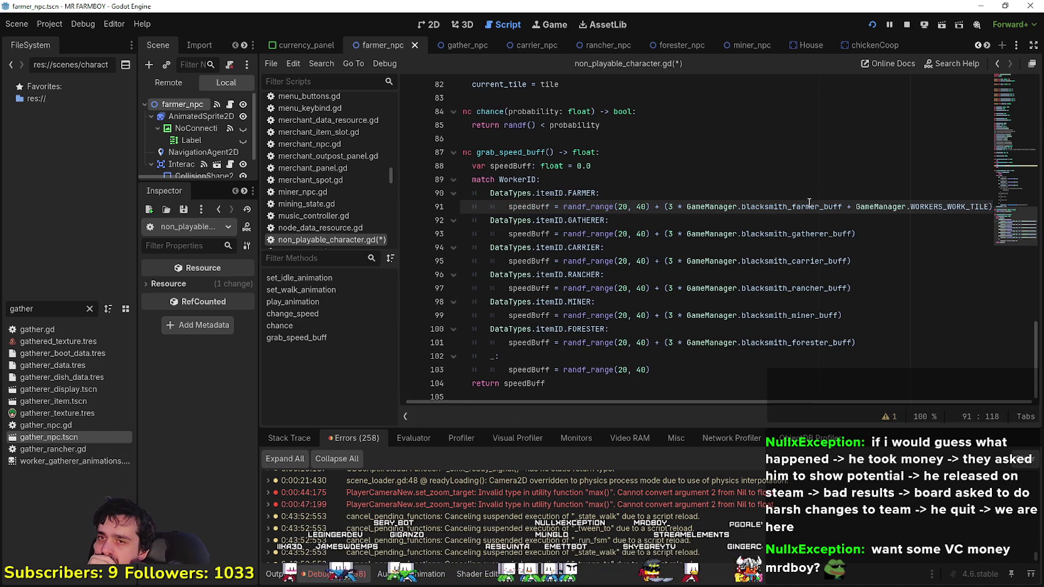
- Add the WORKERS_WORK_TILE bonus to the gatherer, carrier, rancher, miner and forester buffs
left_click(961, 208)
left_click_drag(961, 212, 779, 203)
mouse_move(714, 212)
left_mouse_down()
mouse_move(675, 197)
mouse_move(670, 206)
left_mouse_up()
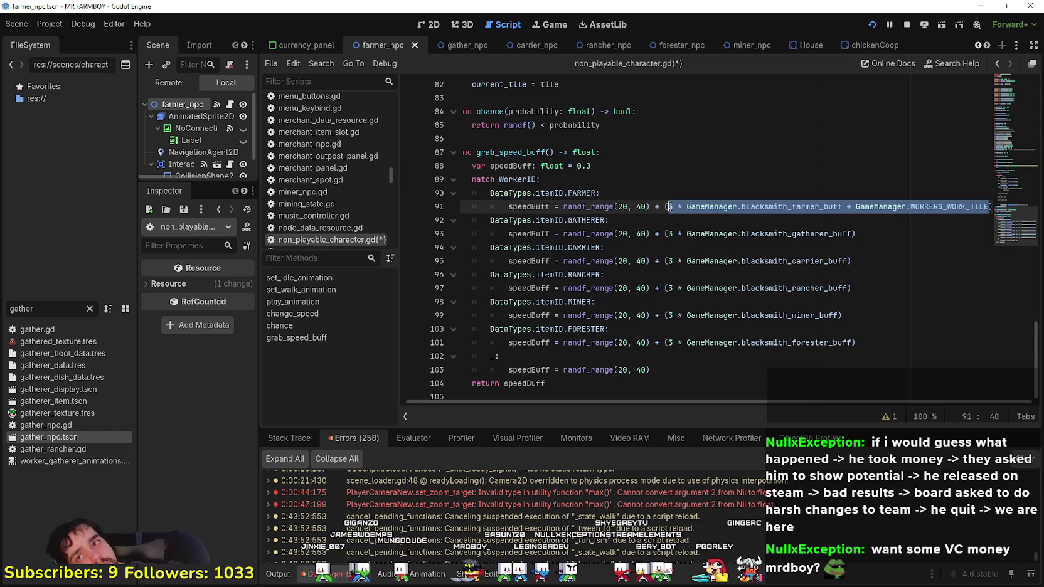
left_click(801, 233)
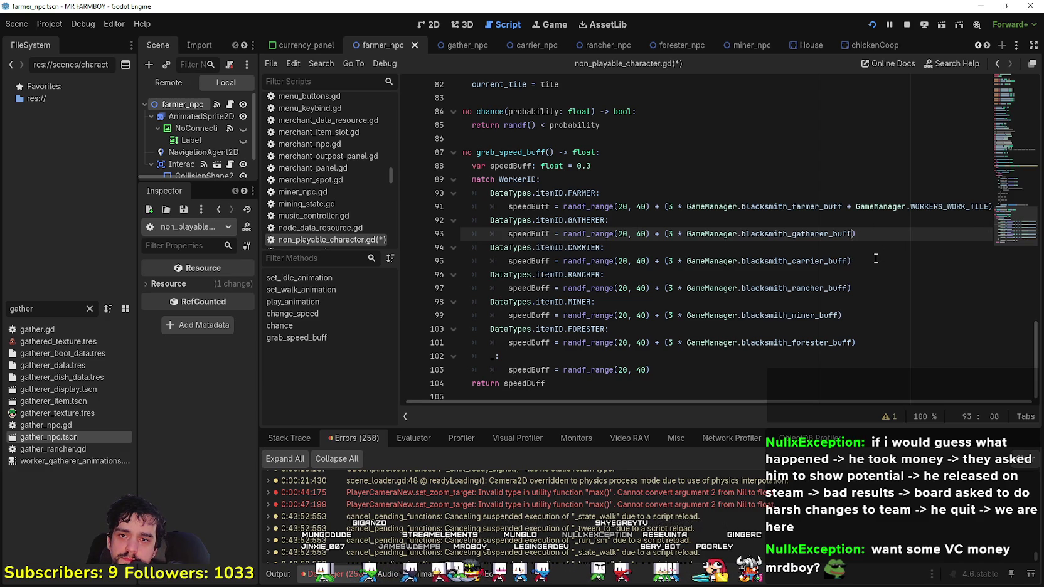
type("+ GameManager.WORKERS_WORK_TILE")
left_click(840, 263)
type("+ GameManager.WORKERS_WORK_TILE")
left_click(838, 288)
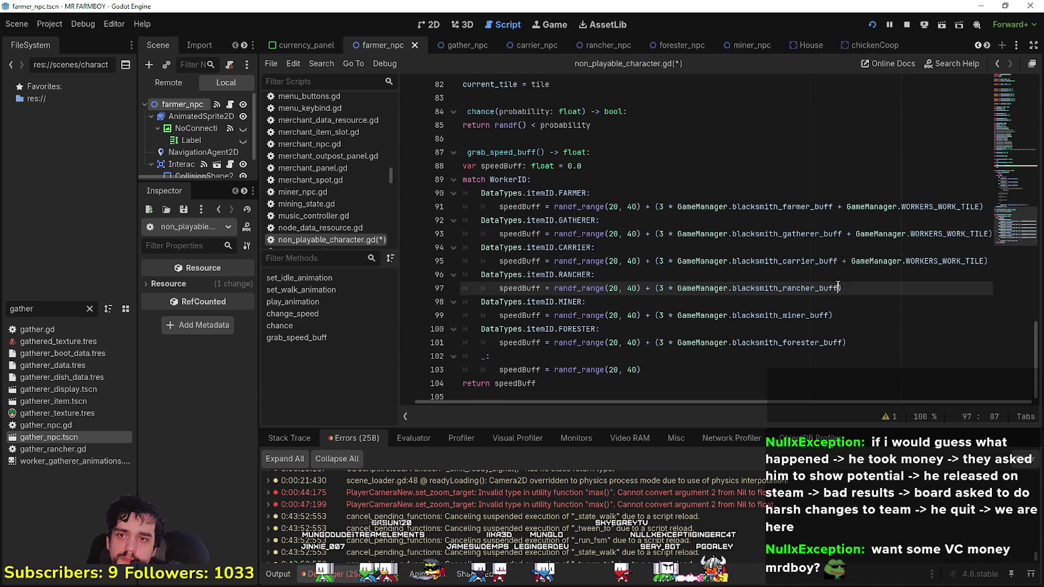
left_click(831, 315)
left_click(844, 343)
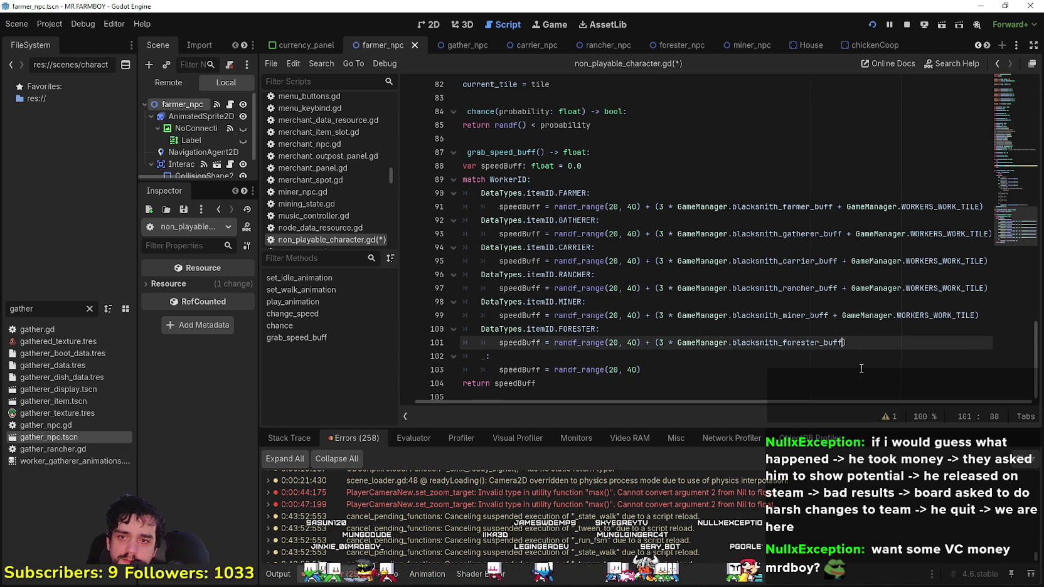
type("+ GameManager.WORKERS_WORK_TILE")
left_click(790, 353)
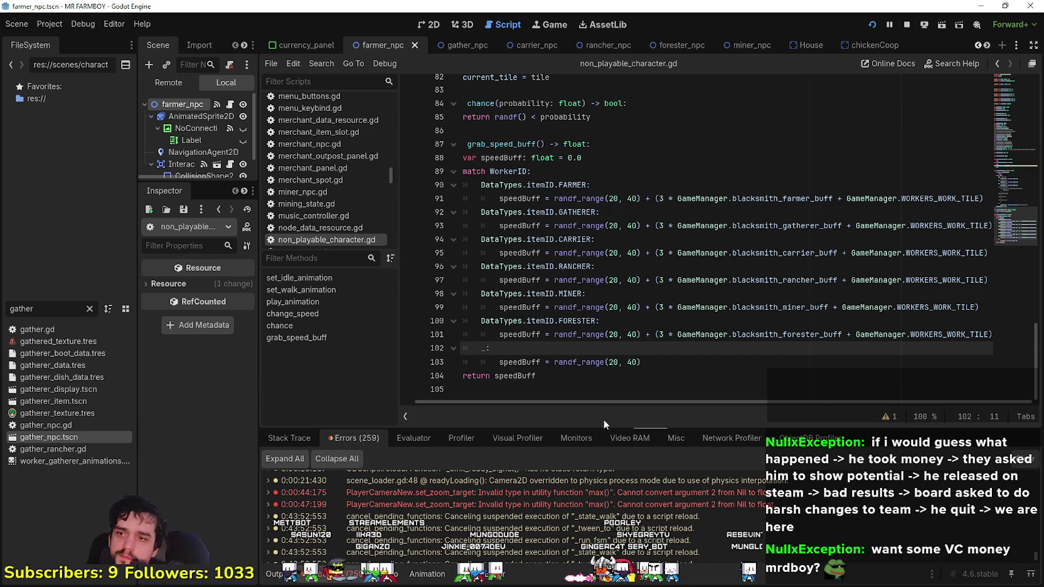
- Return to the running debug game and close its pause menu
left_click_drag(595, 401, 580, 401)
left_click(612, 176)
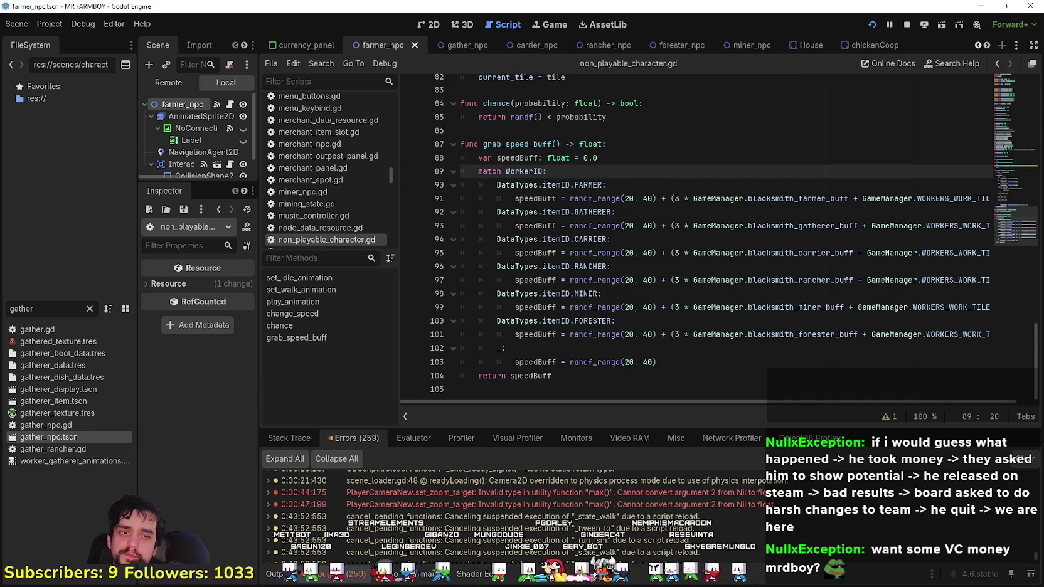
key("alt+Tab")
left_click(612, 328)
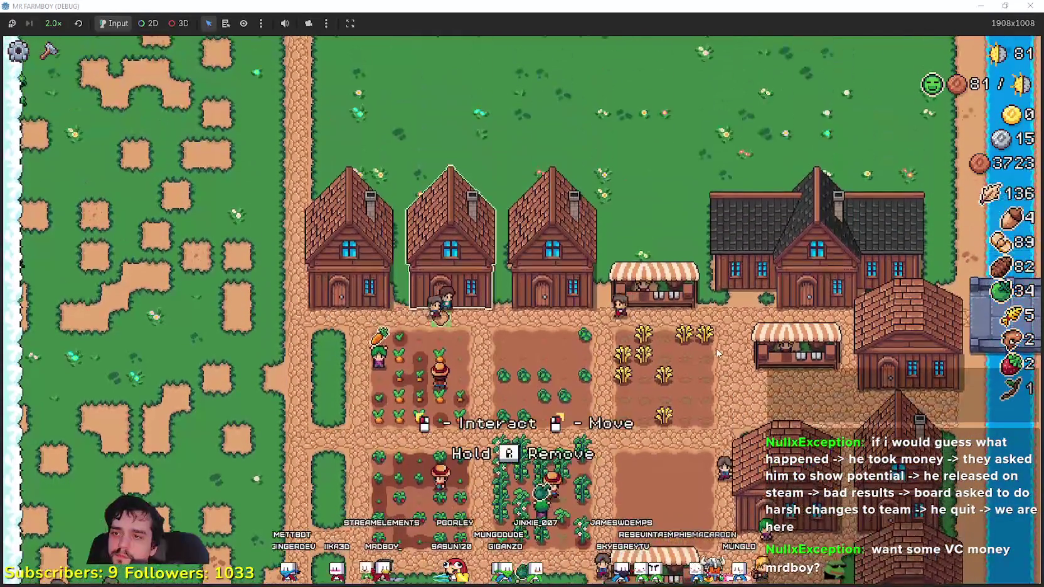
- Check the worker panels of two village houses, then walk north onto the Crops Yield poneglyph
left_click(712, 363)
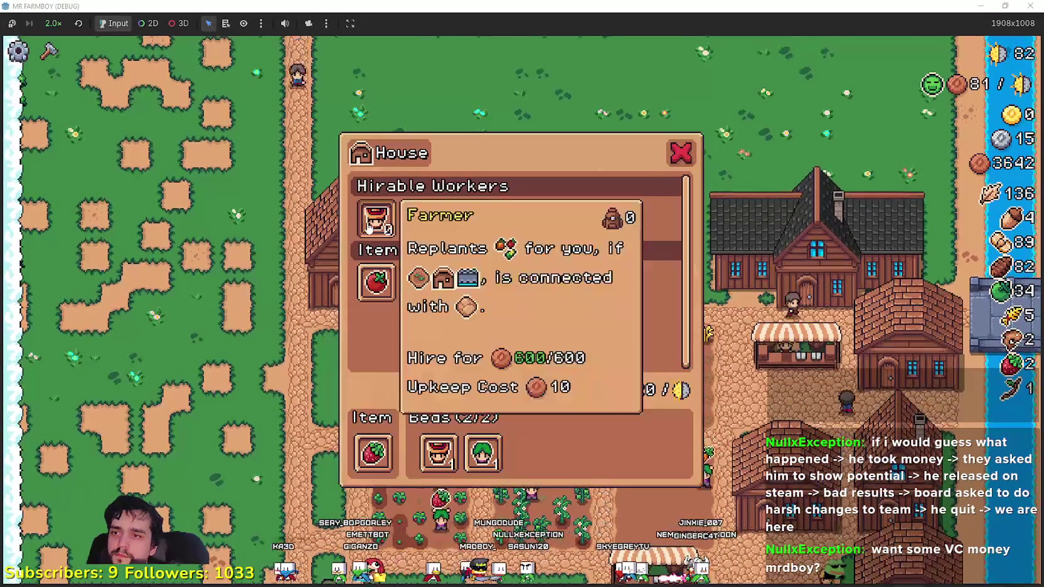
key("Escape")
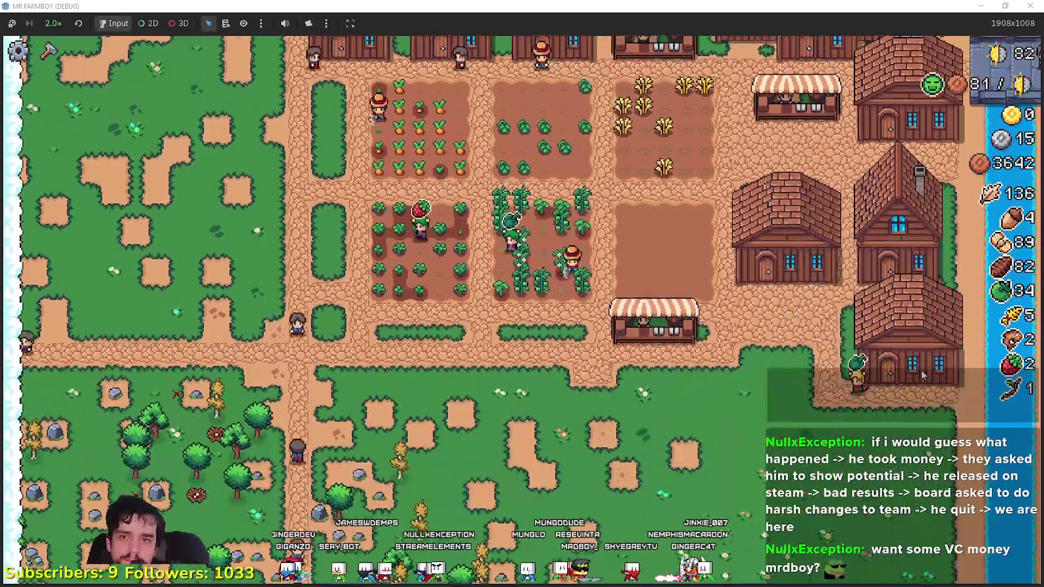
left_click(921, 369)
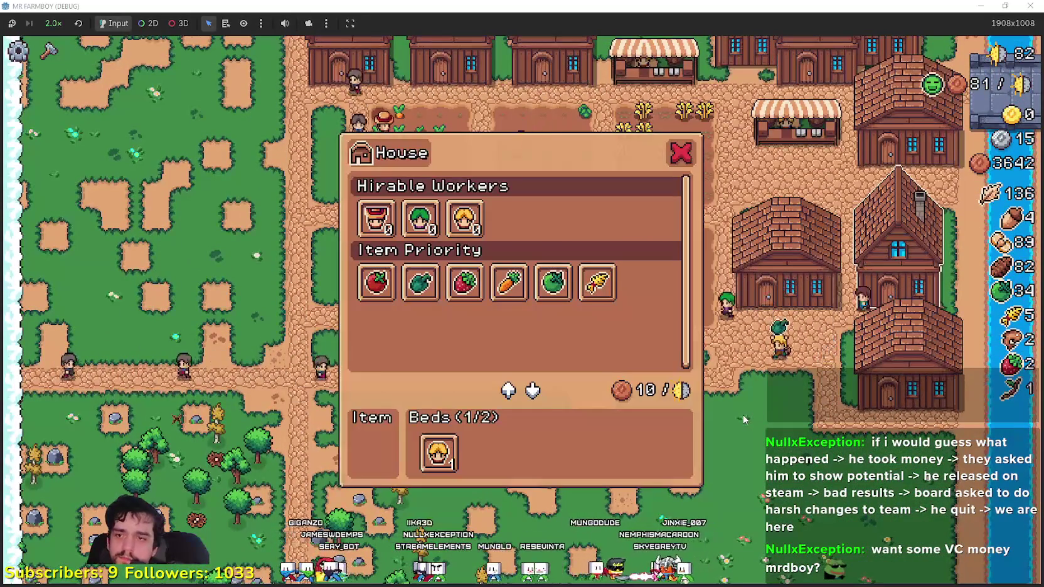
key("Escape")
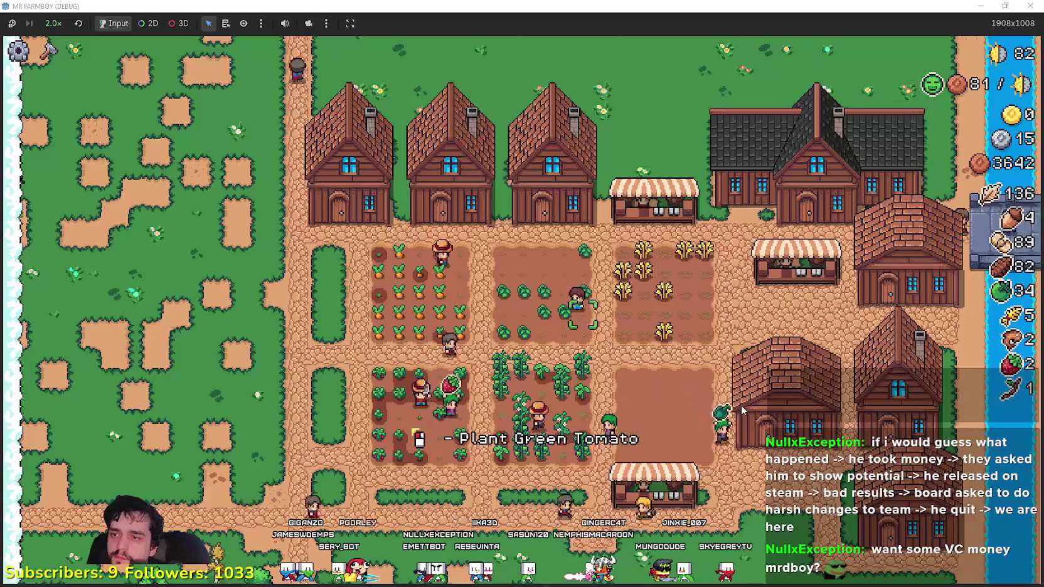
key("w")
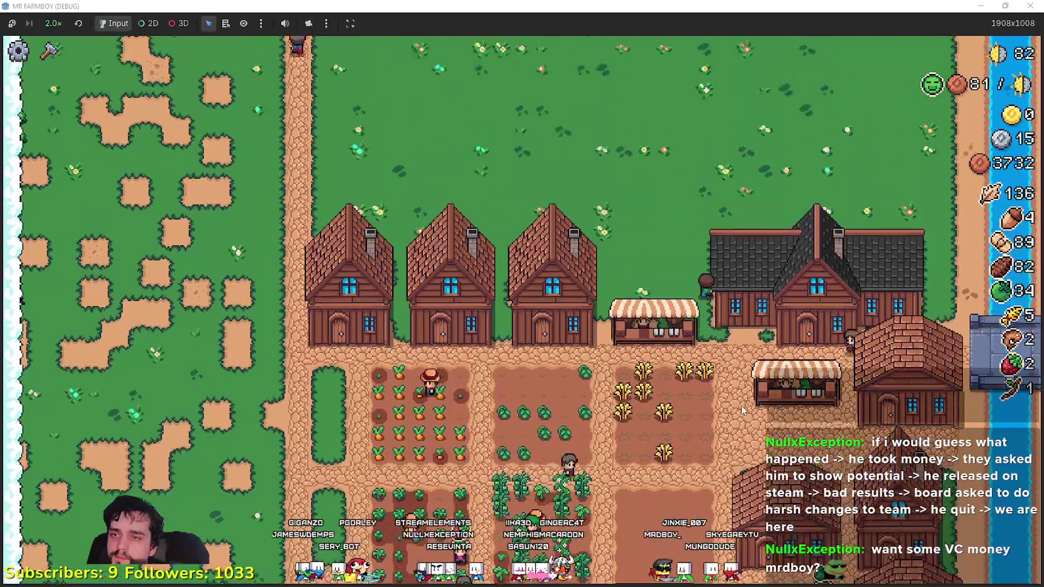
key("w")
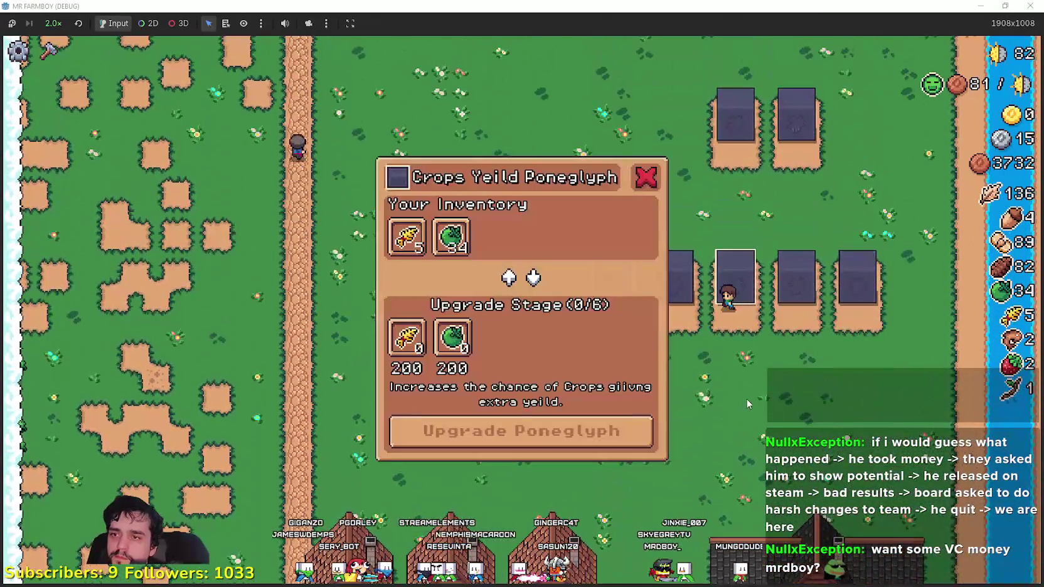
key("w")
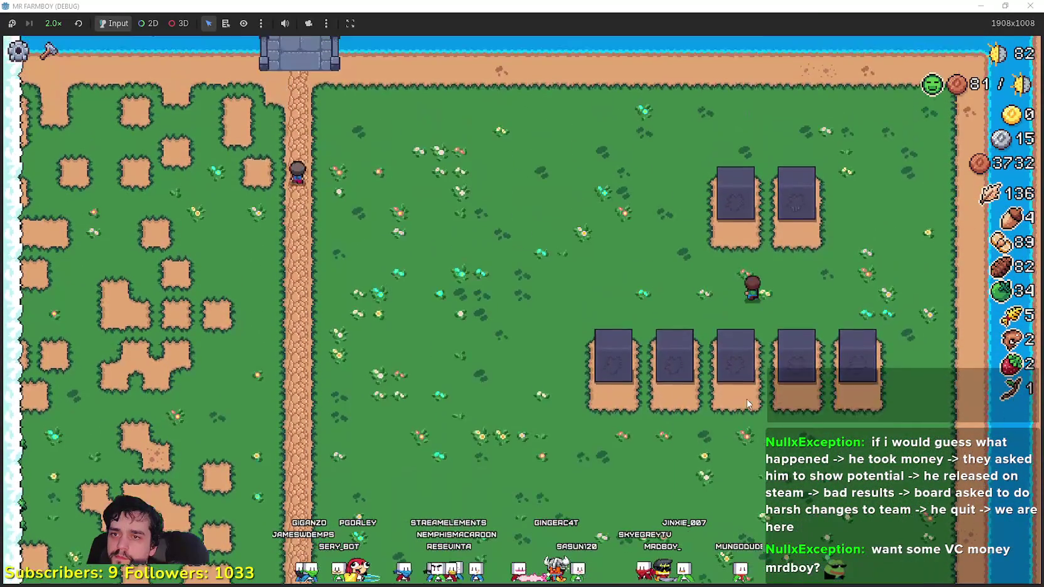
- Walk down to the market stall and view its inventory
key("e")
mouse_move(417, 342)
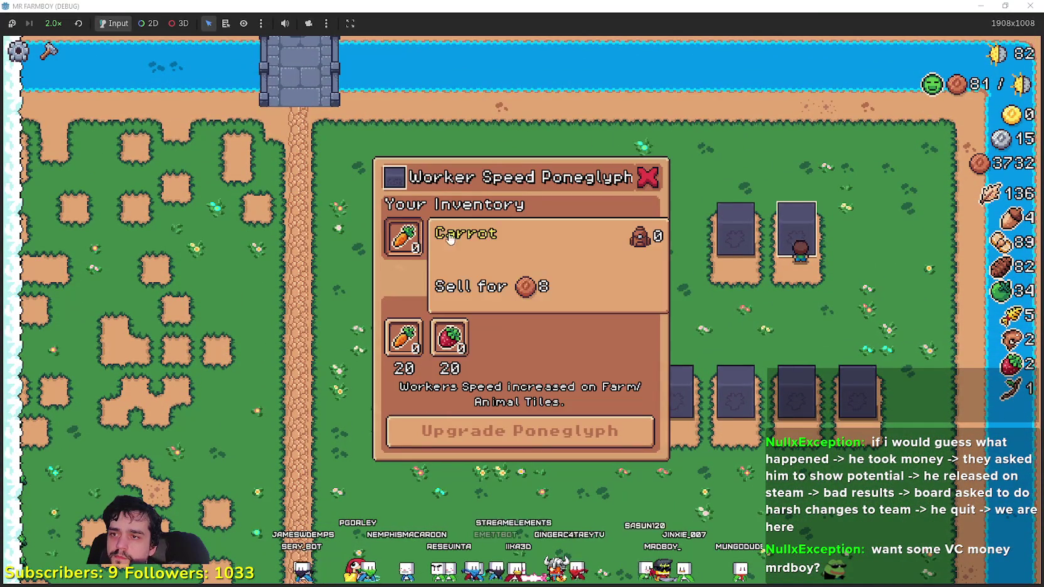
key("s")
key("a")
key("s")
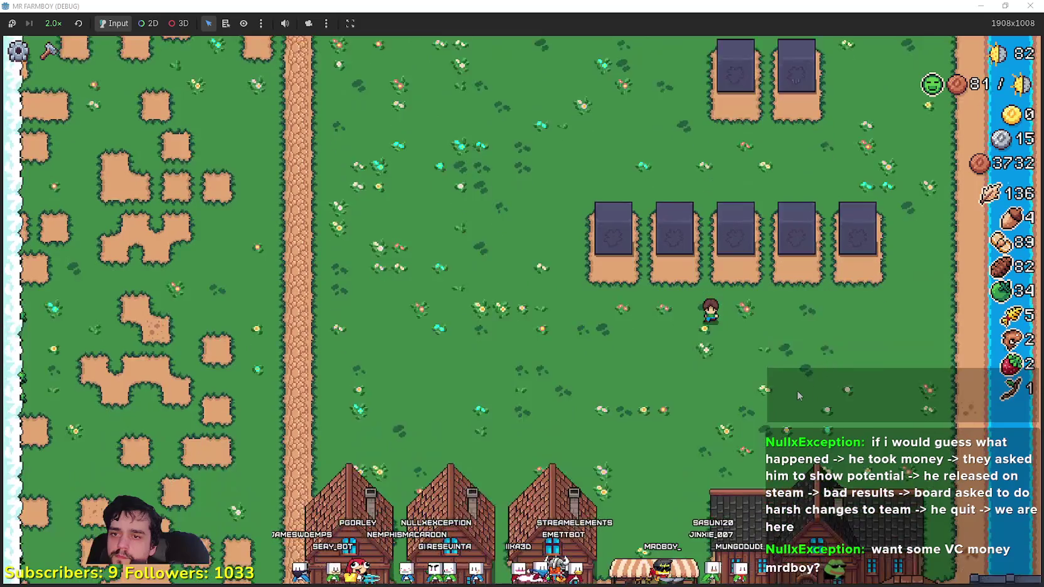
key("s")
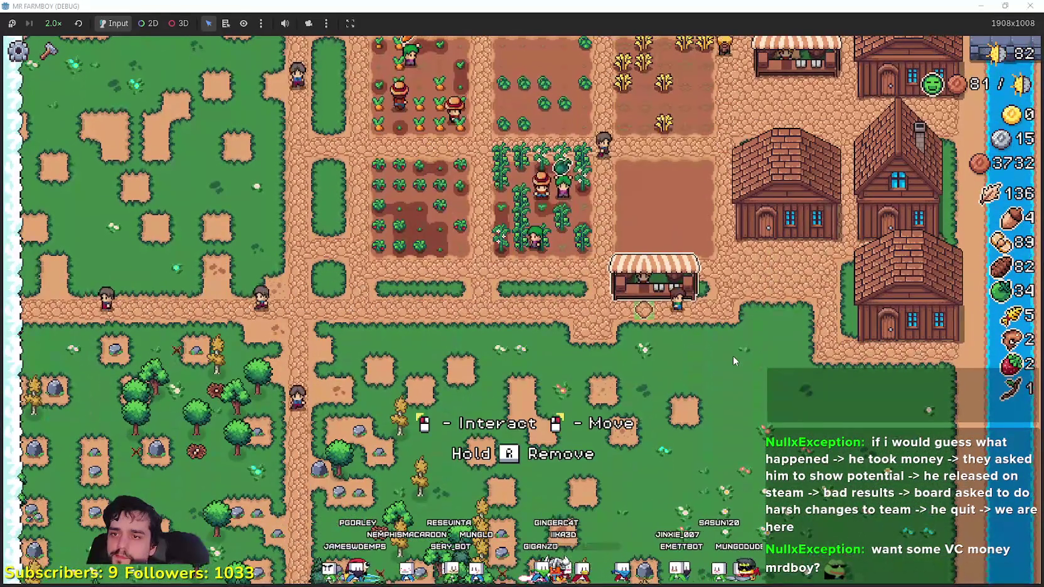
left_click(733, 356)
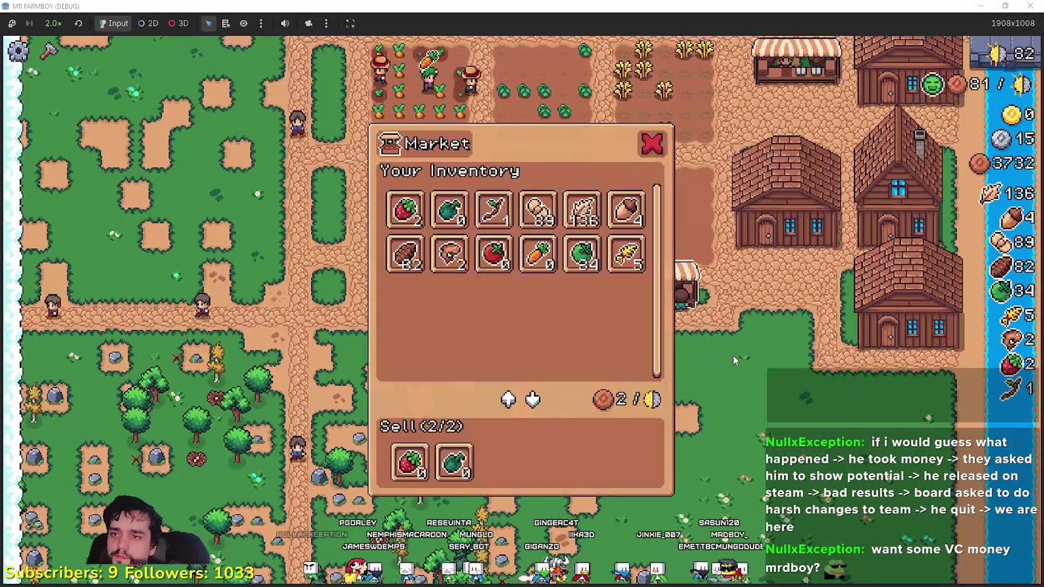
key("Escape")
- Walk up to the plots and review the Worker Speed Poneglyph's 20 carrots, 20 strawberries cost
key("d")
key("w")
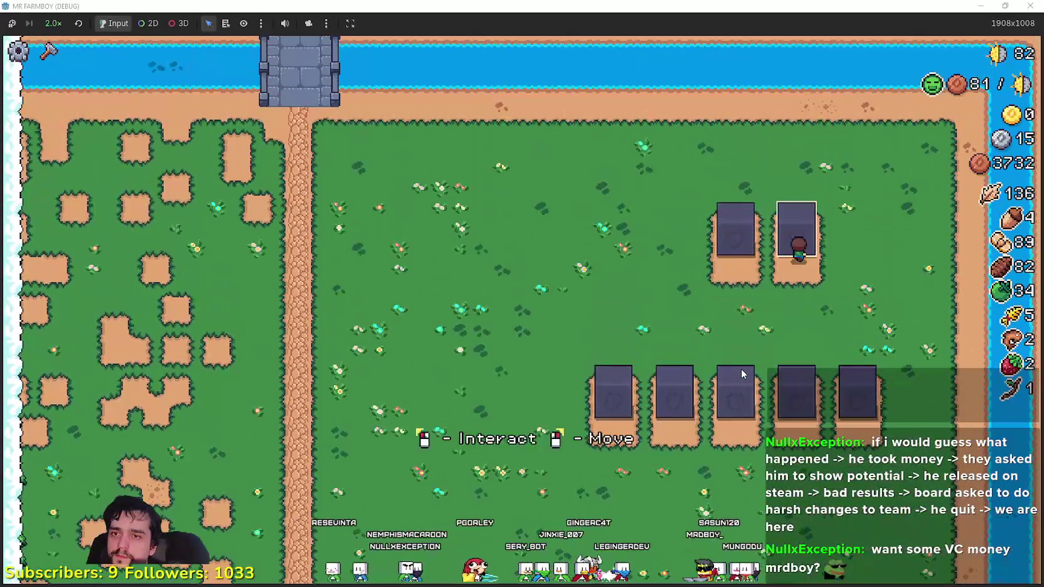
left_click(741, 375)
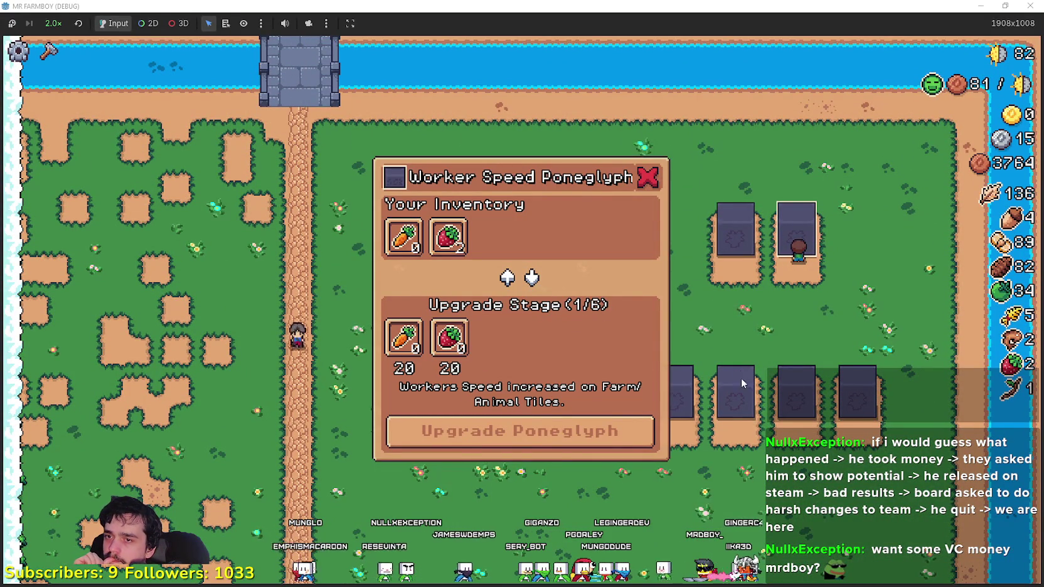
left_click(780, 346)
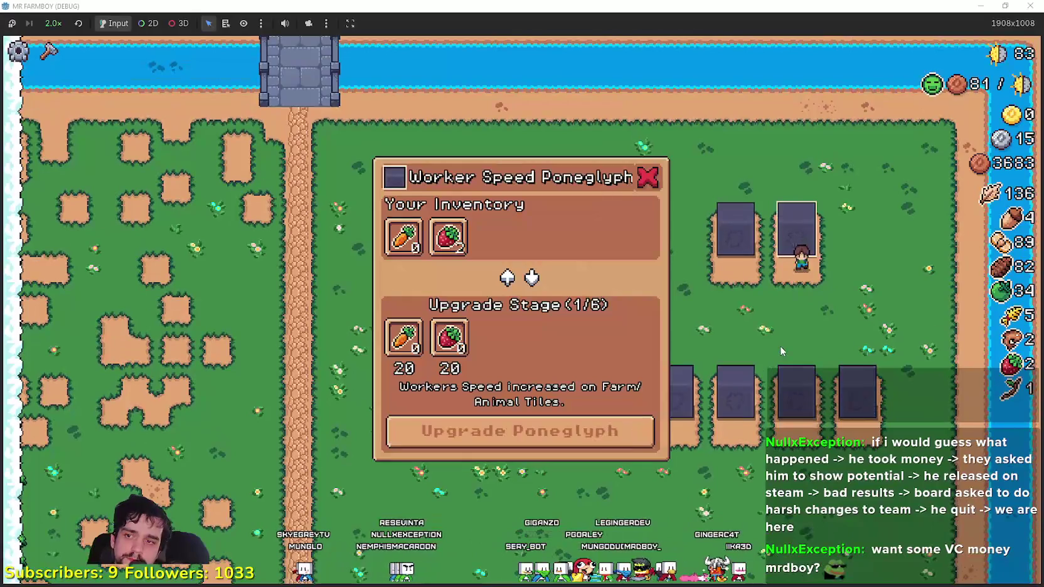
- Head back toward the farm, opening and closing the Crafting panel on the way
left_click(780, 345)
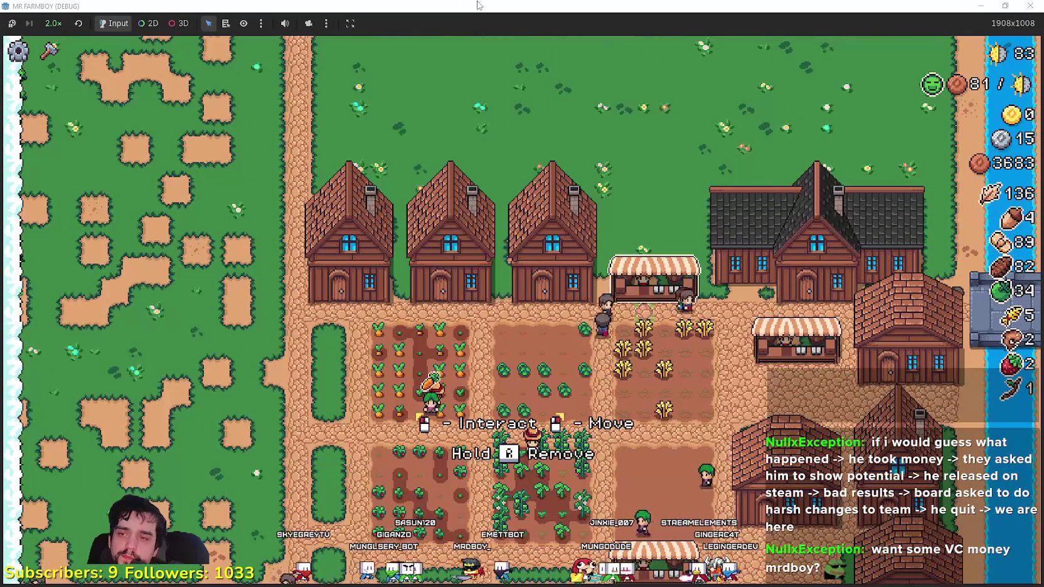
key("c")
key("c")
key("c")
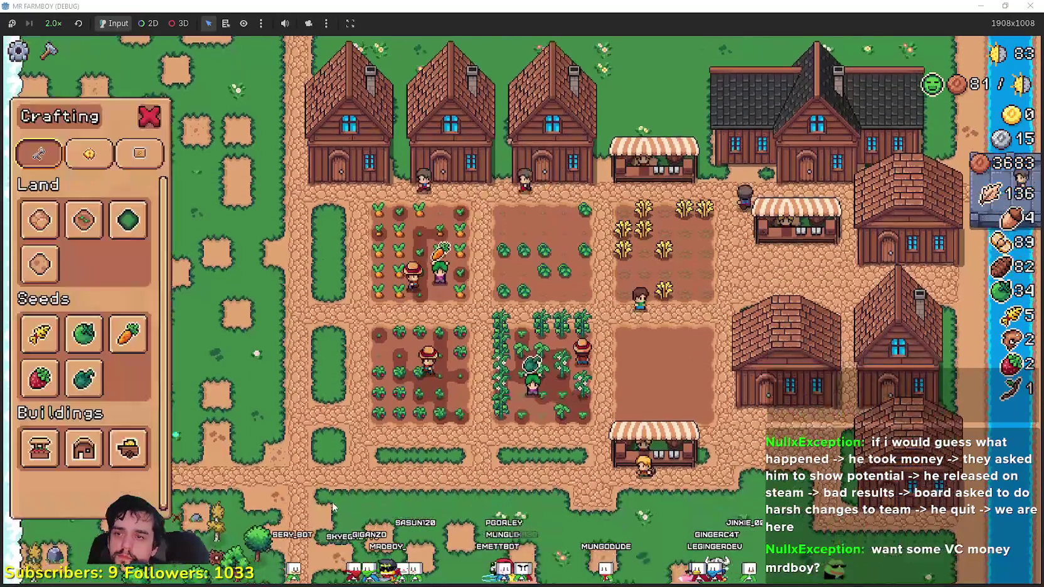
key("c")
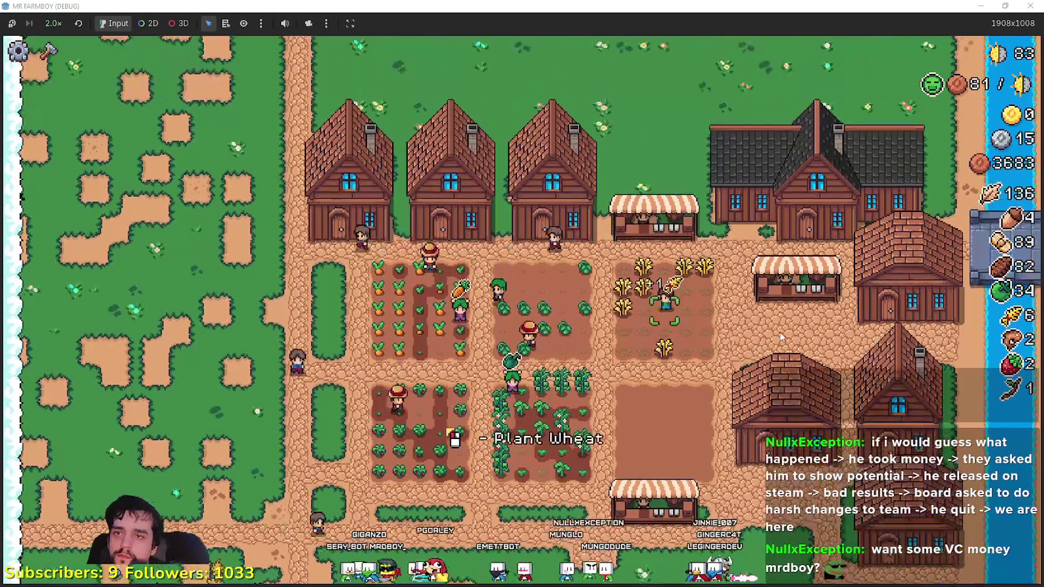
- At the market stall, put the carrots up for sale and take the egg off
key("a")
key("w")
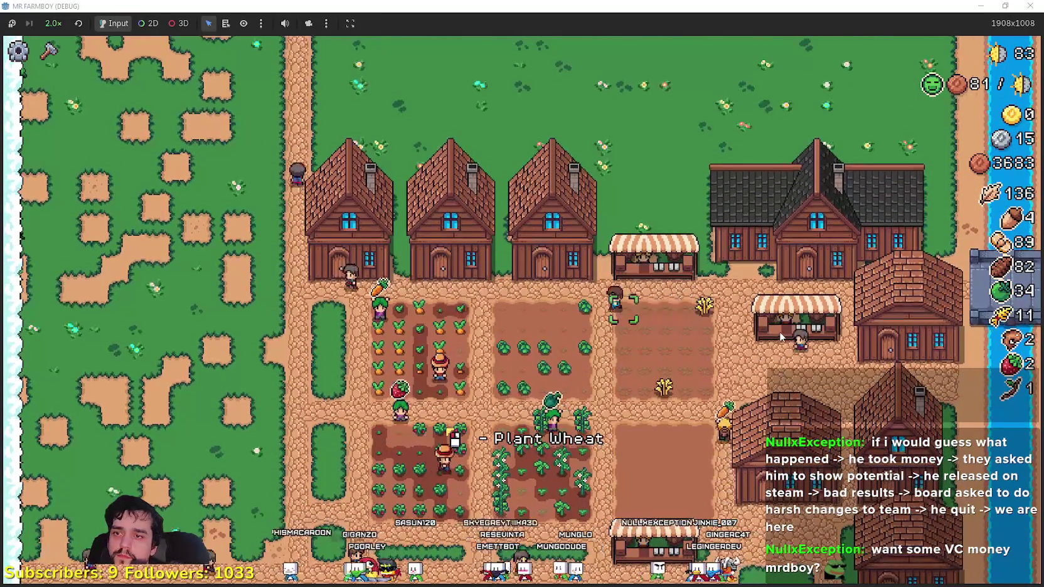
key("a")
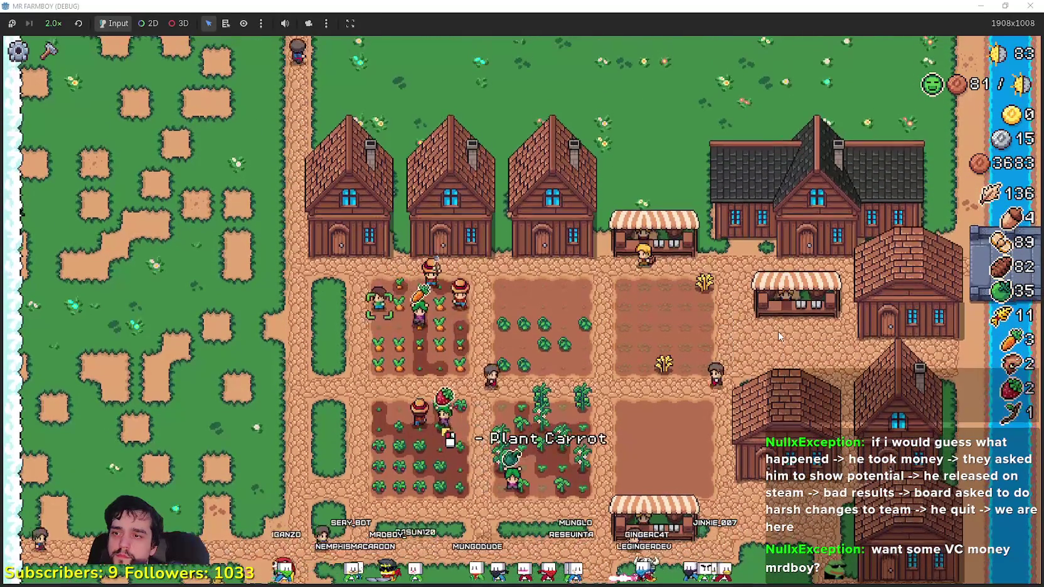
key("d")
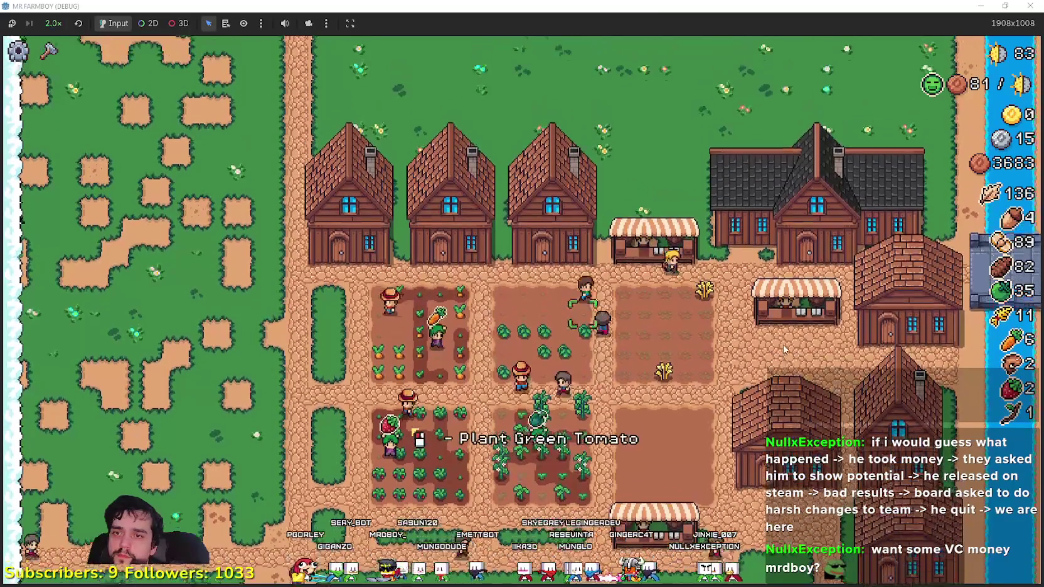
left_click(780, 353)
left_click(405, 210)
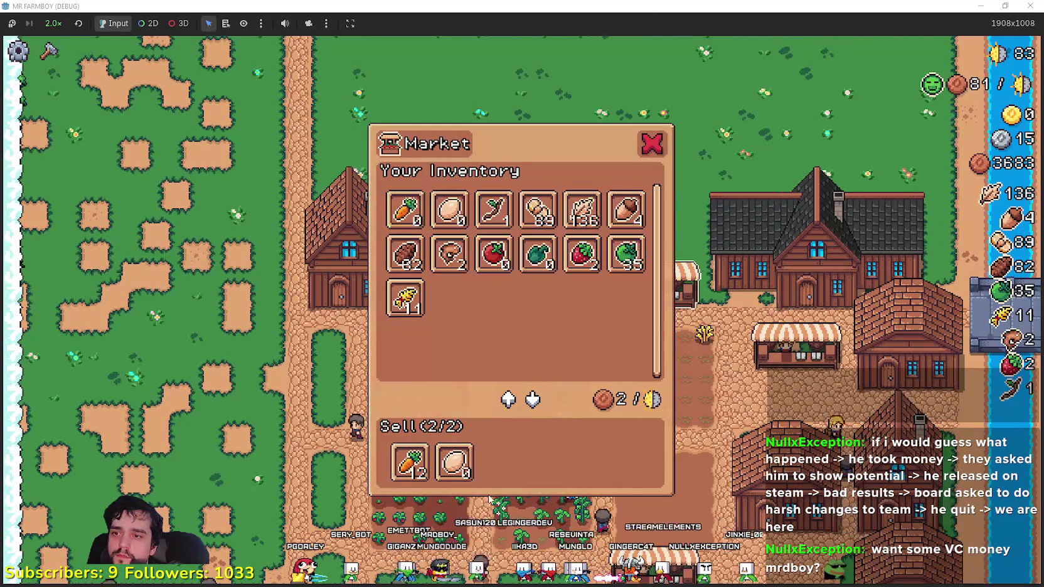
left_click(455, 462)
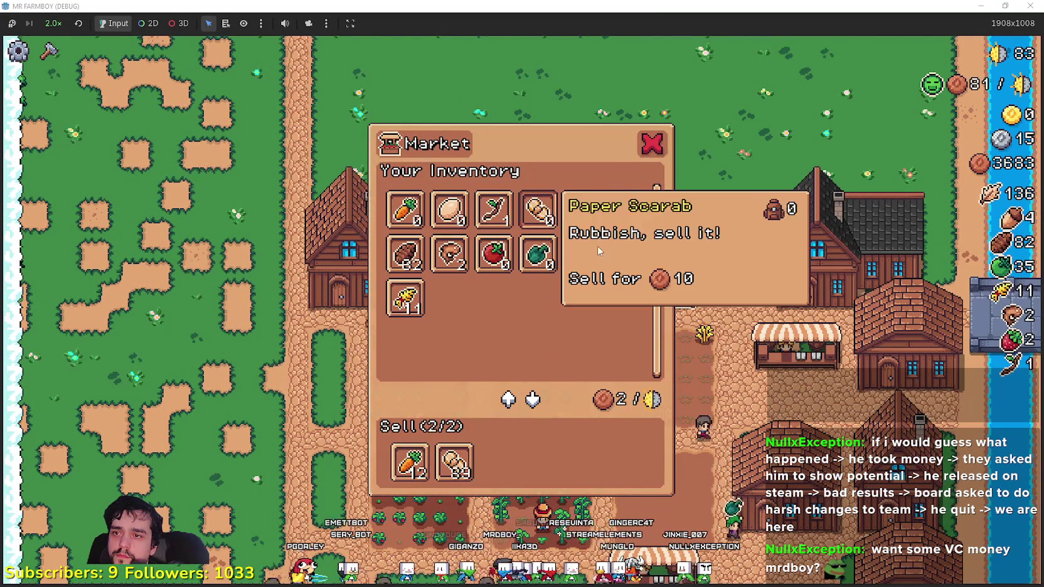
key("s")
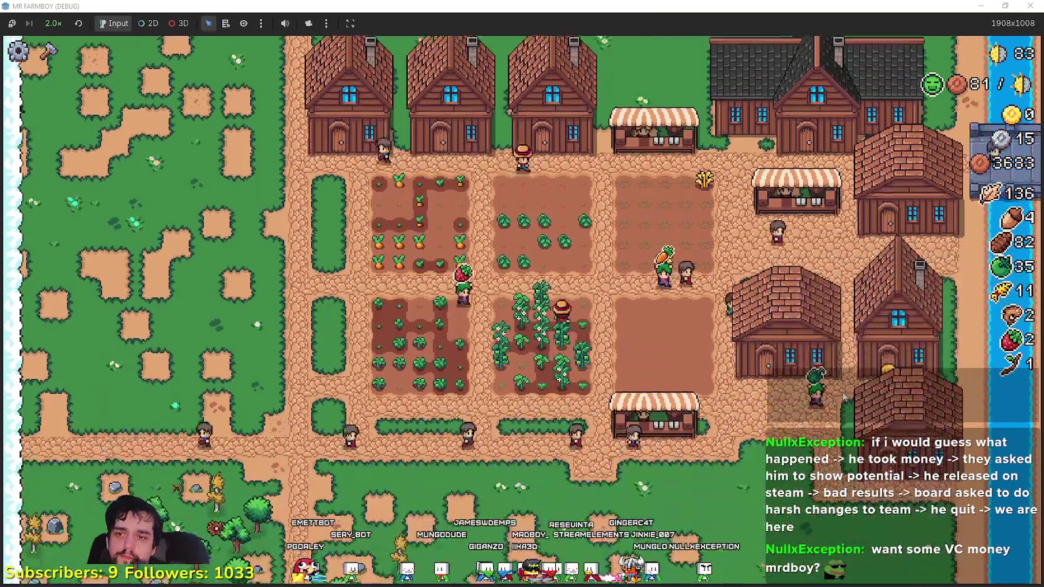
key("s")
- Take stock from the warehouse, giving 100 carrots and 102 strawberries
key("e")
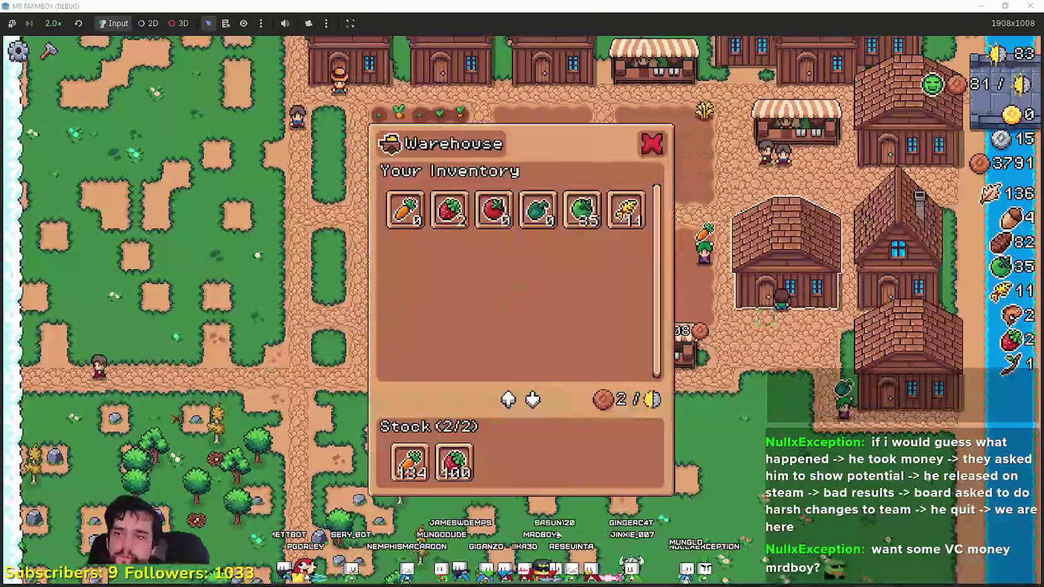
mouse_move(464, 475)
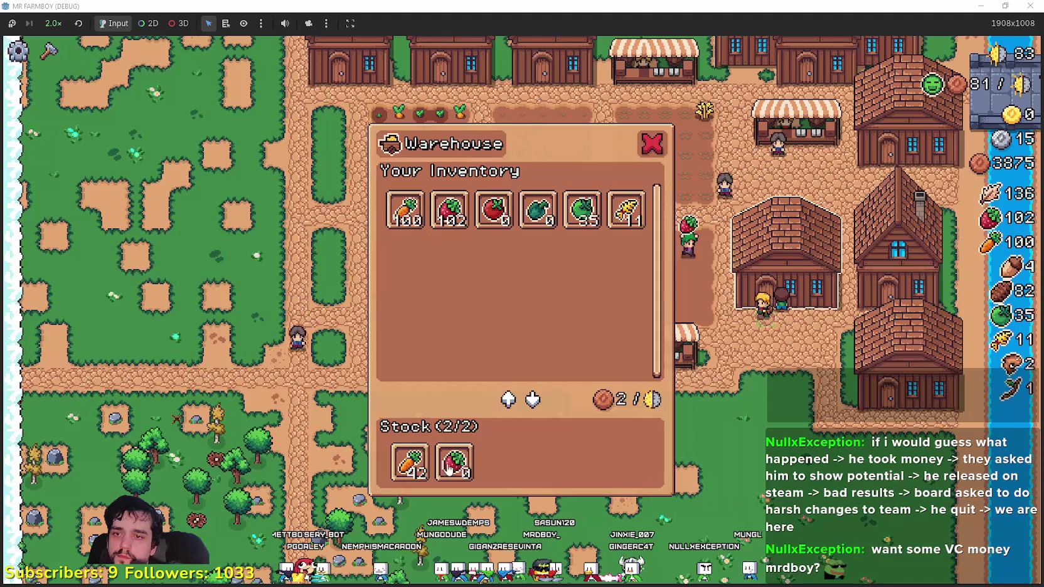
key("w")
key("e")
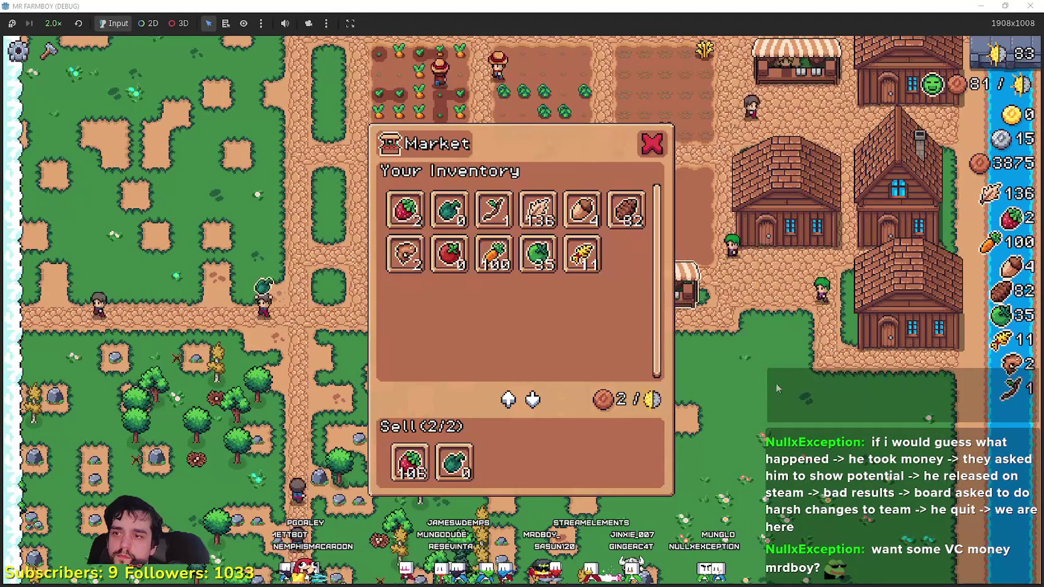
- Check the northern market stall's inventory, then walk back south to the crop fields
key("w")
key("e")
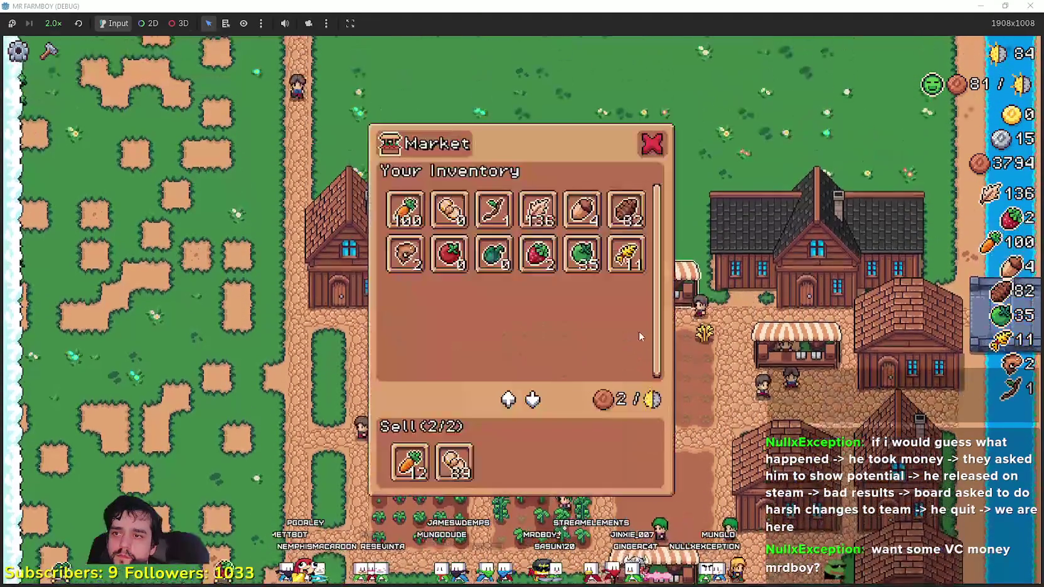
mouse_move(408, 205)
key("s")
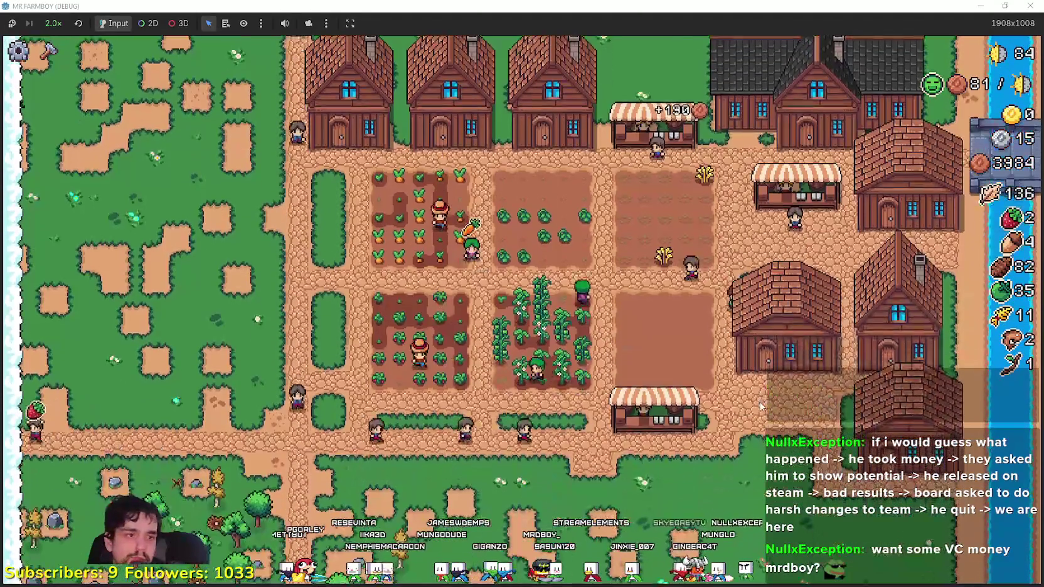
key("s")
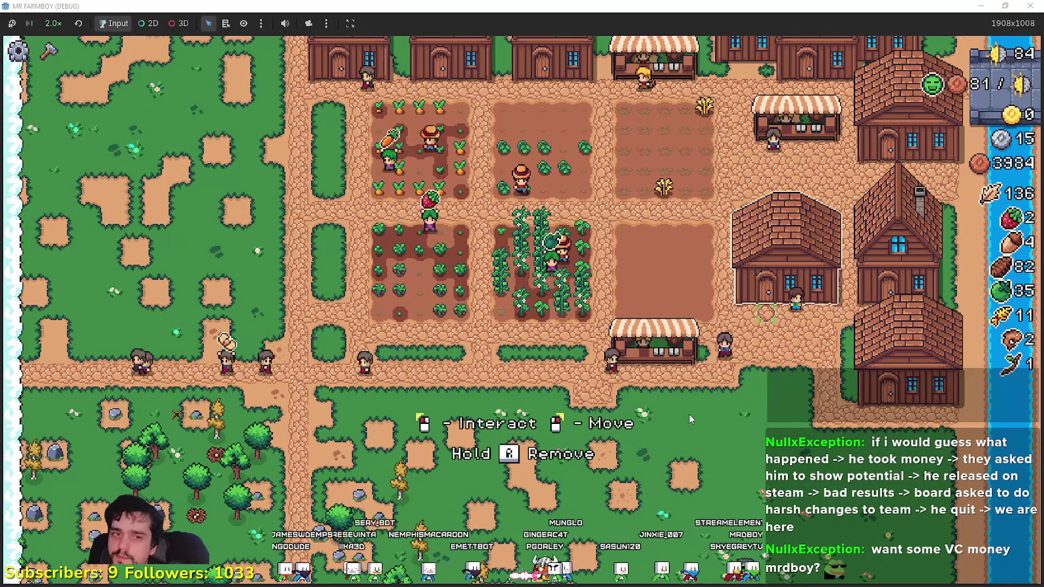
key("s")
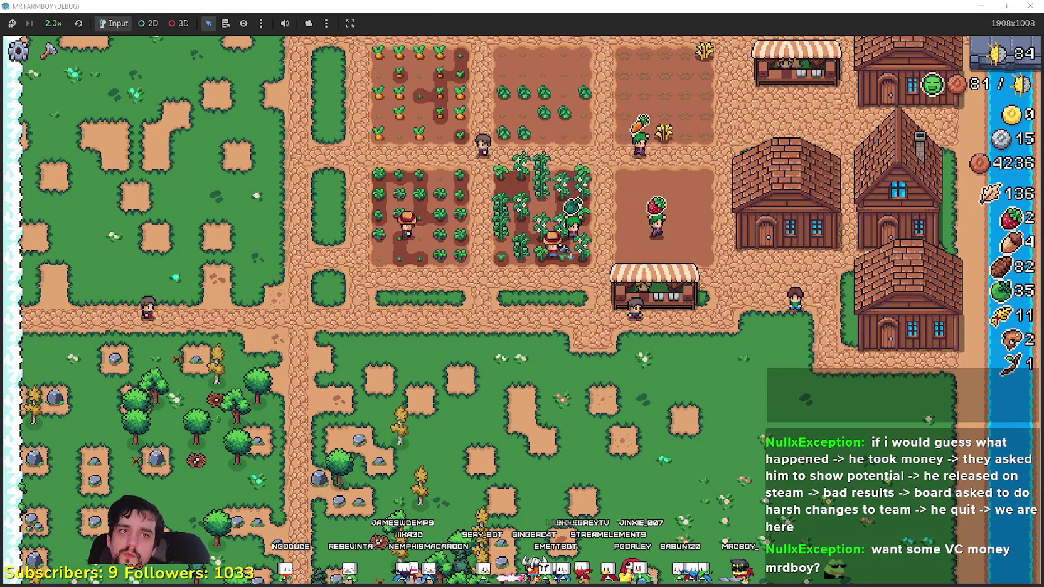
key("w")
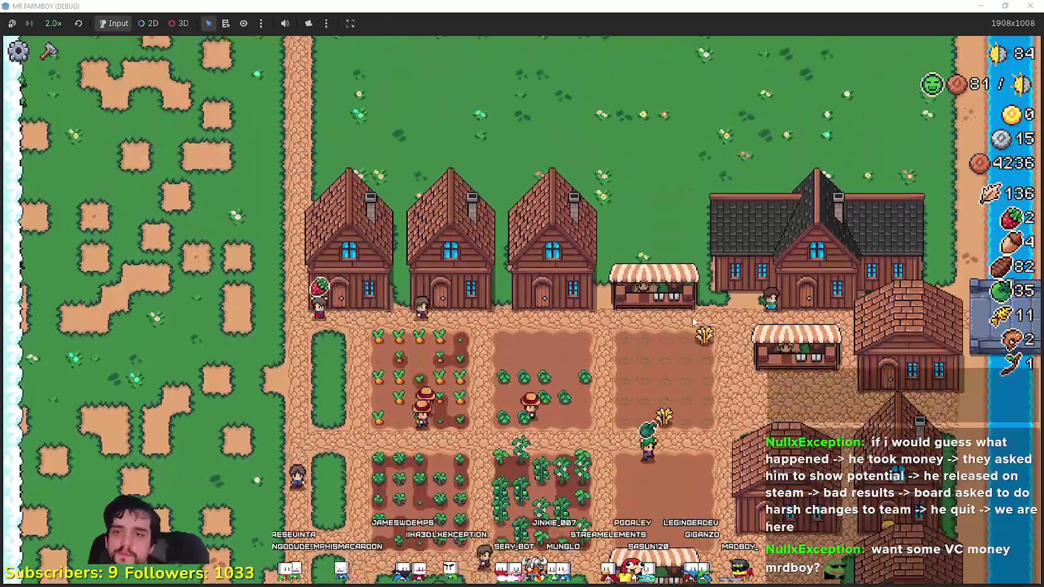
- Review the Player House advancements, then walk down to the green pepper plot
left_click(691, 314)
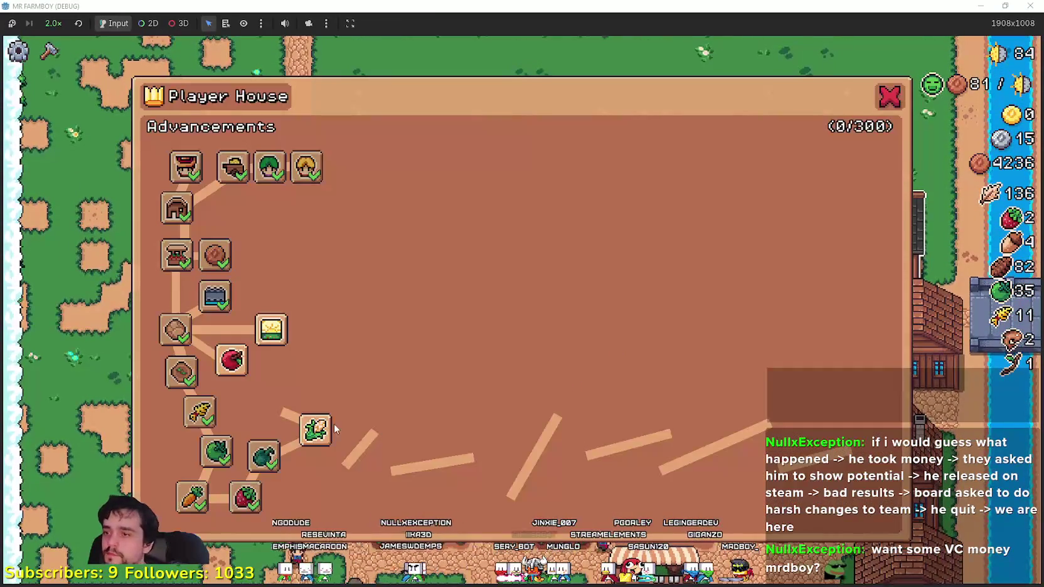
key("Escape")
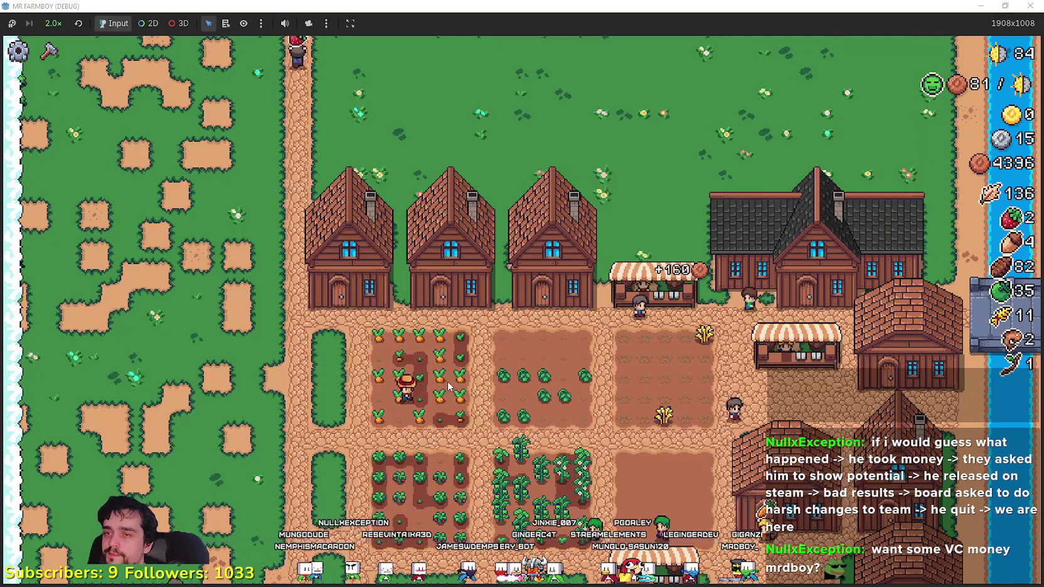
key("s")
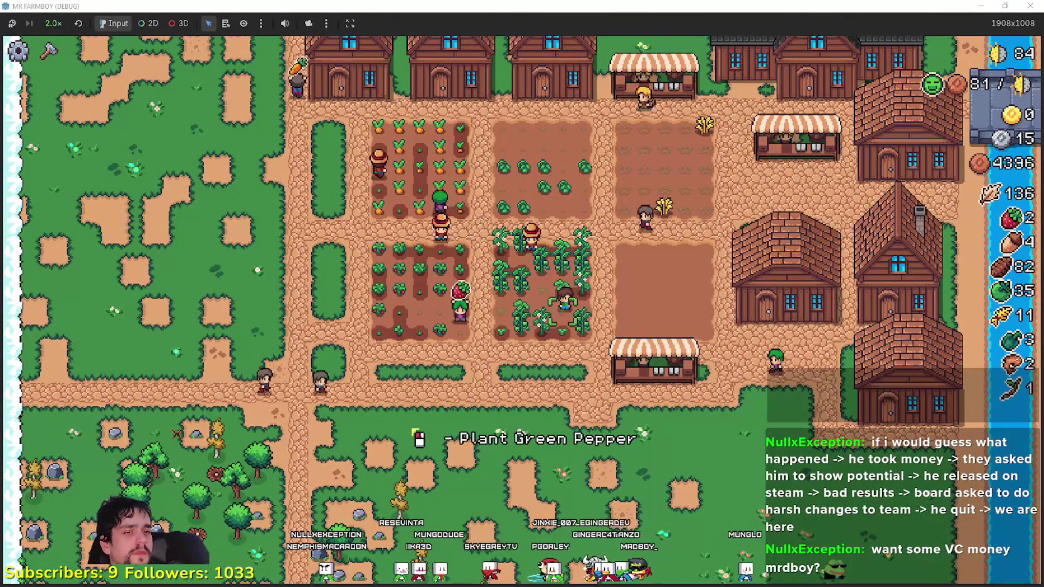
- Resume the paused YouTube Music video in Chrome and minimize the browser
key("alt+Tab")
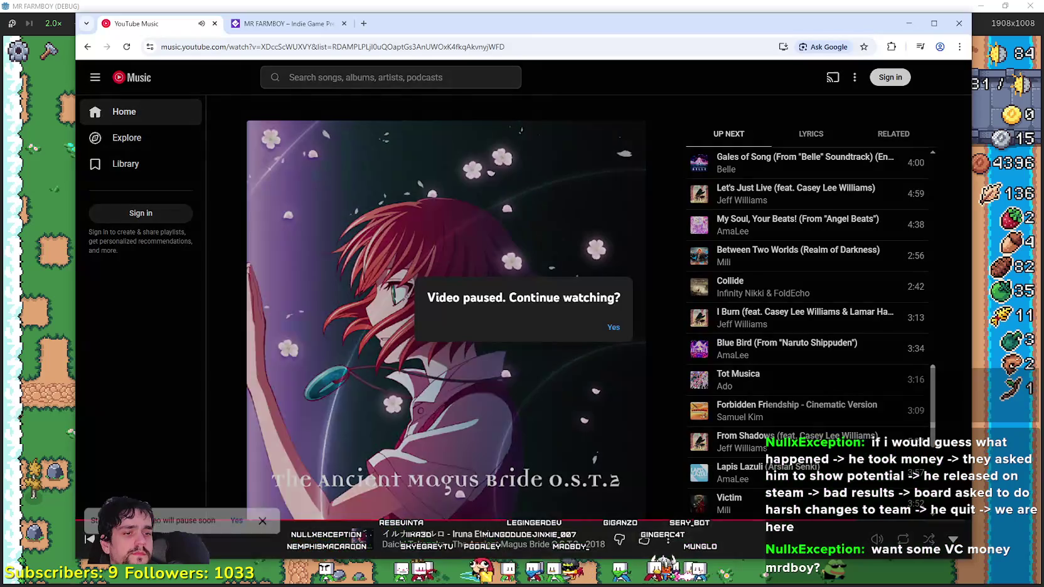
left_click(620, 331)
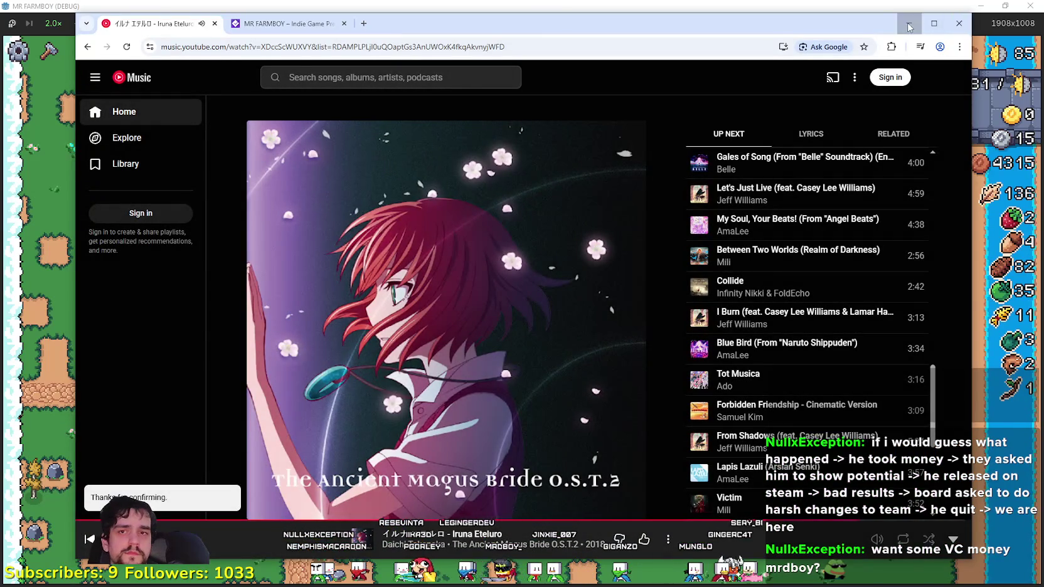
left_click(909, 25)
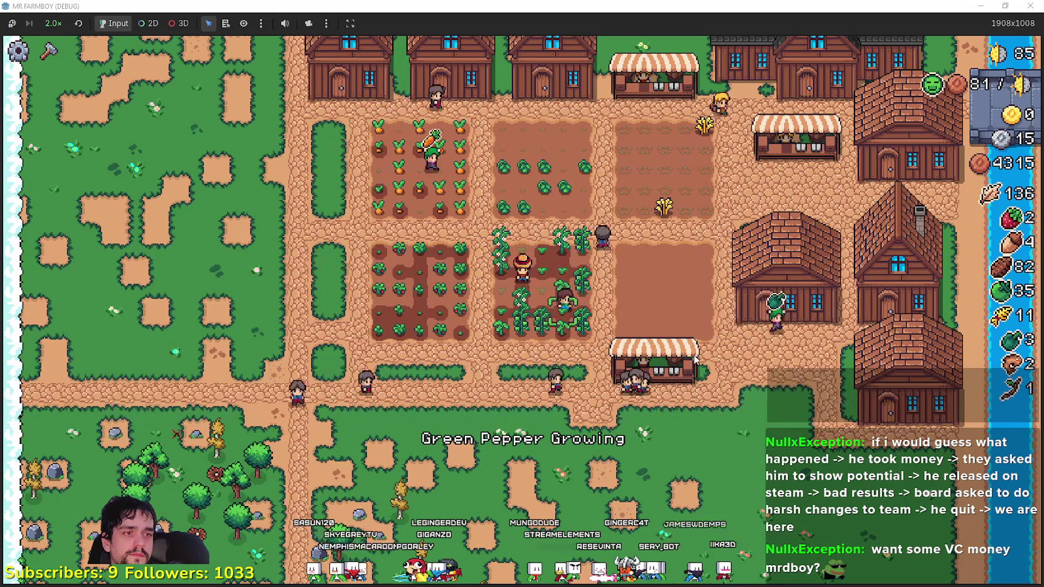
- Walk the farmer up across the farm past the wheat field toward the forest
key("w")
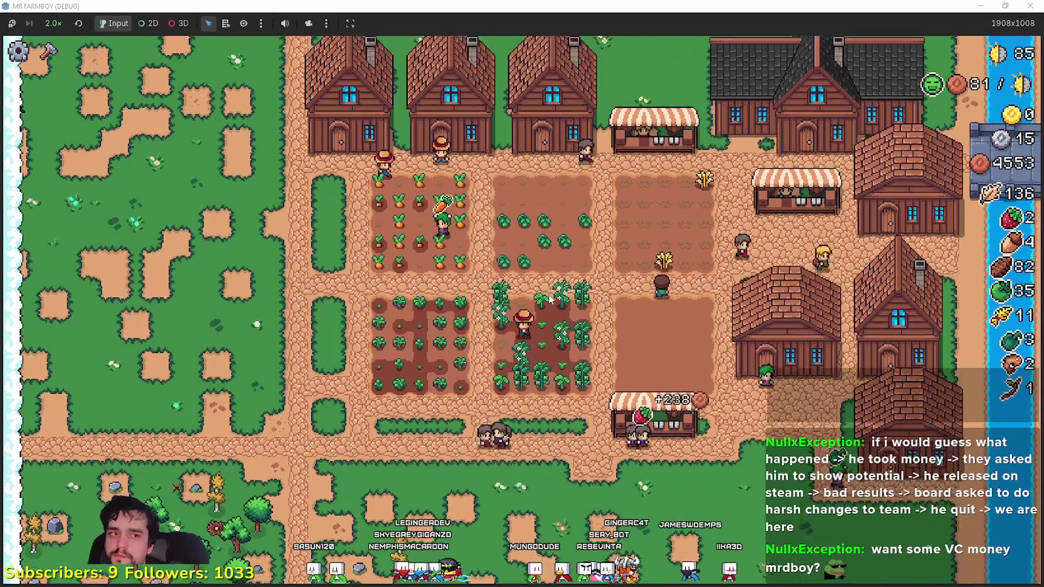
key("w")
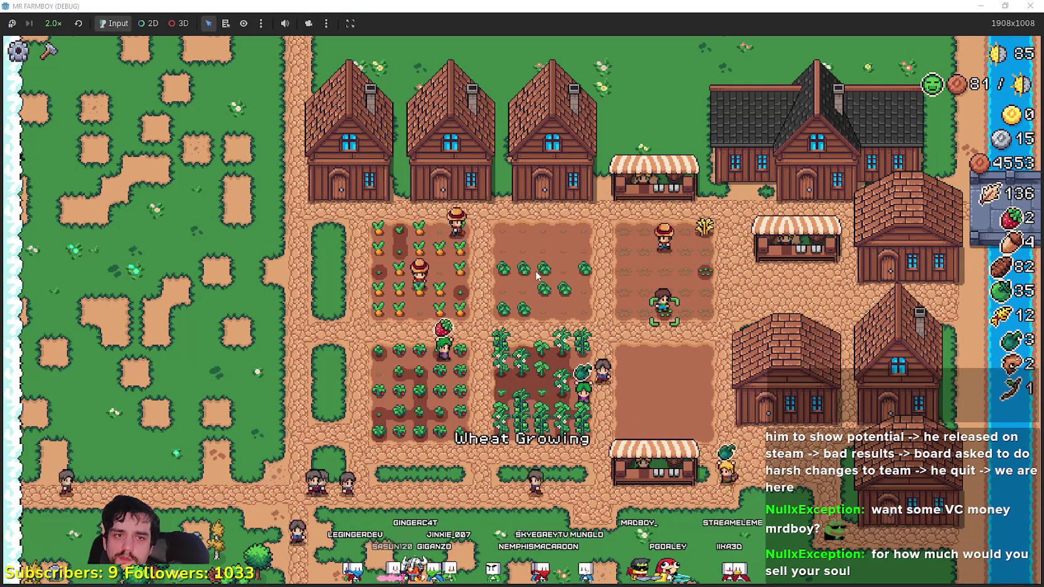
key("w")
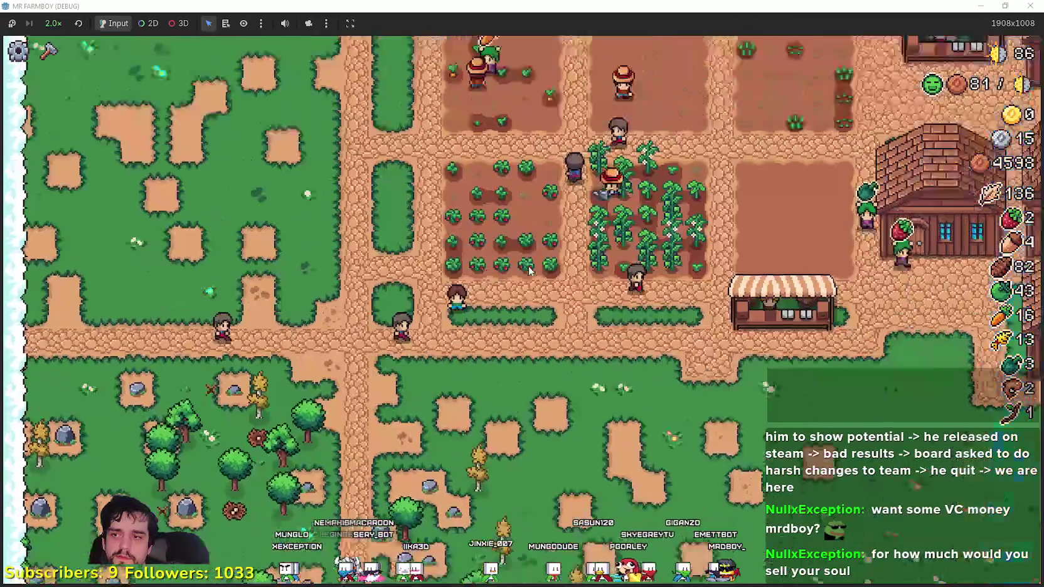
scroll(533, 273, "up", 2)
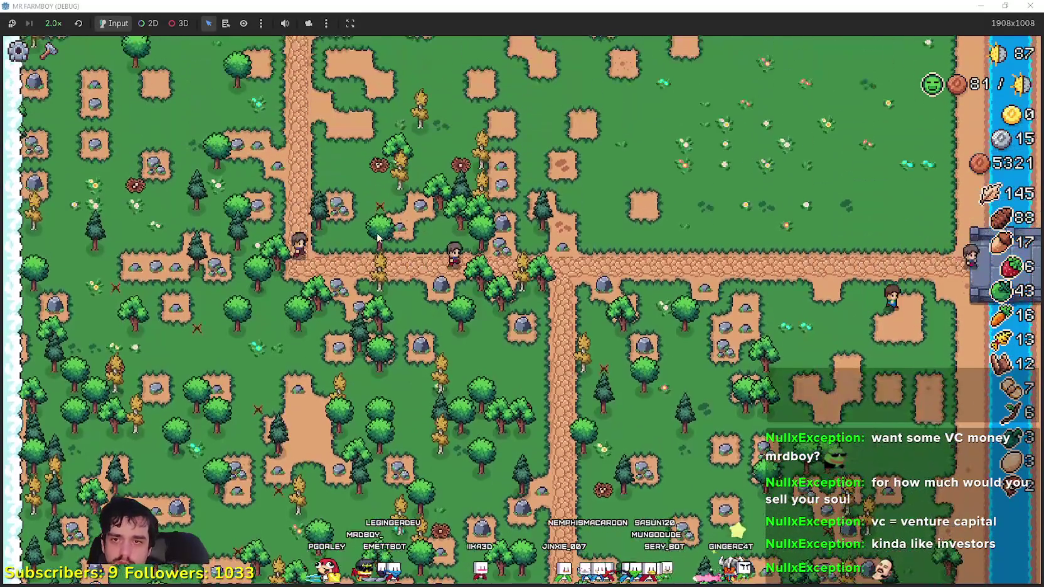
- Open the Crafting panel and start placing a Road tile
key("c")
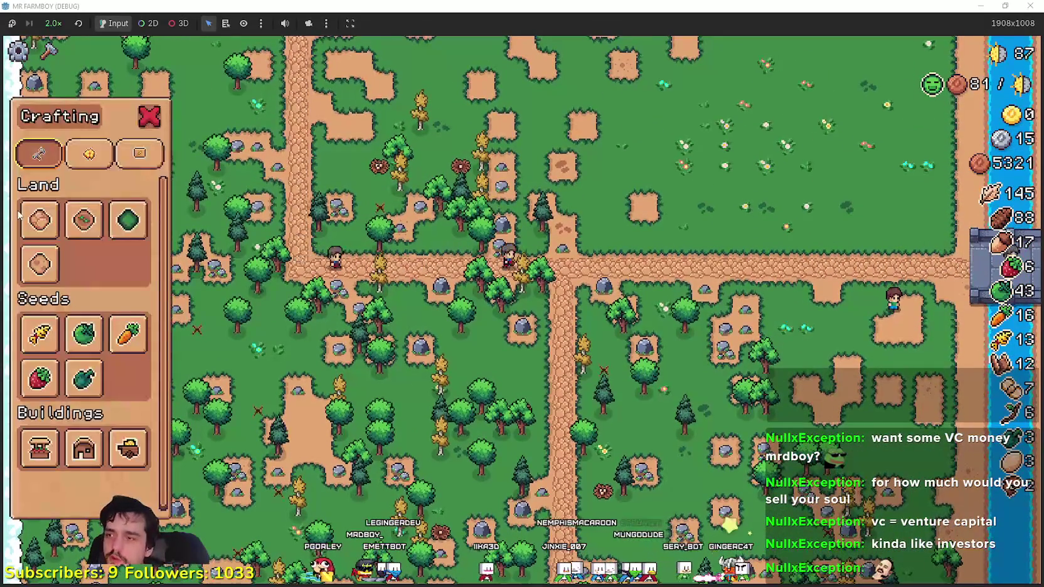
left_click(39, 221)
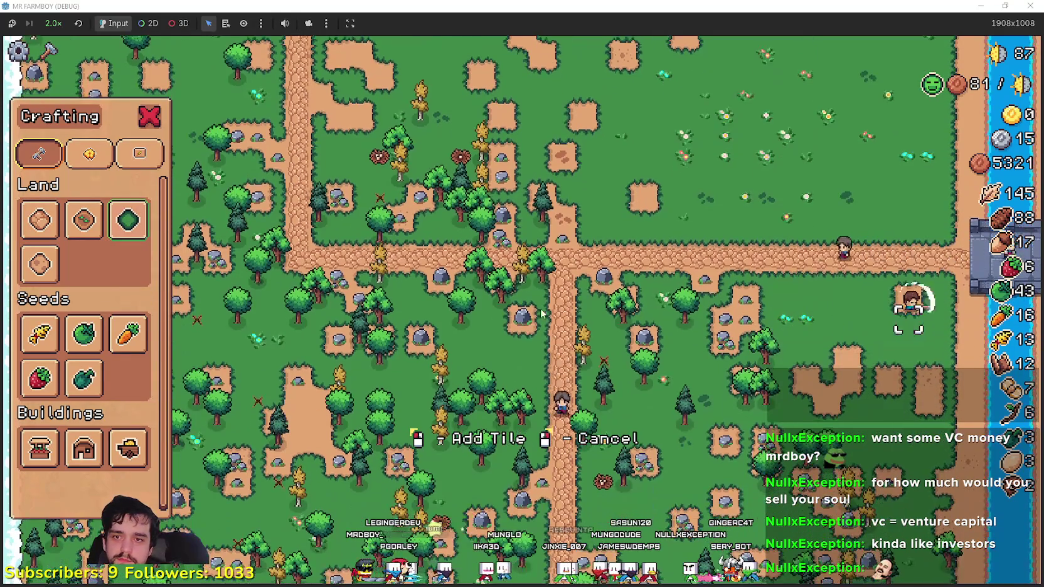
scroll(571, 307, "up", 2)
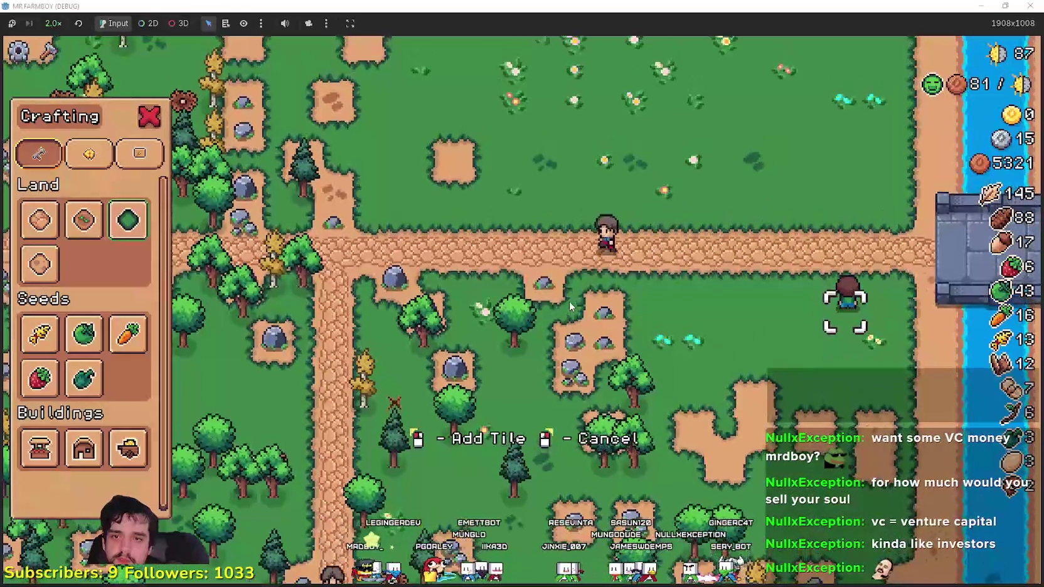
- Walk the farmboy down-left to the rock patch and chop a tree for acorns
key("s")
key("a")
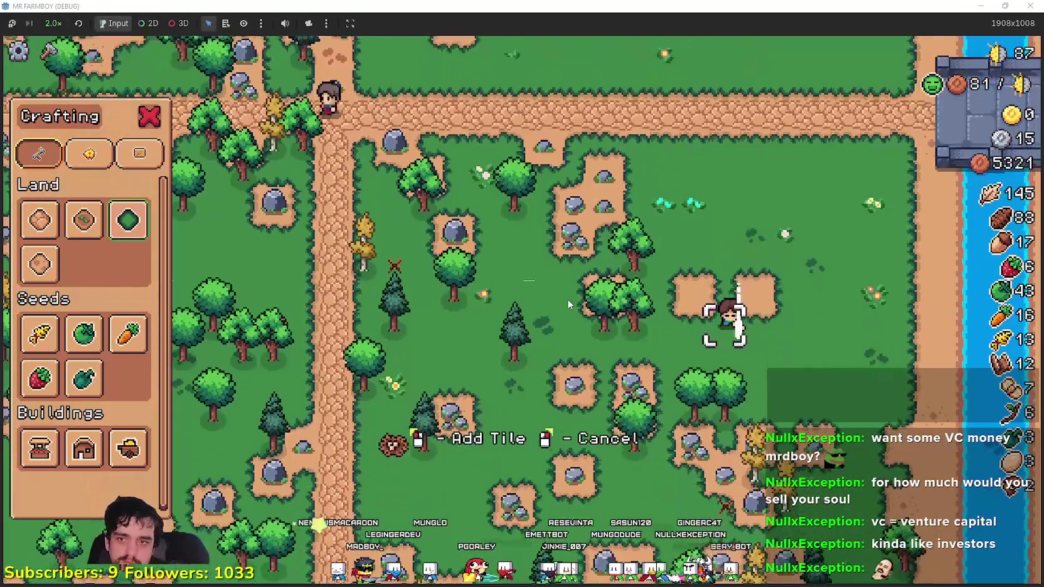
key("a")
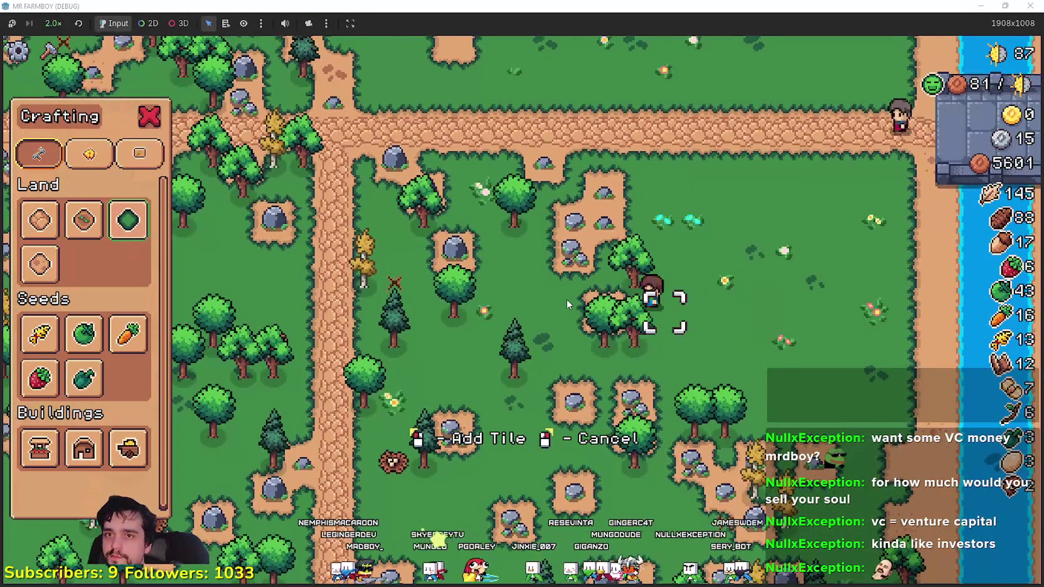
key("w")
key("a")
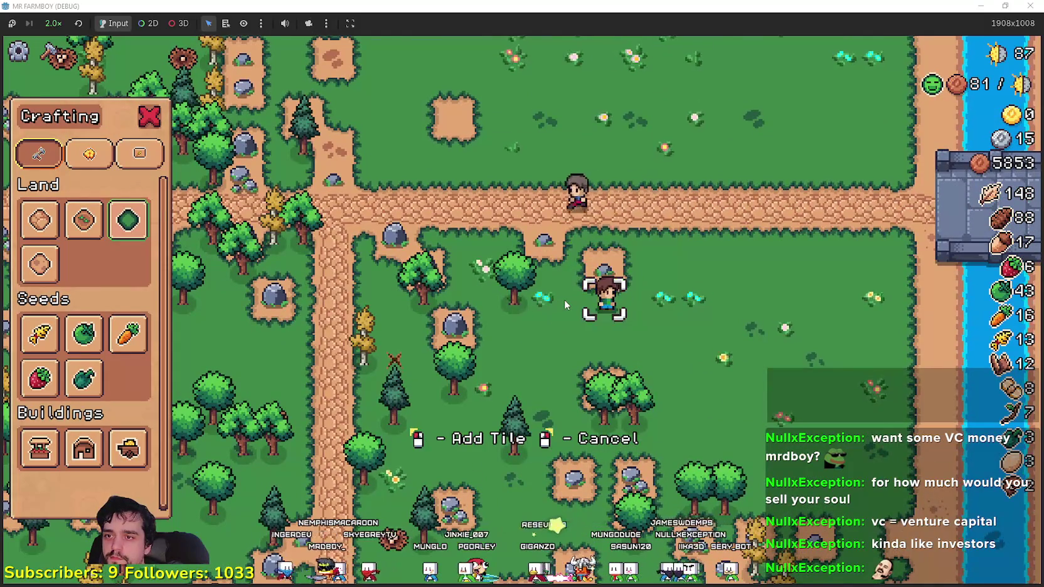
key("w")
key("a")
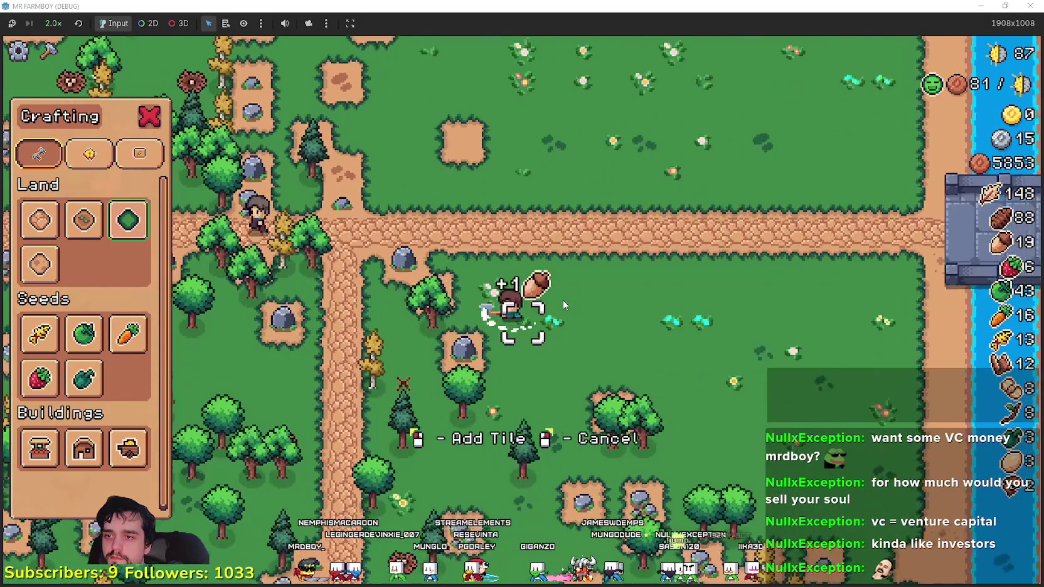
- Gather more acorns and leaves, then turn a dirt patch into a grass tile
key("a")
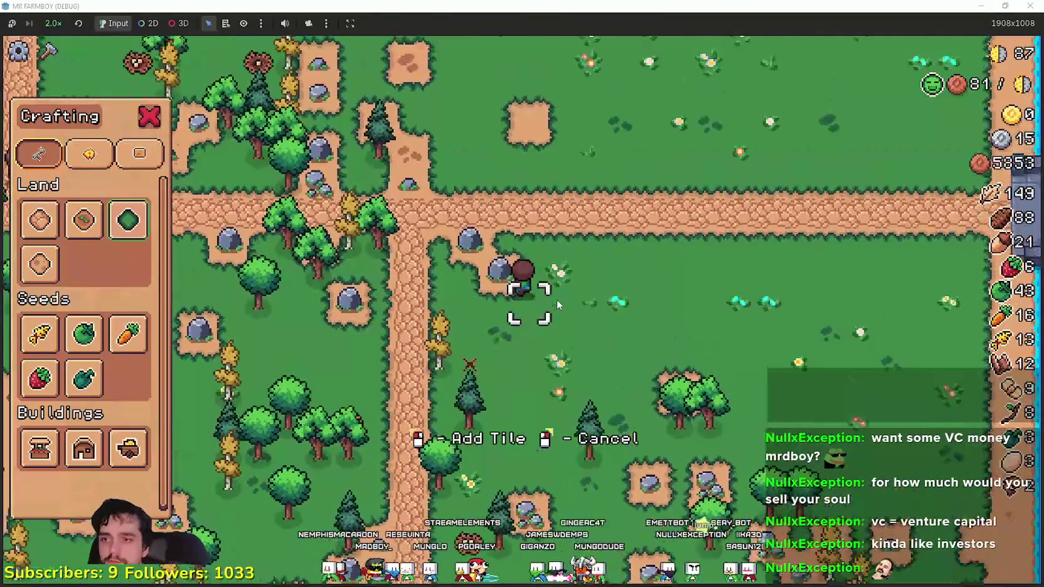
key("w")
key("a")
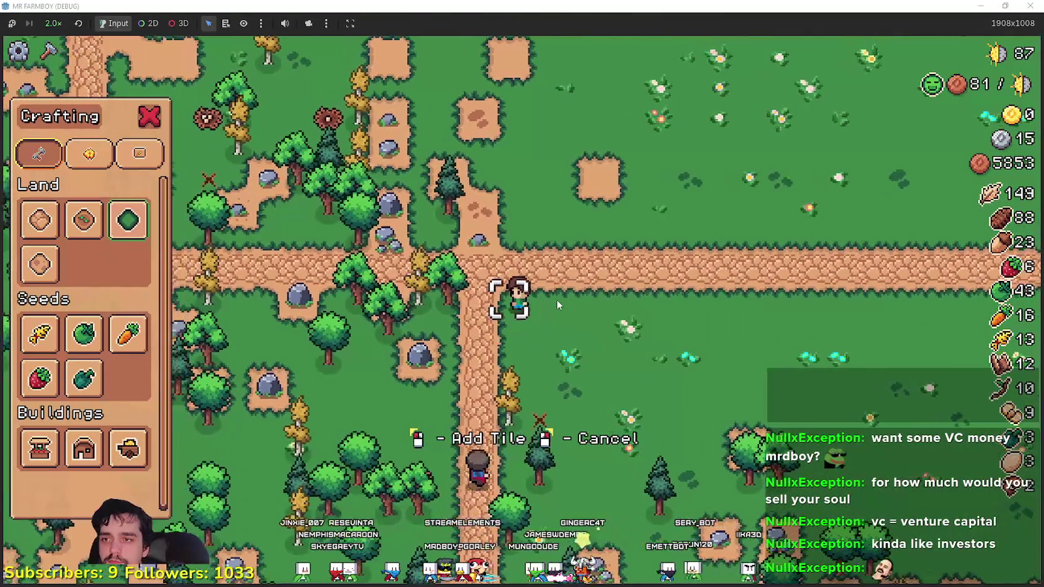
key("s")
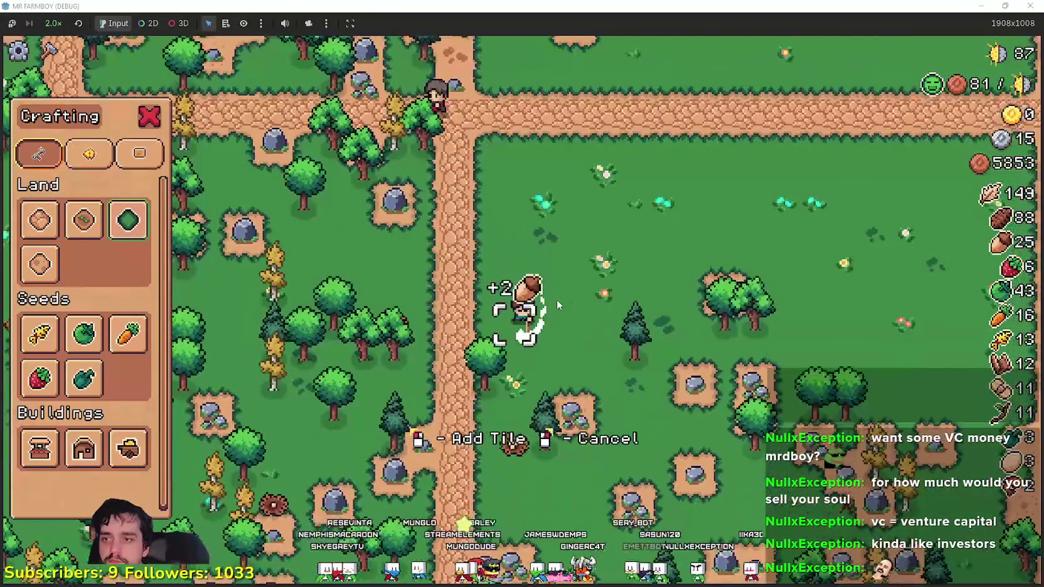
key("s")
key("d")
key("w")
key("d")
key("d")
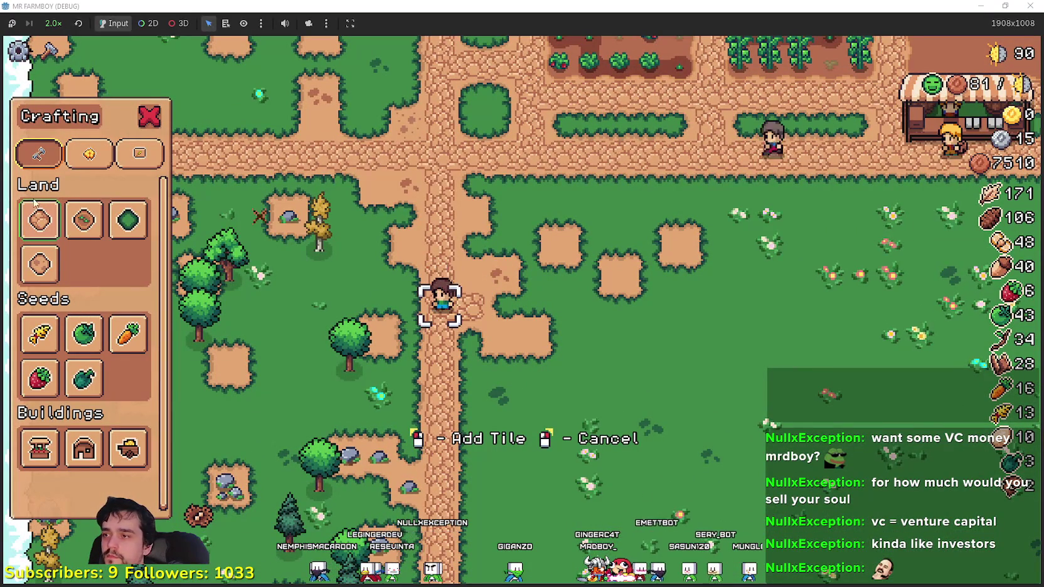
left_click(533, 339)
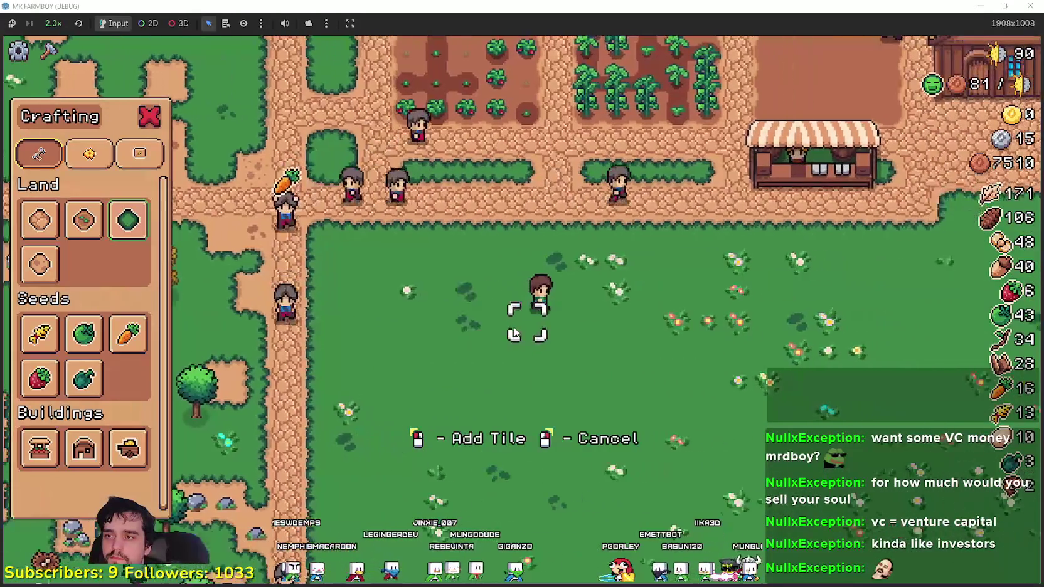
- Stop placing tiles and close the Crafting panel
right_click(514, 326)
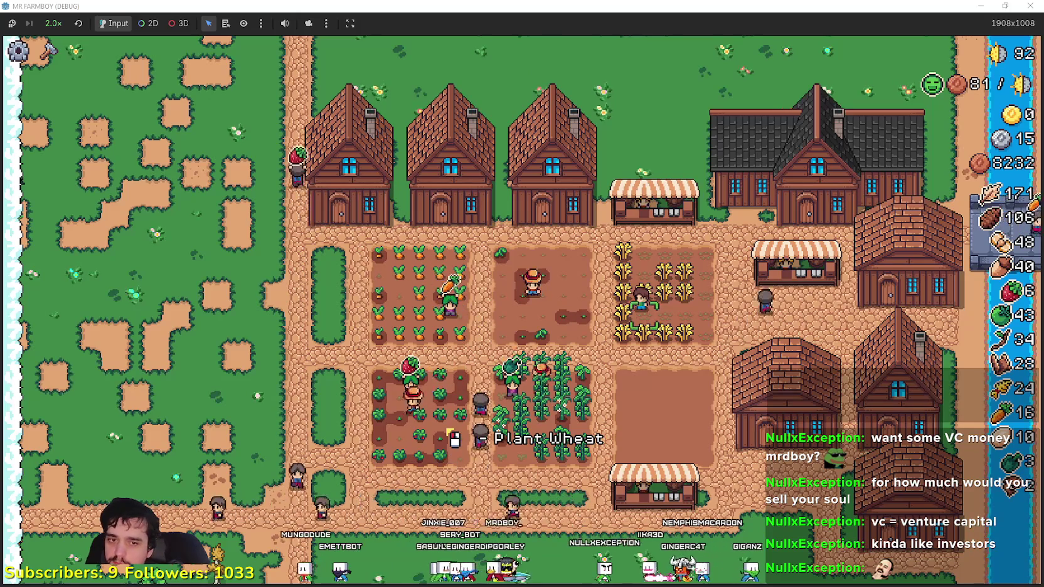
- Compute 184 + 185 = 369 in Calculator over the game
key("XF86Calculator")
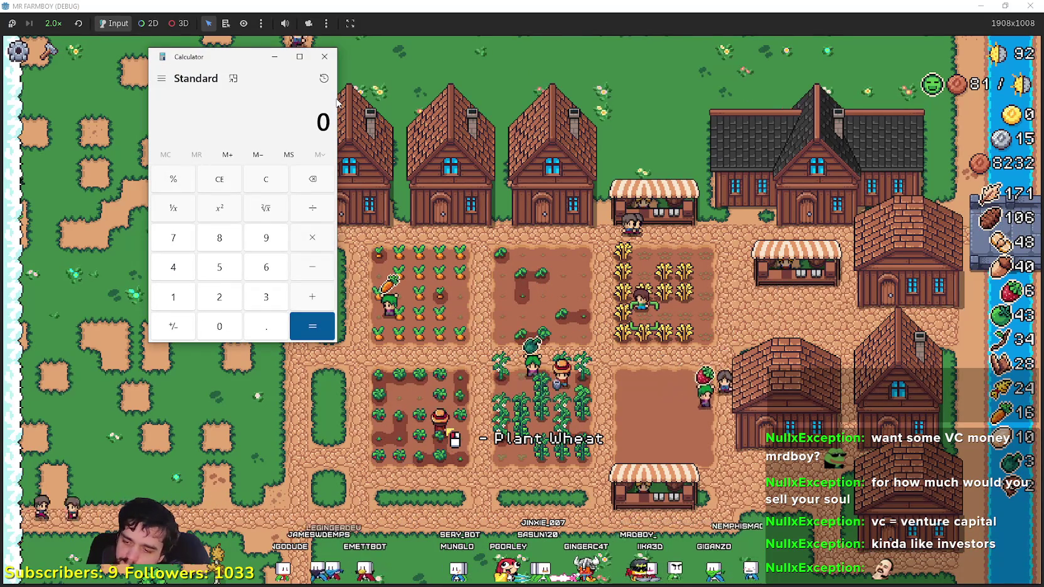
type("92 ")
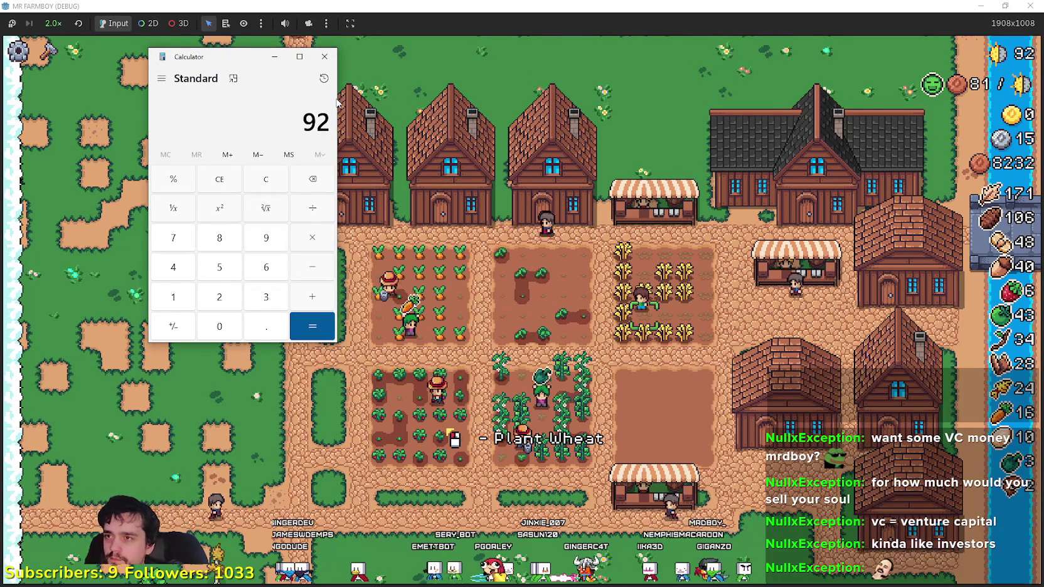
type("+")
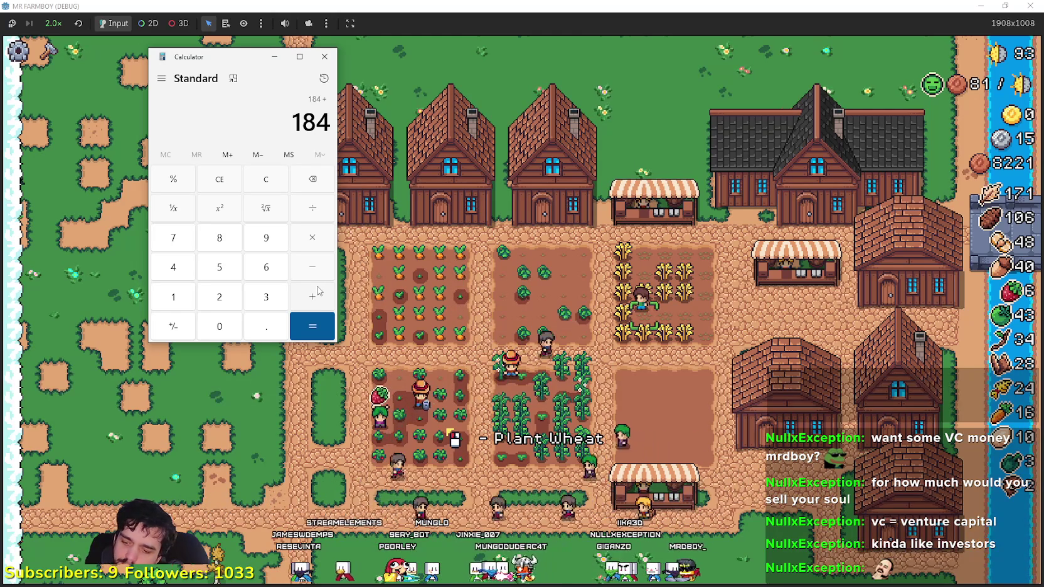
type("18")
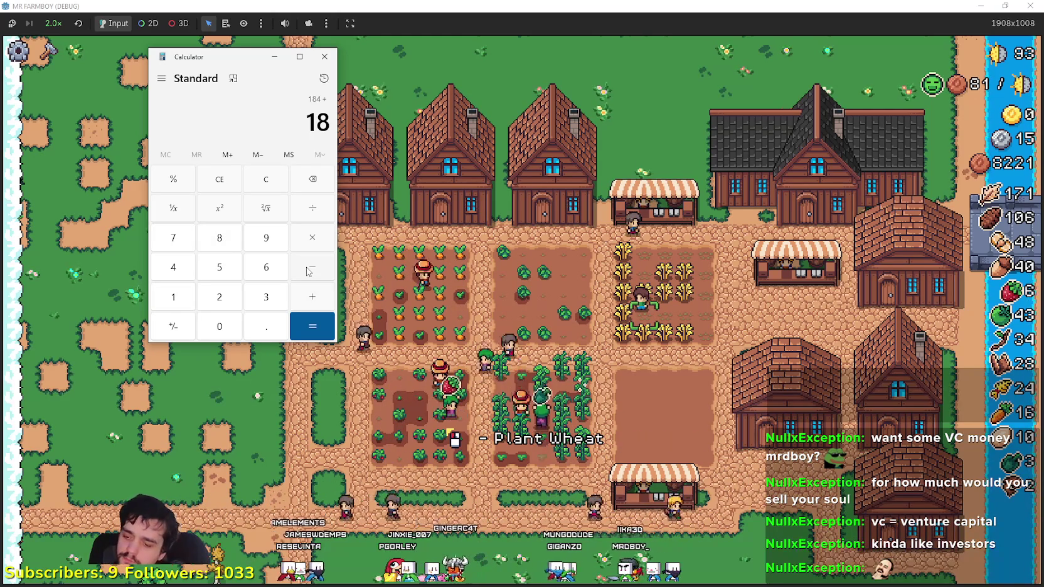
type("5")
key("Return")
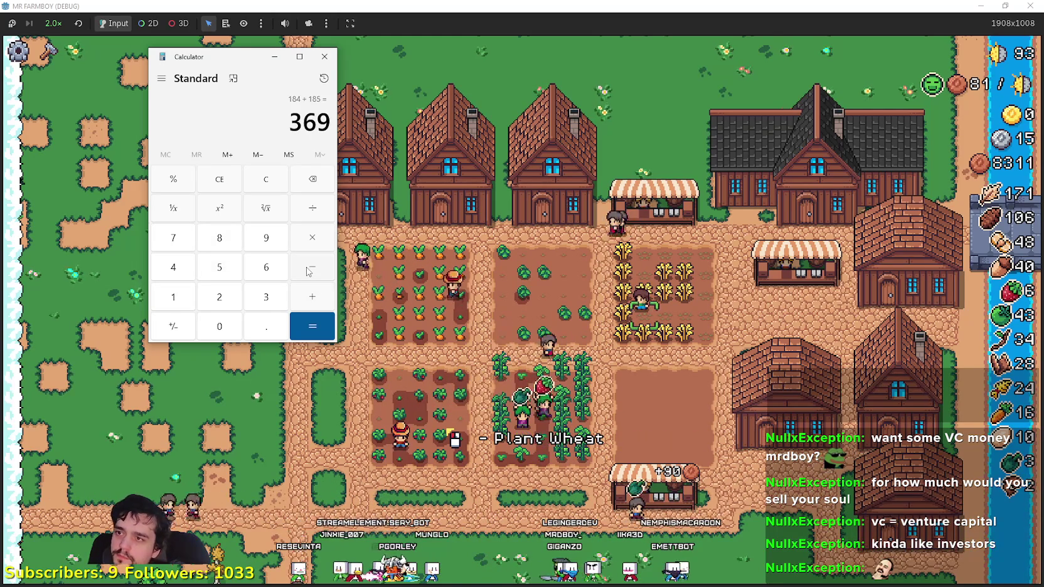
left_click(308, 142)
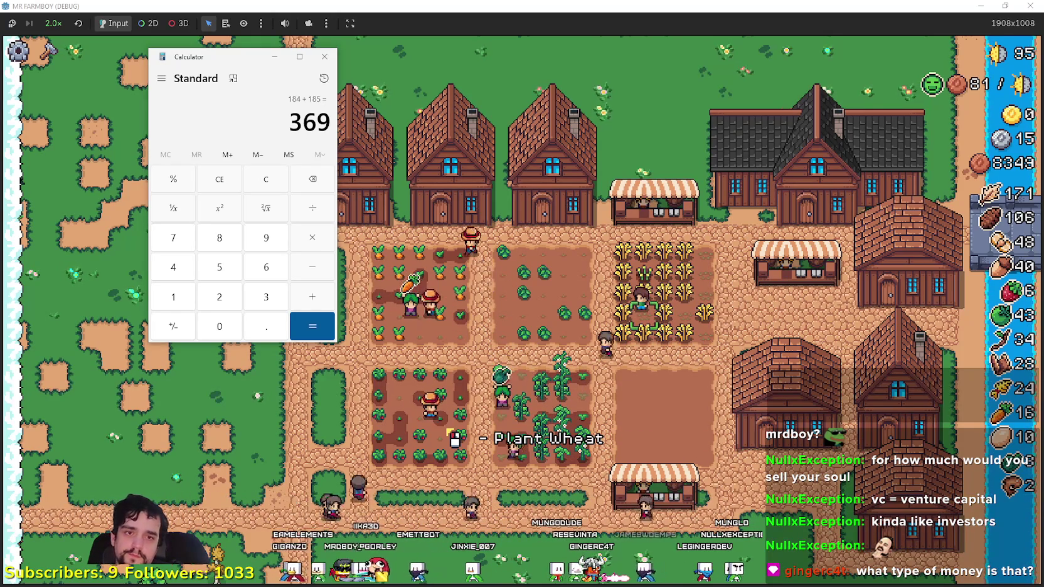
- In a second calculator beside the first, total 48 + 60 + 14 + 48 = 170
key("Escape")
left_click_drag(271, 73, 773, 151)
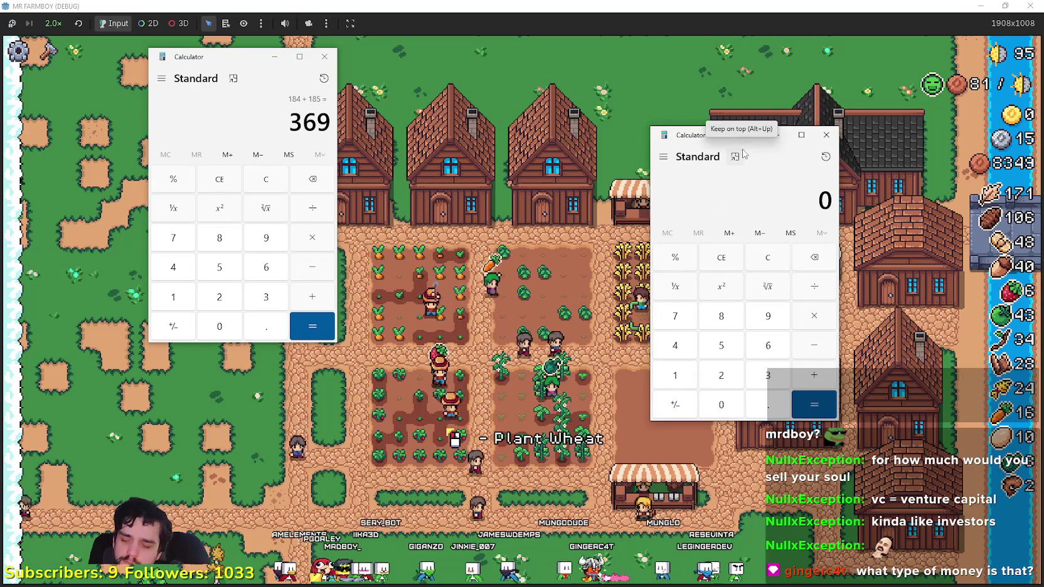
type("48")
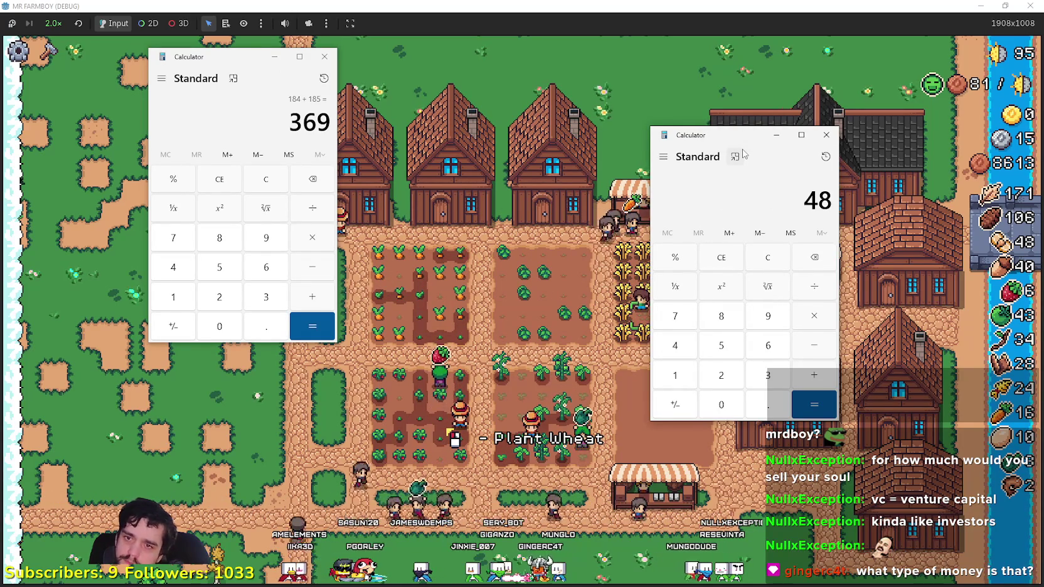
left_click(824, 378)
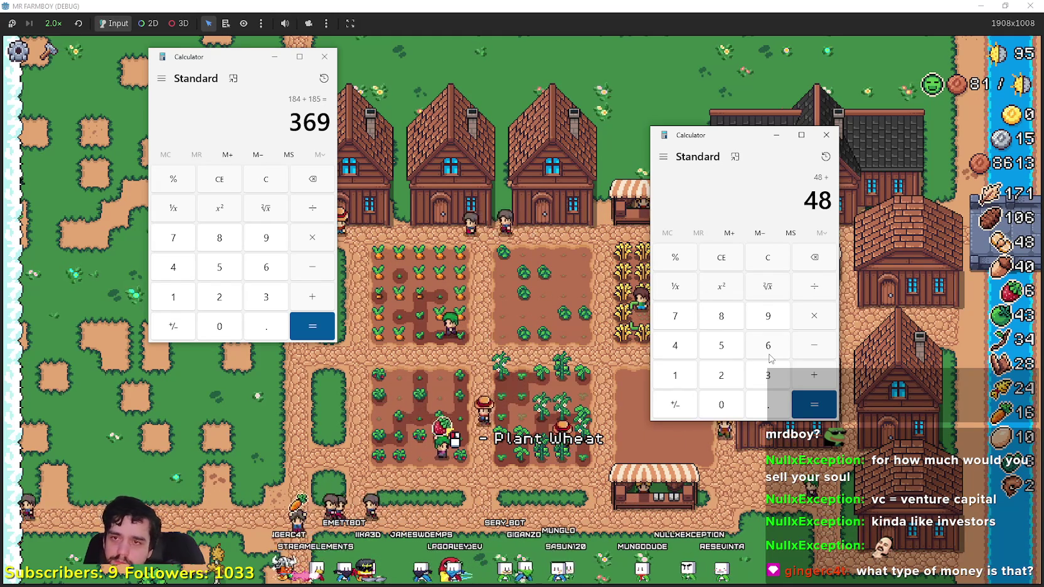
left_click(770, 355)
left_click(722, 404)
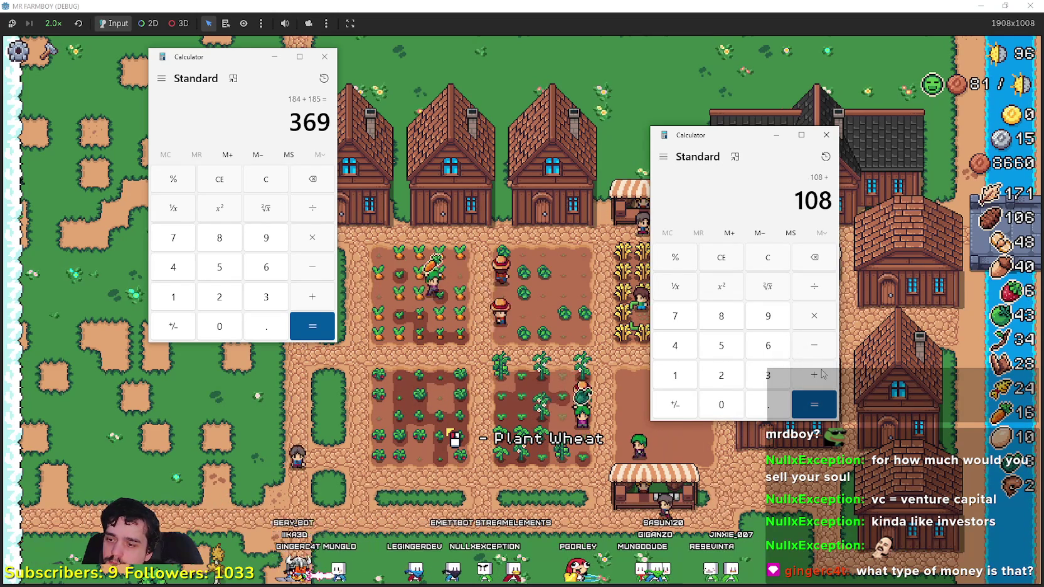
type("14")
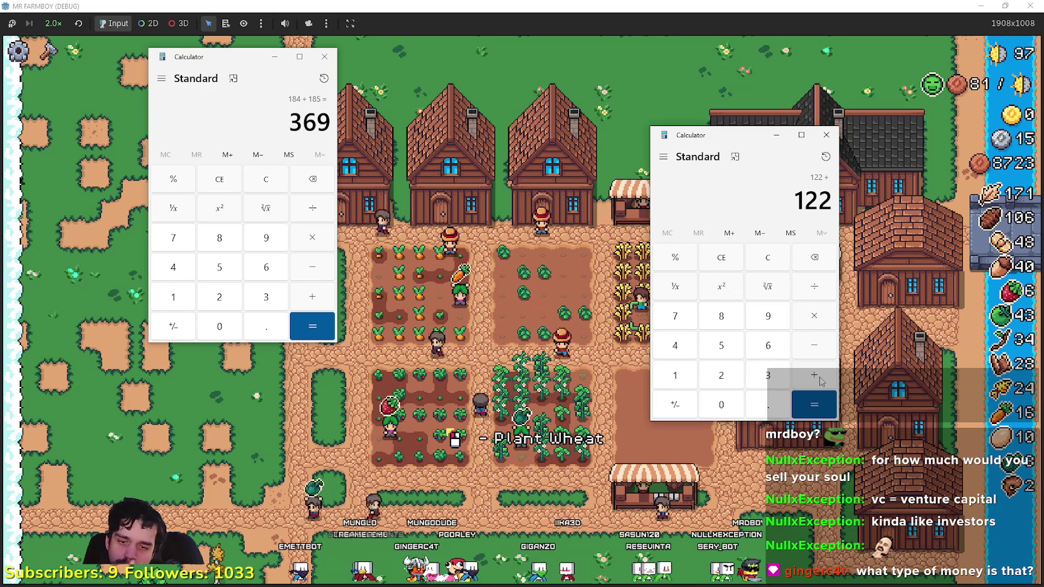
type("48 =")
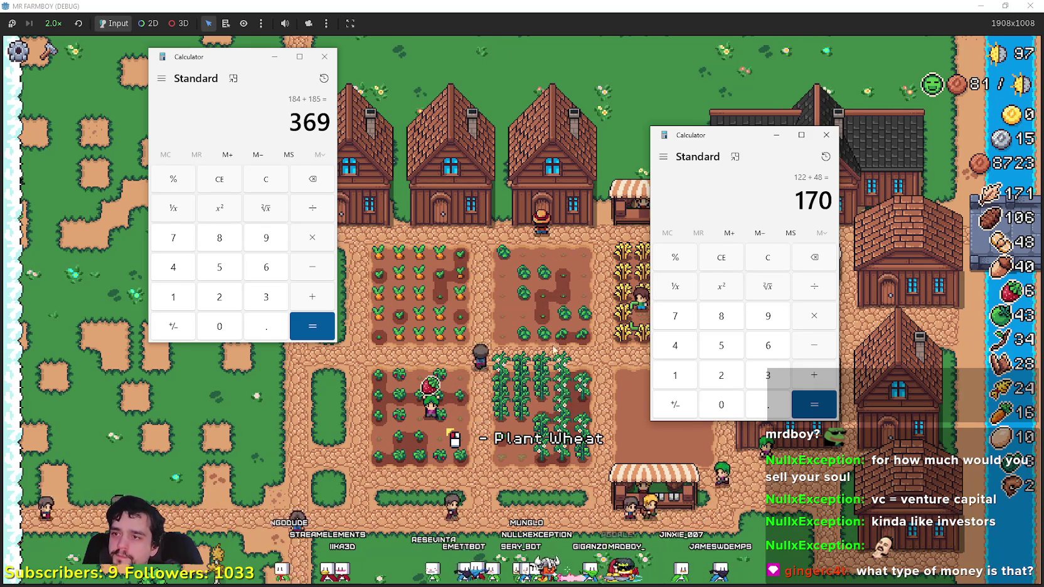
- Add 170 to 369 for 539, then clear, enter 550 and close the second calculator
left_click(313, 296)
type("170")
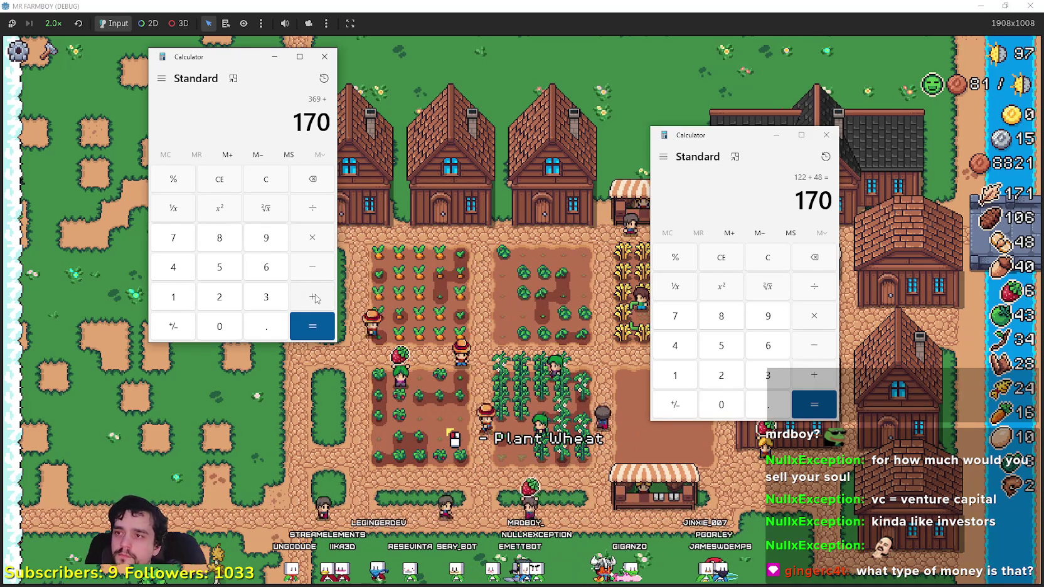
left_click(313, 327)
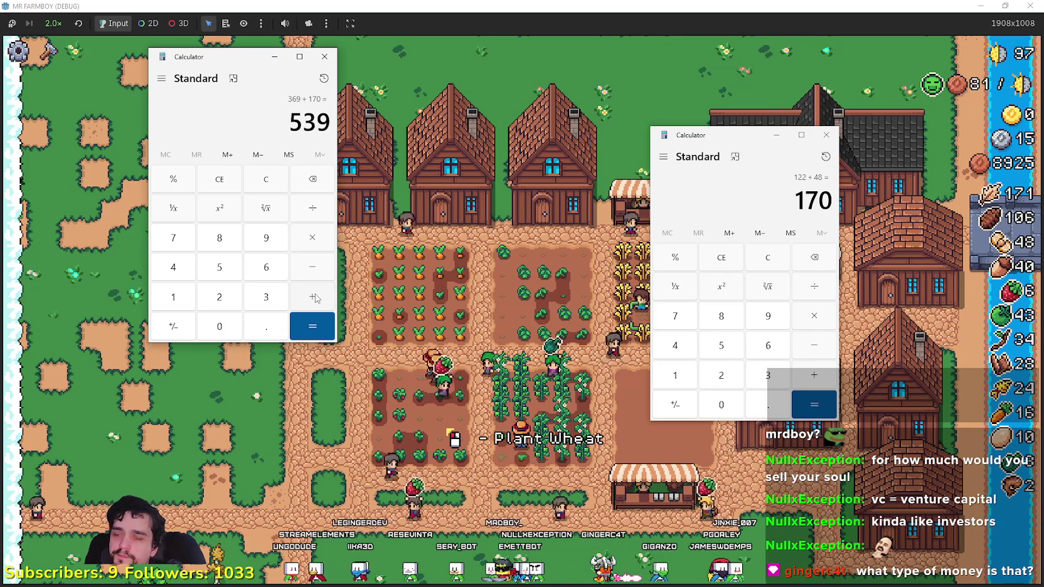
left_click_drag(740, 134, 697, 112)
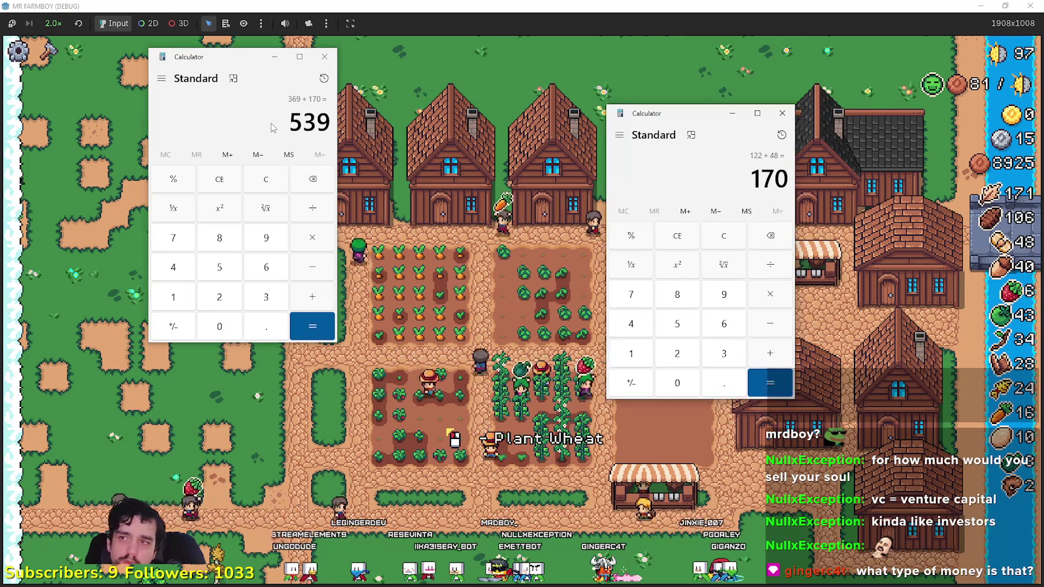
left_click(273, 184)
type("50")
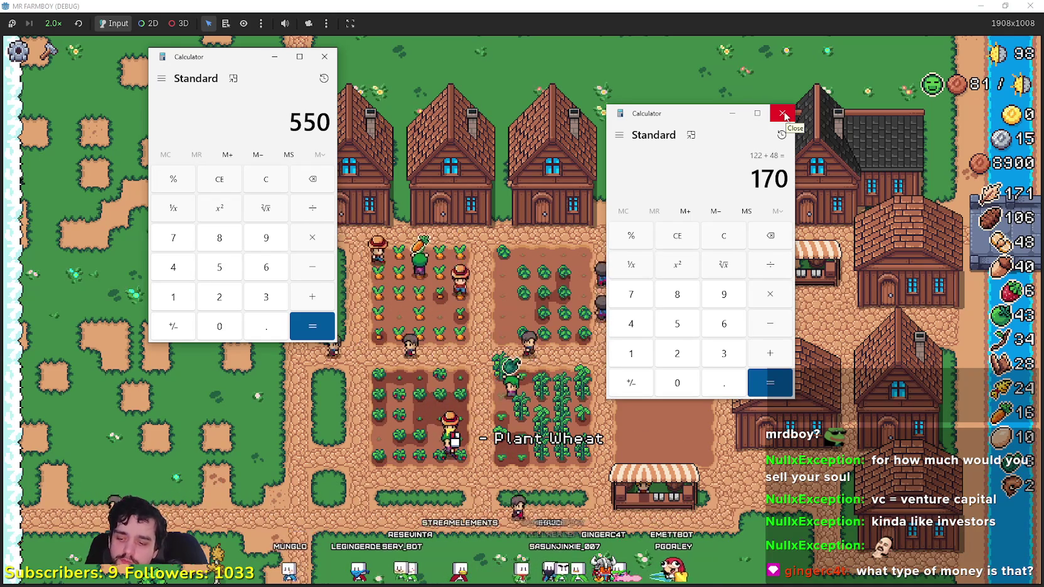
left_click(785, 116)
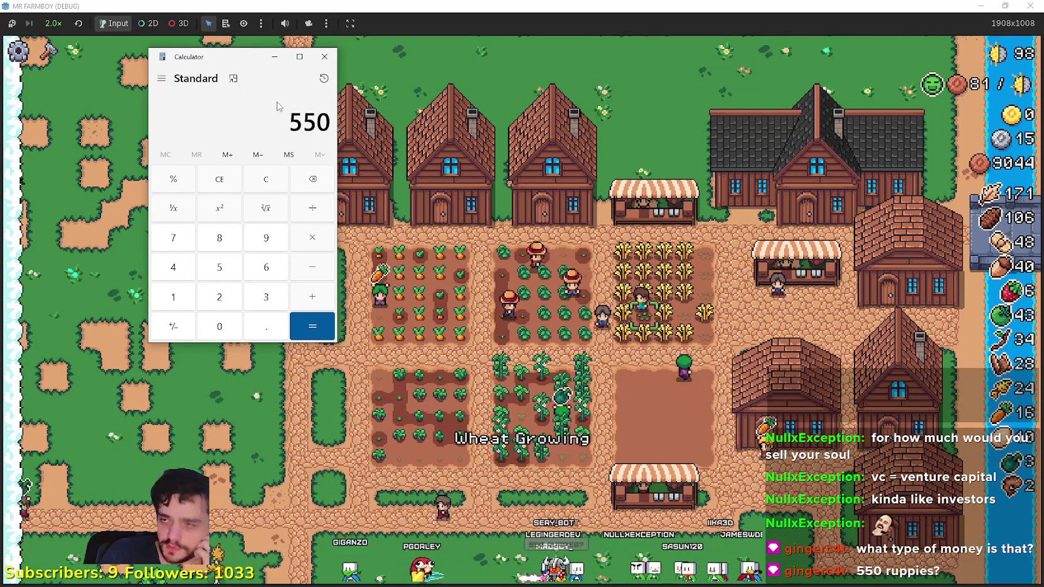
left_click(448, 76)
scroll(669, 366, "up", 2)
scroll(669, 366, "up", 2)
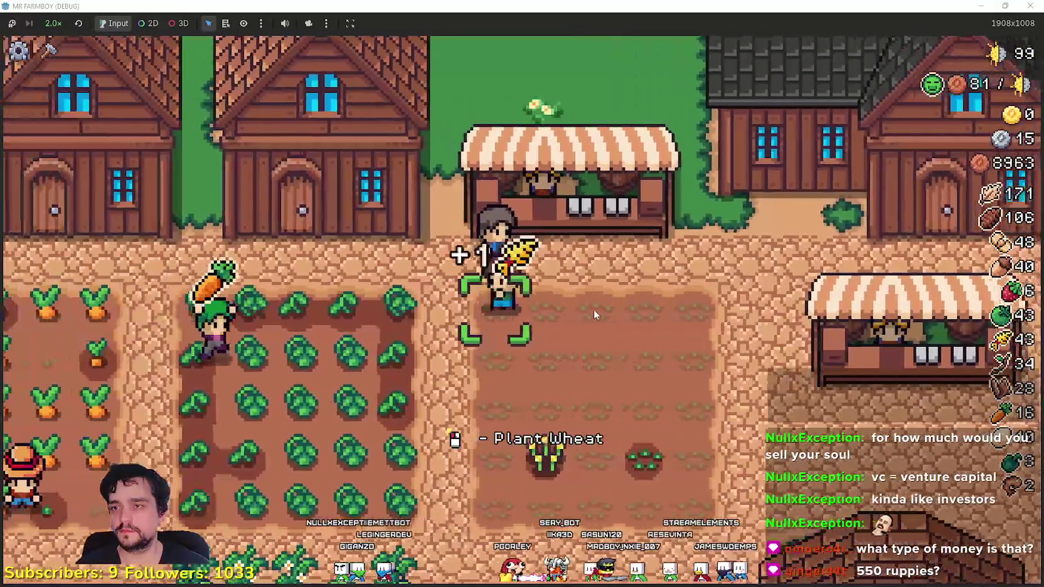
scroll(594, 309, "down", 3)
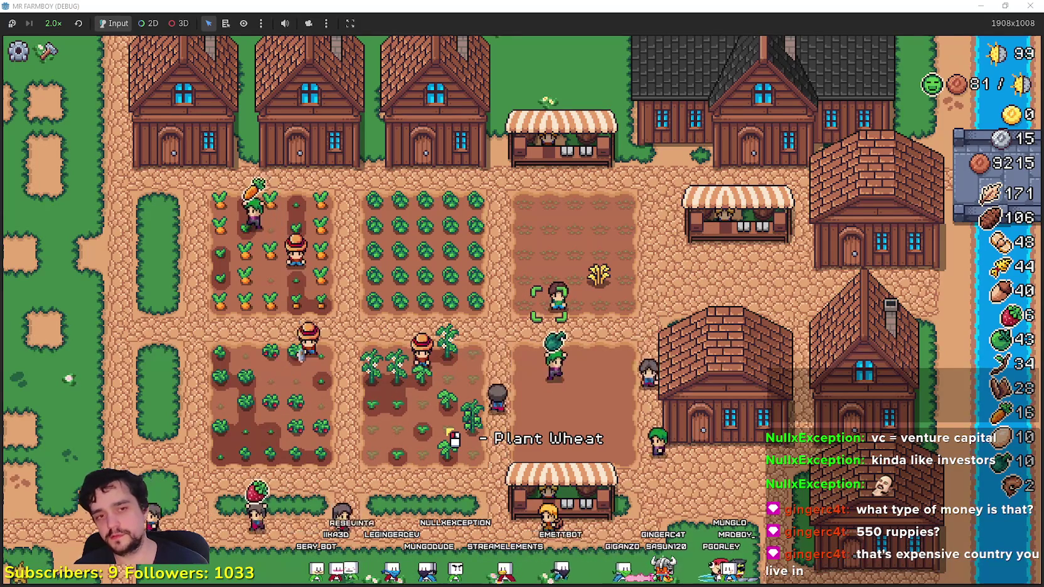
- Bring up Calculator showing 550, close the extra empty window, and return to the game
key("XF86Calculator")
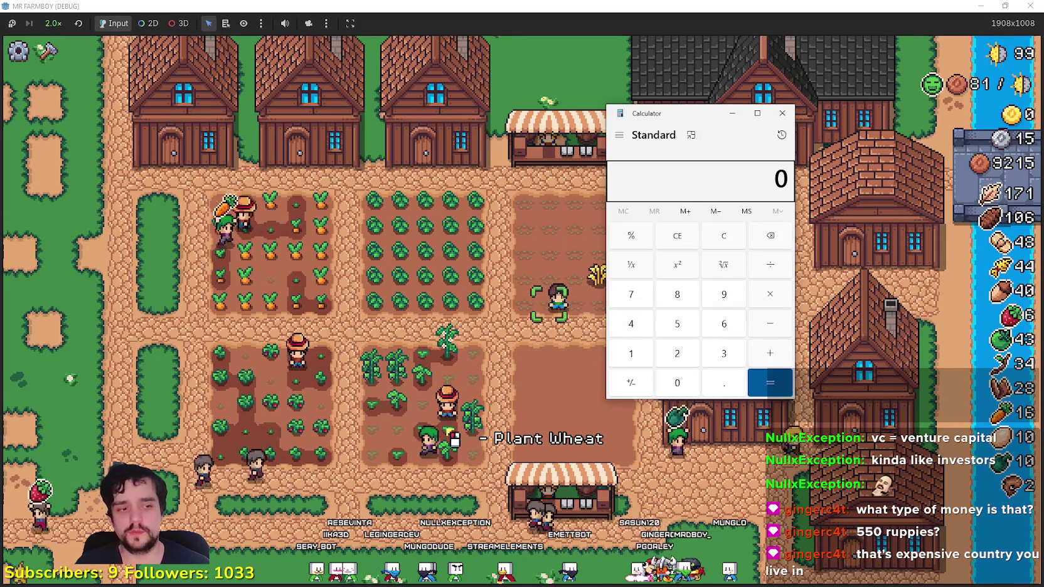
type("550")
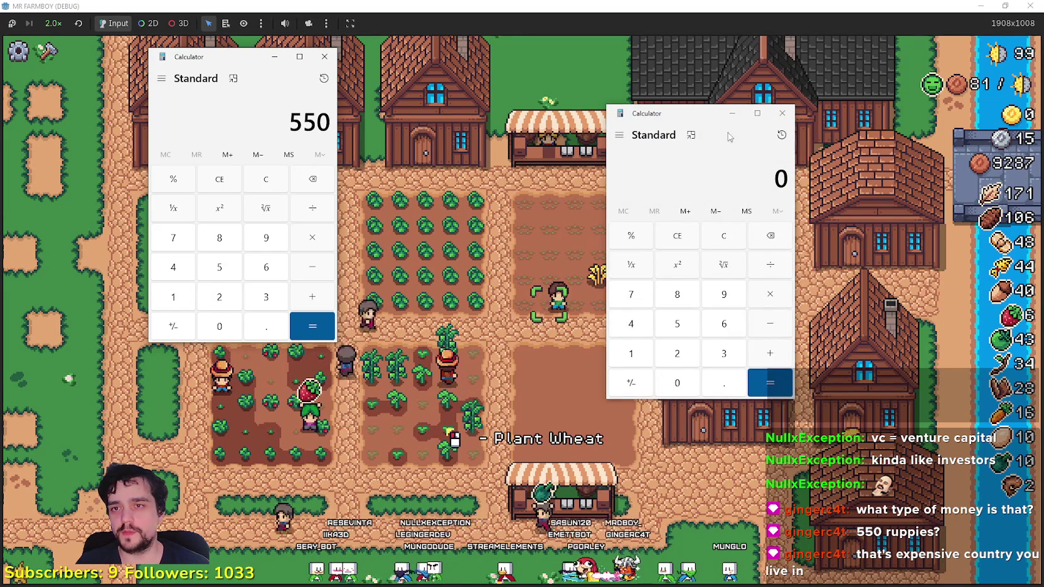
left_click(781, 114)
left_click_drag(189, 57, 327, 36)
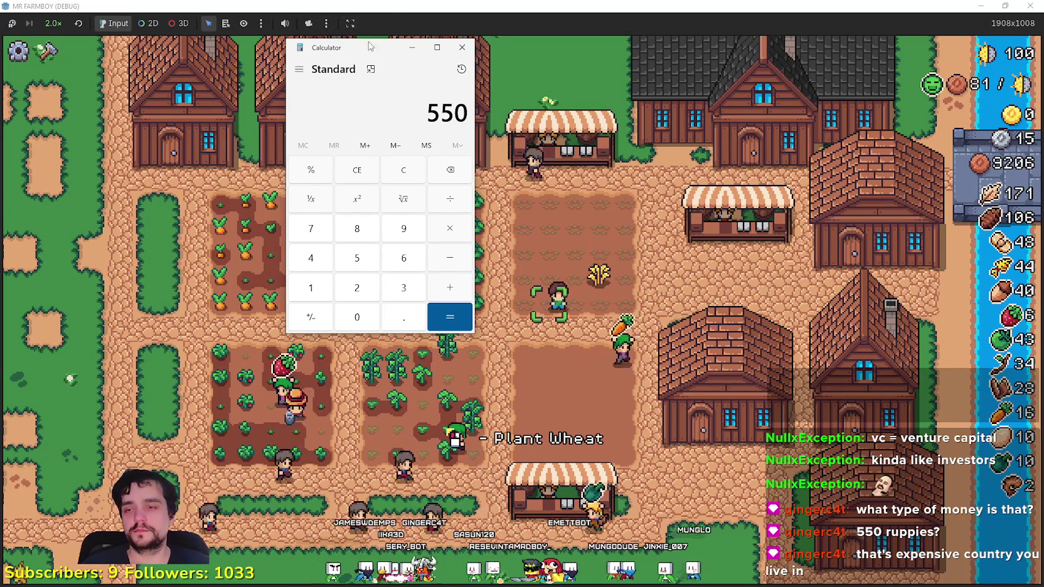
left_click(551, 410)
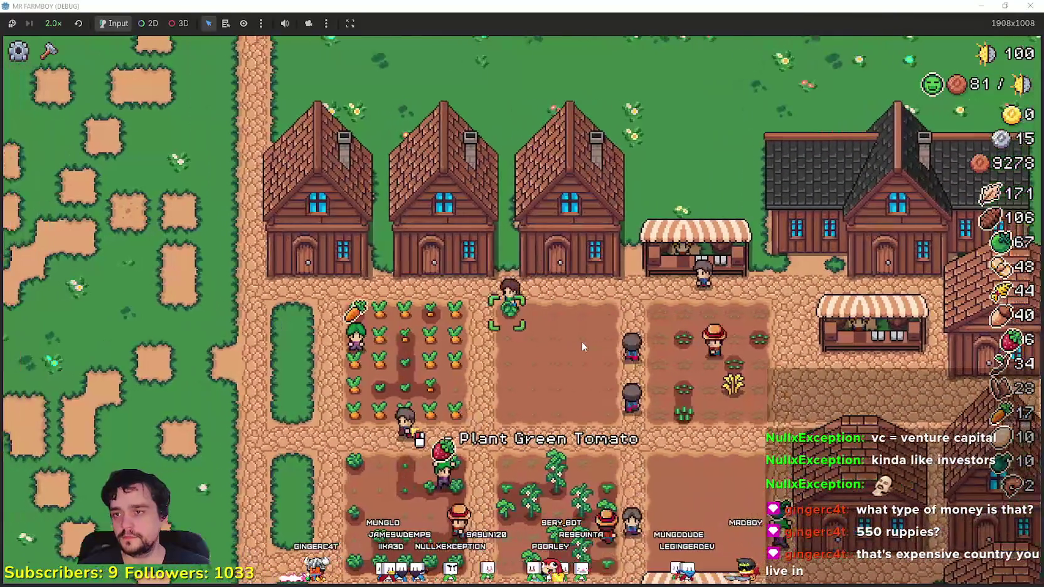
- Reopen Calculator with 550, move it to the middle of the map, and refocus the game
key("XF86Calculator")
type("550")
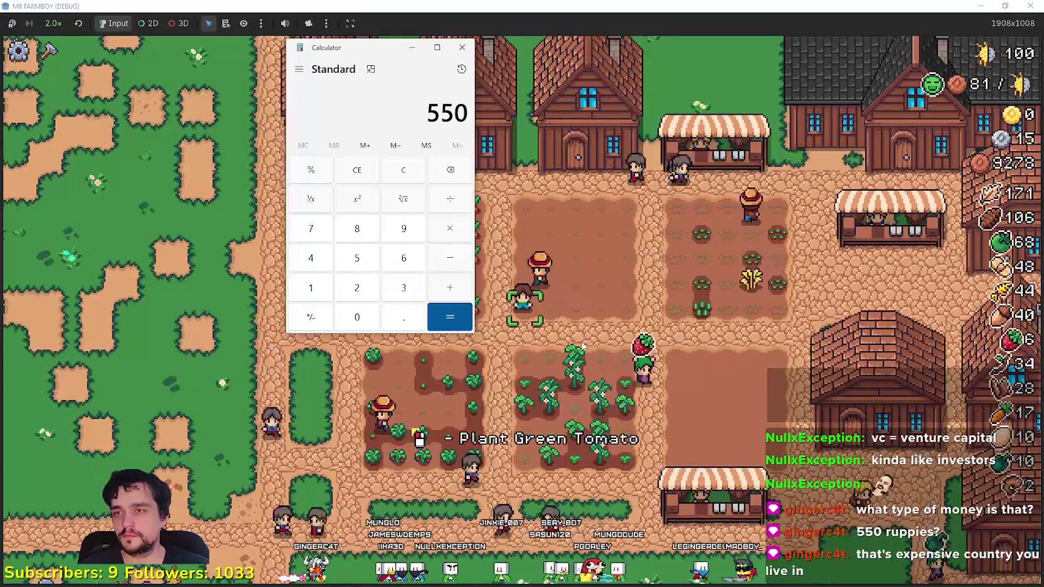
left_click_drag(326, 40, 484, 127)
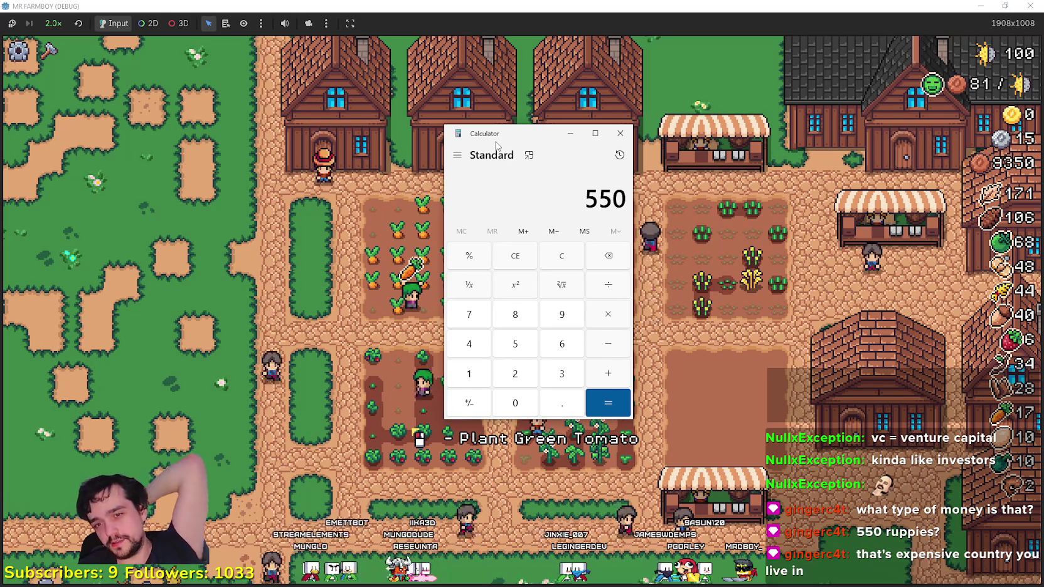
left_click(751, 284)
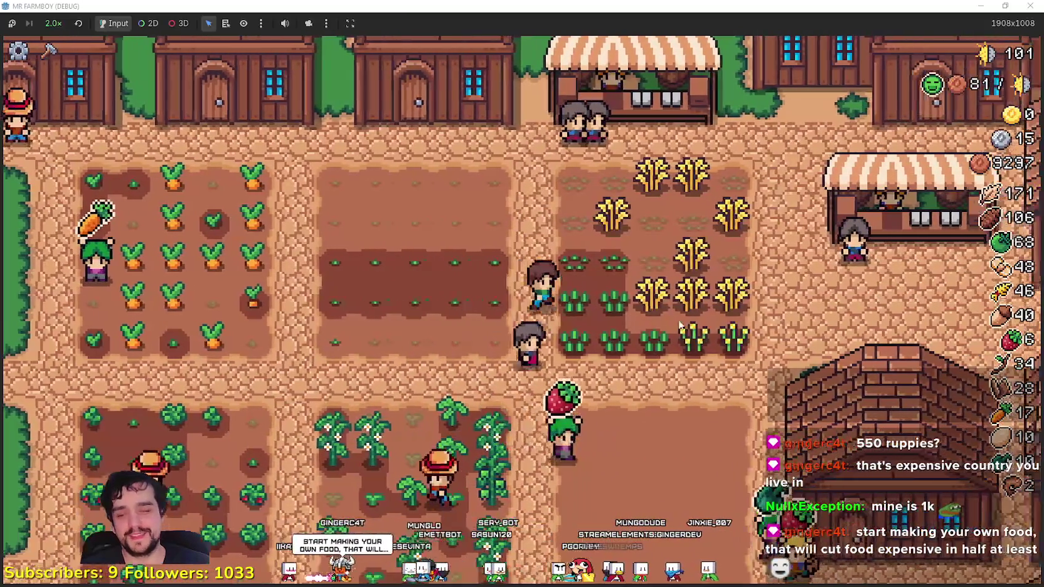
- Recall Calculator with 550 once more, then go back to the game's Crafting panel
key("XF86Calculator")
type("550")
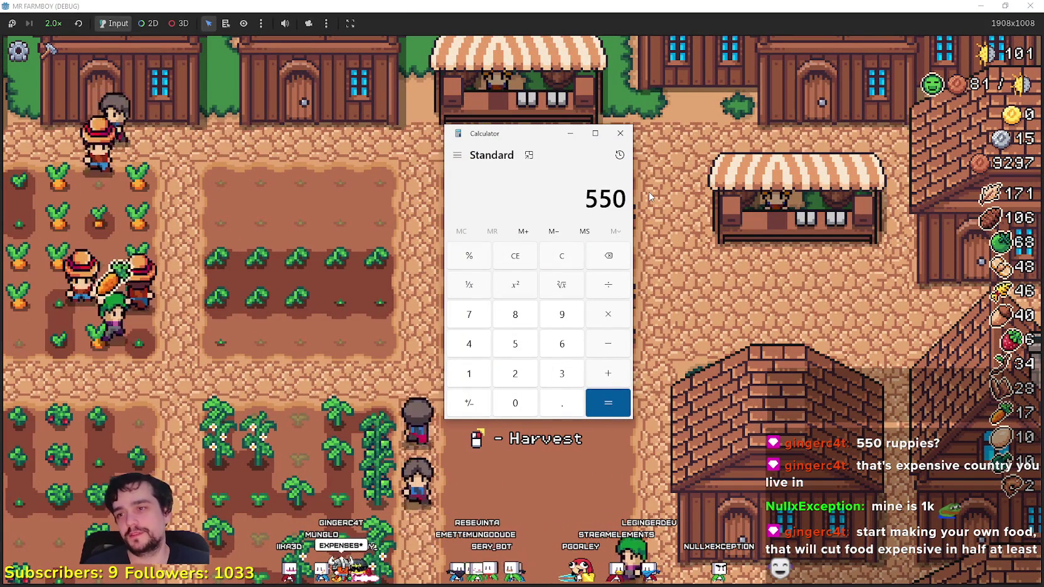
left_click(676, 264)
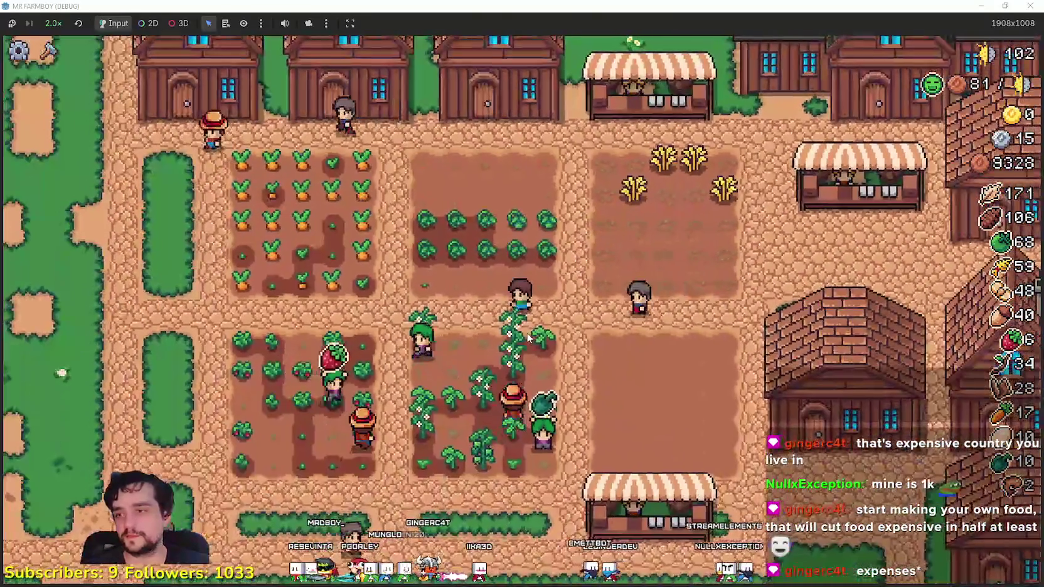
key("c")
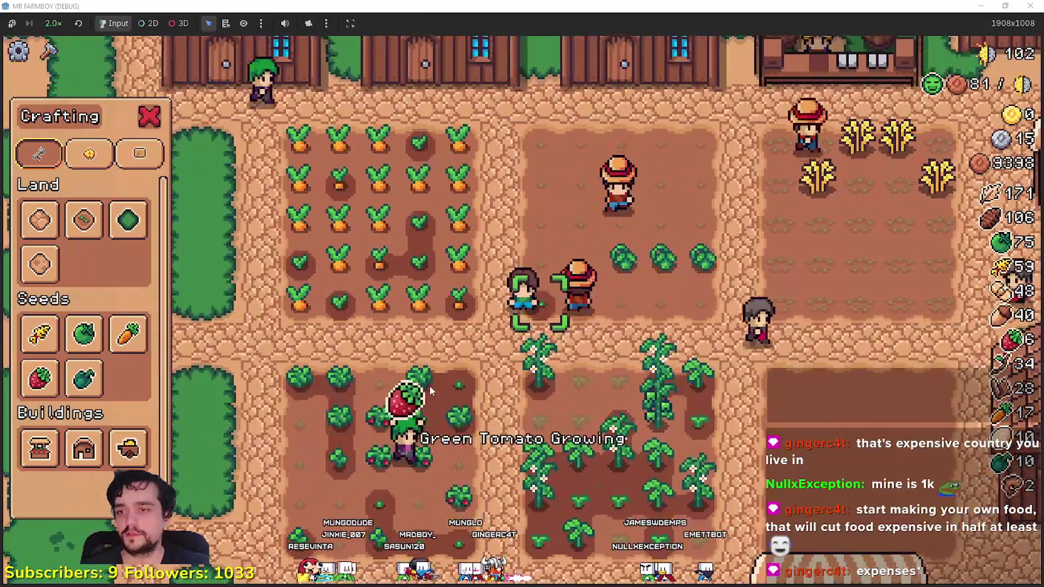
- Zoom the view while closing and reopening the Crafting panel
scroll(429, 385, "down", 5)
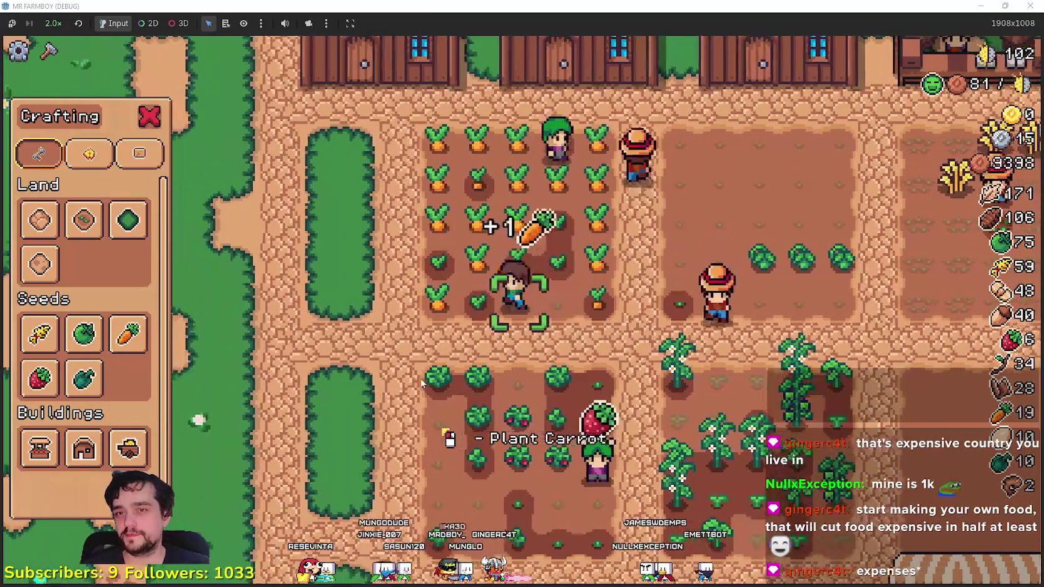
key("c")
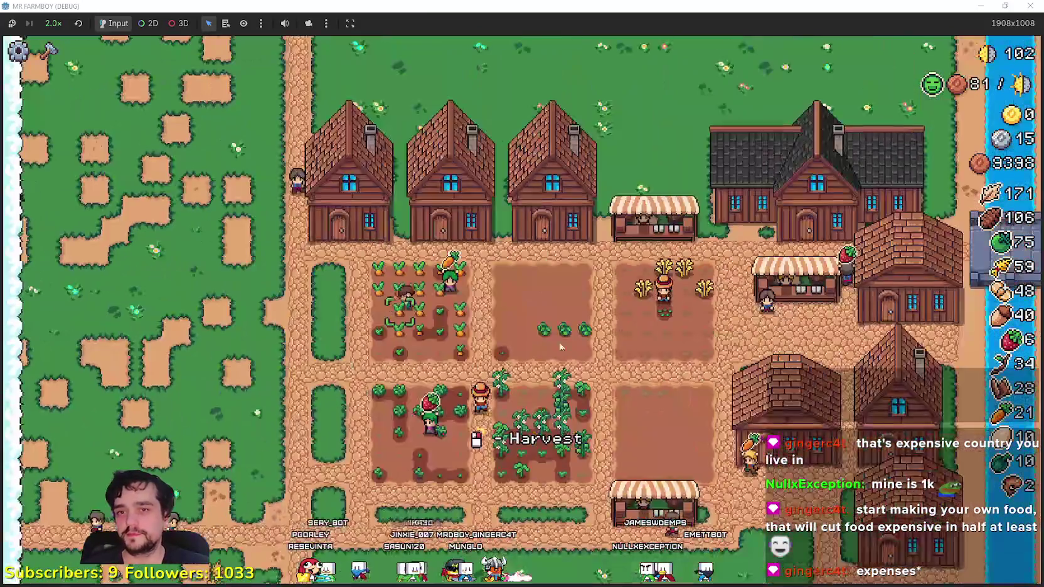
scroll(561, 347, "up", 5)
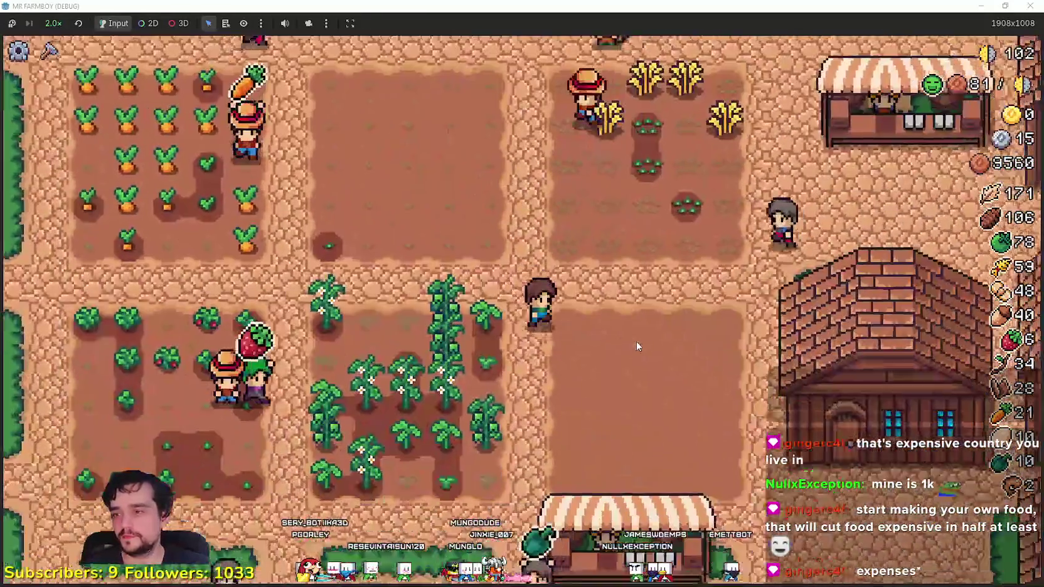
key("c")
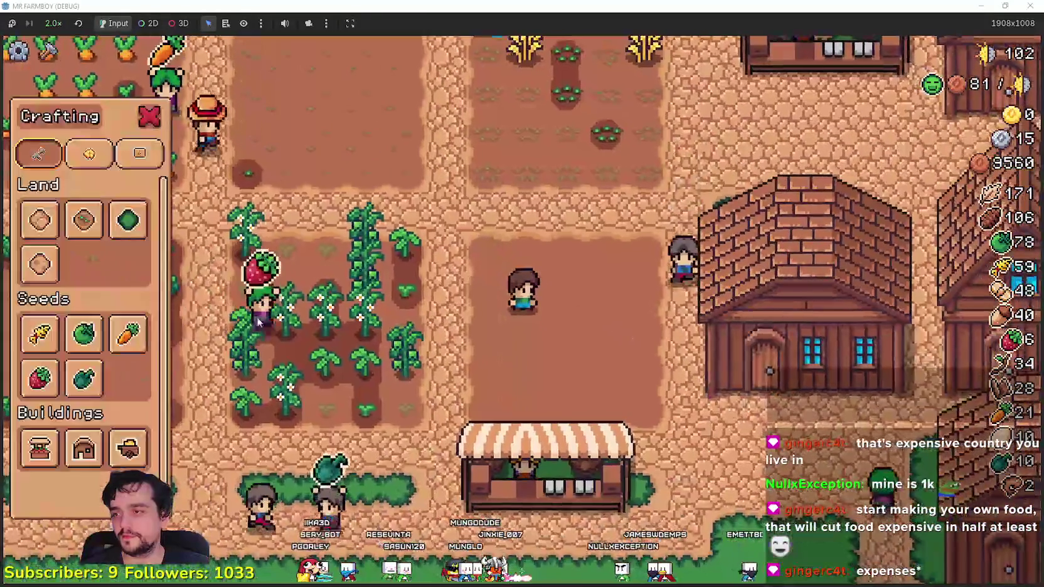
key("c")
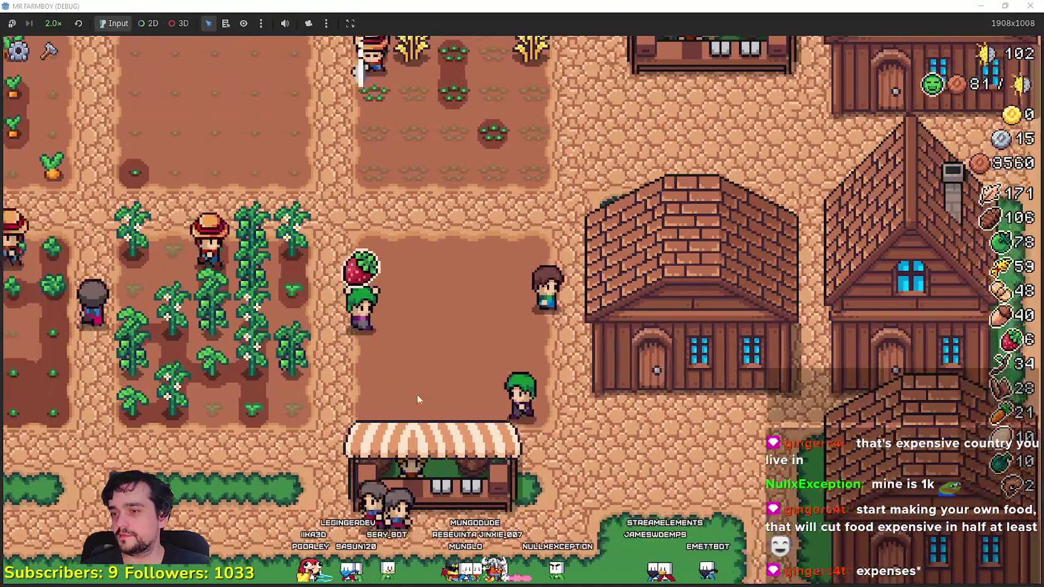
- Check the warehouse inventory, then walk the farmer to the top-right house door
left_click(570, 388)
key("Escape")
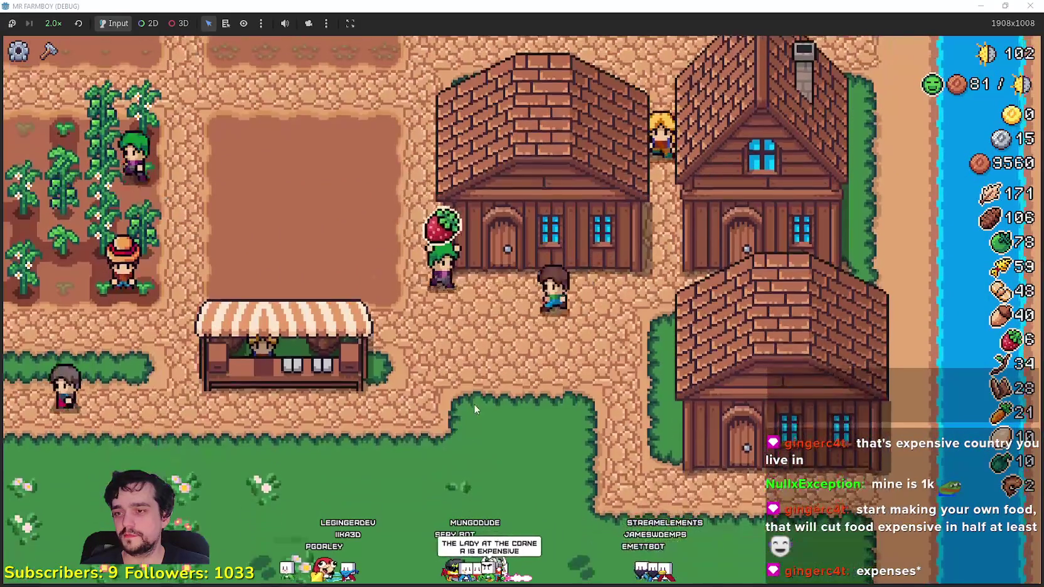
key("w")
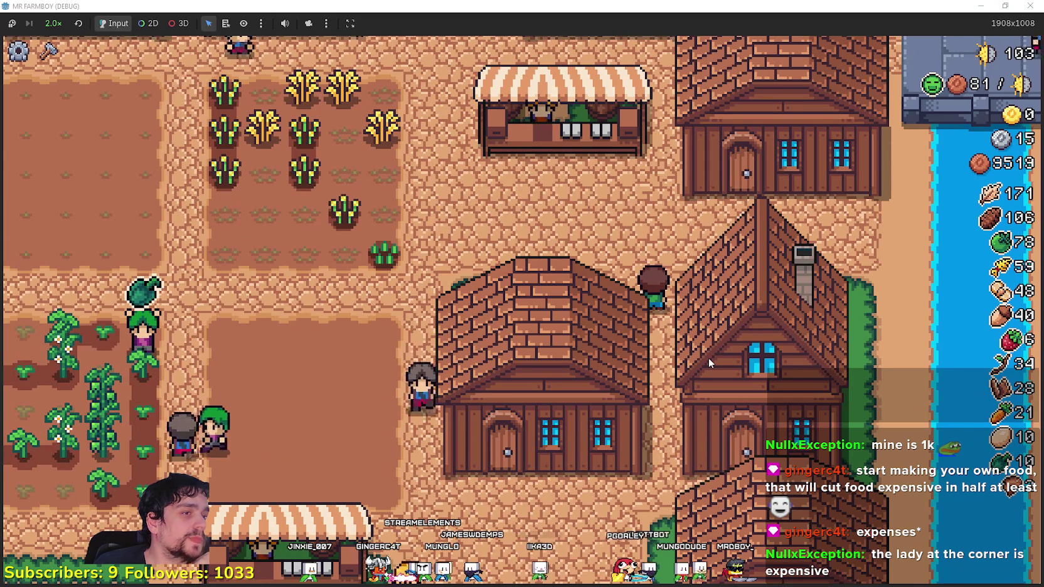
left_click(698, 228)
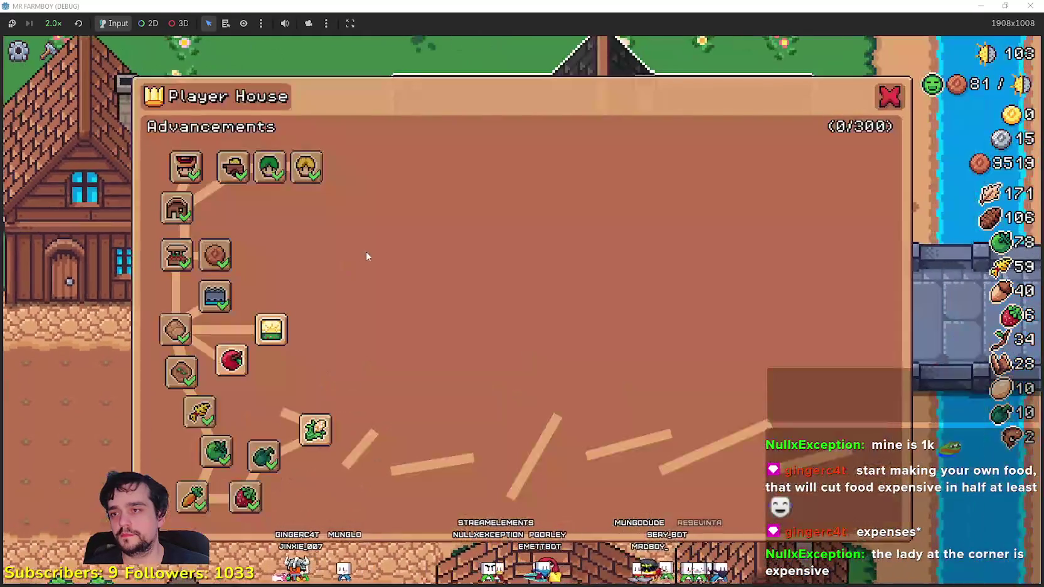
mouse_move(256, 339)
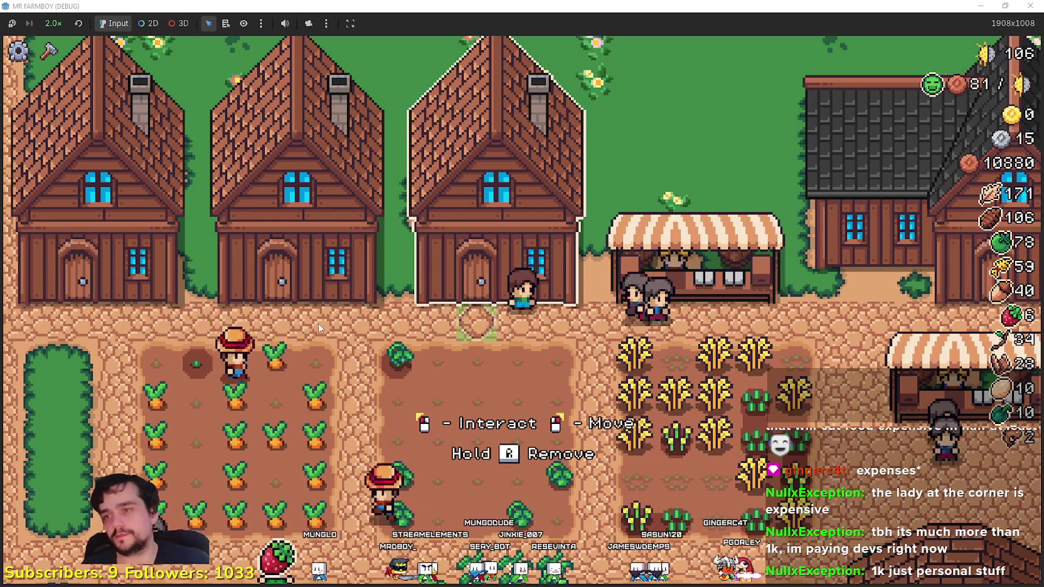
- Send the farmer down to the carrot field
right_click(275, 502)
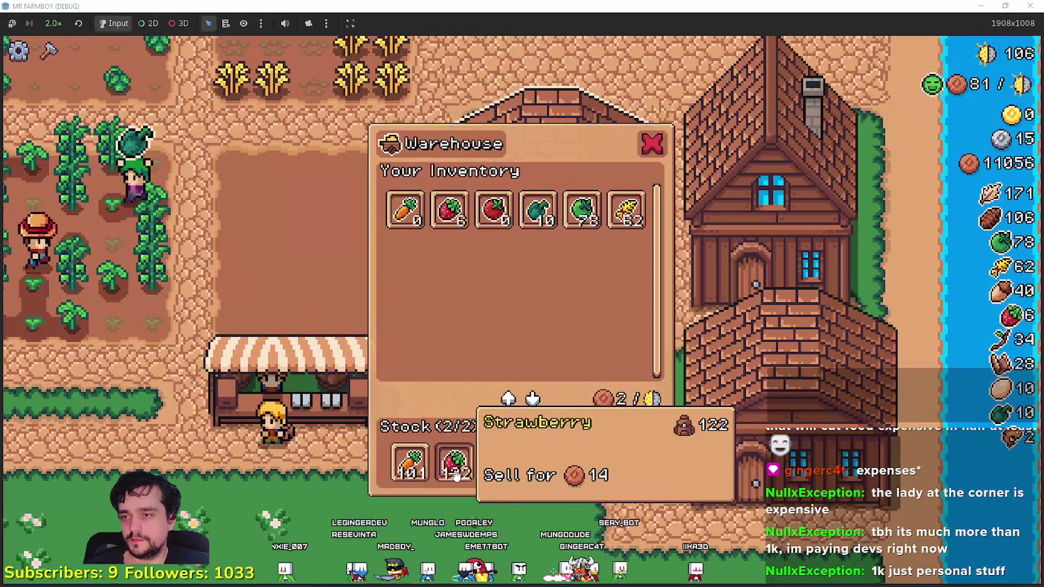
- Withdraw the strawberry stock from the warehouse, then check the Market and house windows
left_click(455, 467)
key("a")
key("e")
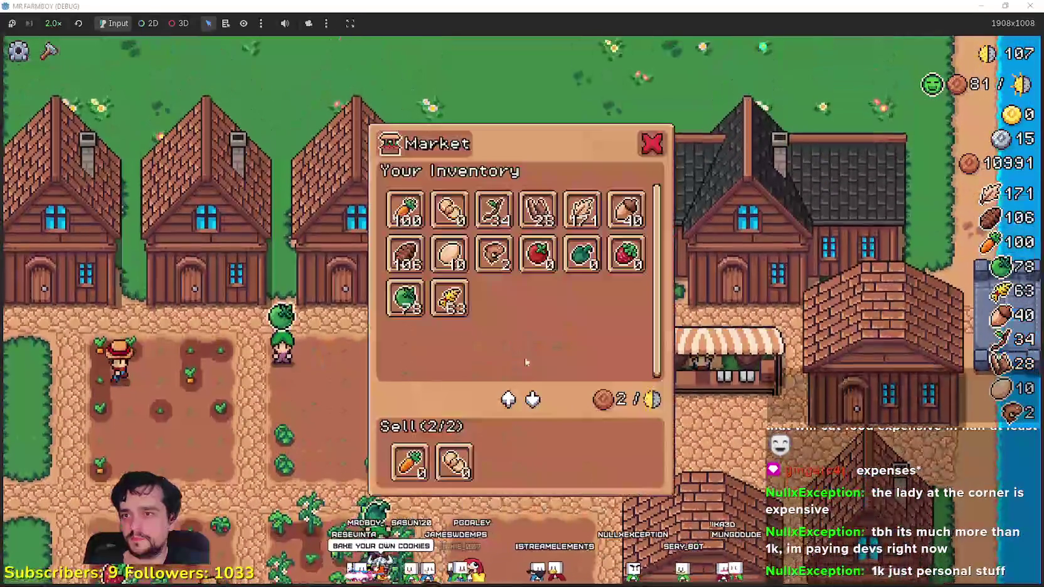
key("Escape")
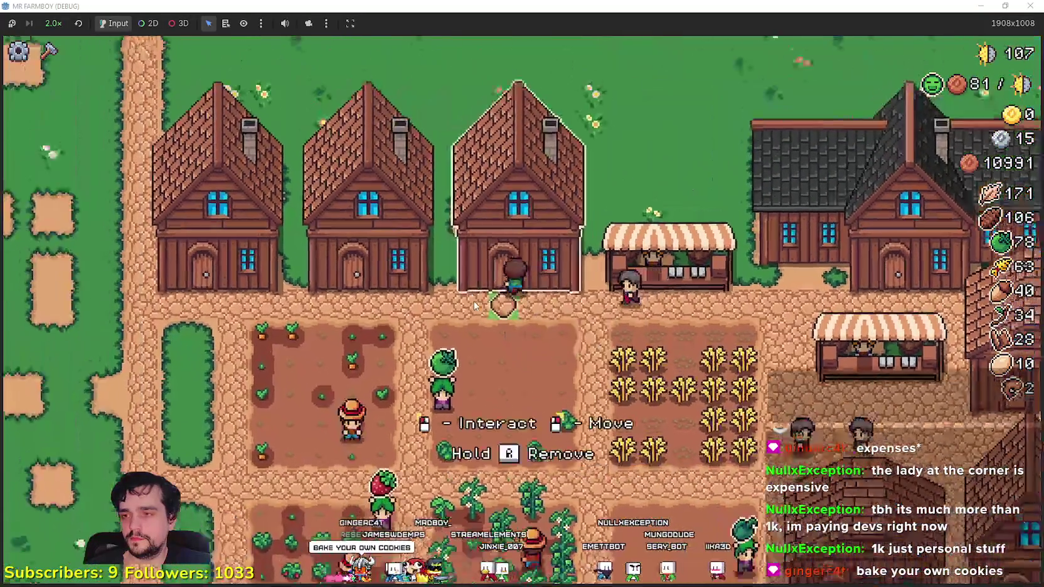
left_click(474, 306)
key("Escape")
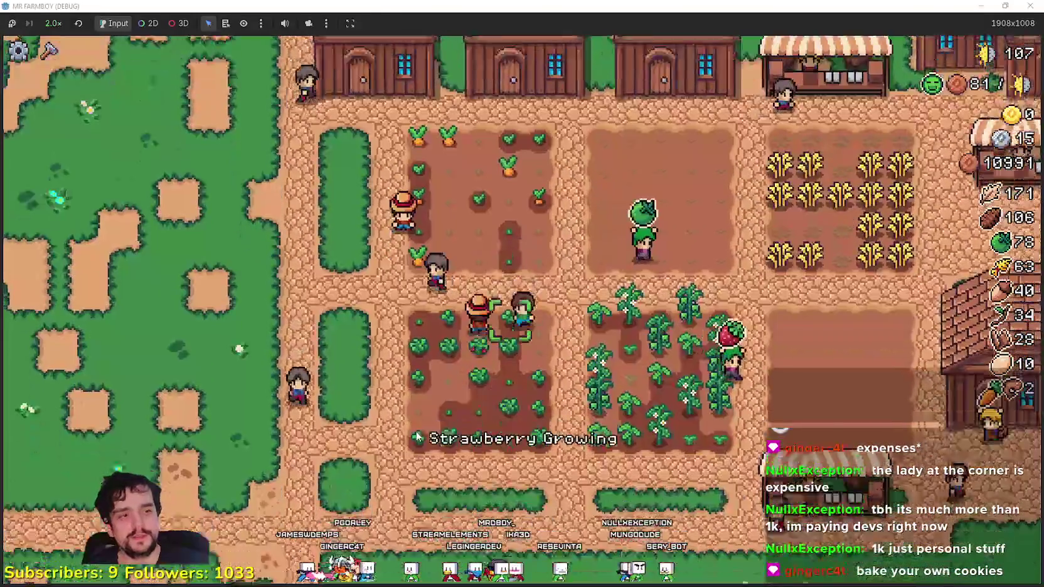
- Zoom the view out and in and toggle the Crafting panel on and off
scroll(418, 437, "down", 3)
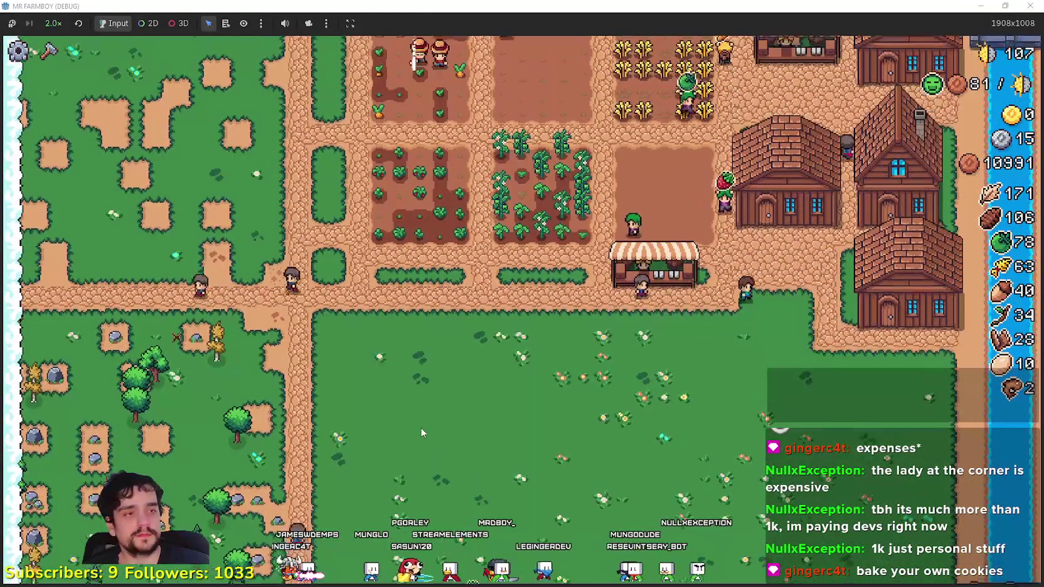
scroll(422, 433, "up", 3)
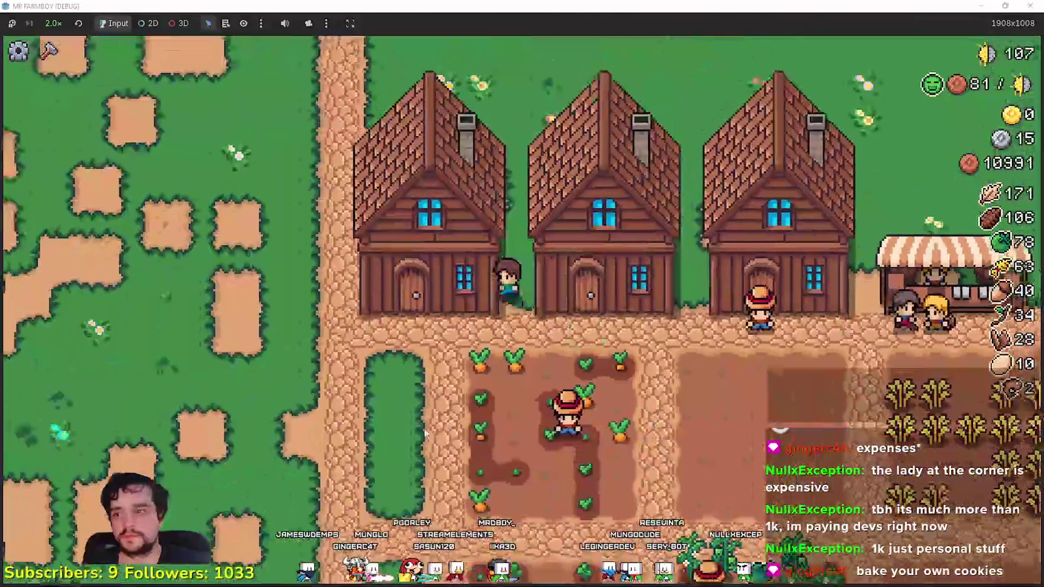
scroll(425, 433, "down", 3)
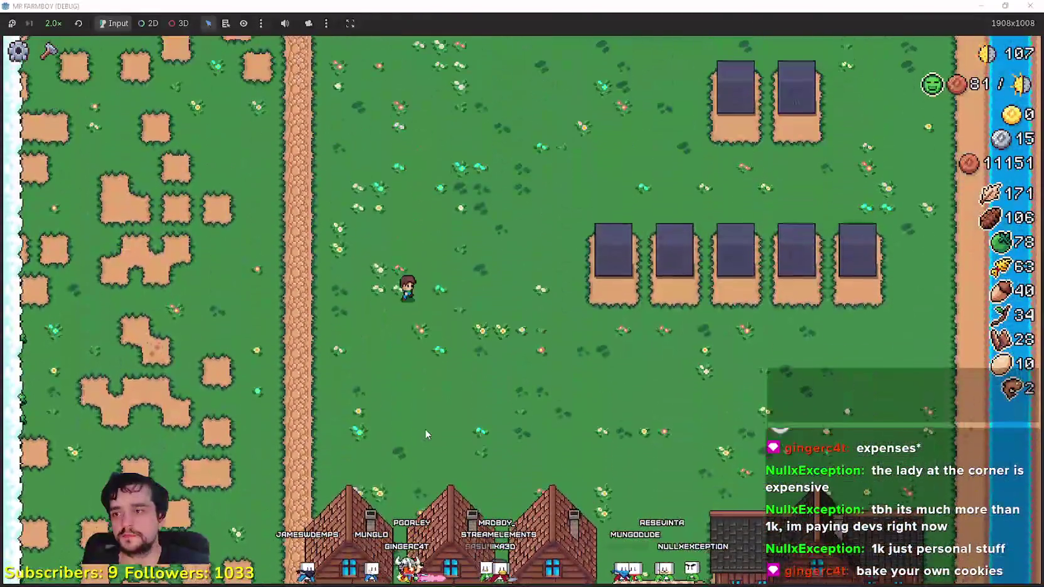
scroll(425, 433, "up", 3)
key("c")
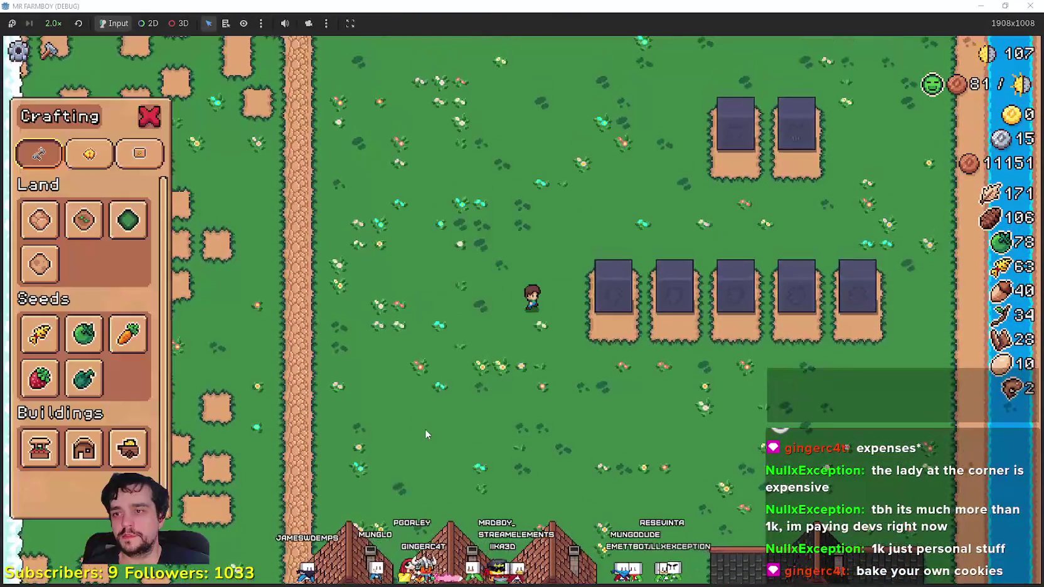
key("c")
key("w")
key("d")
key("c")
key("c")
- Walk the farmer left across the meadow and along the dirt paths into the forest
key("w")
key("a")
key("s")
key("a")
scroll(658, 290, "up", 3)
key("a")
key("s")
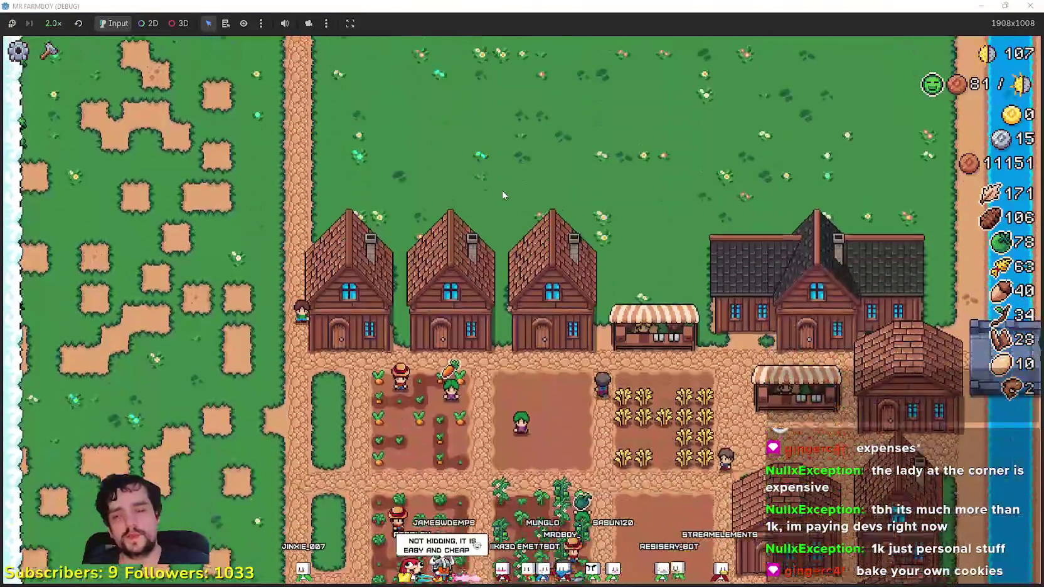
key("s")
key("s")
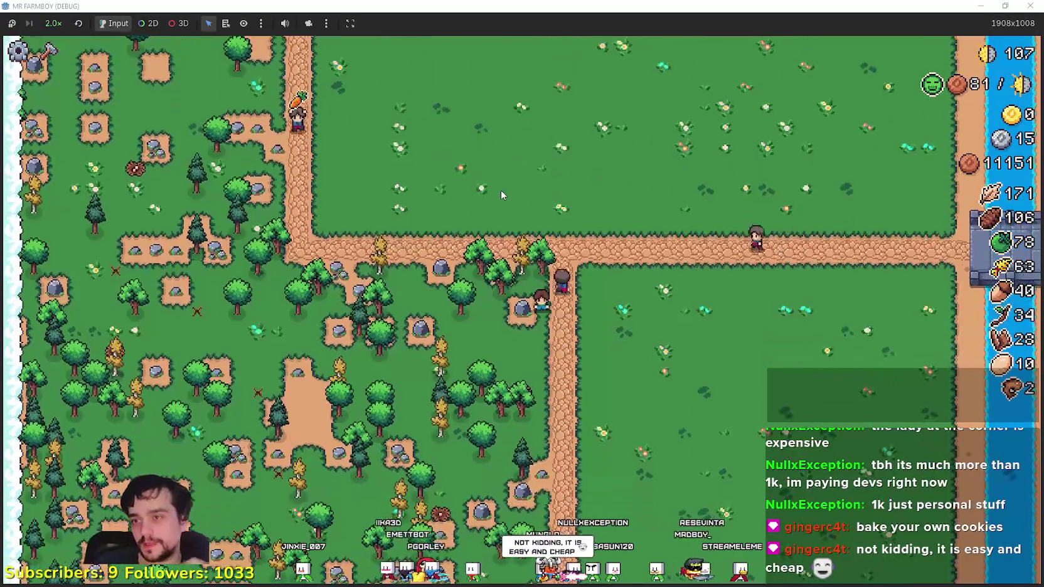
key("w")
key("d")
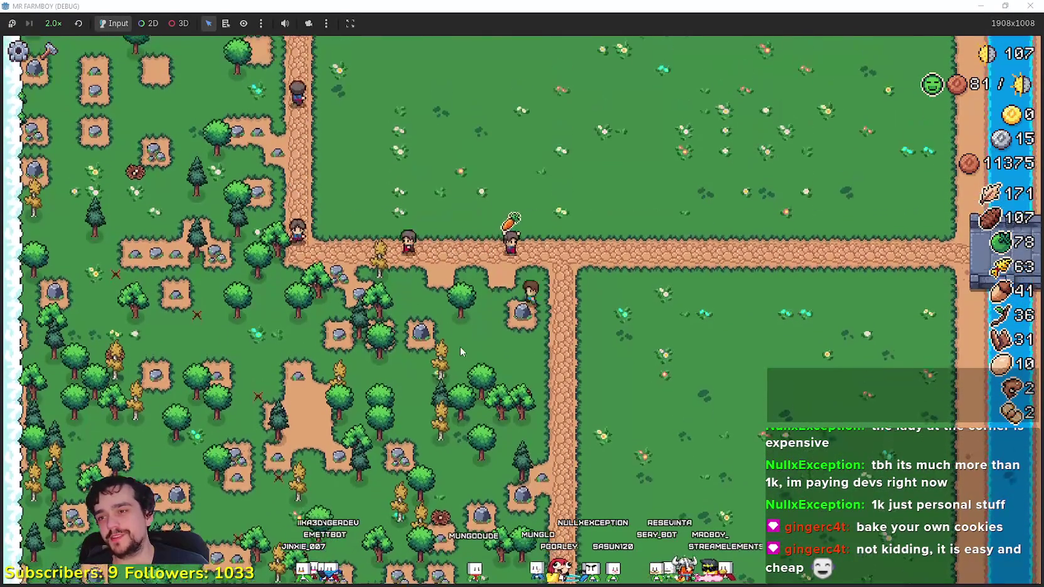
key("s")
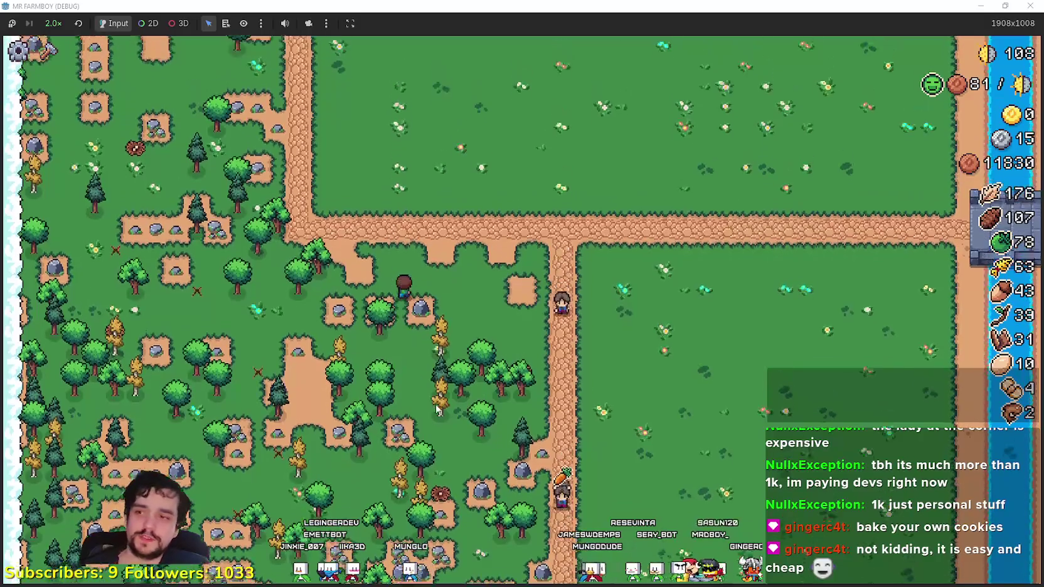
- Open the Crafting panel and start placing a Road Tile on the map
scroll(320, 314, "up", 3)
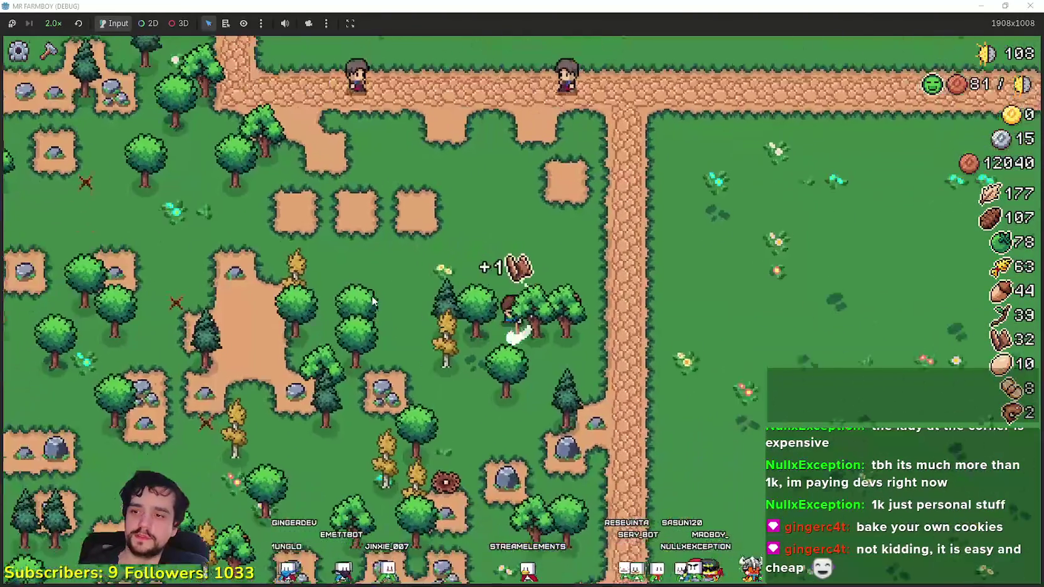
scroll(350, 257, "down", 3)
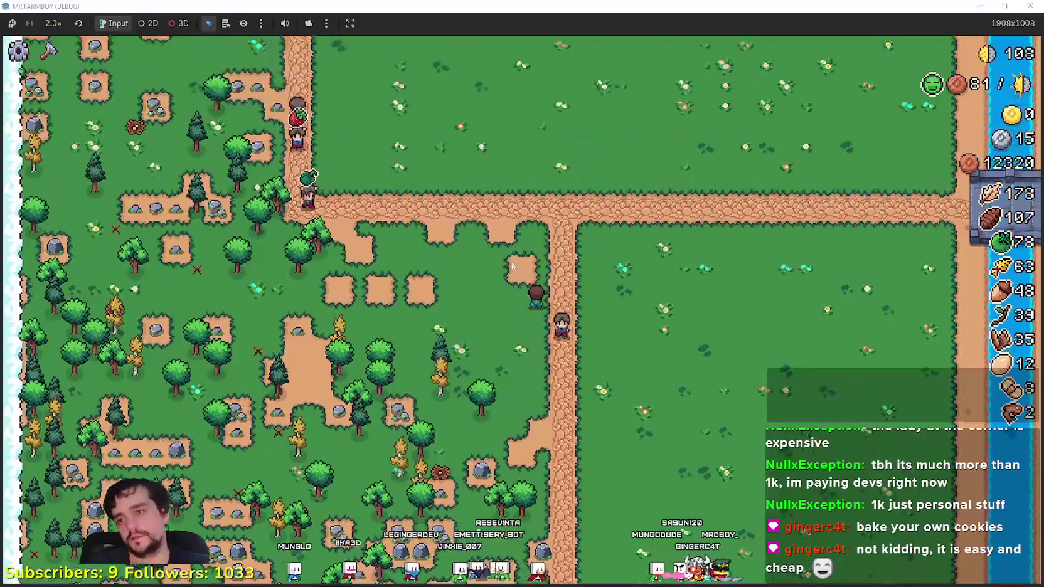
key("c")
left_click(42, 224)
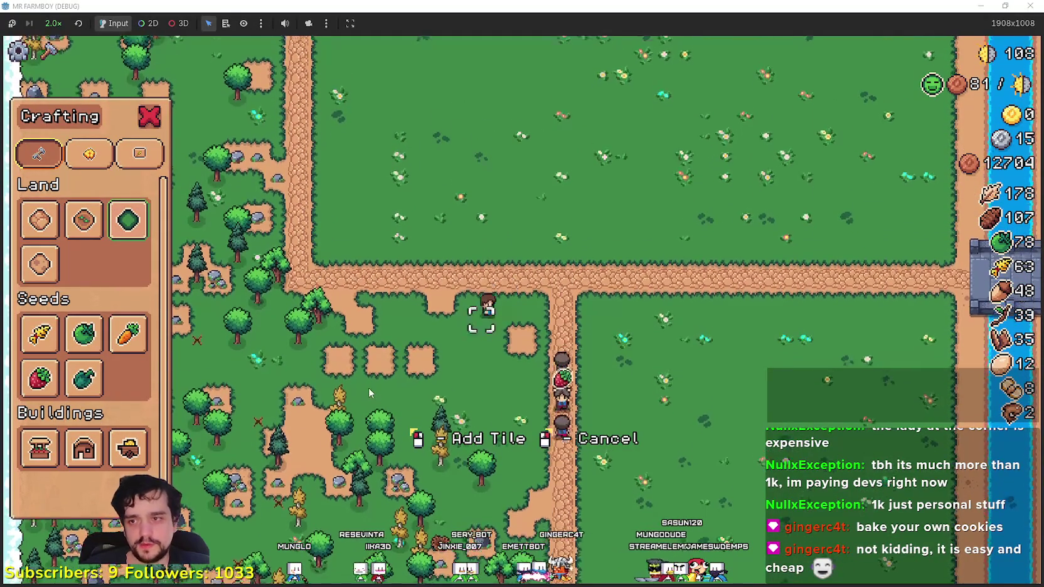
- Walk the farmer over the forest dirt patches in Add Tile mode, then cancel tile placement
key("w")
key("a")
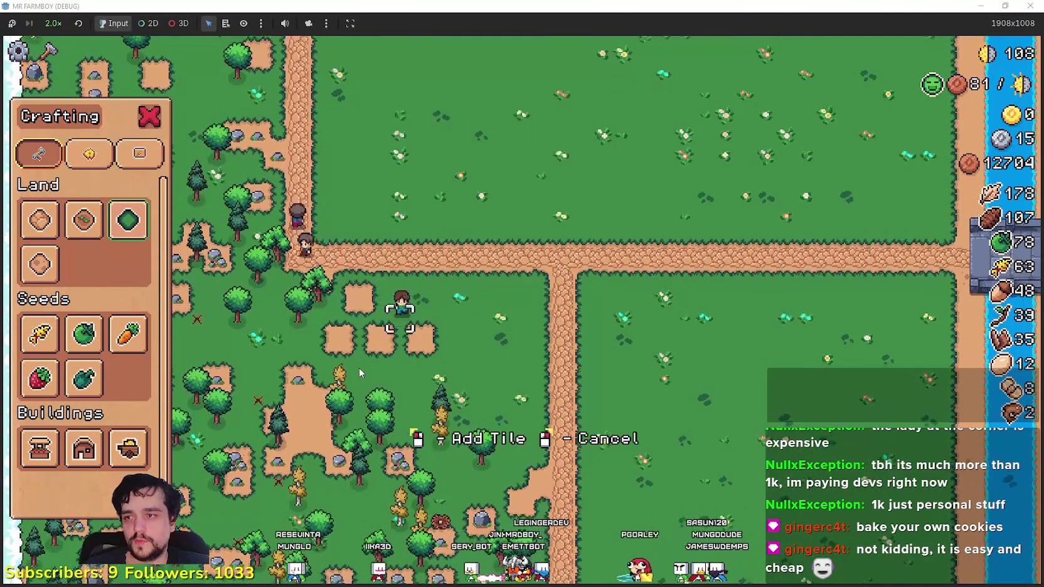
key("d")
key("s")
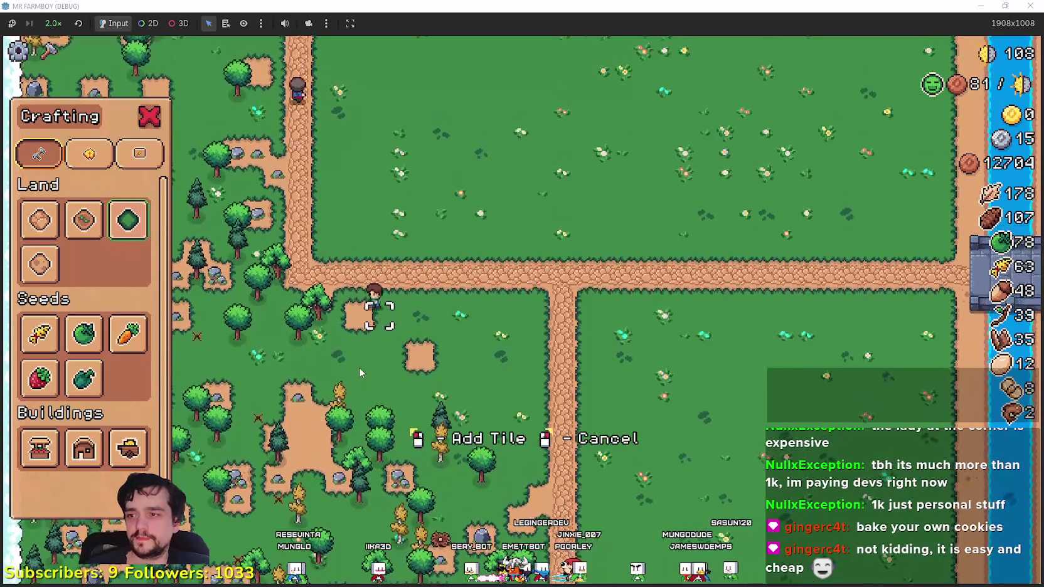
key("a")
key("w")
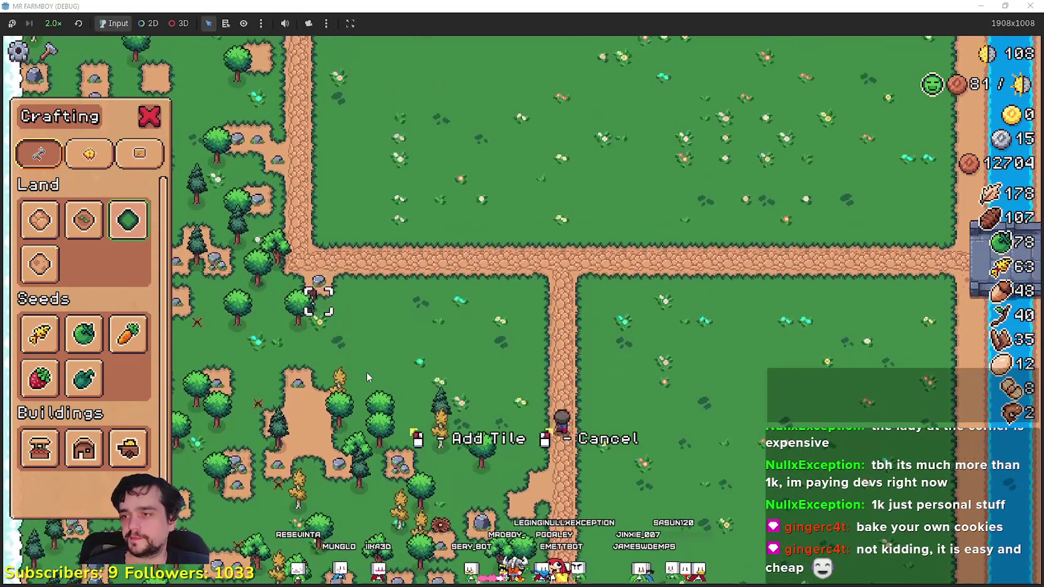
key("w")
key("a")
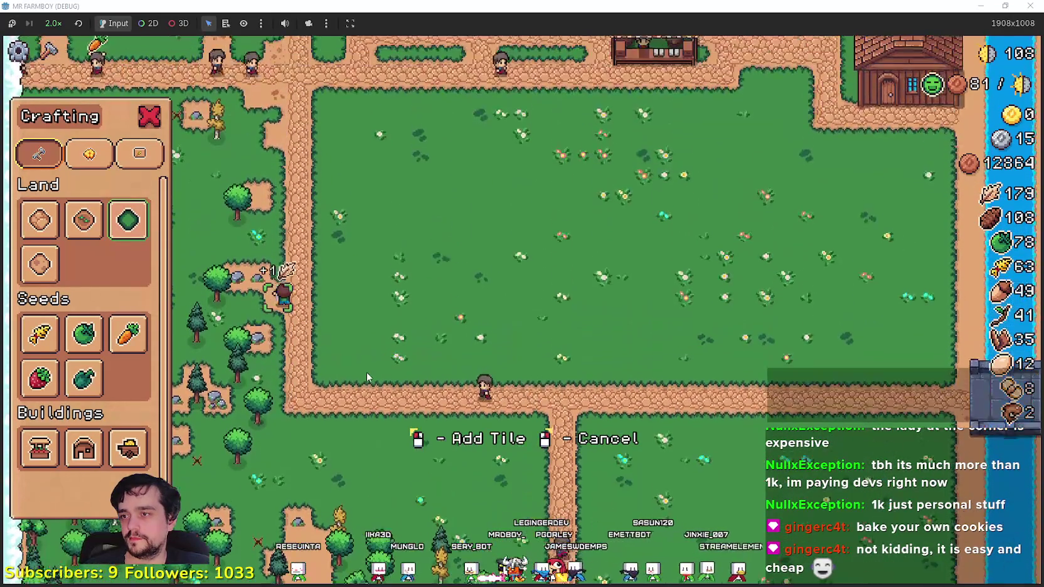
key("s")
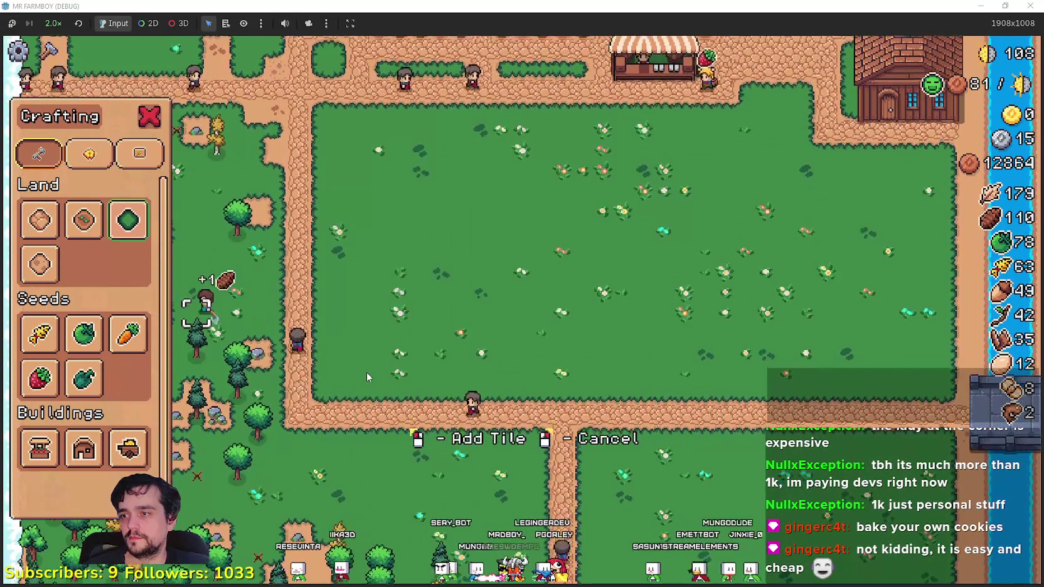
key("s")
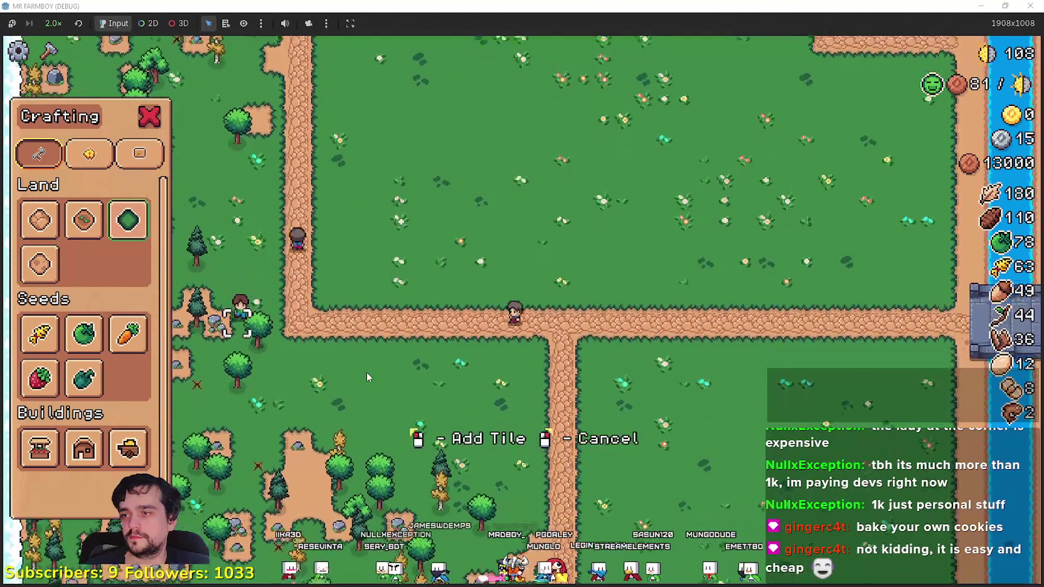
right_click(339, 336)
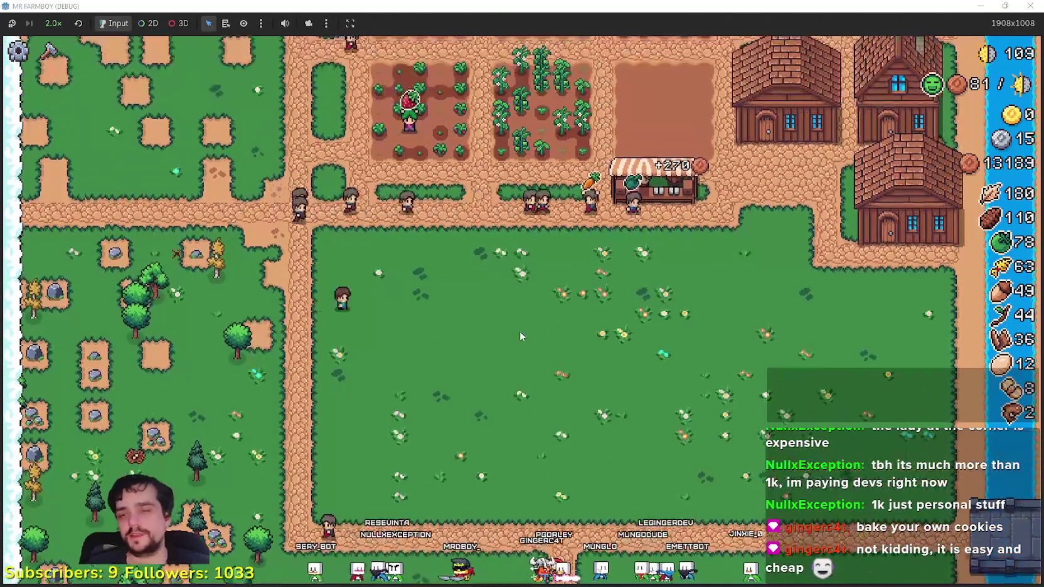
- Walk up to the wheat plot and harvest all of its wheat
key("w")
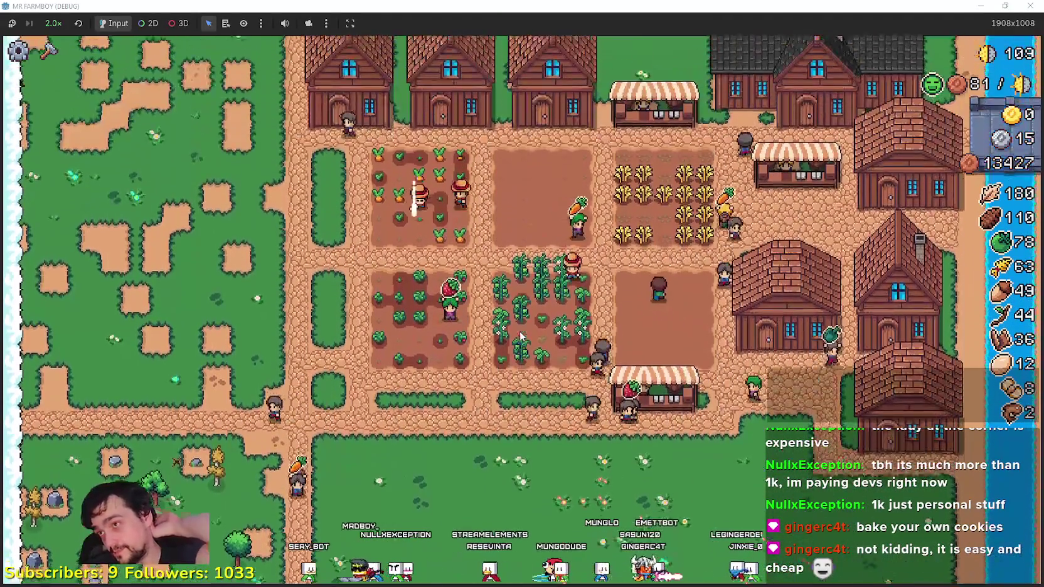
key("w")
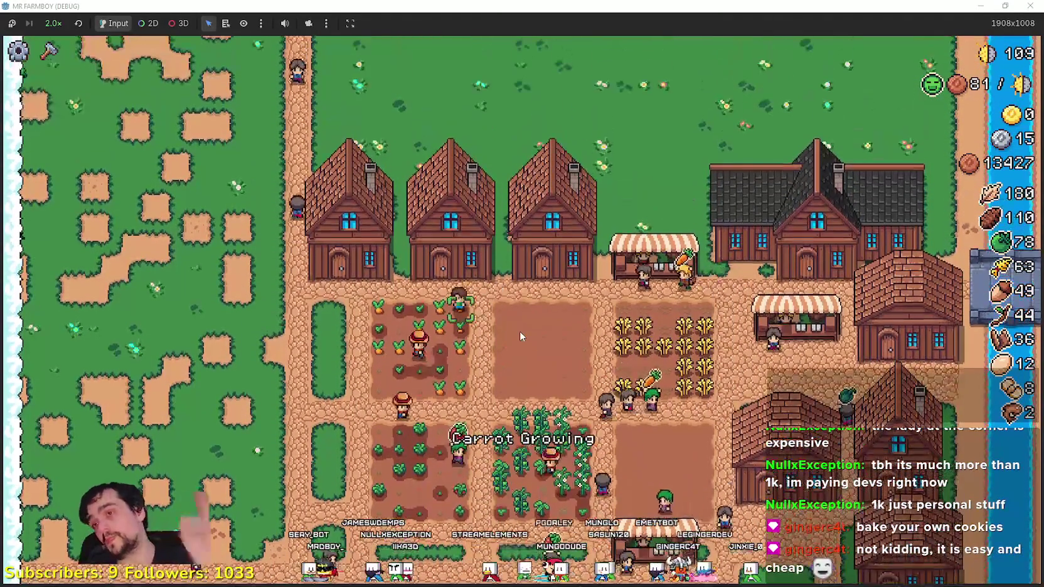
scroll(729, 441, "up", 2)
key("d")
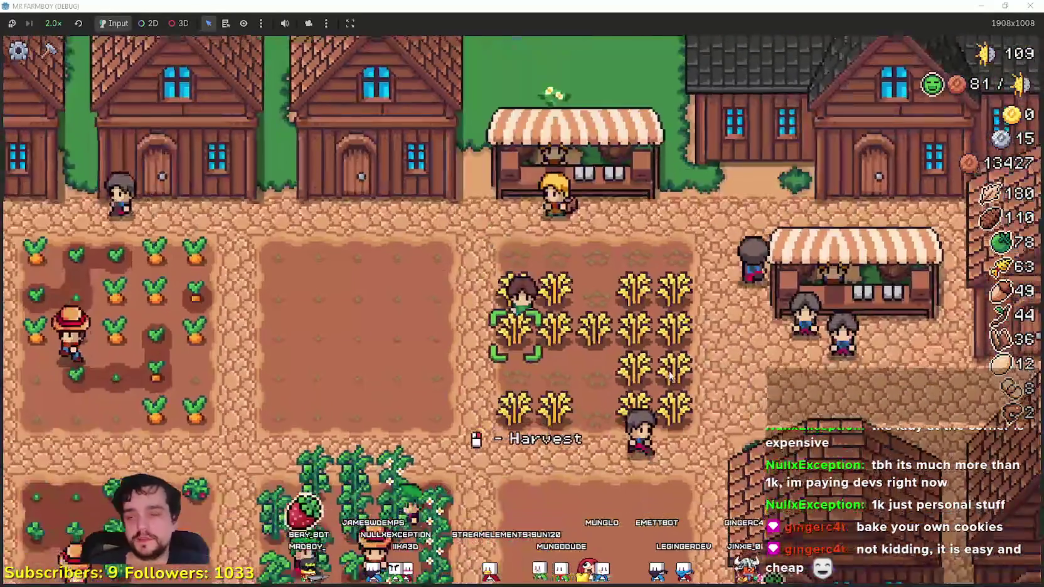
key("d")
key("s")
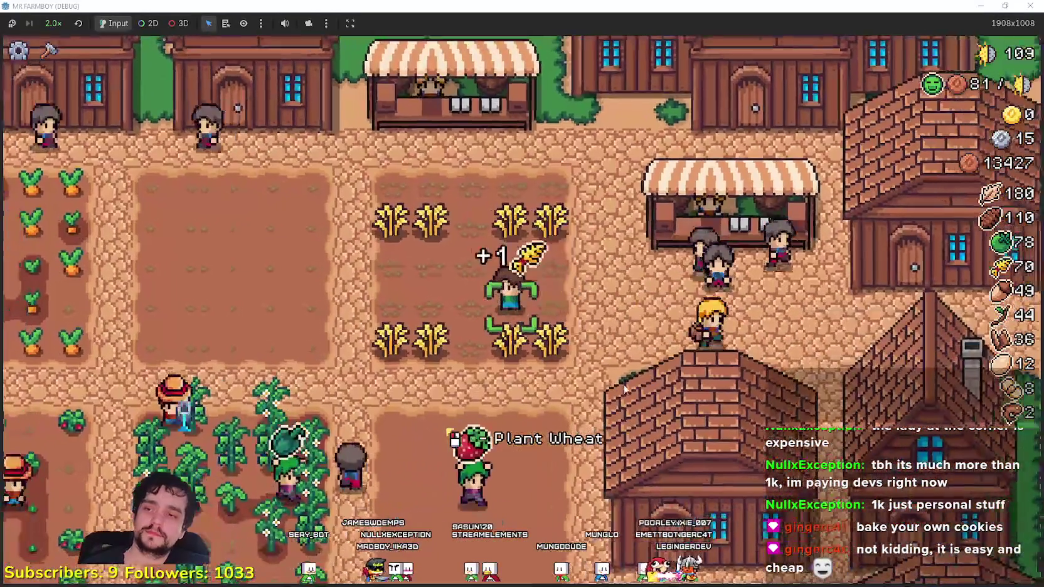
key("w")
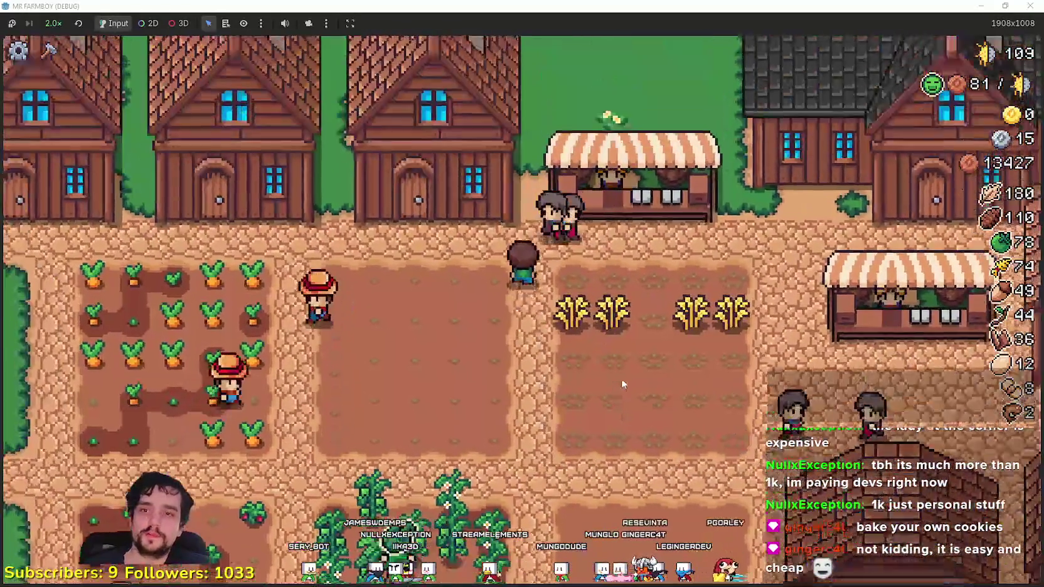
- Open the market stall, then close it and head toward the houses
key("w")
key("e")
key("Escape")
key("d")
key("s")
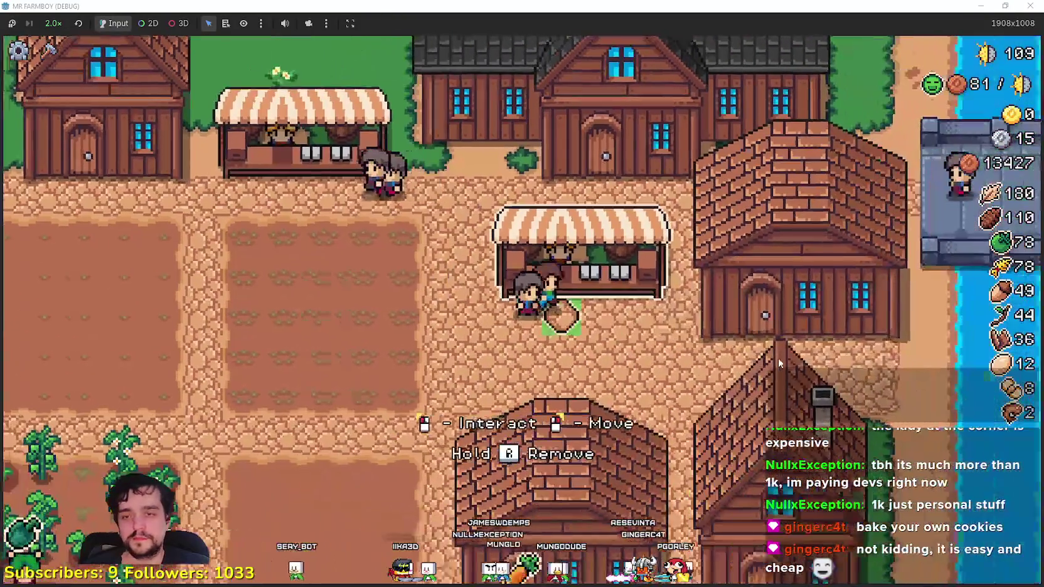
- Check the warehouse storage and the house's hirable workers, closing each dialog
key("e")
key("Escape")
key("s")
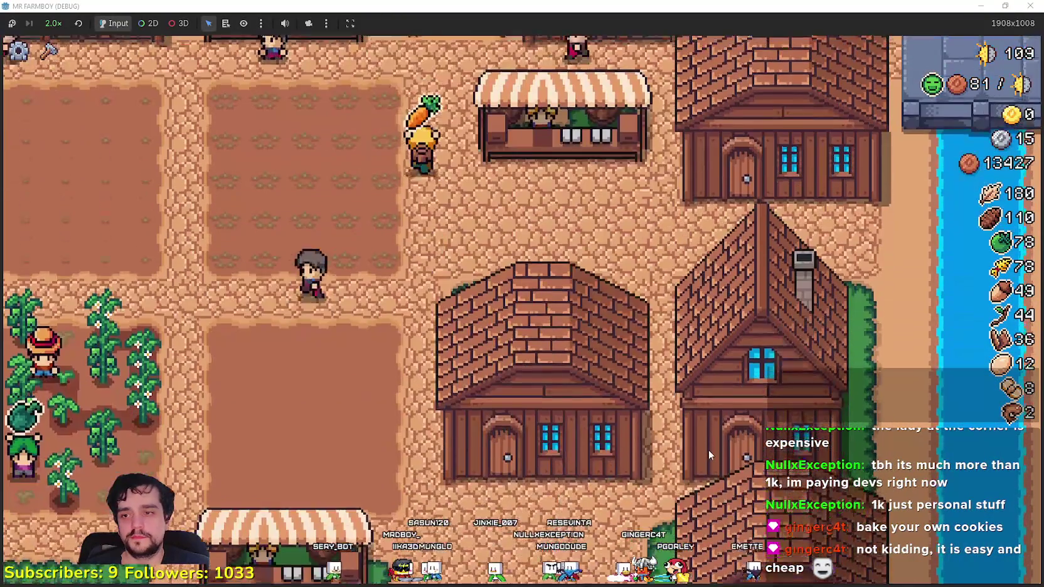
key("e")
key("Escape")
key("a")
- Open the lower-right warehouse storage twice, then close it
key("s")
key("d")
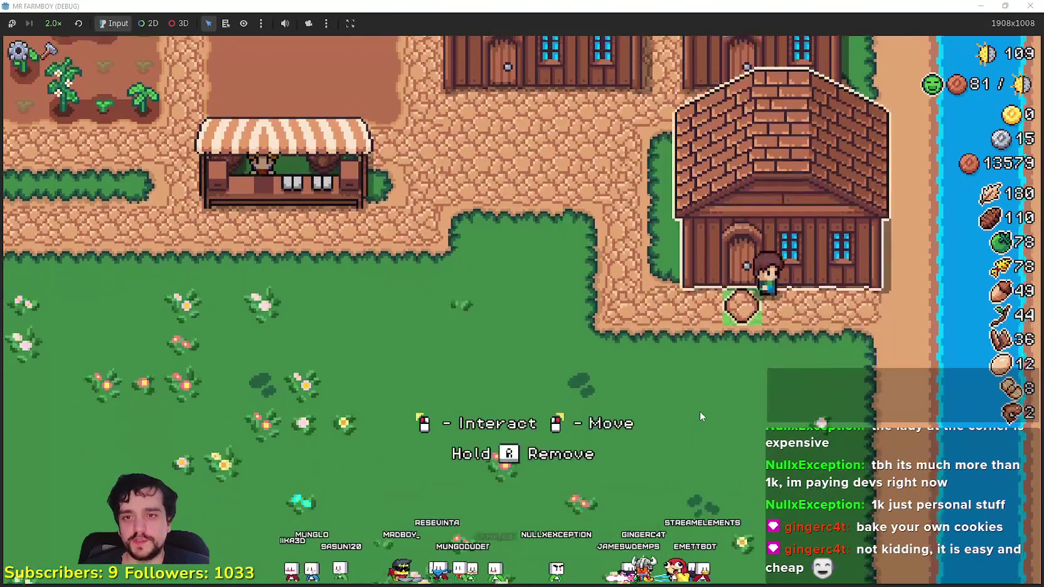
key("e")
key("Escape")
key("a")
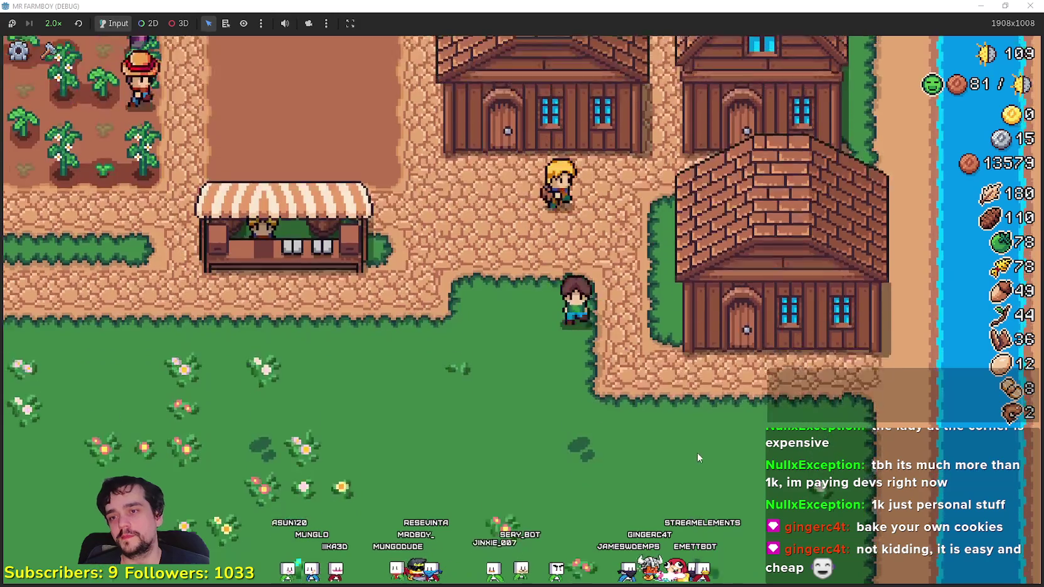
key("d")
key("e")
key("Escape")
- Look over the worker settings of several houses, closing each panel
key("a")
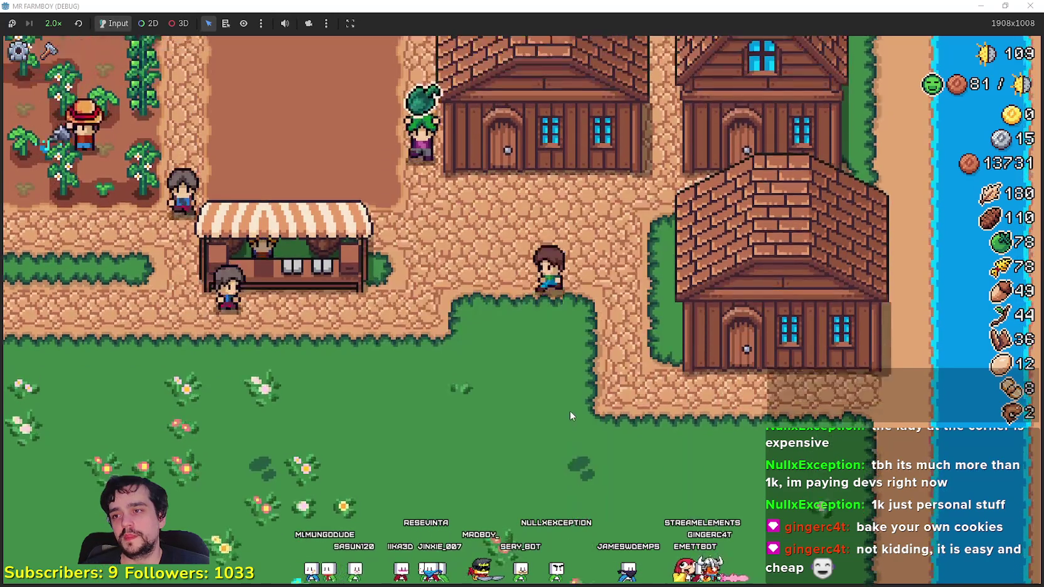
key("e")
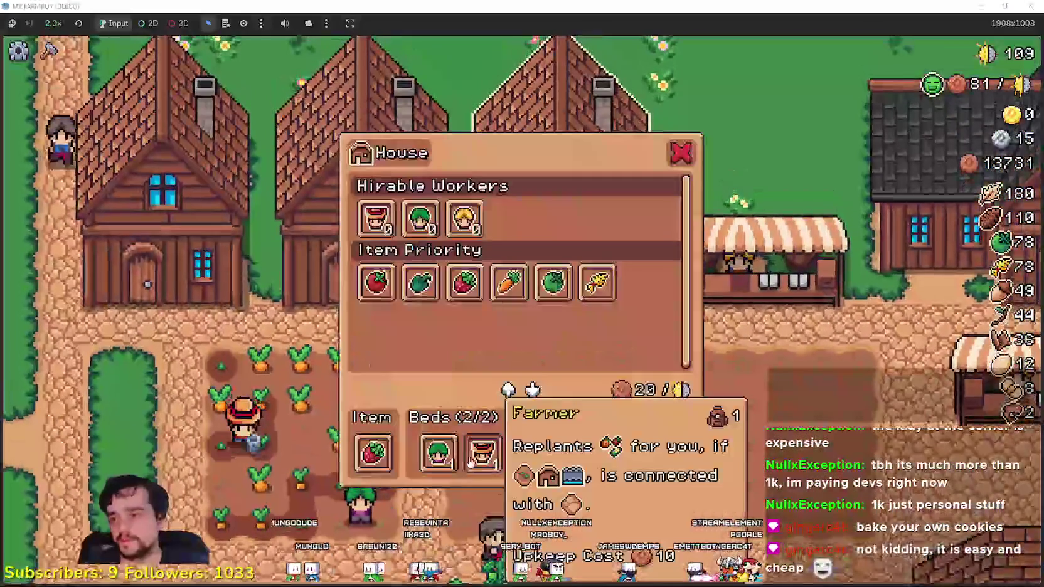
key("Escape")
key("a")
key("e")
key("Escape")
key("a")
key("e")
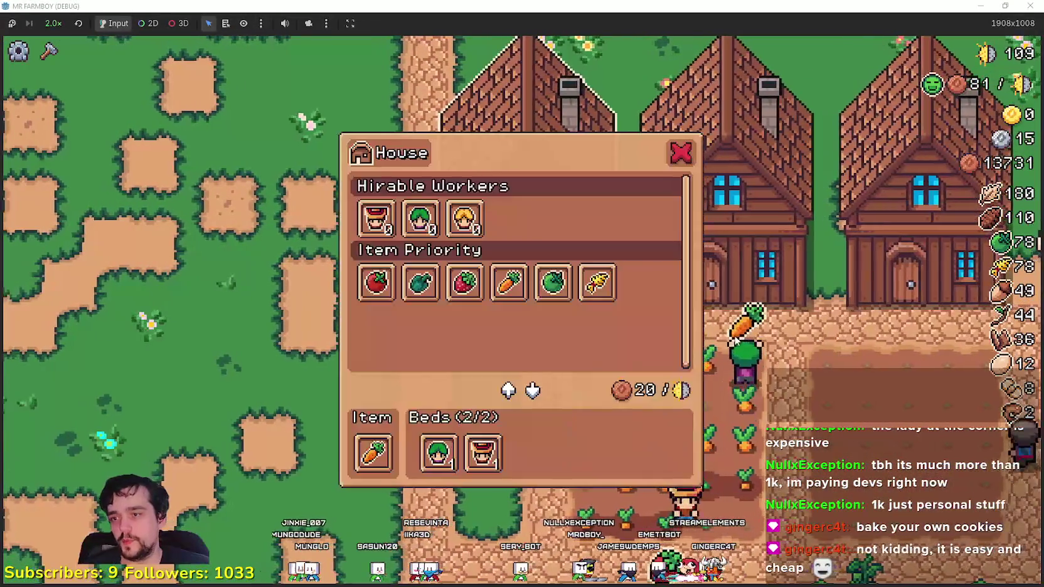
key("Escape")
scroll(639, 342, "down", 3)
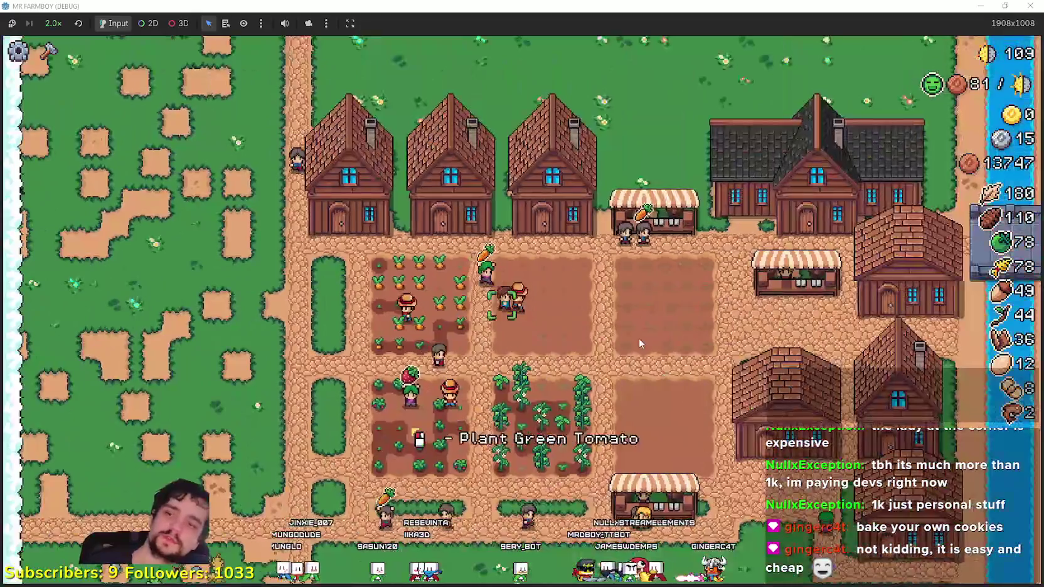
scroll(639, 344, "up", 3)
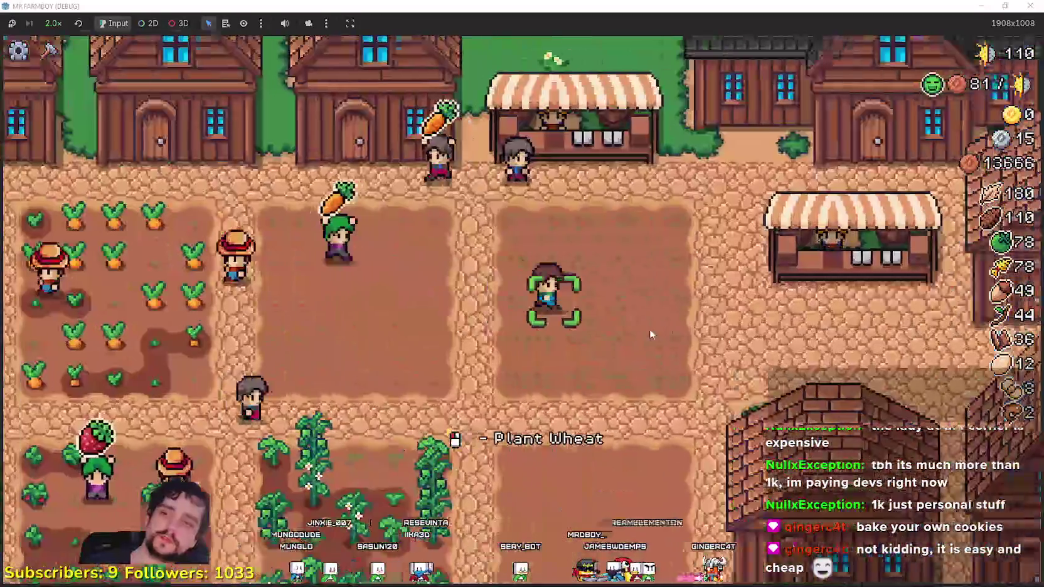
- Visit the market and nearby doors, ending with the market open to choose items
key("e")
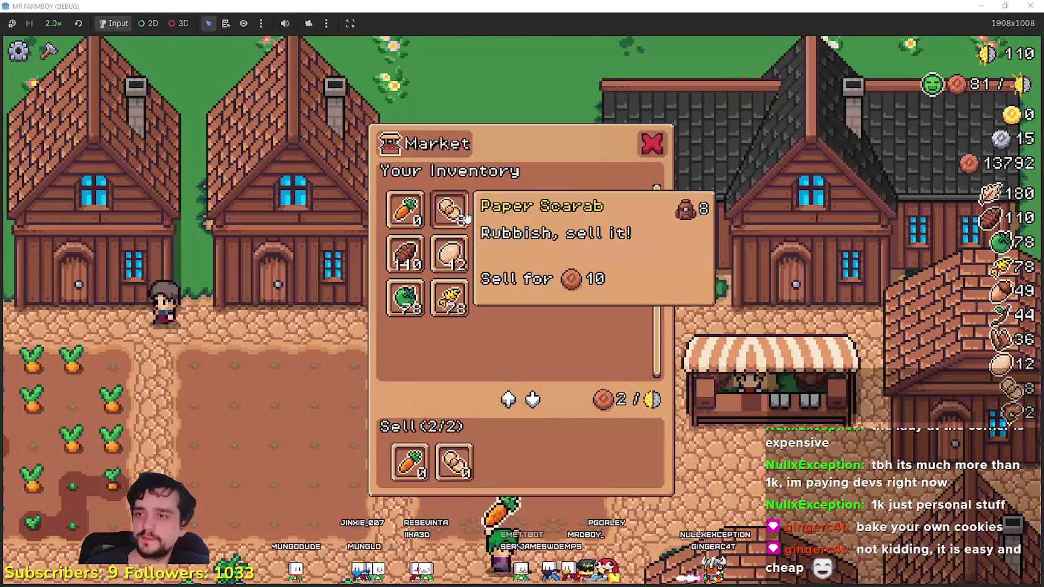
key("Escape")
key("d")
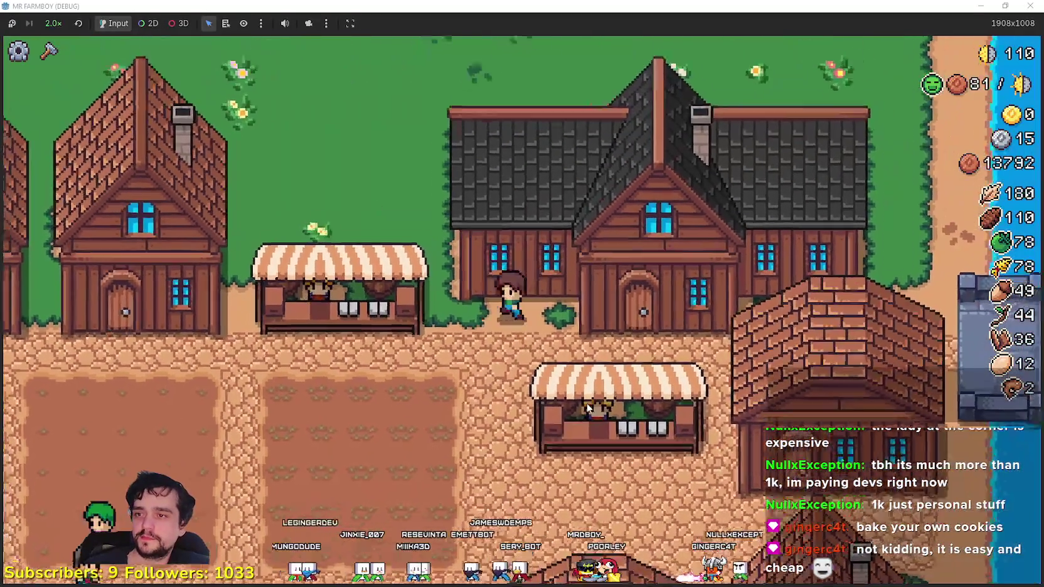
key("e")
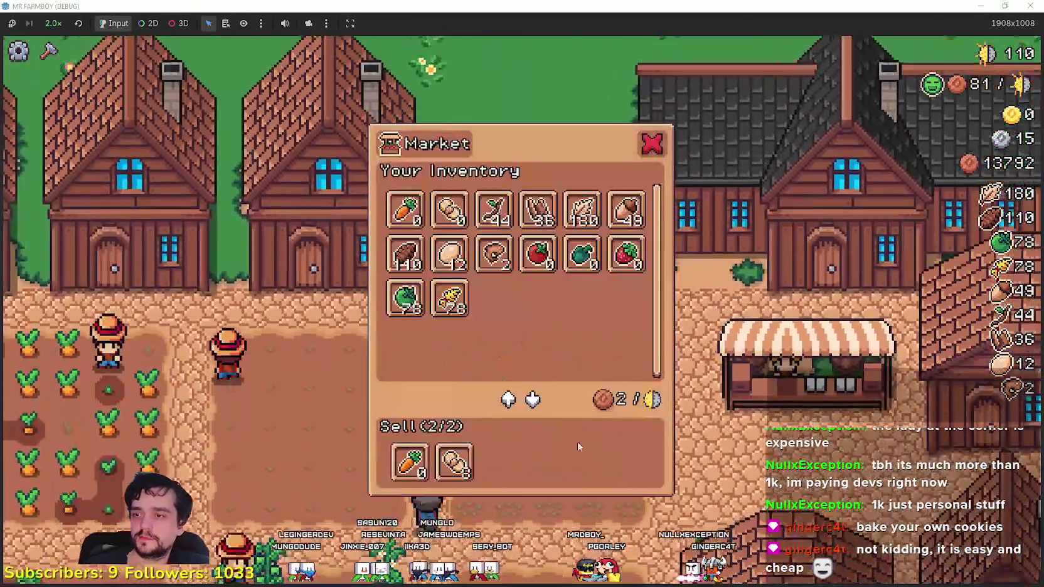
key("Escape")
key("s")
key("e")
key("Escape")
key("e")
- Replace carrot and scarab in the Sell row with twig and leaf, then sell
left_click(468, 464)
left_click(411, 458)
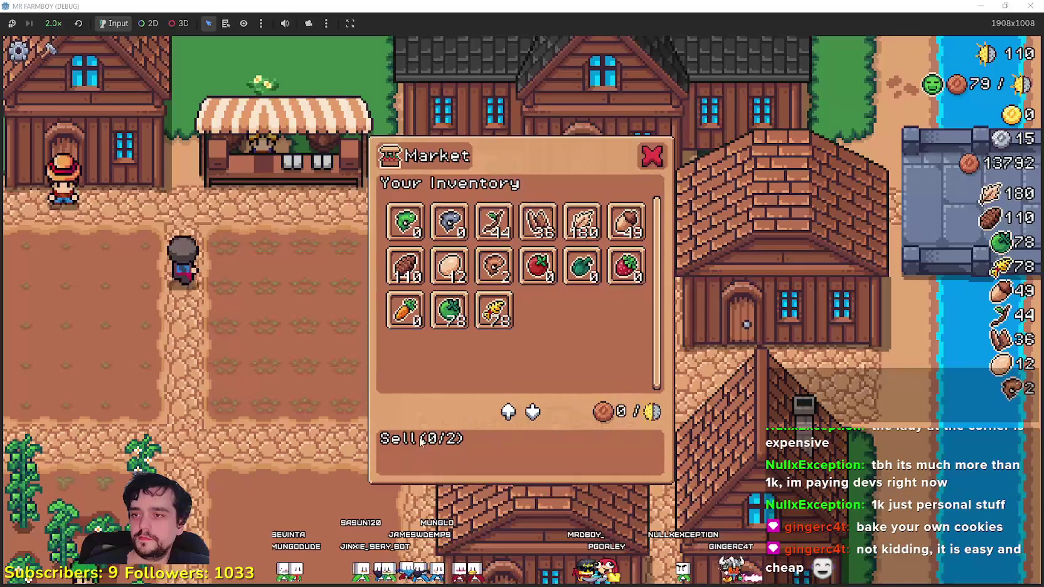
left_click(490, 216)
left_click(540, 213)
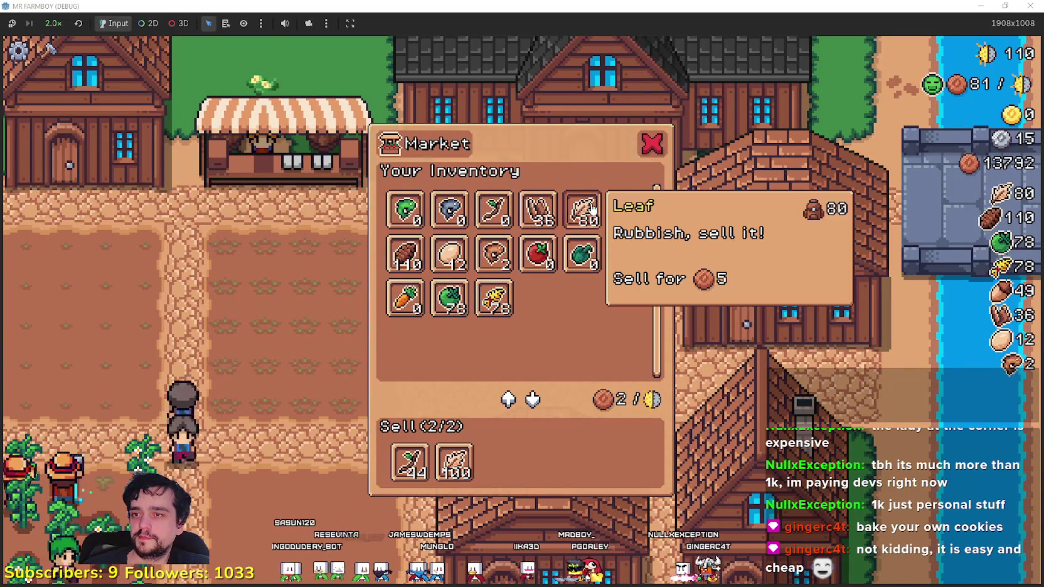
key("Escape")
key("e")
key("Escape")
- Walk north through the village toward the bridge, then back across the field to the garden plots
key("w")
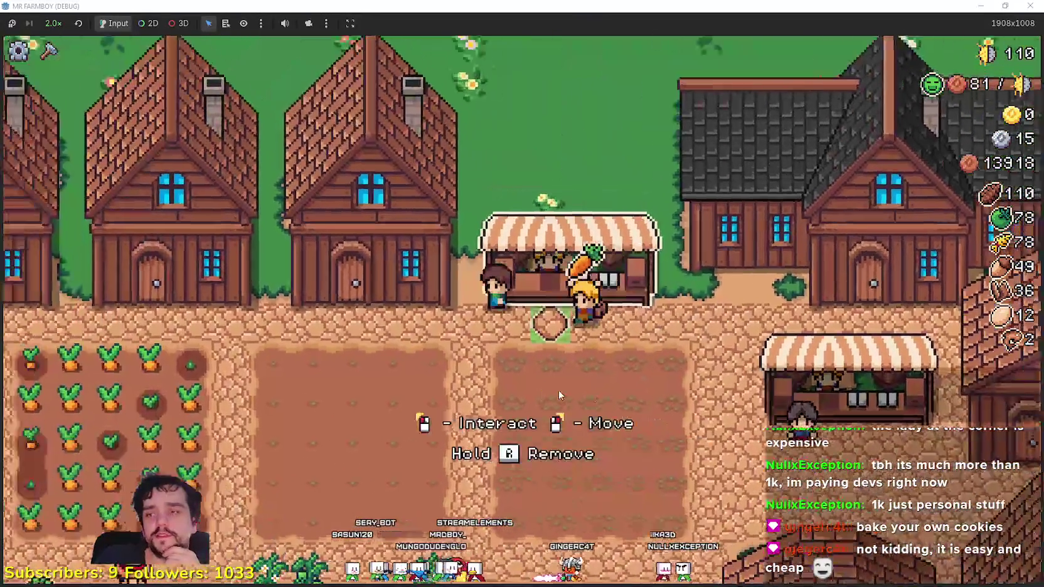
key("w")
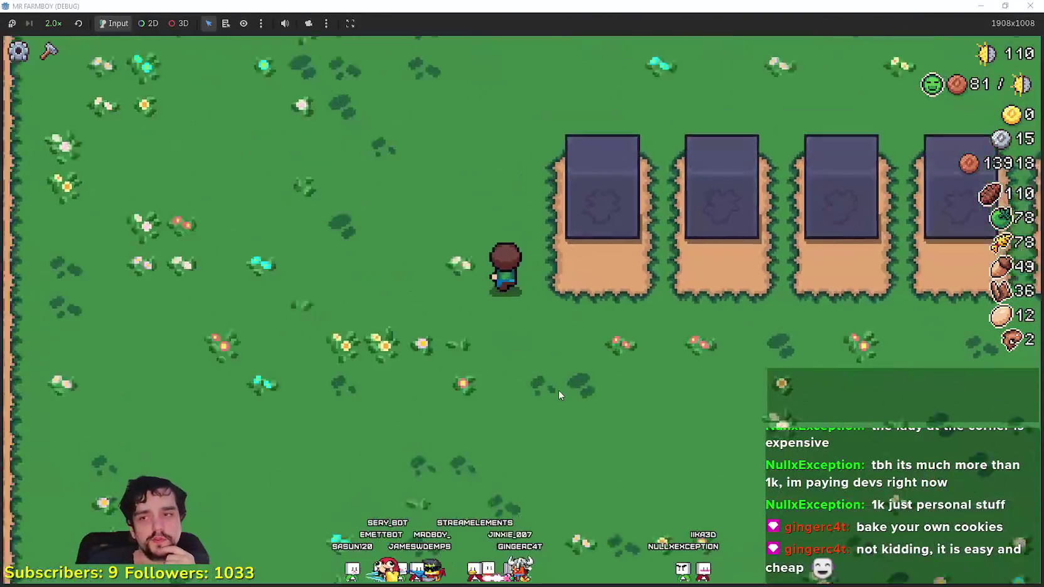
key("w")
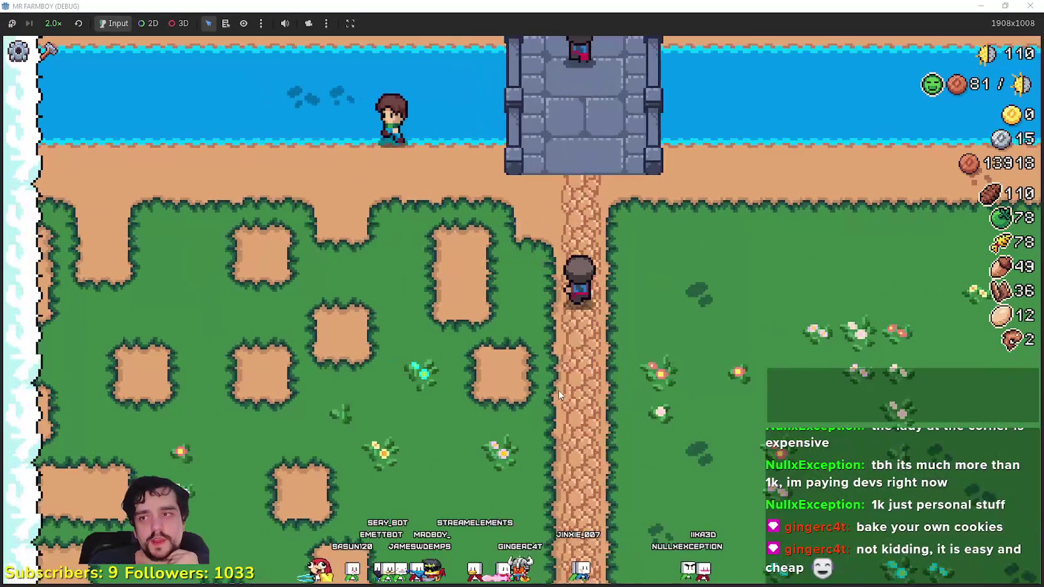
key("s")
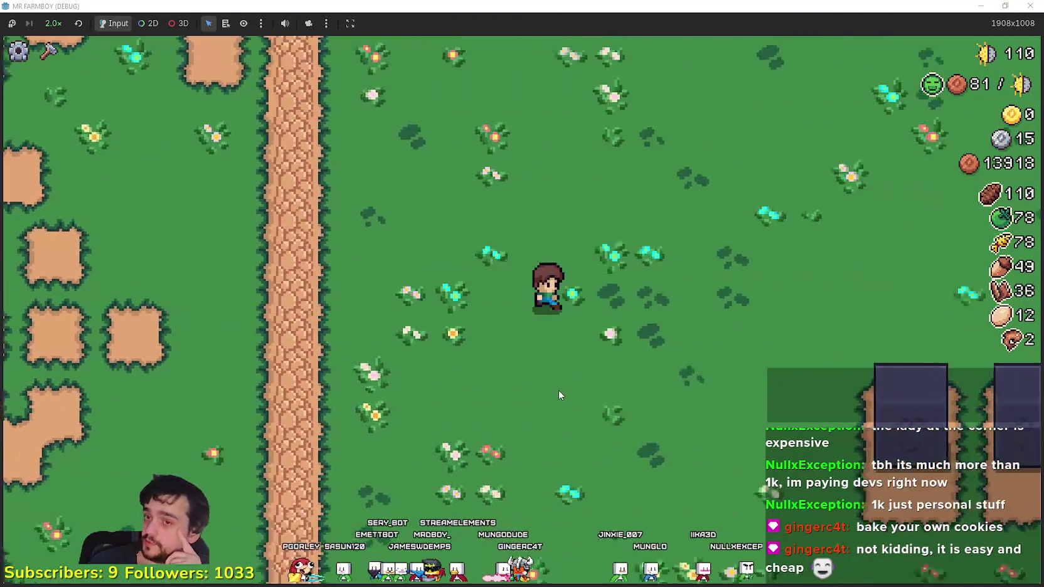
key("a")
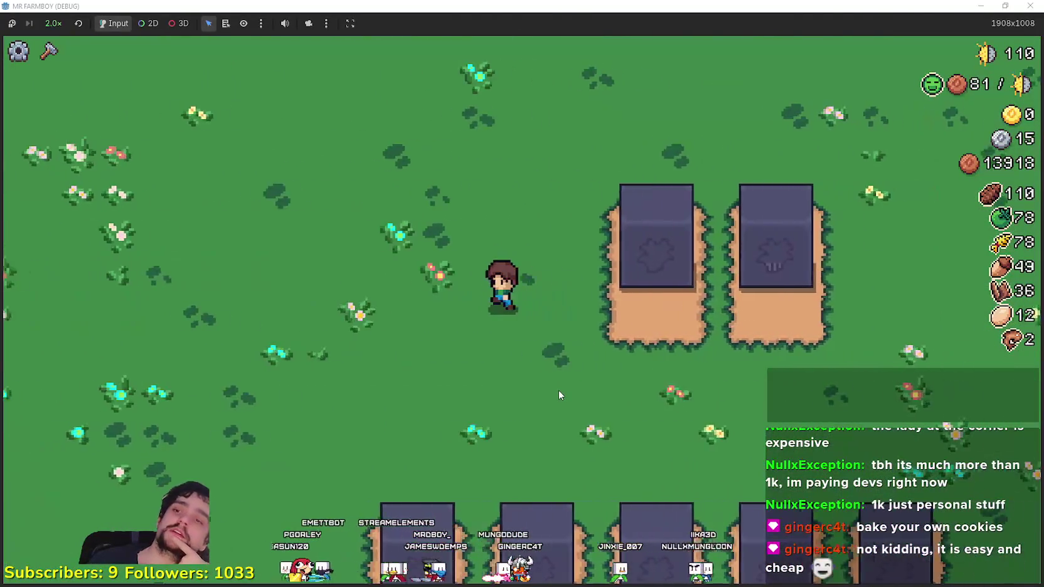
- Walk around the fields north toward the river and back south to the houses
key("s")
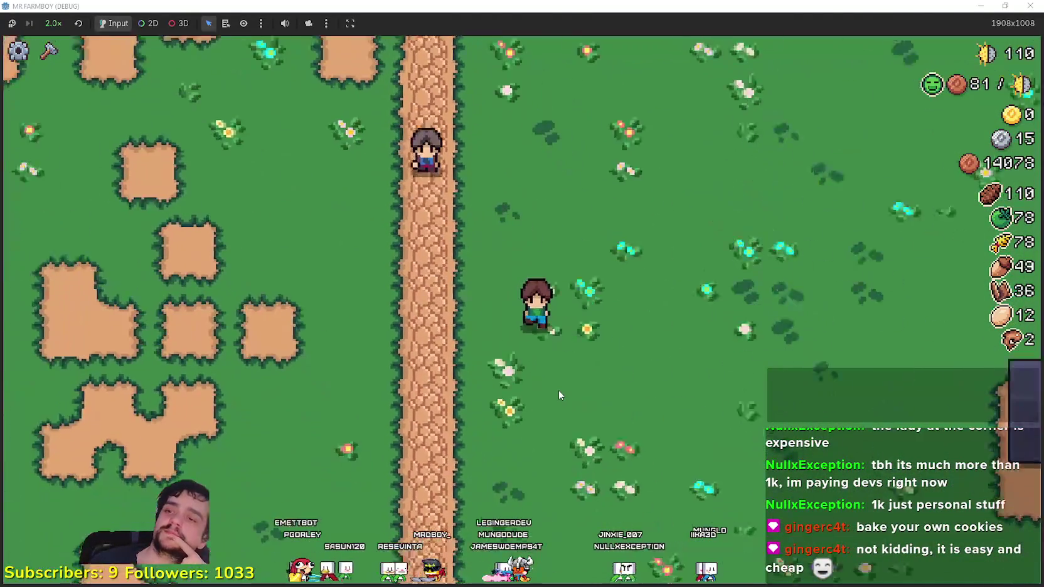
key("d")
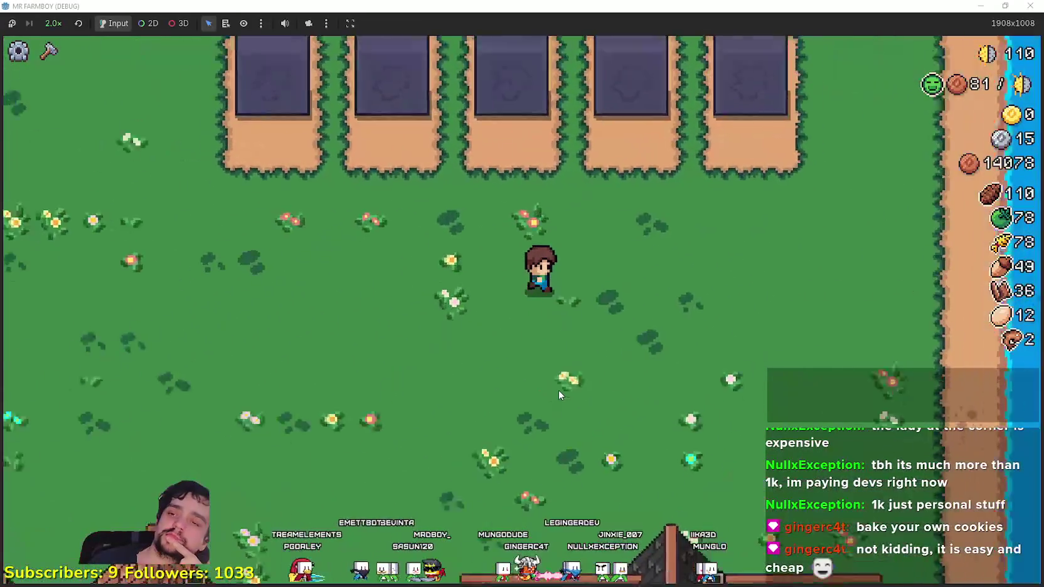
key("w")
key("d")
key("a")
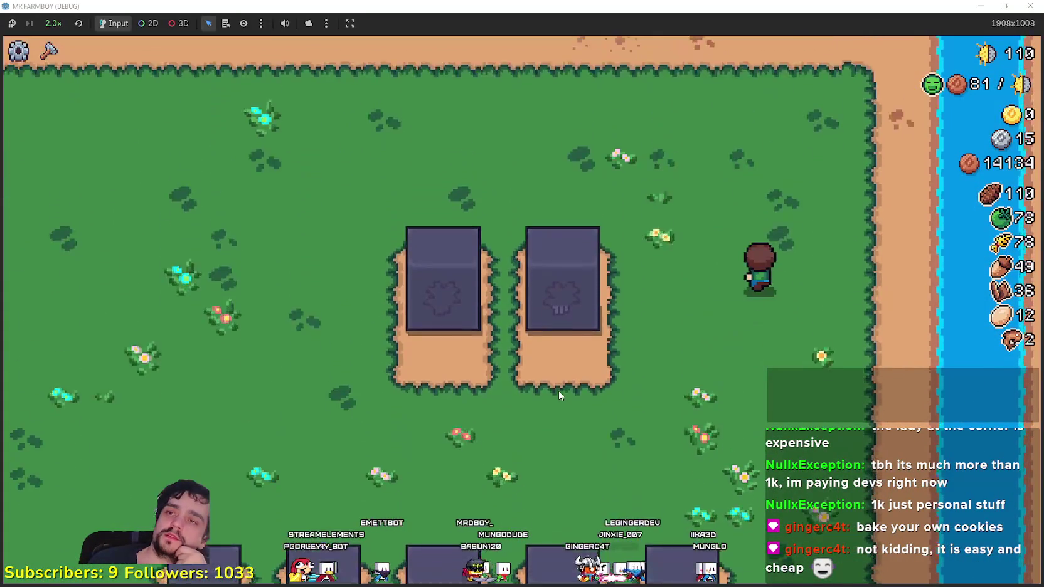
key("a")
key("s")
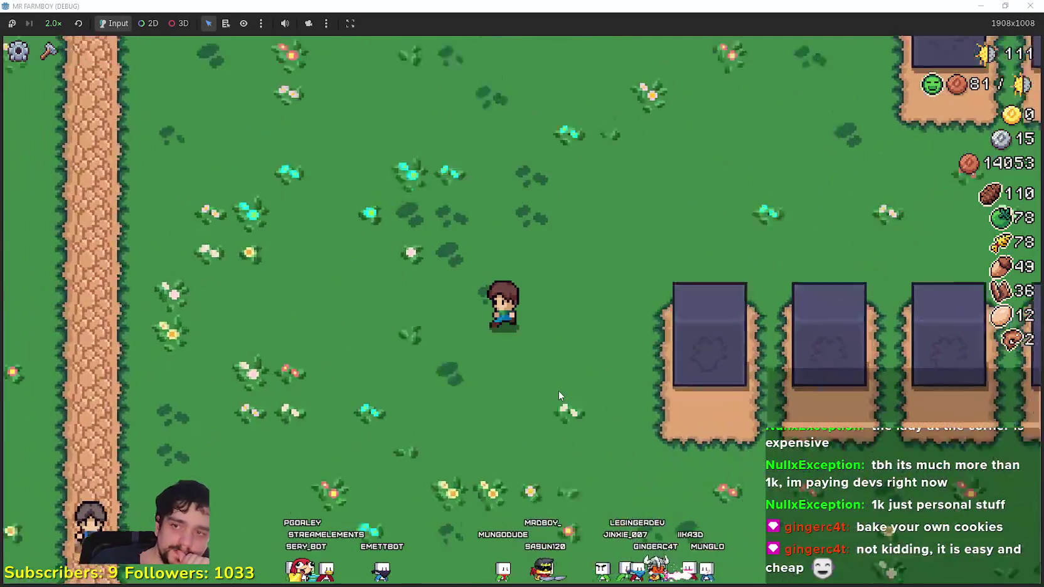
key("a")
key("s")
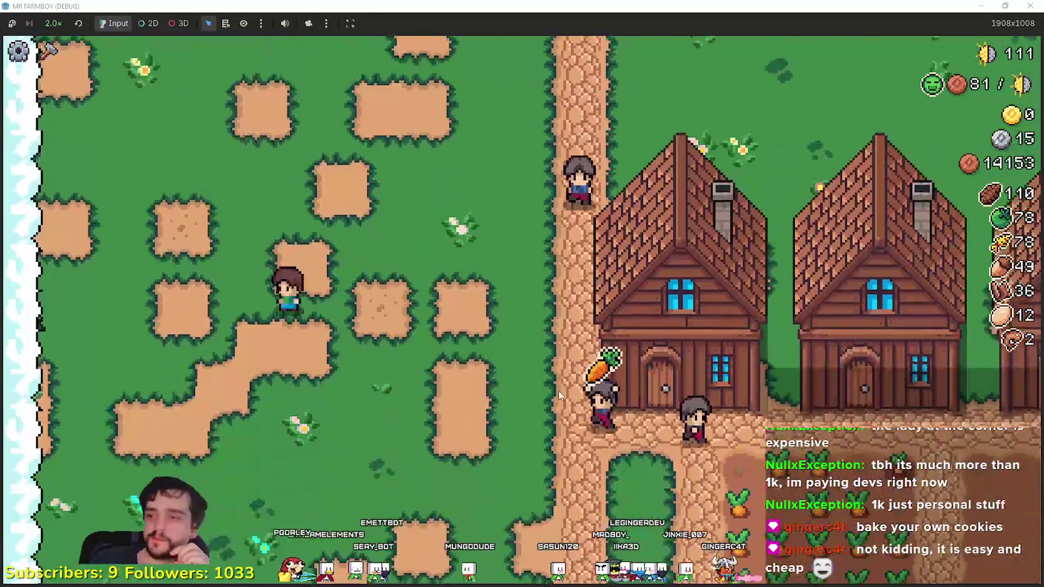
- Walk east across the village, past the wheat field and around the carrot fields
key("d")
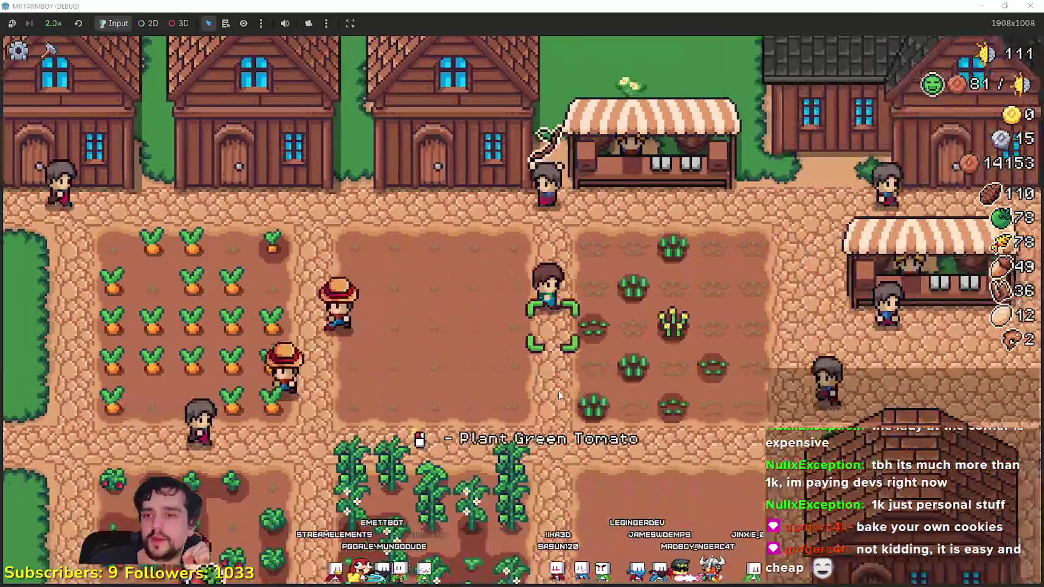
key("s")
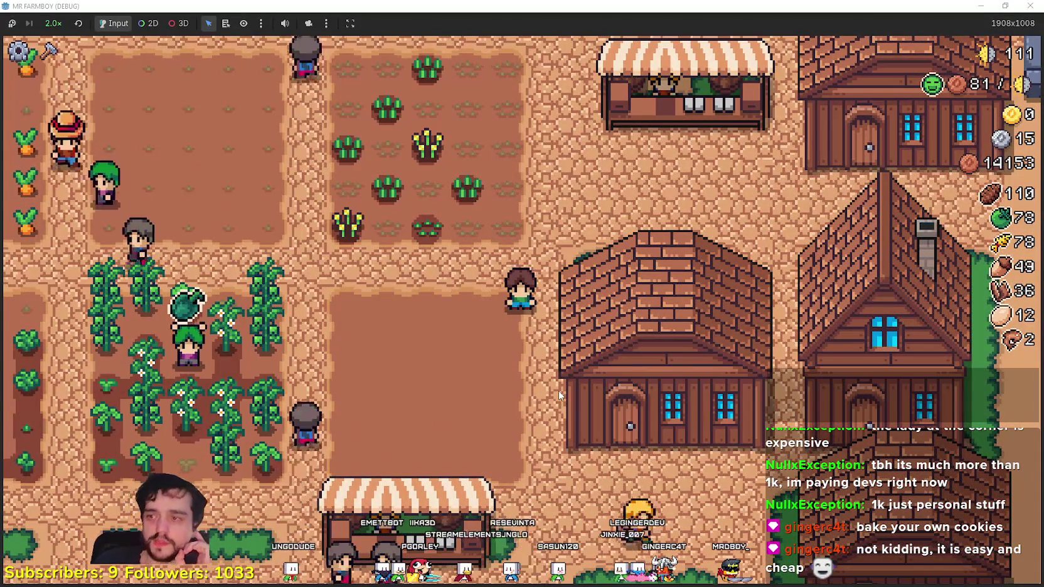
key("a")
key("w")
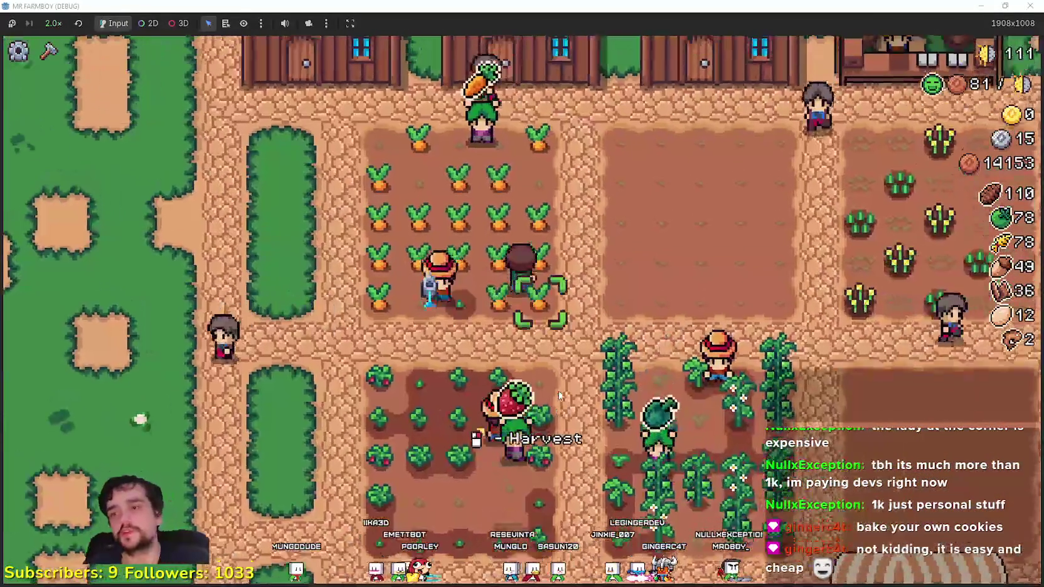
key("a")
key("s")
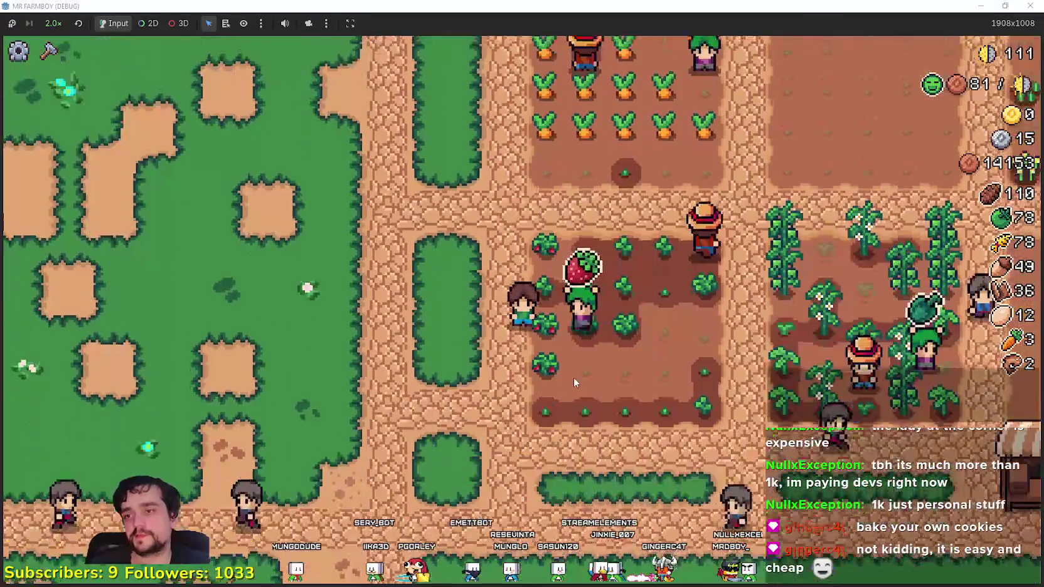
key("d")
key("w")
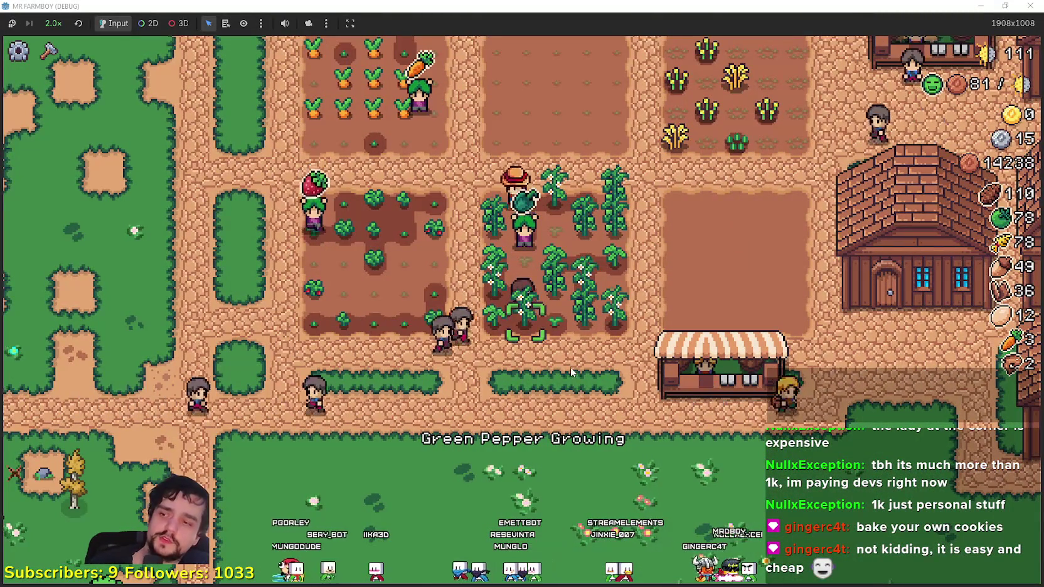
- Head far west to the wooded grassland and chop a tree for one wood
key("d")
key("s")
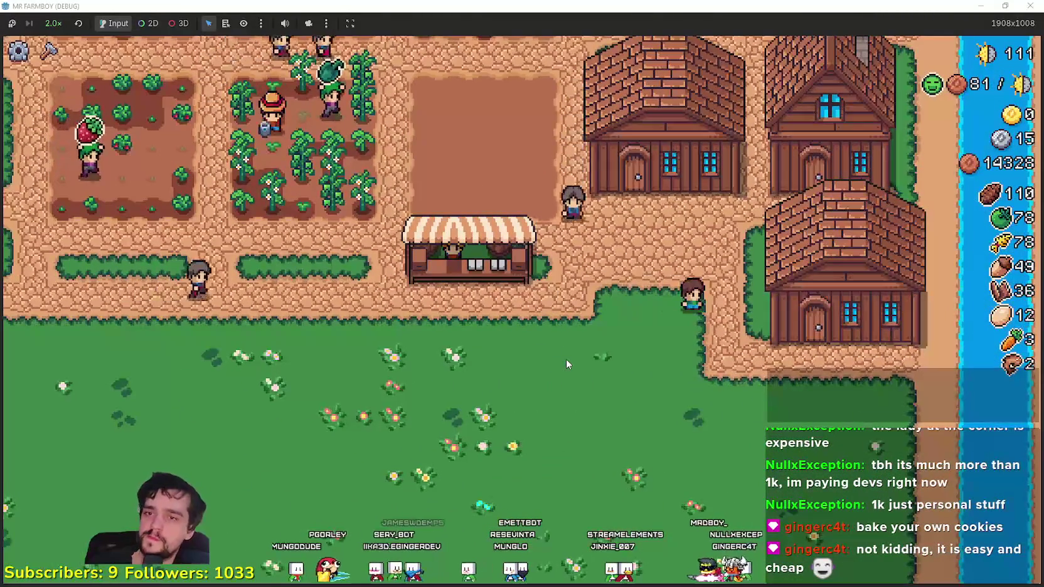
key("w")
key("a")
key("a")
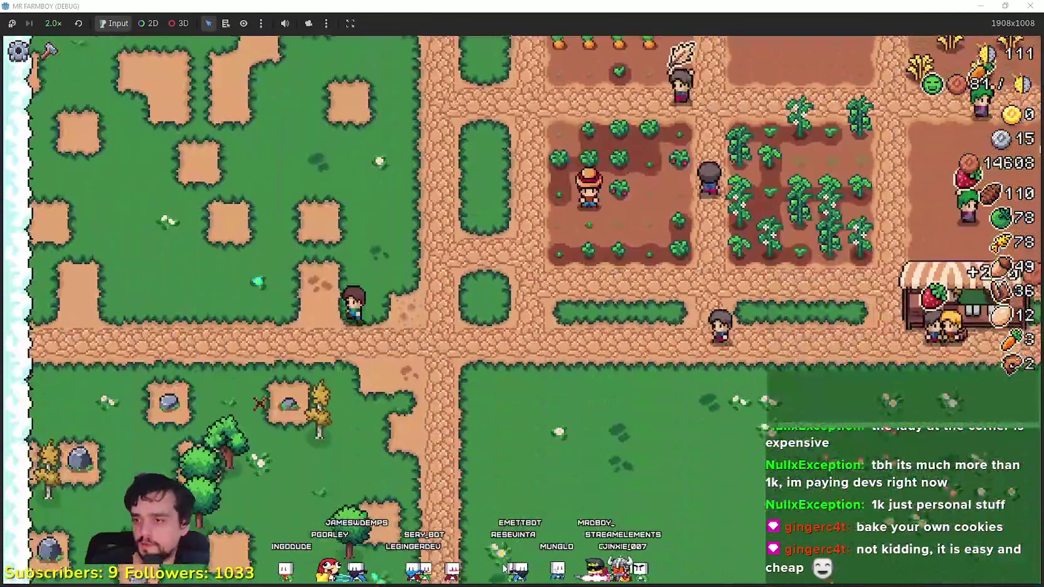
key("s")
key("a")
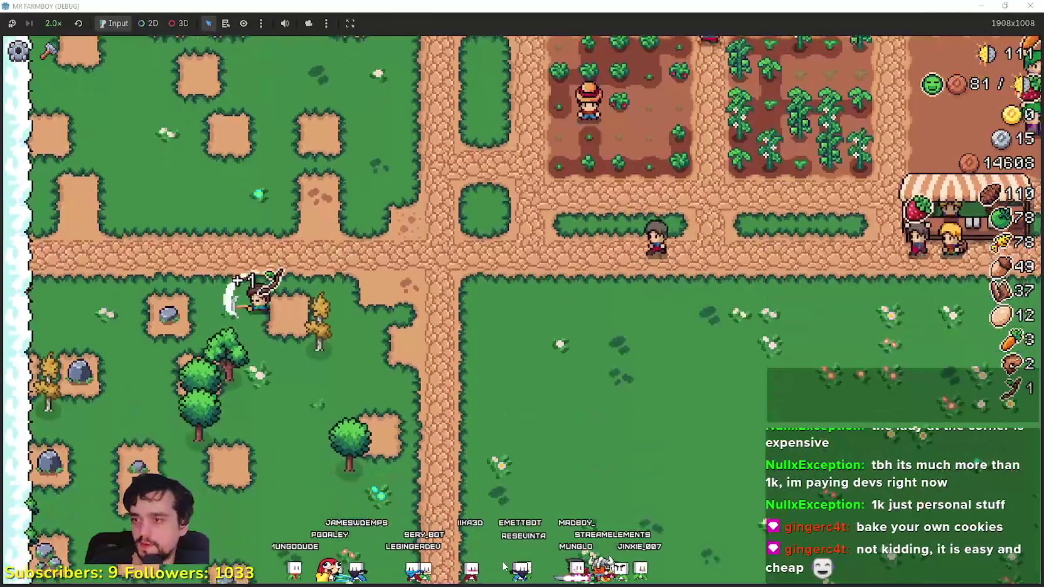
key("a")
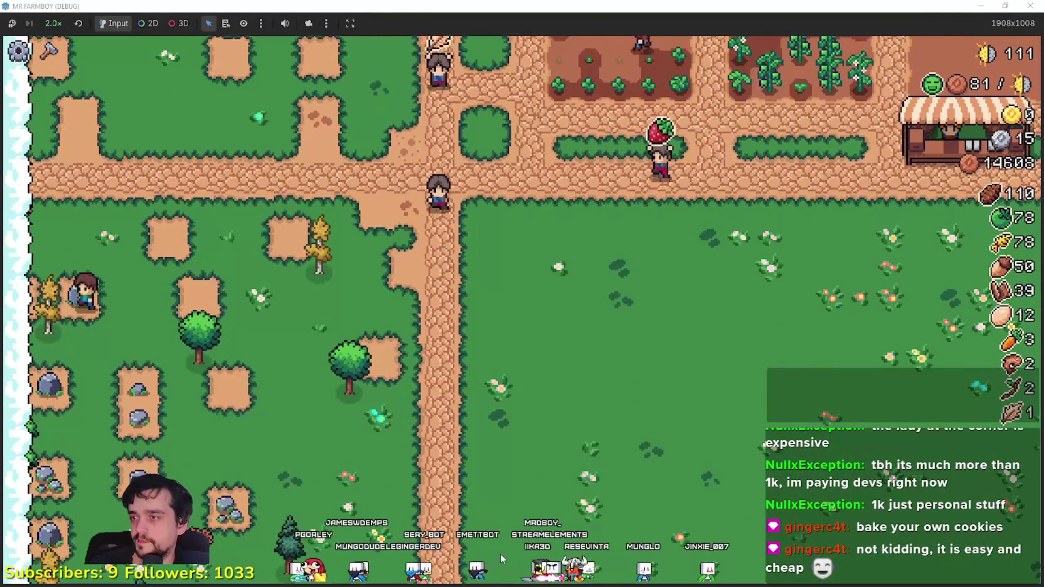
- Walk between the trees and the rock patch, chopping wood and mining stone
key("s")
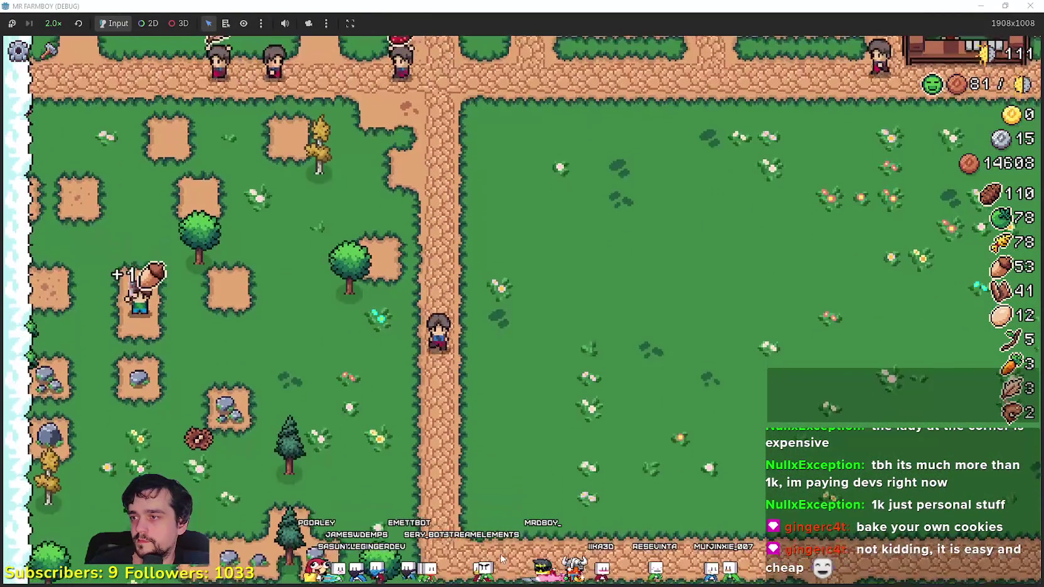
key("w")
key("s")
key("a")
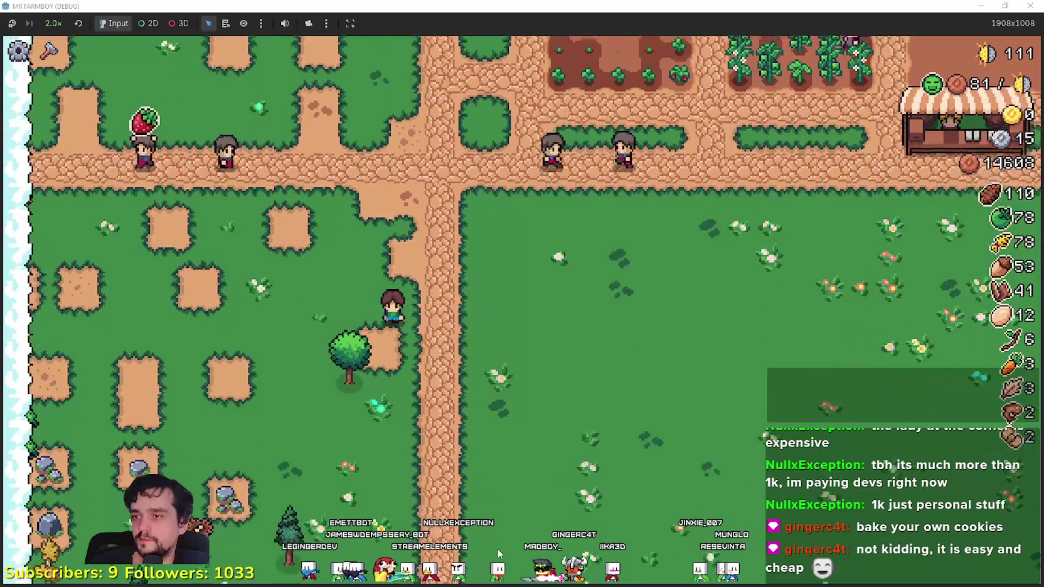
key("s")
key("d")
key("d")
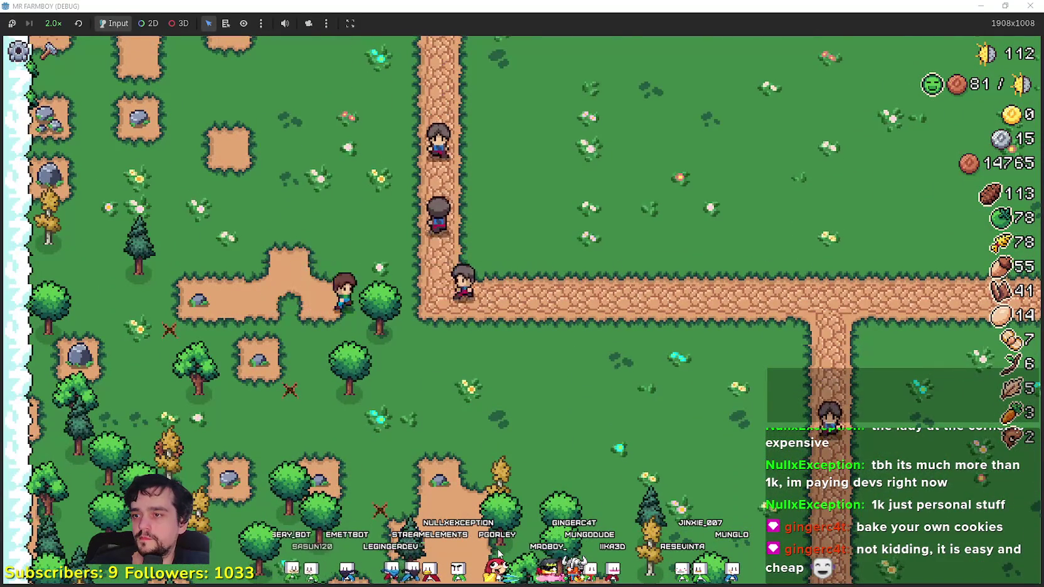
- Check the crafting options, then walk north toward the row of houses
key("c")
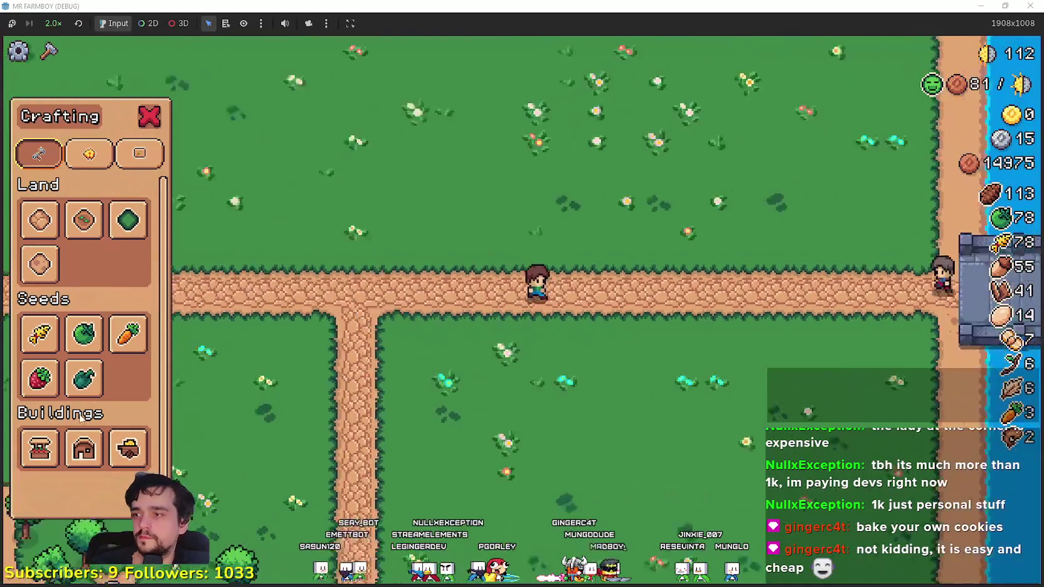
key("c")
key("w")
key("w")
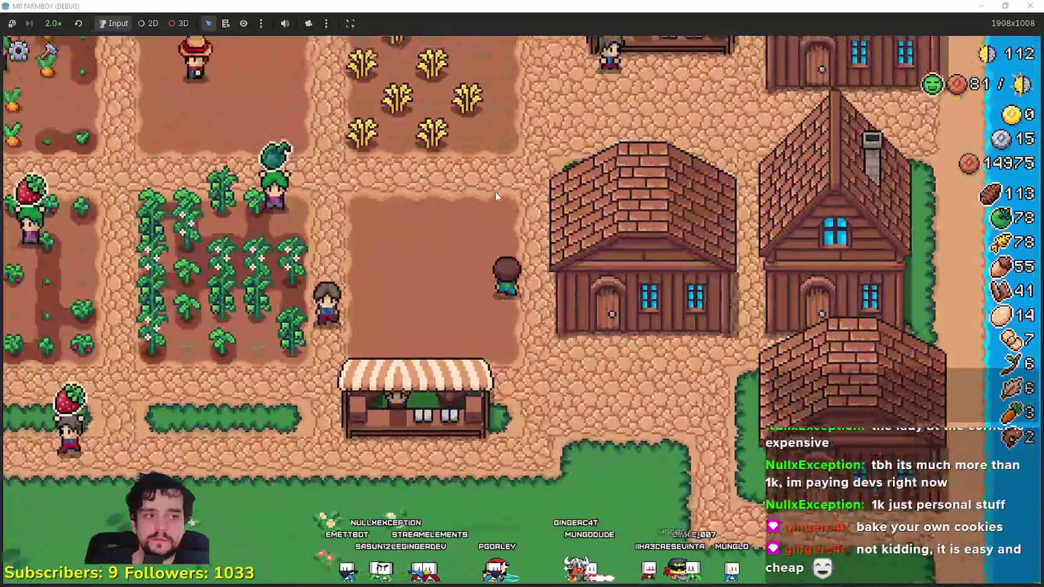
key("w")
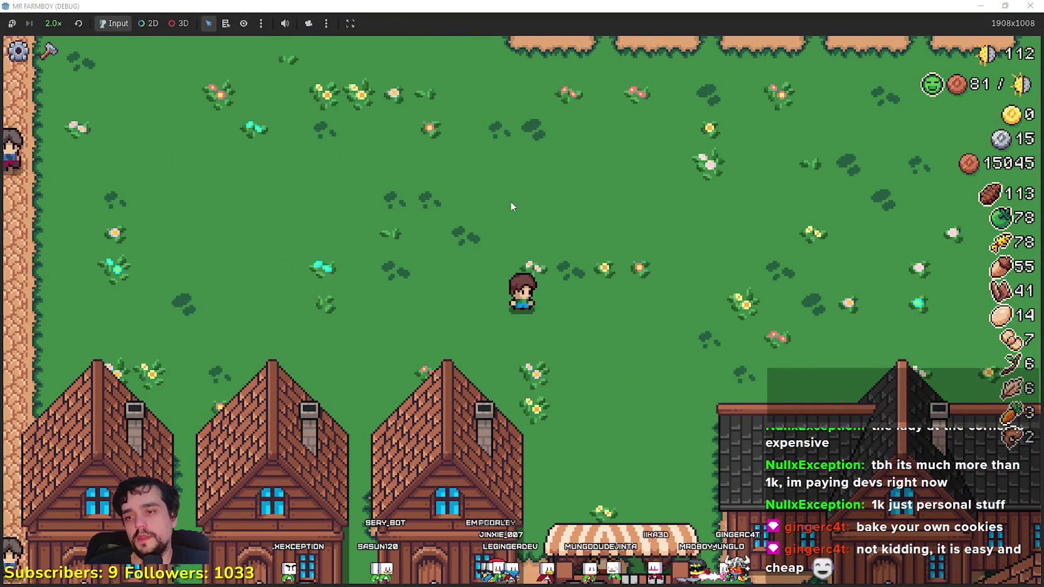
- Walk south into the wheat field and harvest all of the wheat
scroll(407, 169, "down", 3)
scroll(470, 282, "up", 5)
key("s")
key("s")
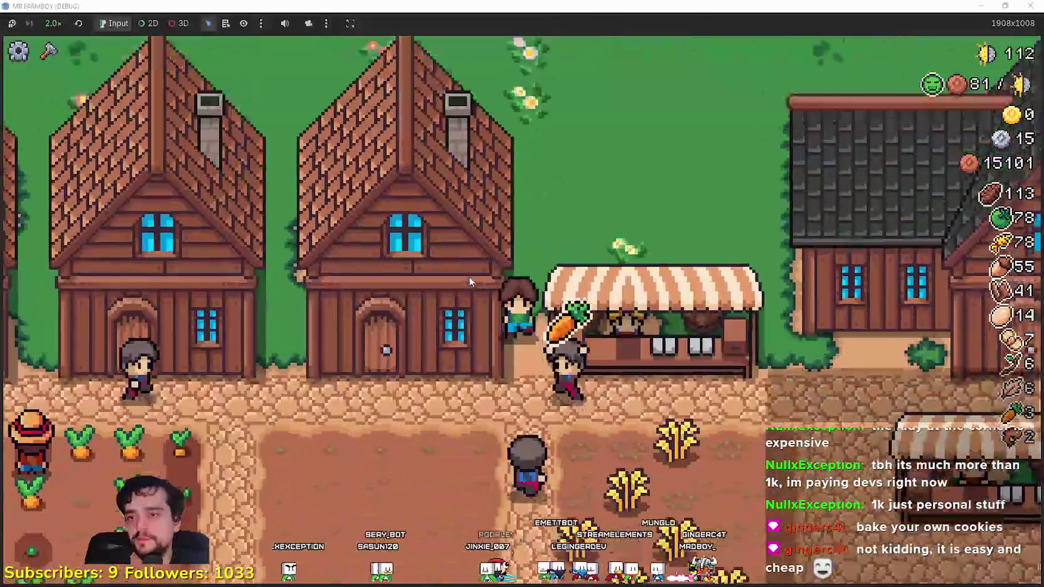
key("s")
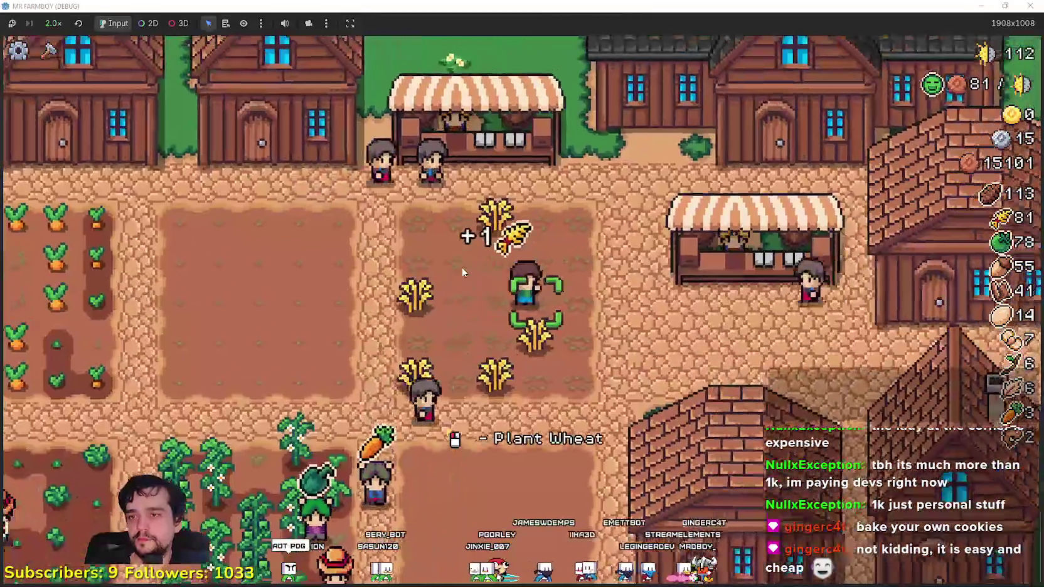
key("a")
key("w")
key("d")
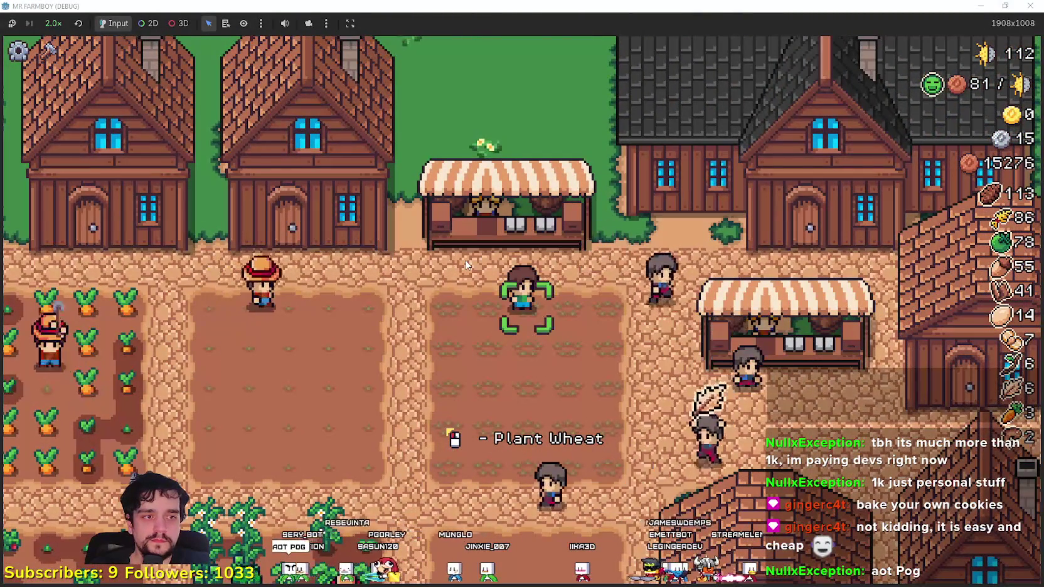
- Open the Player House Advancements panel showing the Island Expansion I unlock
key("w")
key("d")
key("e")
mouse_move(309, 450)
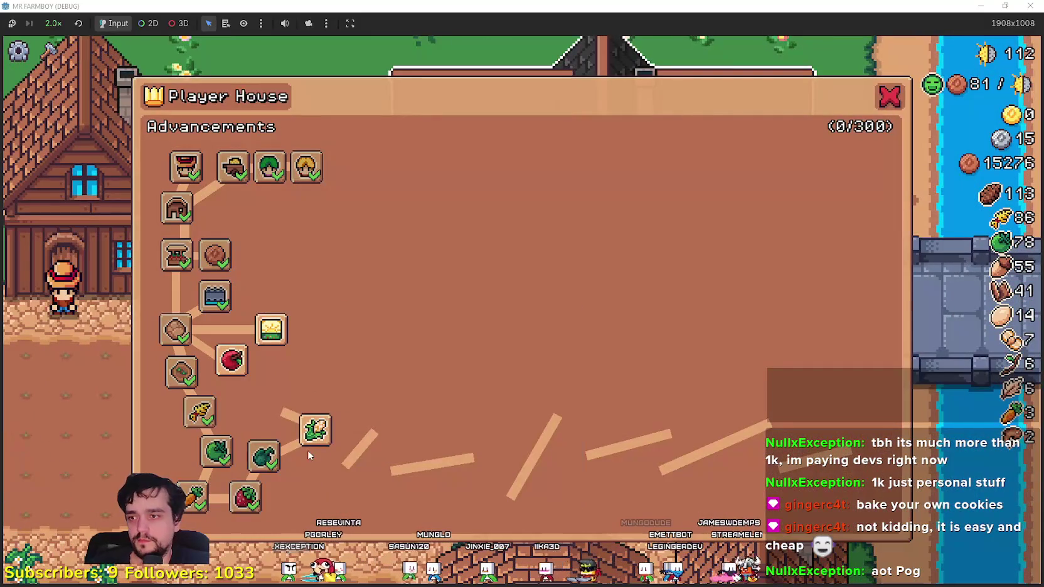
- Unlock the Island Expansion I, Cucumber and Animal Tile advancements
left_click(278, 327)
left_click(293, 369)
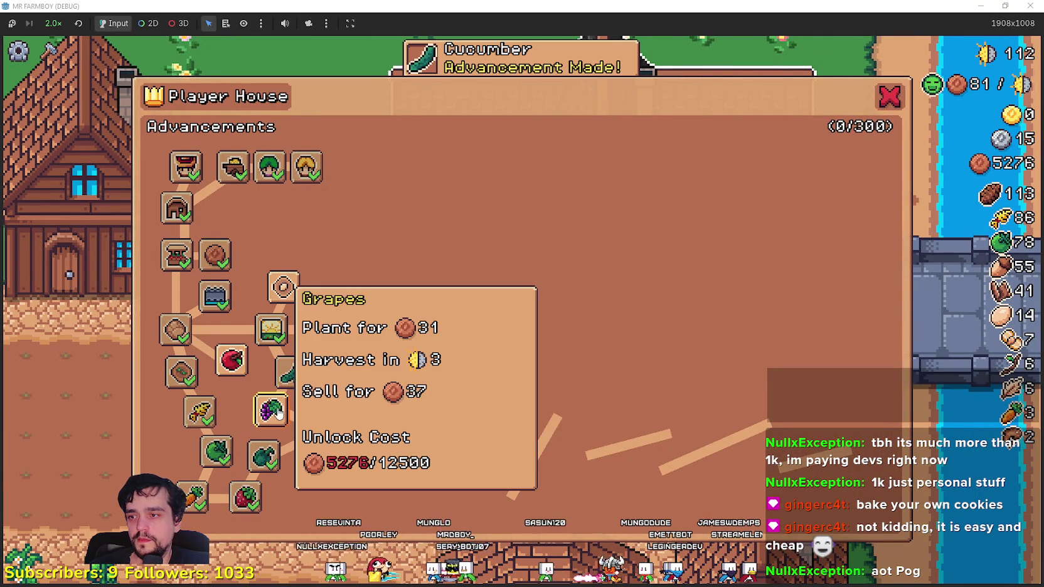
mouse_move(287, 303)
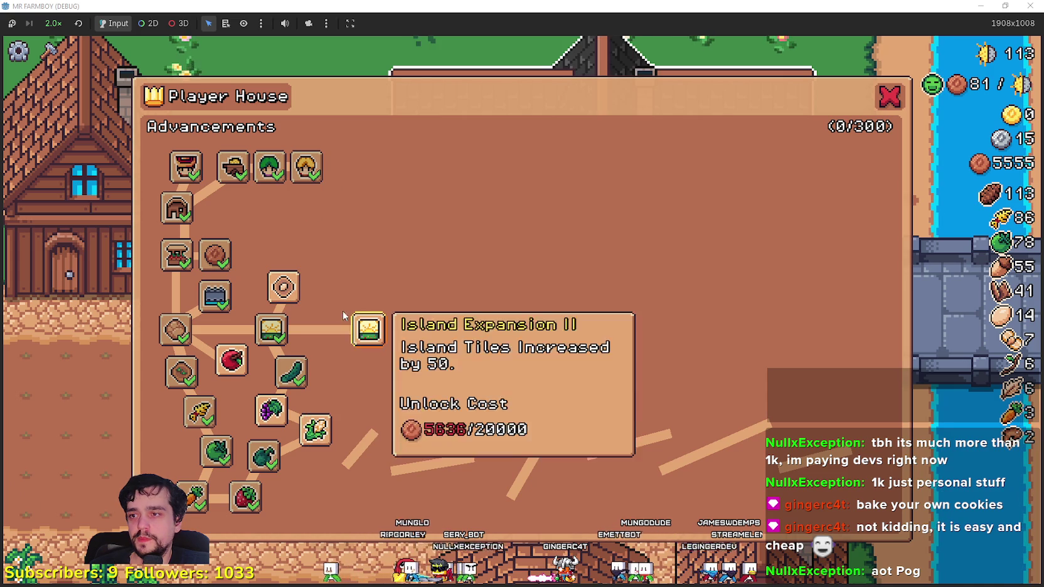
left_click(283, 290)
mouse_move(240, 223)
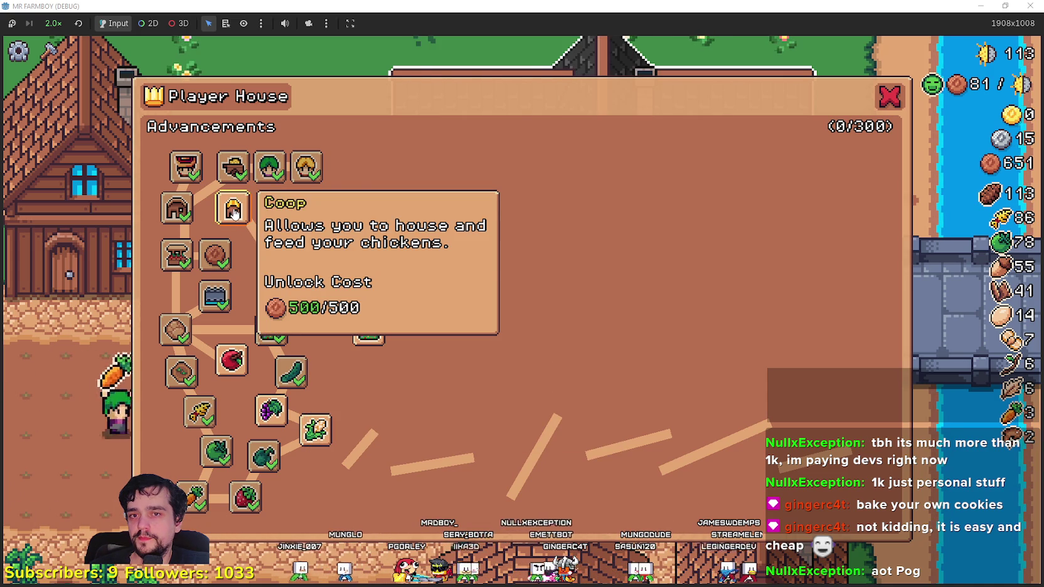
mouse_move(285, 223)
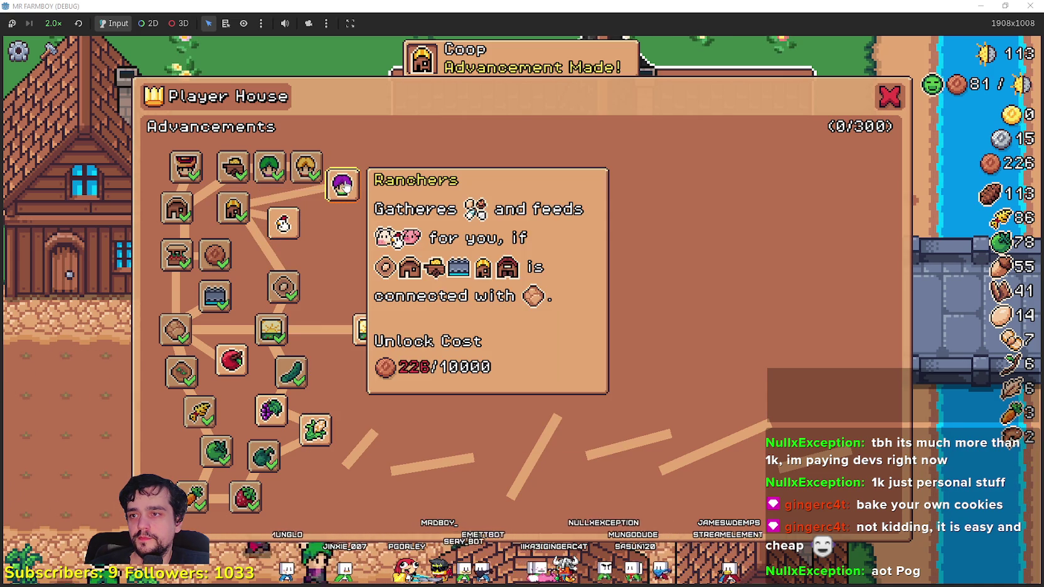
- Close Advancements, bring up the crafting options and pick the Warehouse building
key("Escape")
key("b")
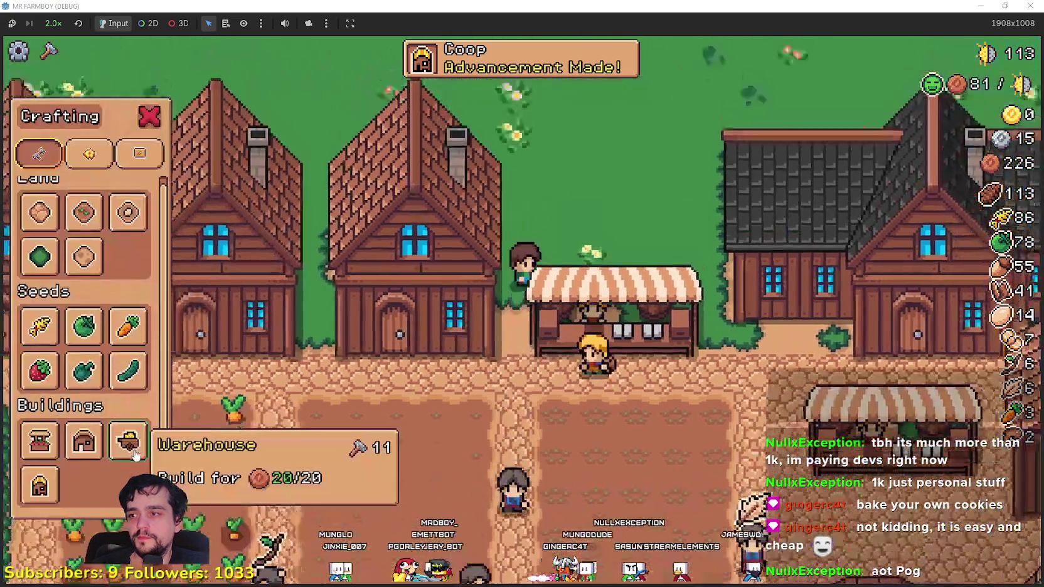
left_click(135, 455)
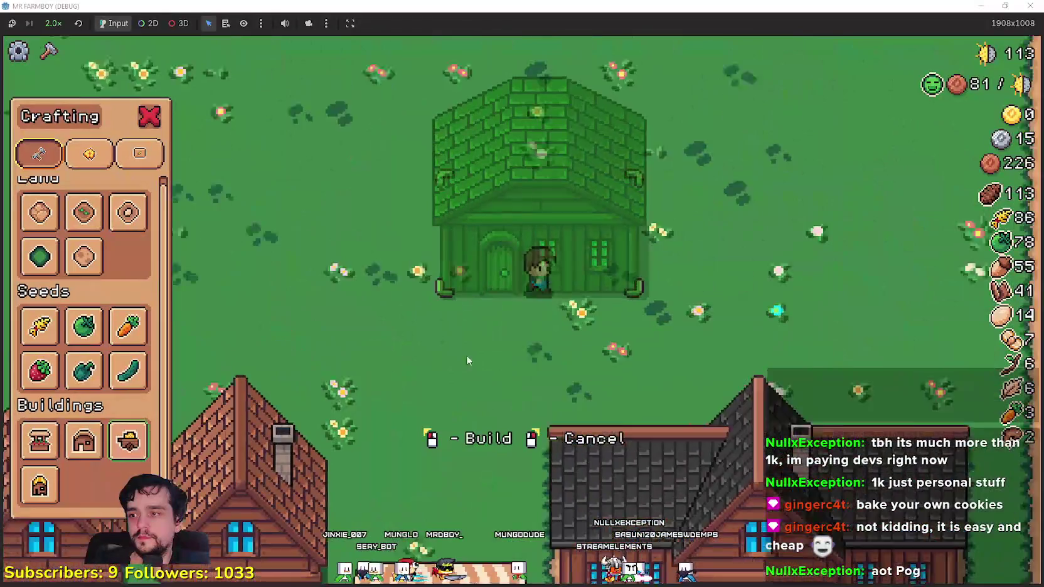
- Place three buildings side by side on the grass to form the coop row
left_click(466, 361)
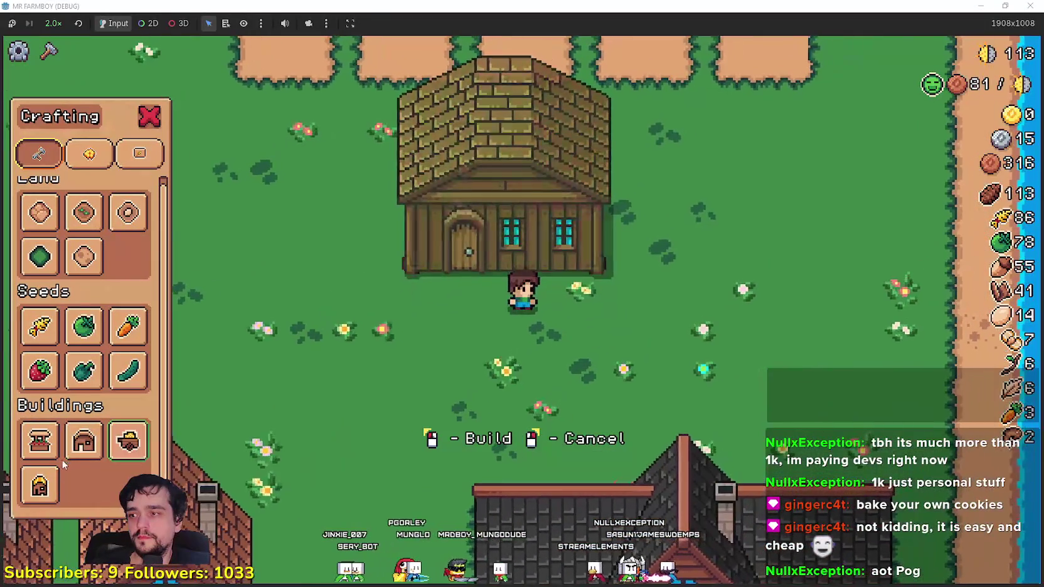
left_click(39, 485)
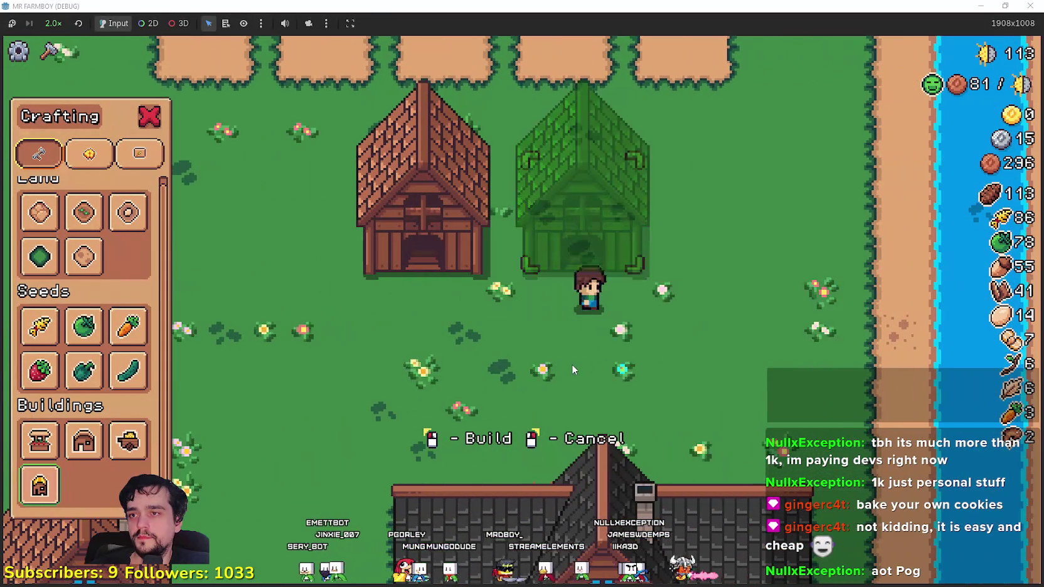
key("d")
key("a")
left_click(572, 359)
key("d")
key("d")
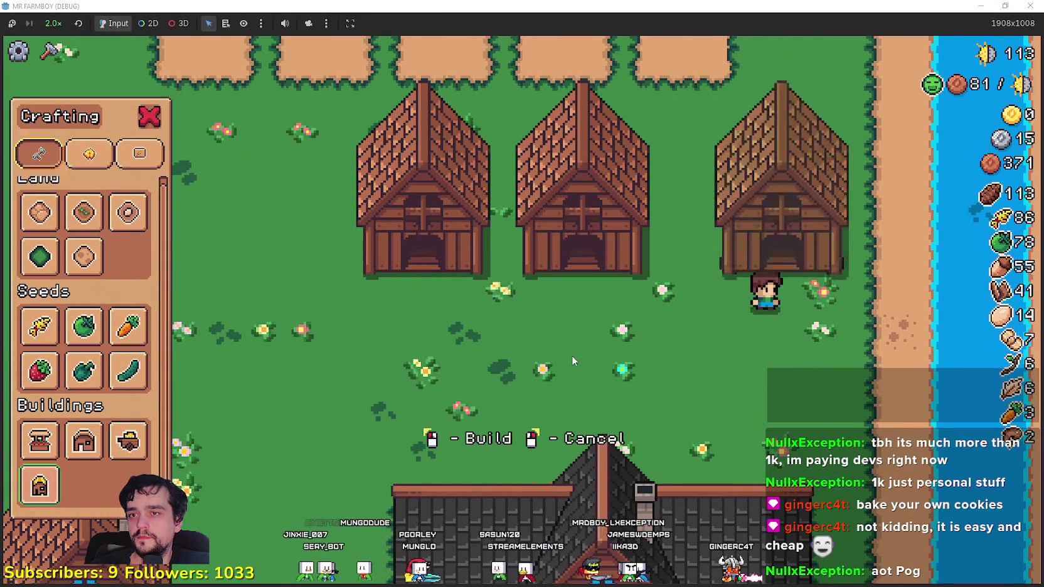
left_click(571, 355)
key("a")
- Lay rows of animal tiles in front of the three coops, then stop placing tiles
left_click(55, 210)
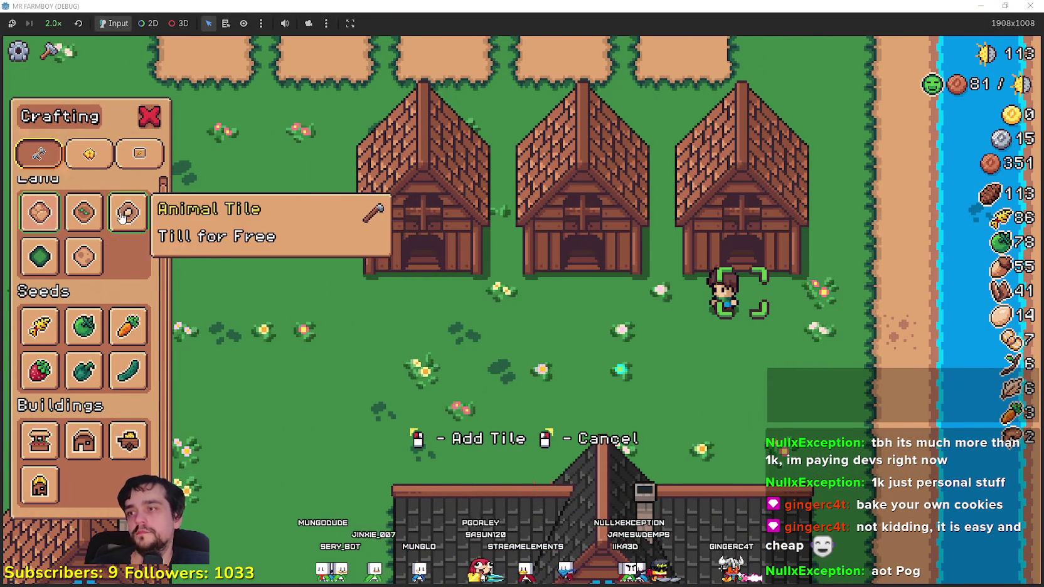
key("a")
left_click_drag(497, 330, 497, 309)
key("a")
key("d")
key("s")
key("d")
key("a")
key("a")
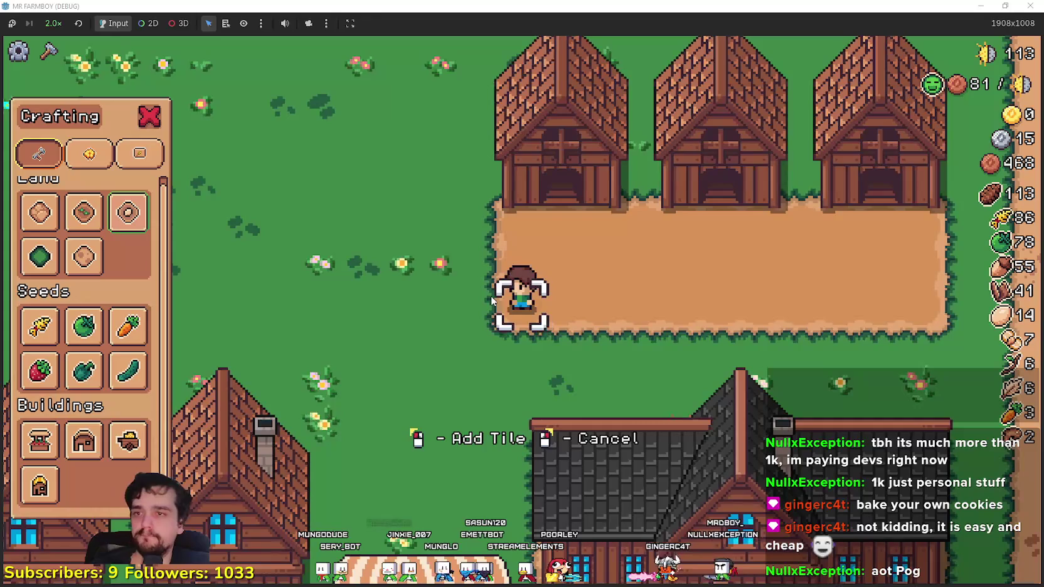
right_click(489, 302)
- Unlock the Chickens advancement at the player house
key("s")
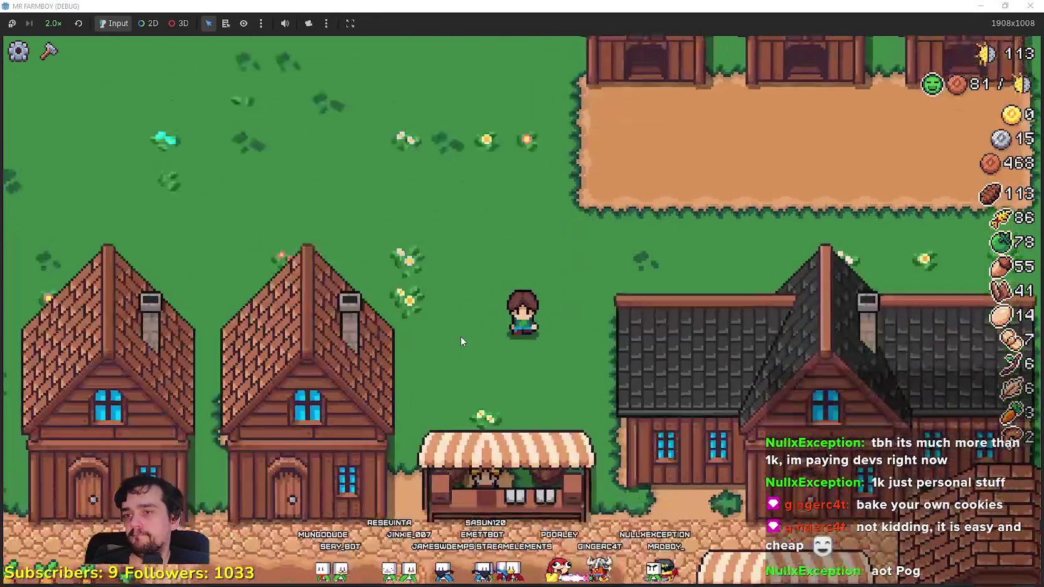
key("e")
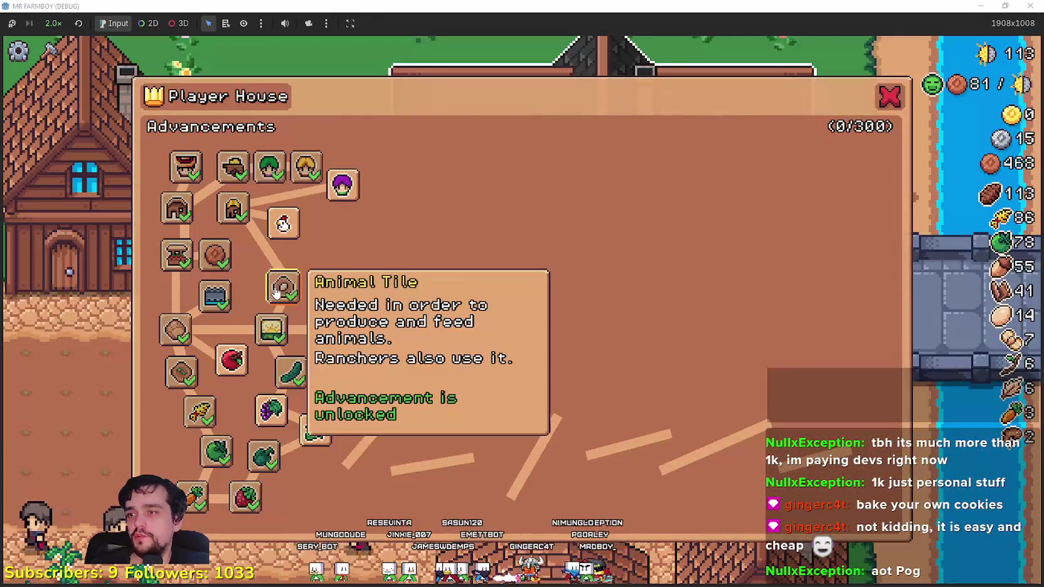
mouse_move(292, 254)
mouse_move(282, 224)
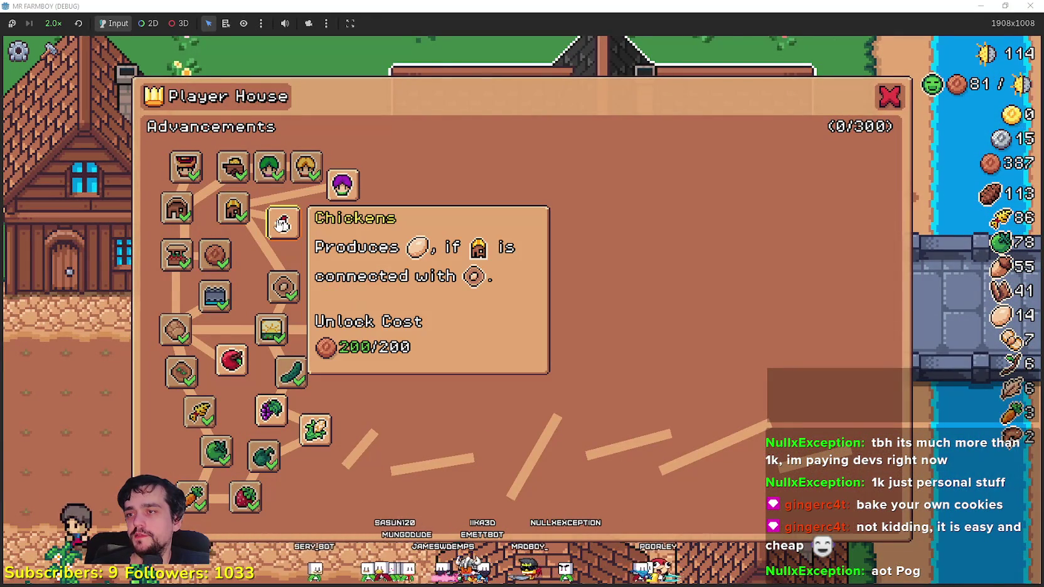
left_click(283, 224)
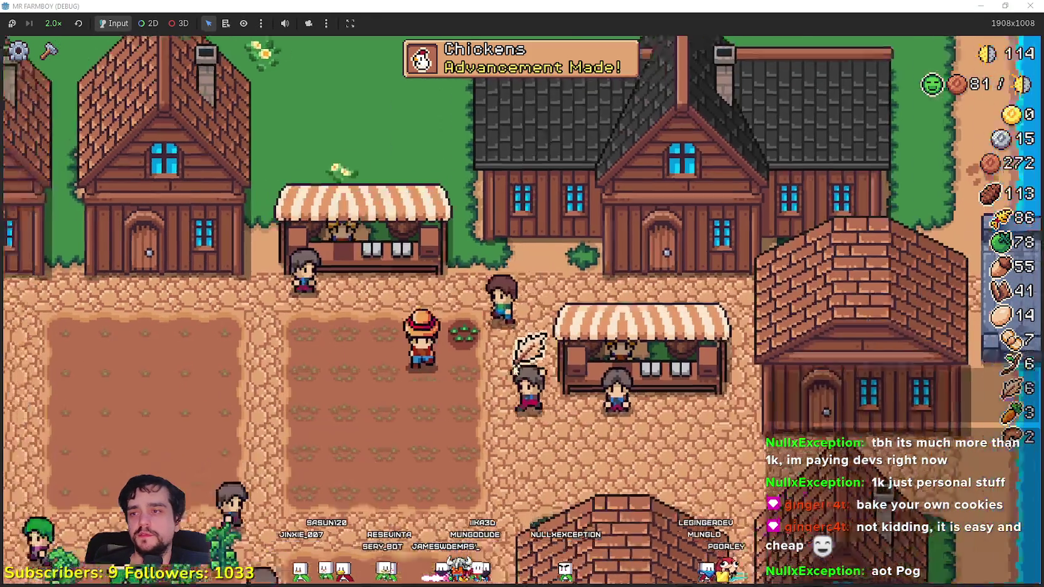
- Sell the carrots at the Market
key("e")
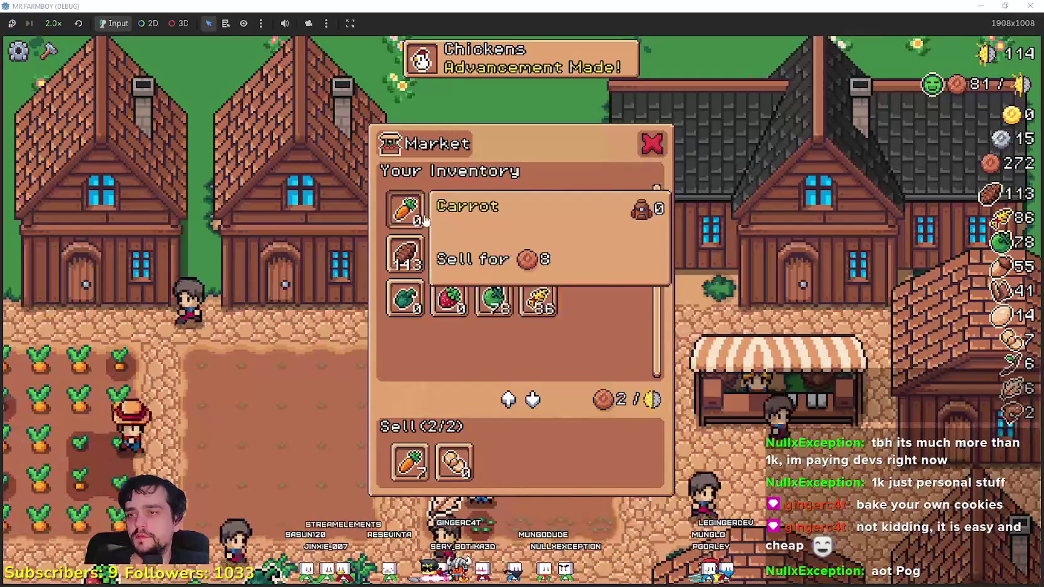
key("Escape")
scroll(653, 405, "down", 2)
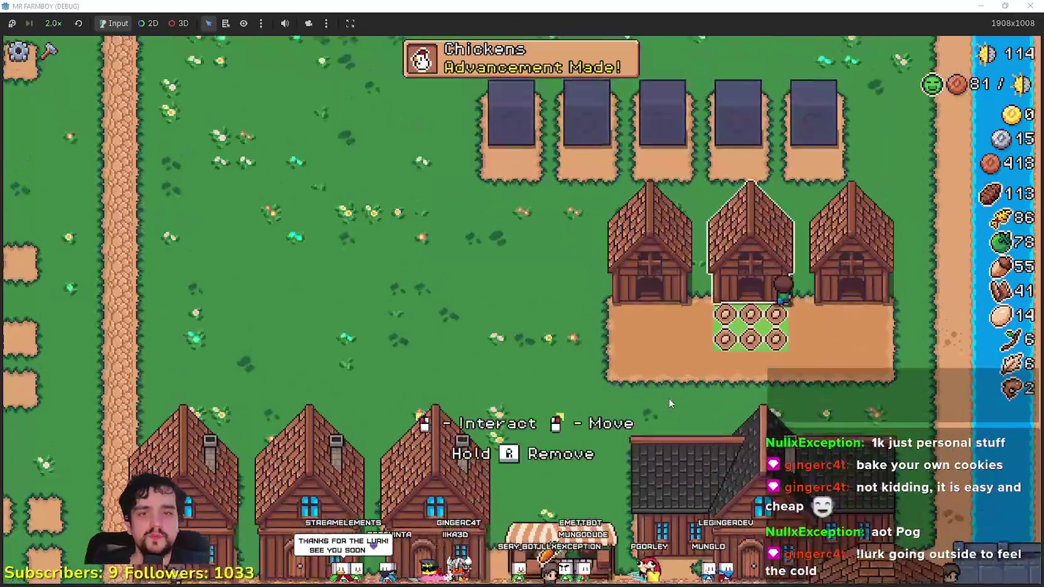
- Buy chickens for both coops and give the second coop green tomatoes as food
key("e")
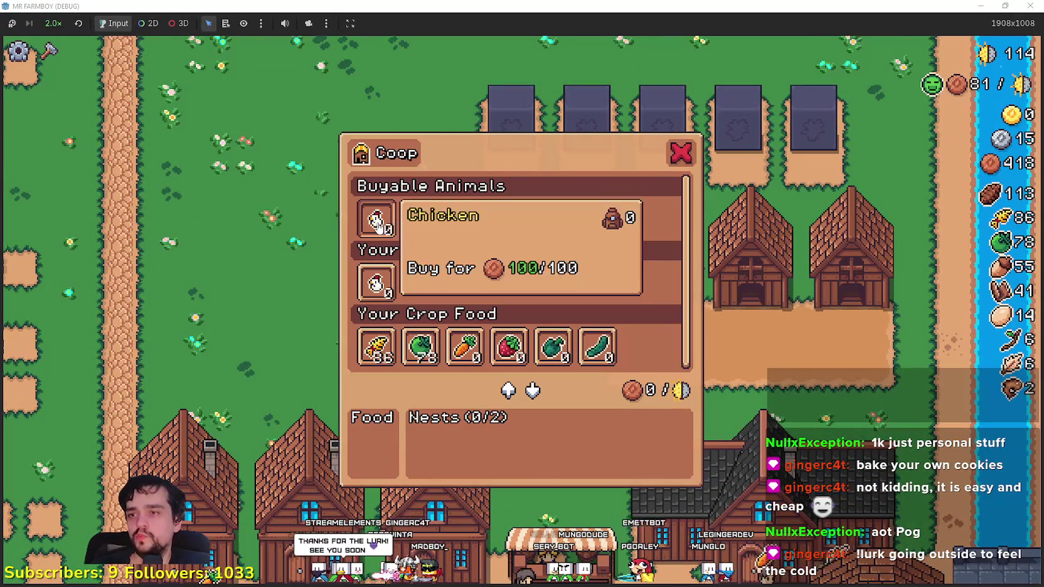
left_click(376, 218)
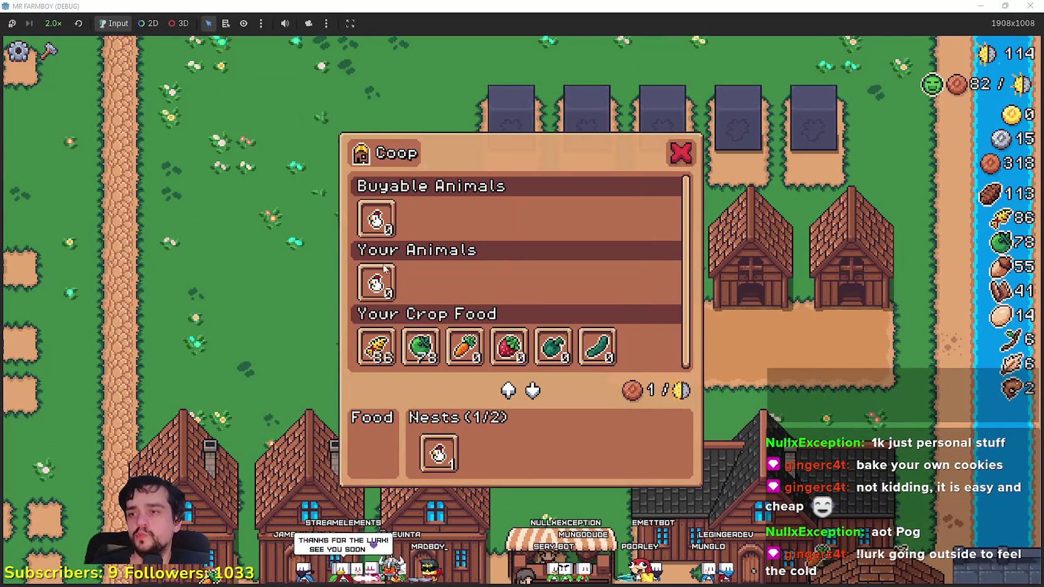
left_click(385, 222)
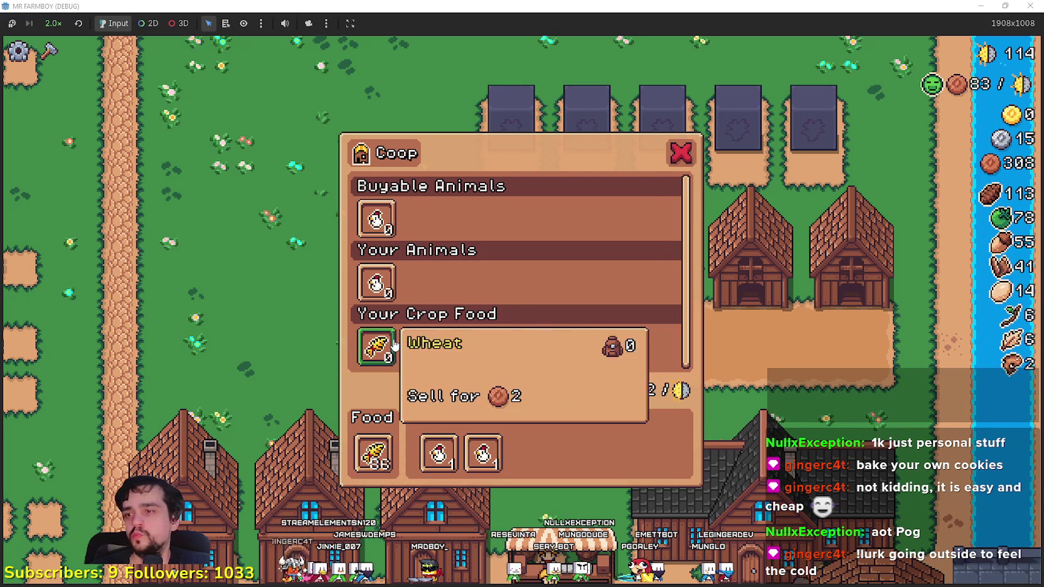
left_click(818, 396)
left_click(751, 269)
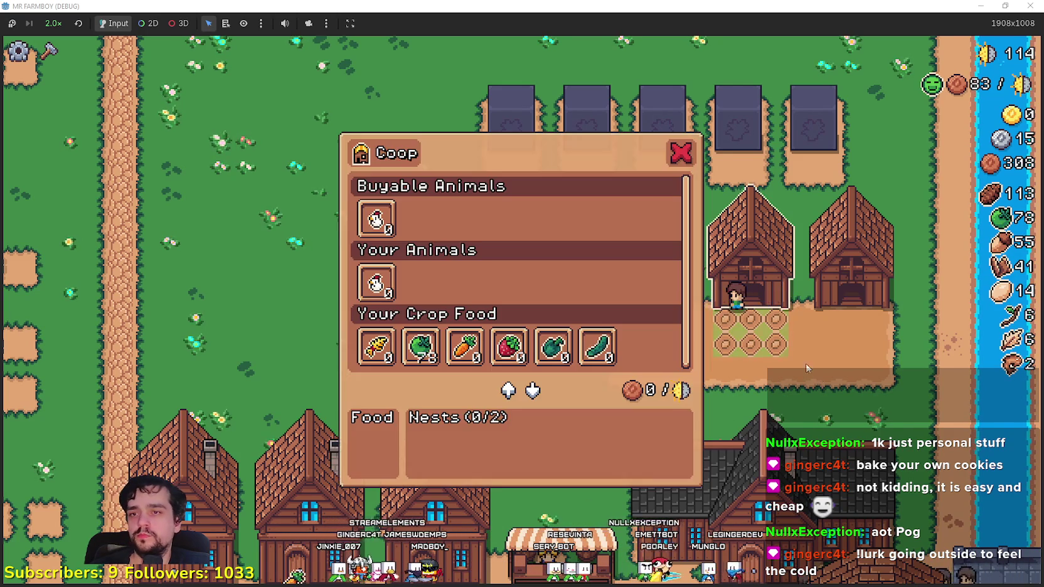
left_click(387, 221)
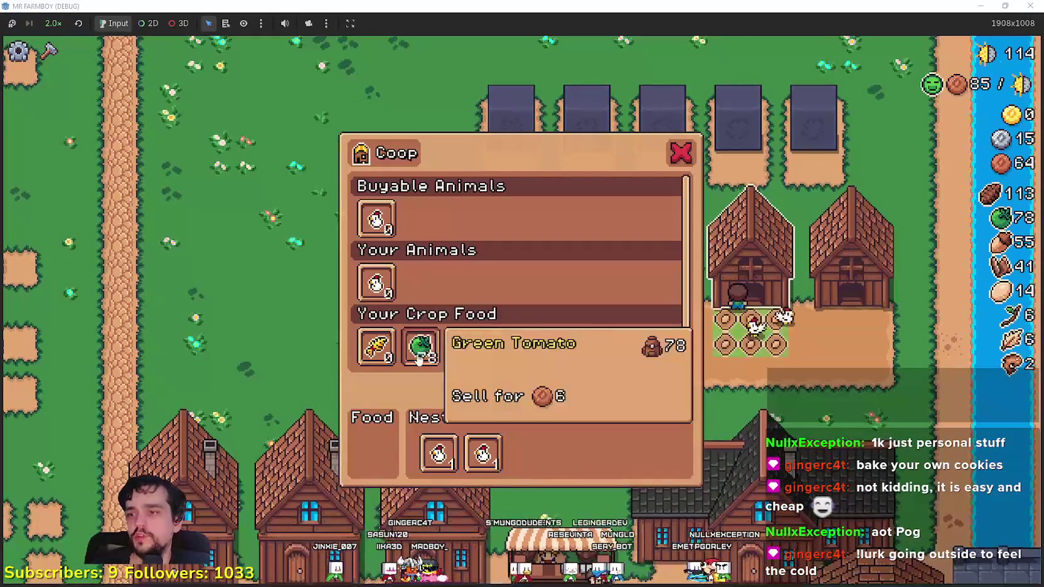
left_click(418, 359)
- Pick a land tile in Crafting and lay a road linking the coop yard
key("Escape")
left_click(49, 50)
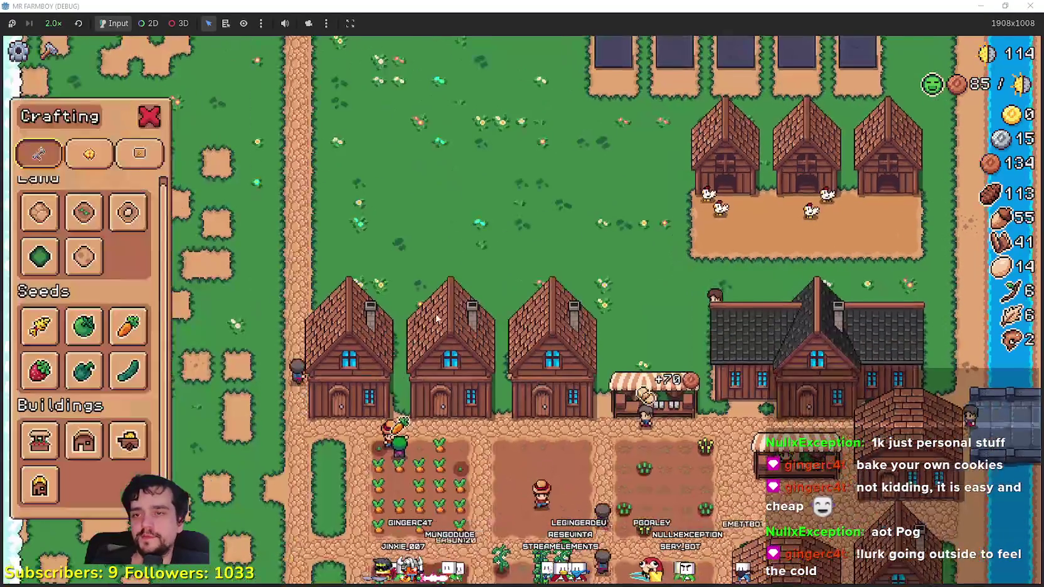
left_click(573, 326)
- Cancel tile placement and zoom in to check the chicken coops
key("s")
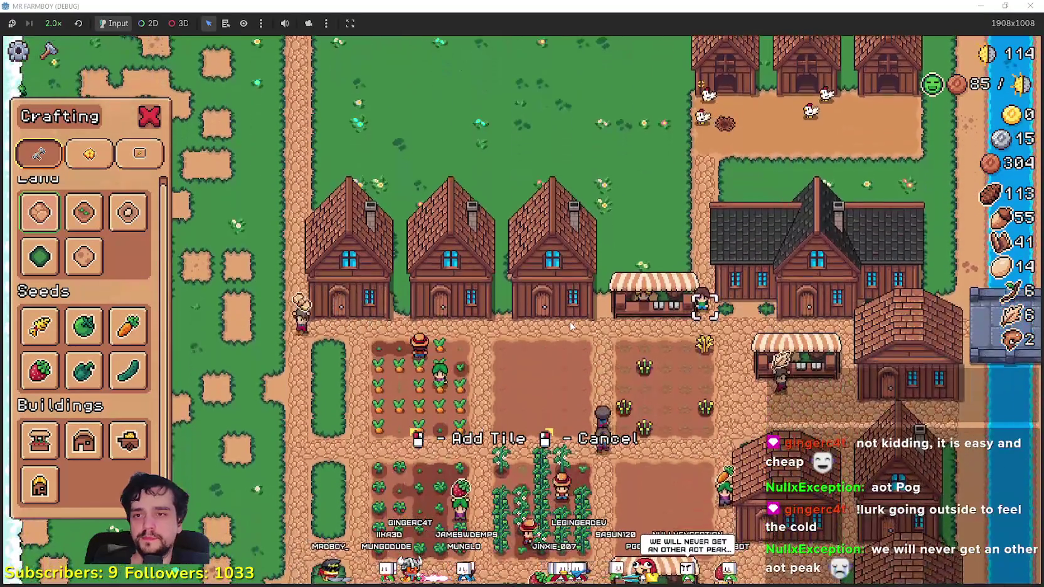
right_click(571, 326)
key("w")
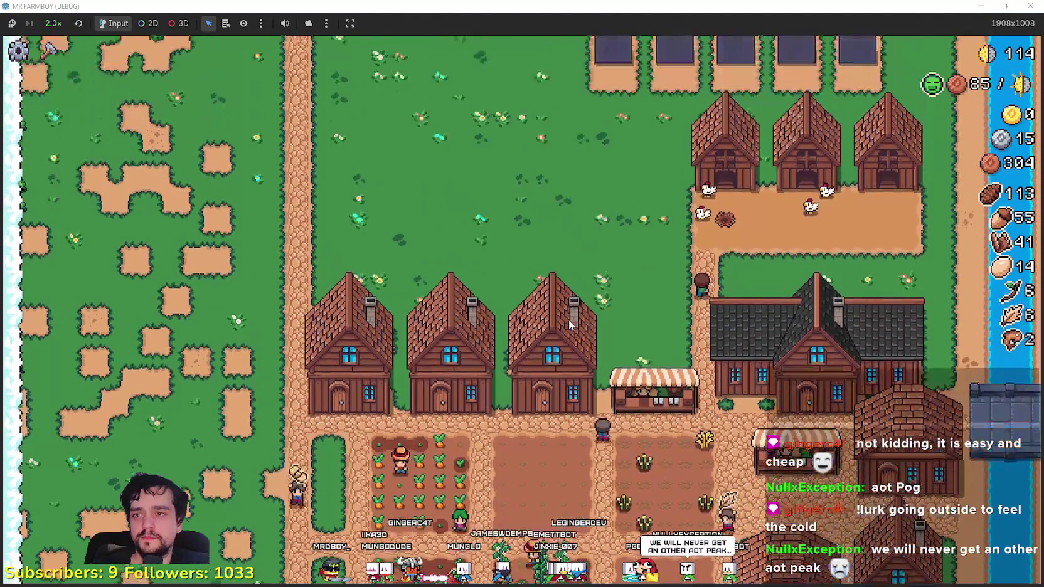
scroll(569, 320, "up", 3)
scroll(569, 320, "up", 2)
- Walk south into the village, west past the carrot field, then toward the houses
key("s")
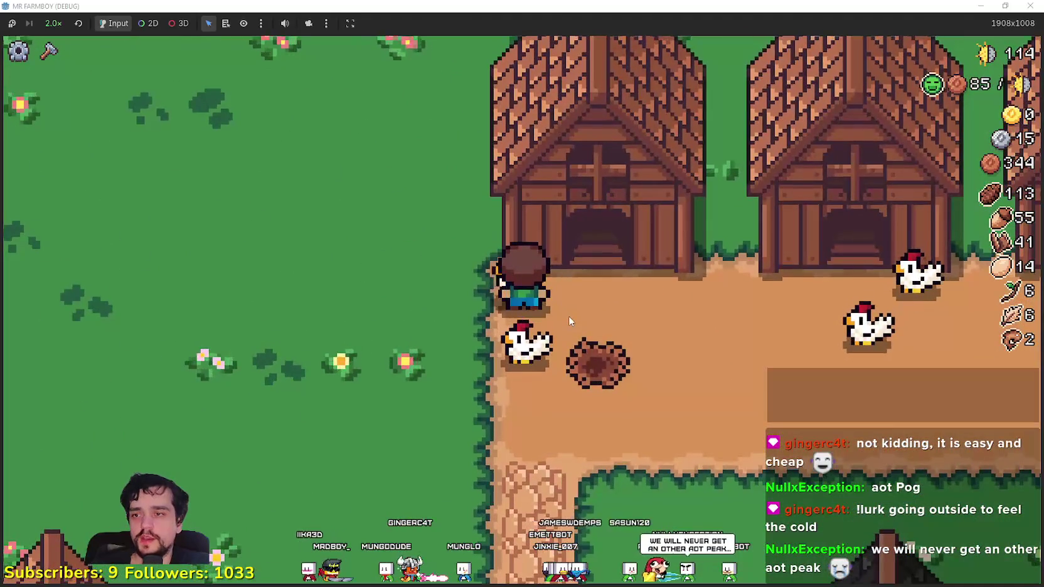
scroll(568, 316, "down", 2)
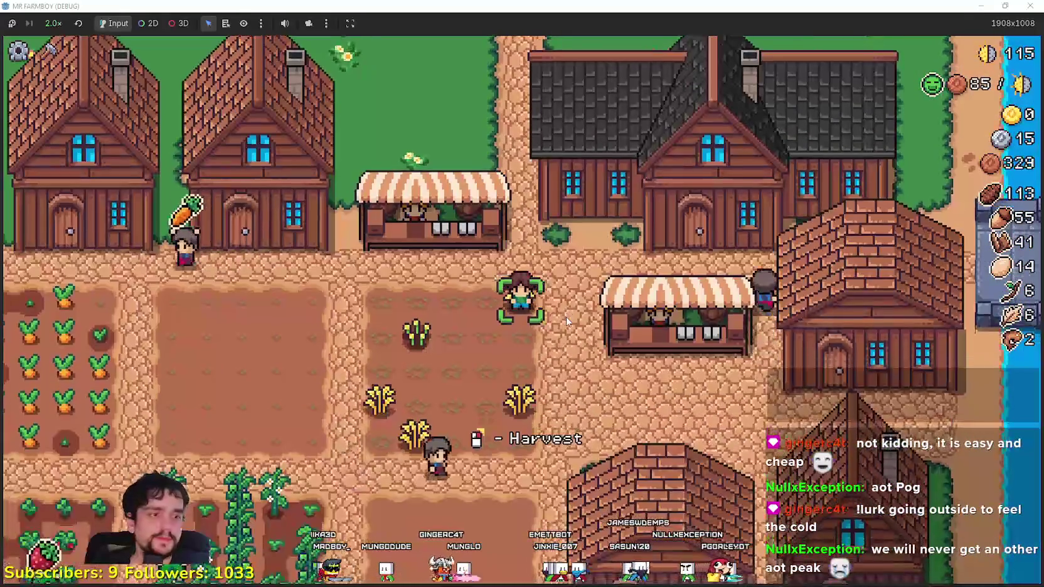
key("a")
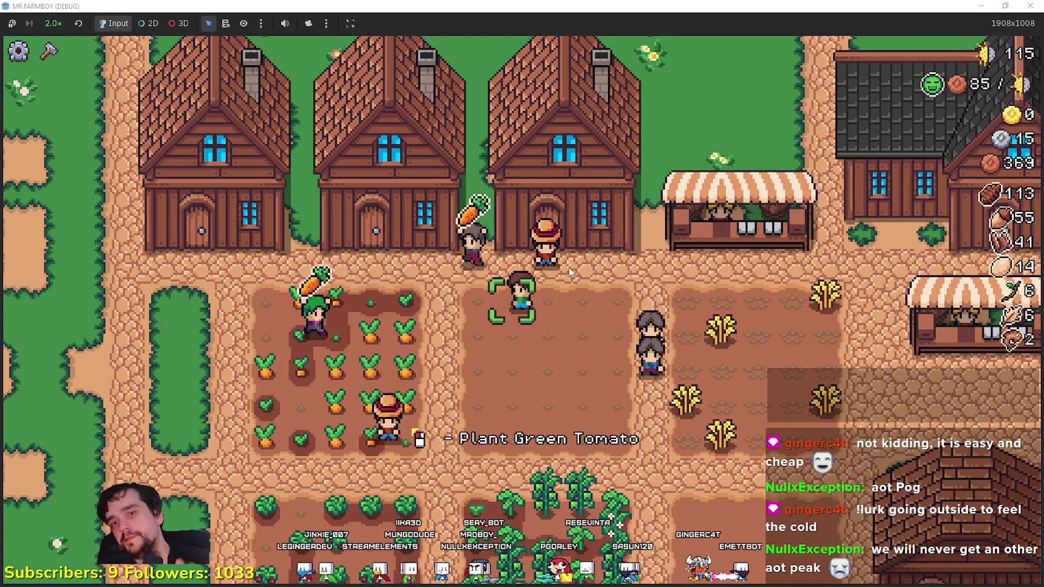
key("s")
key("d")
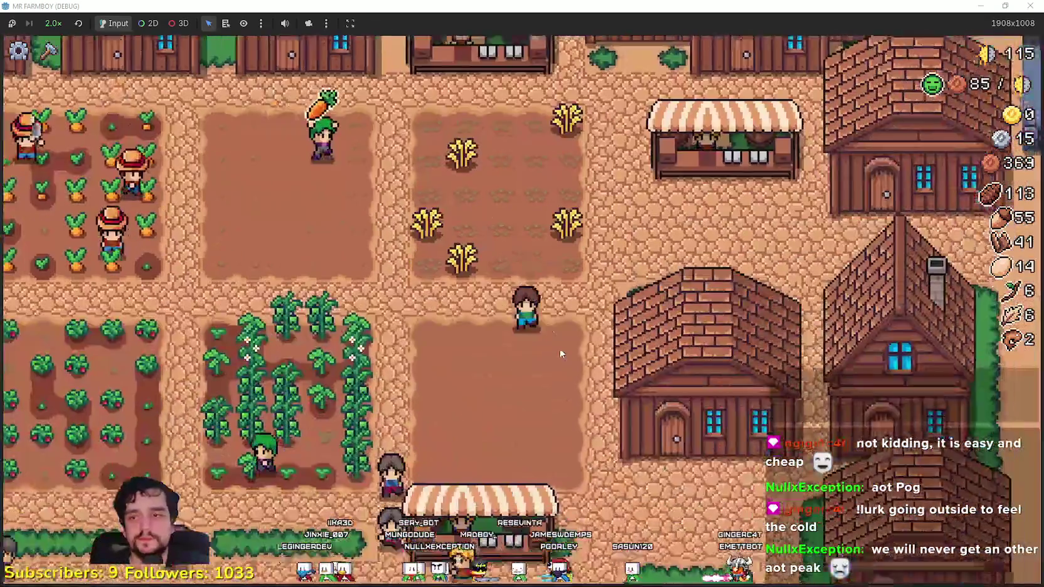
- Check the Warehouse inventory and a house's details, then close them
key("e")
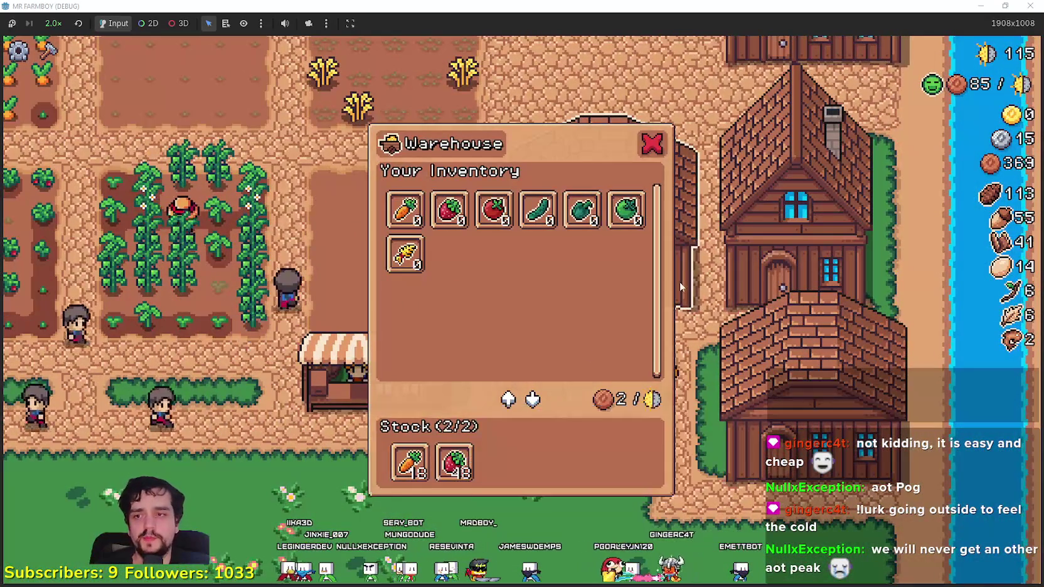
key("Escape")
left_click(768, 268)
key("Escape")
key("e")
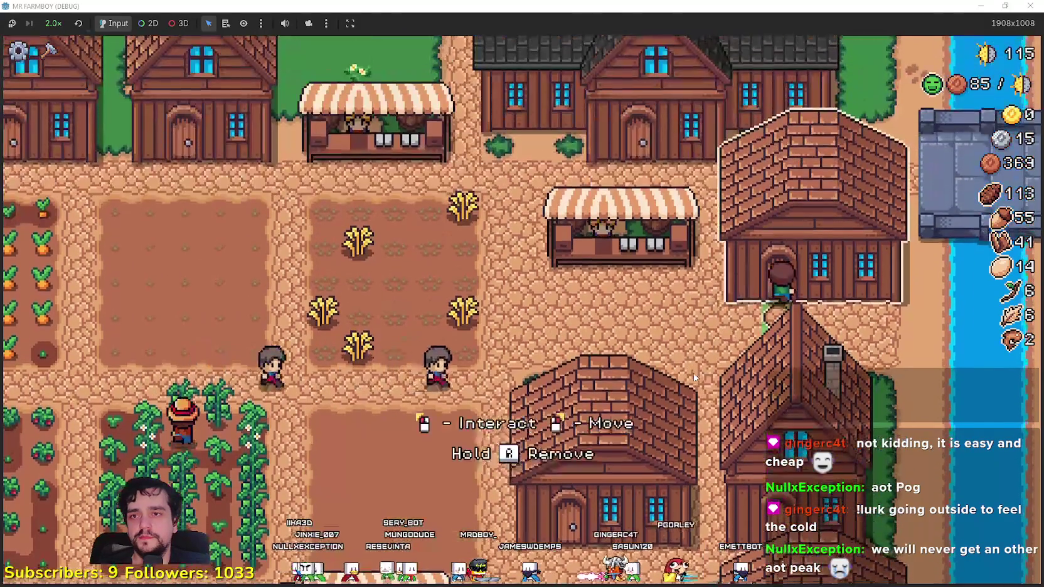
key("Escape")
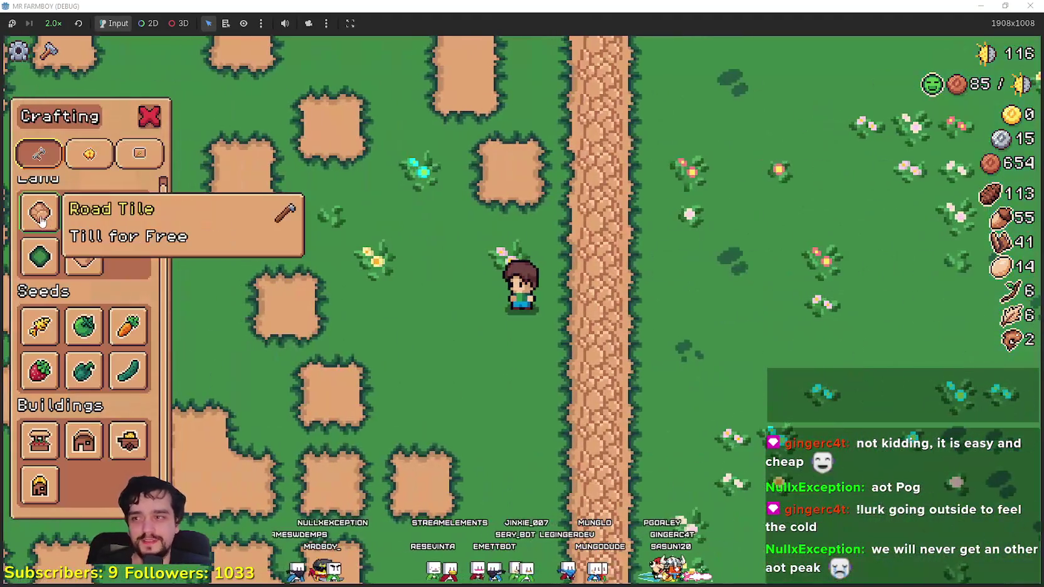
- Lay a Road Tile strip into the meadow, then hire a worker, coins dropping 783 to 183
left_click(39, 212)
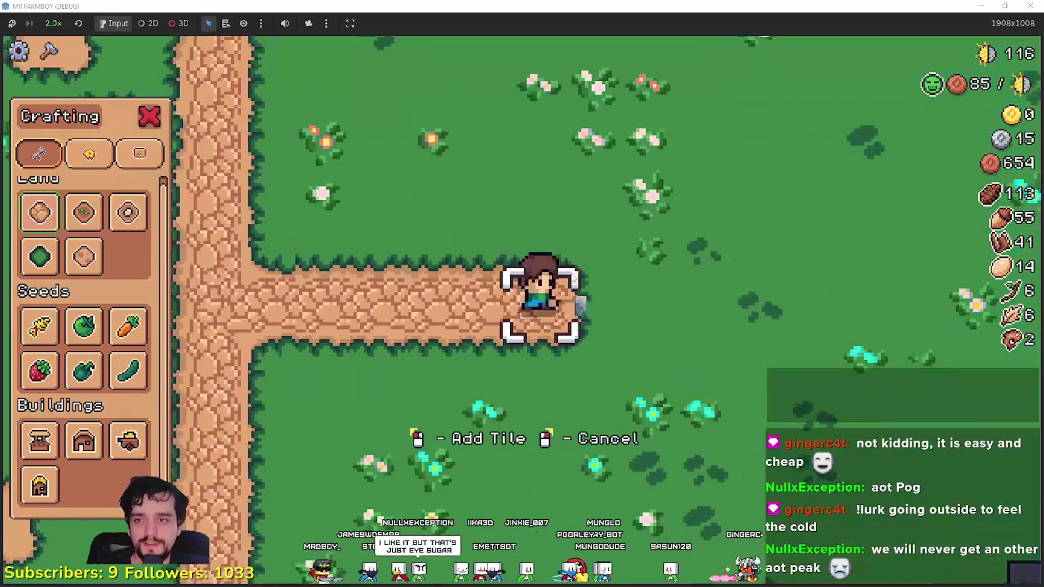
right_click(552, 362)
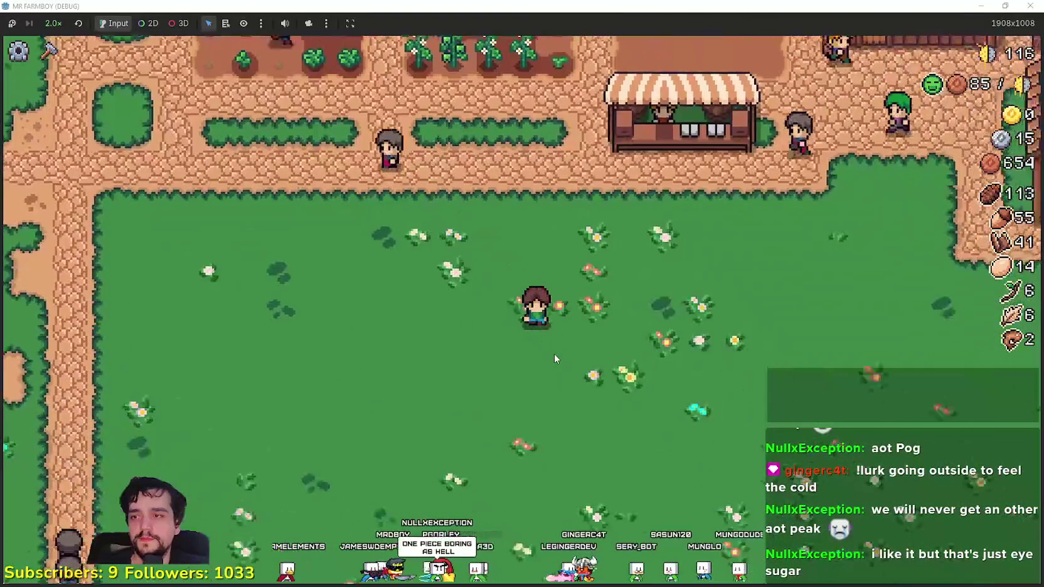
scroll(554, 354, "down", 3)
scroll(554, 353, "up", 3)
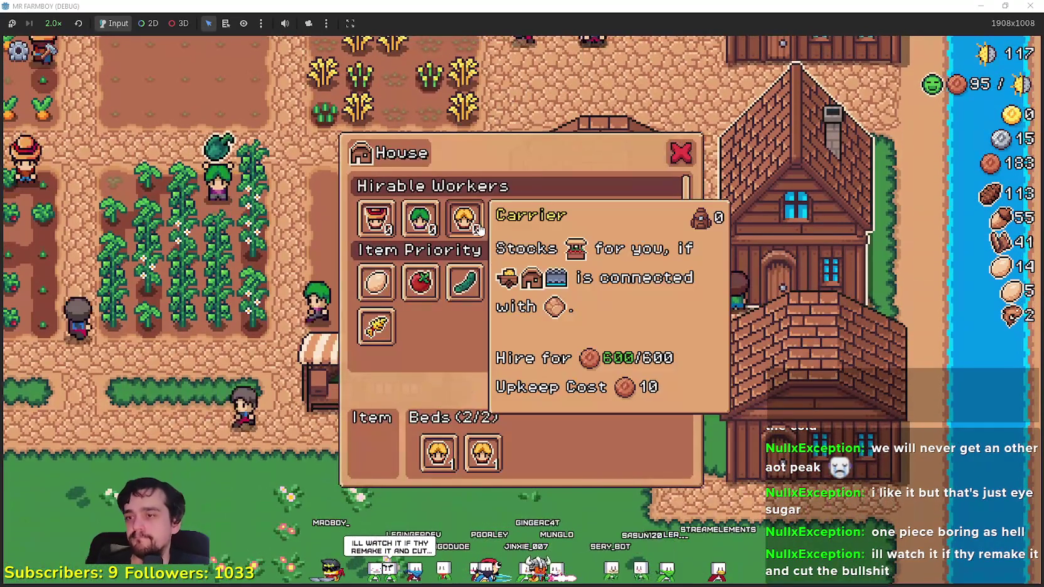
left_click(465, 220)
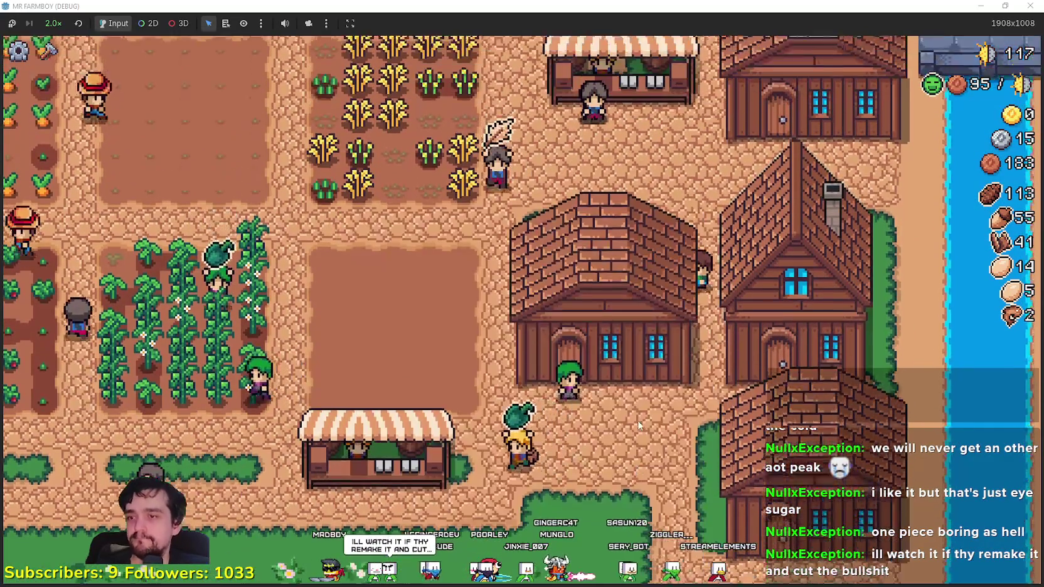
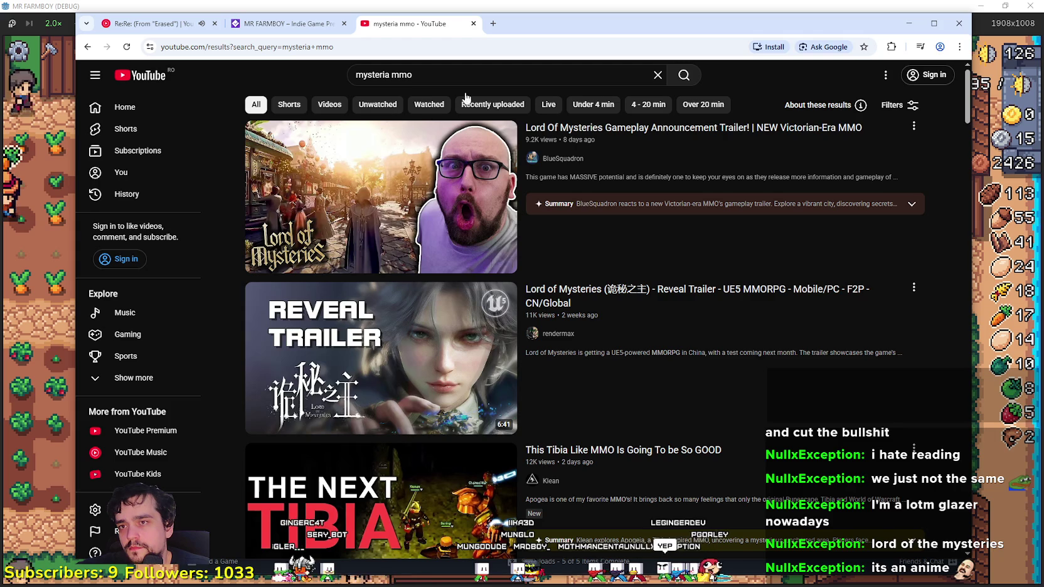
- Scrub ahead through the second search result's trailer preview
mouse_move(341, 267)
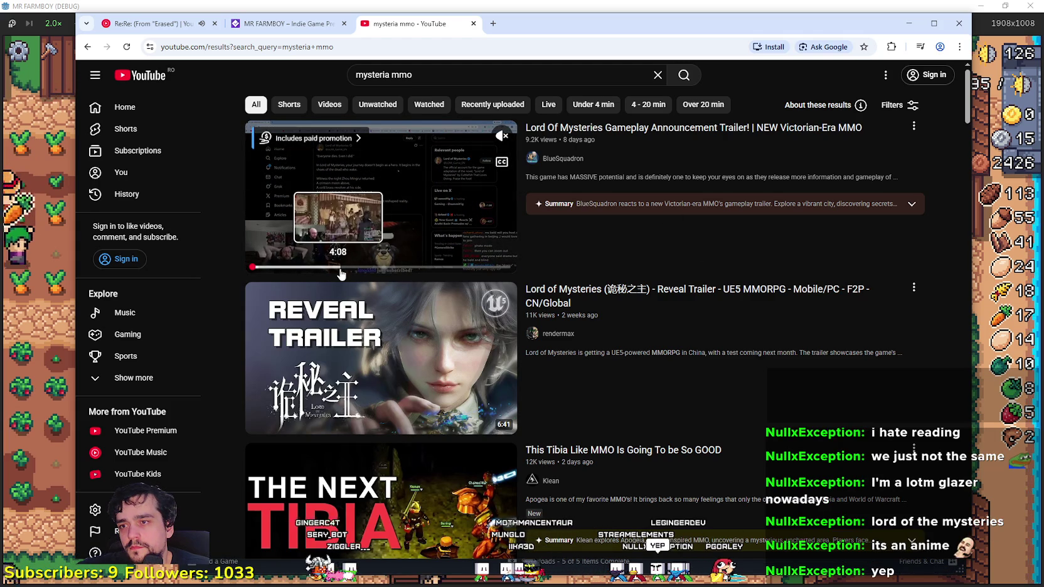
mouse_move(344, 364)
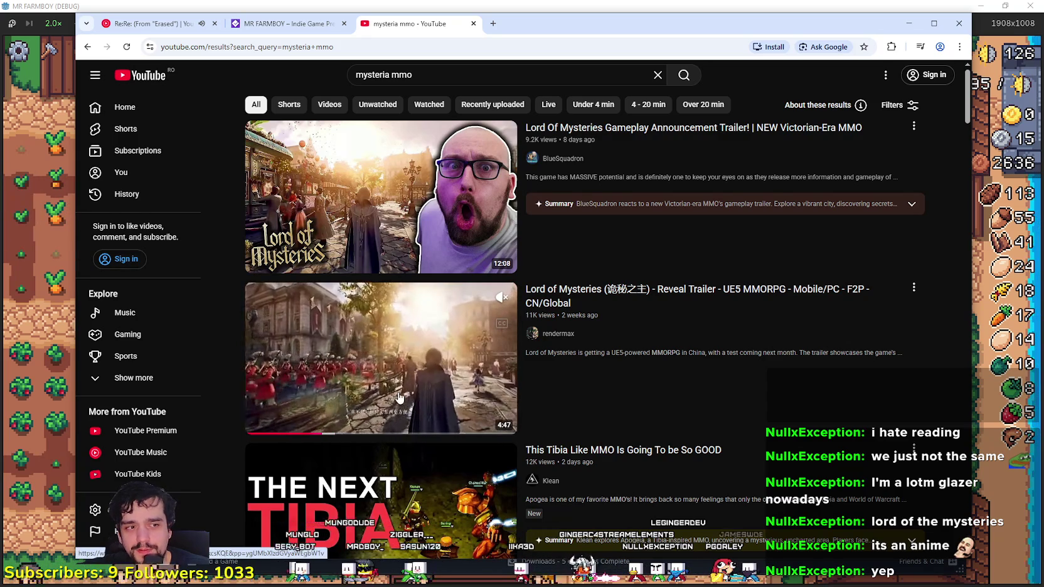
left_click(380, 429)
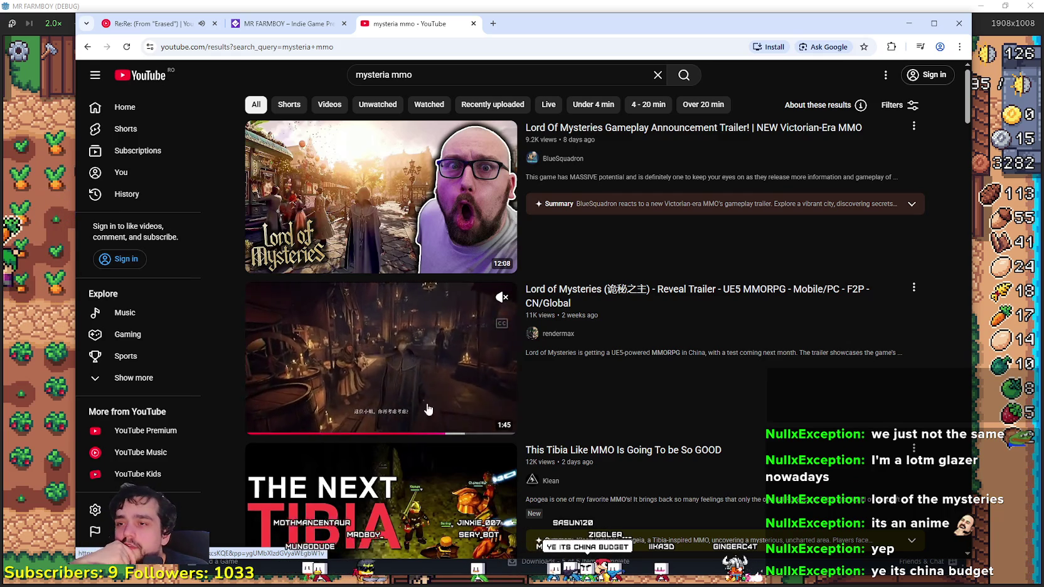
left_click(470, 431)
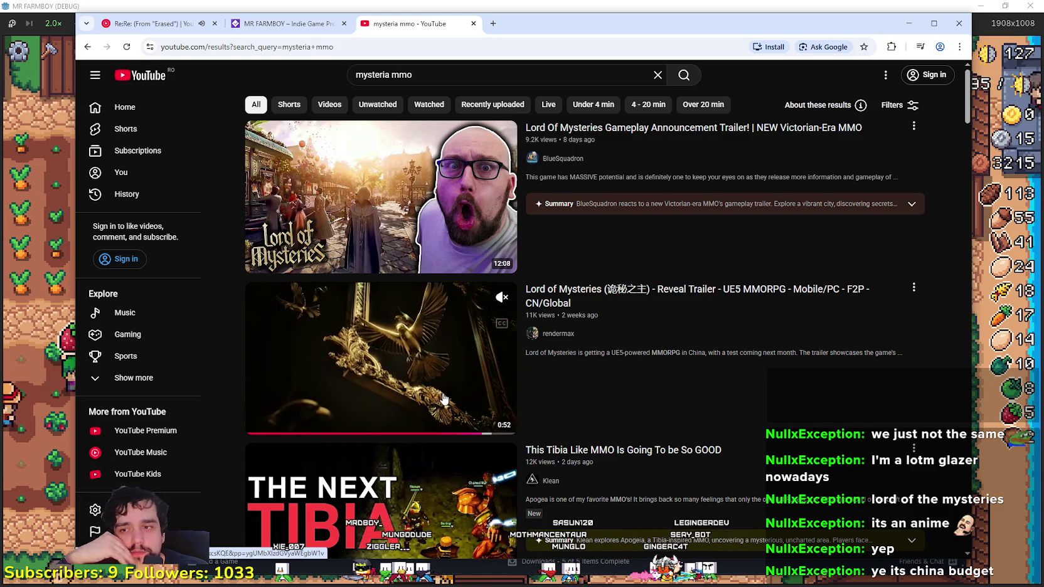
- Scroll through the mysteria mmo results, then minimize the browser window
scroll(442, 399, "down", 5)
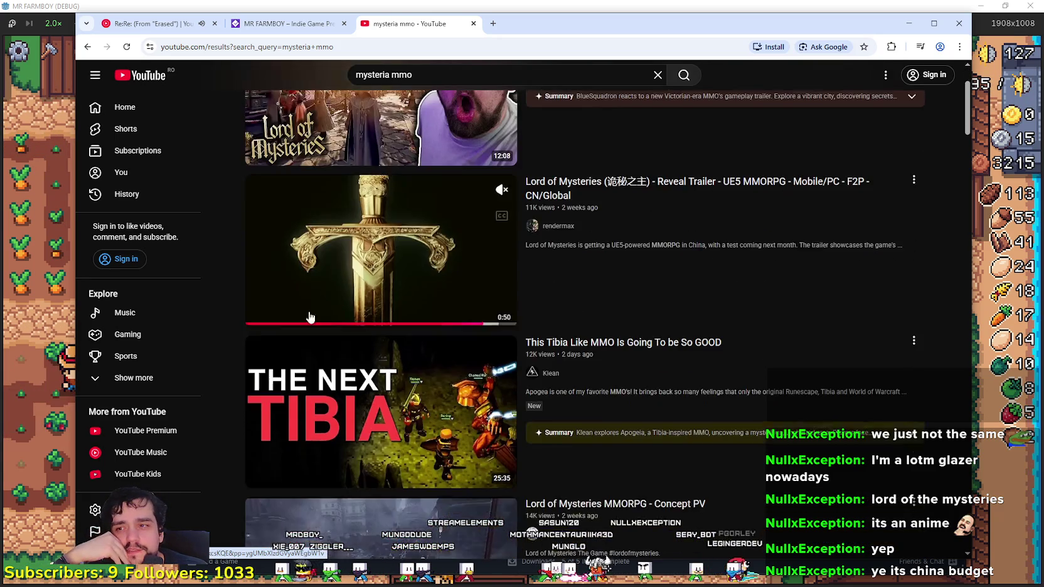
mouse_move(375, 297)
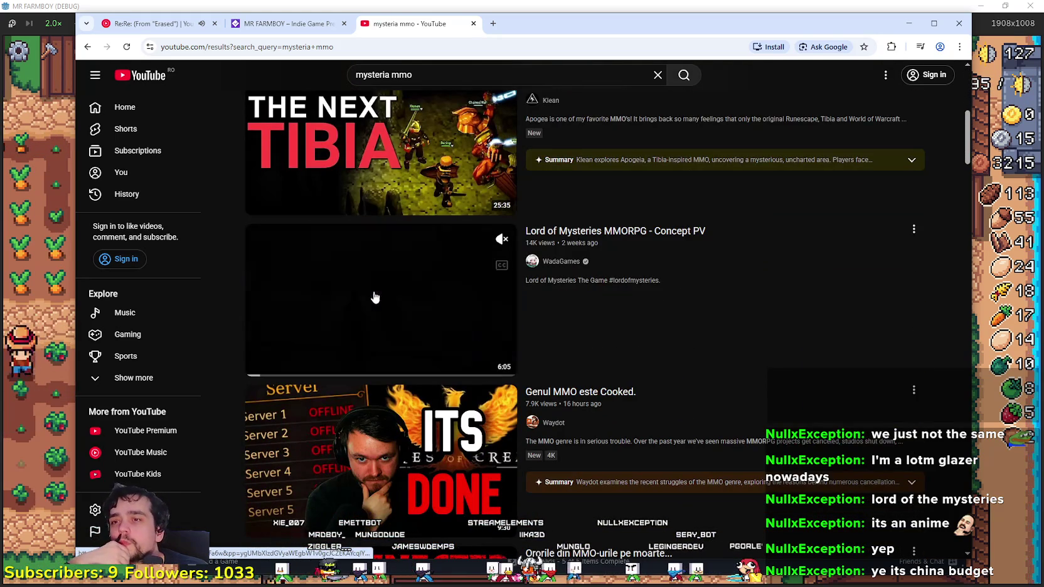
scroll(368, 298, "down", 8)
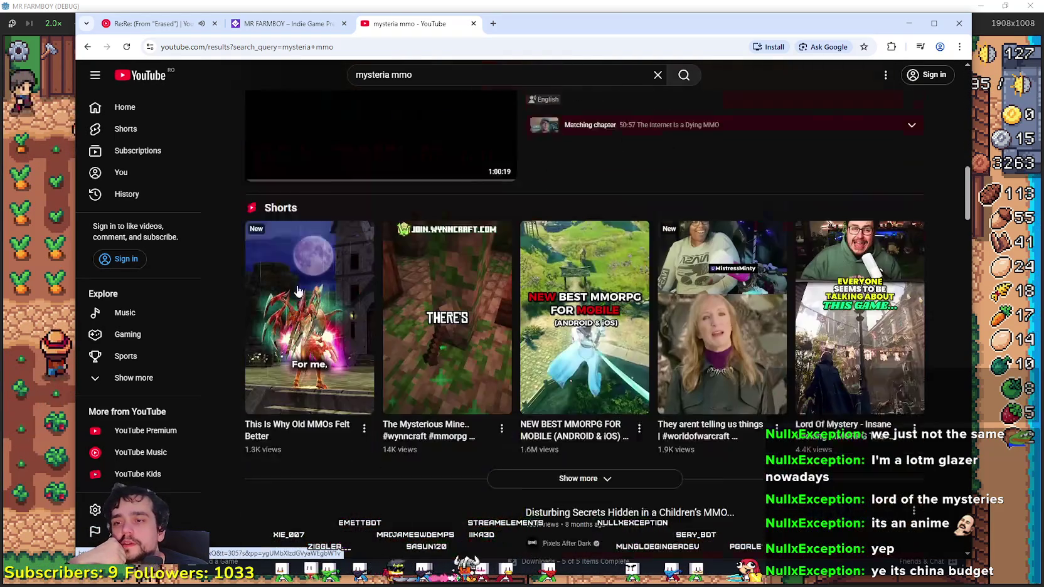
scroll(416, 170, "down", 1)
scroll(428, 392, "down", 10)
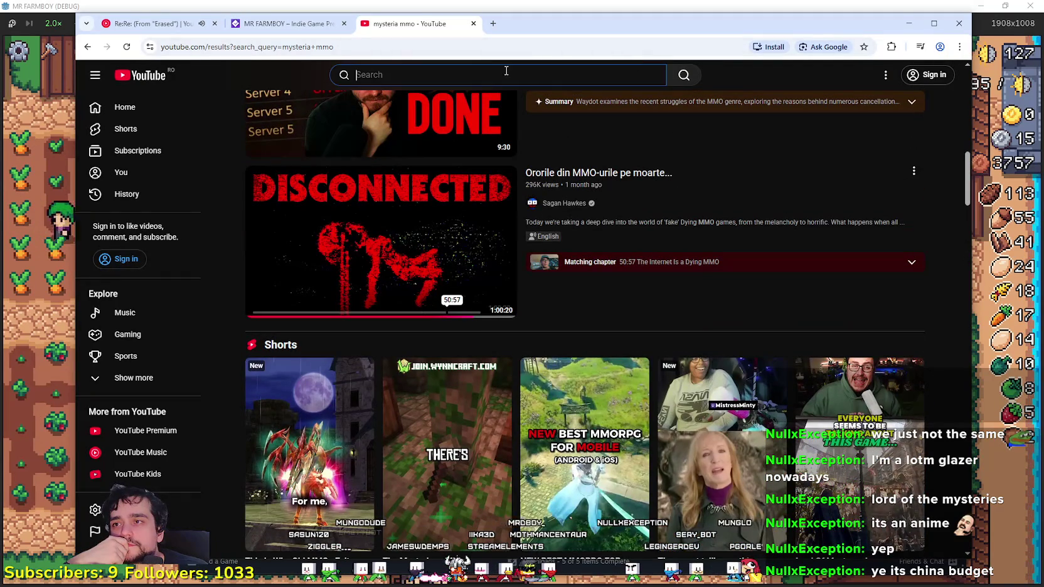
scroll(507, 63, "up", 2)
left_click(918, 27)
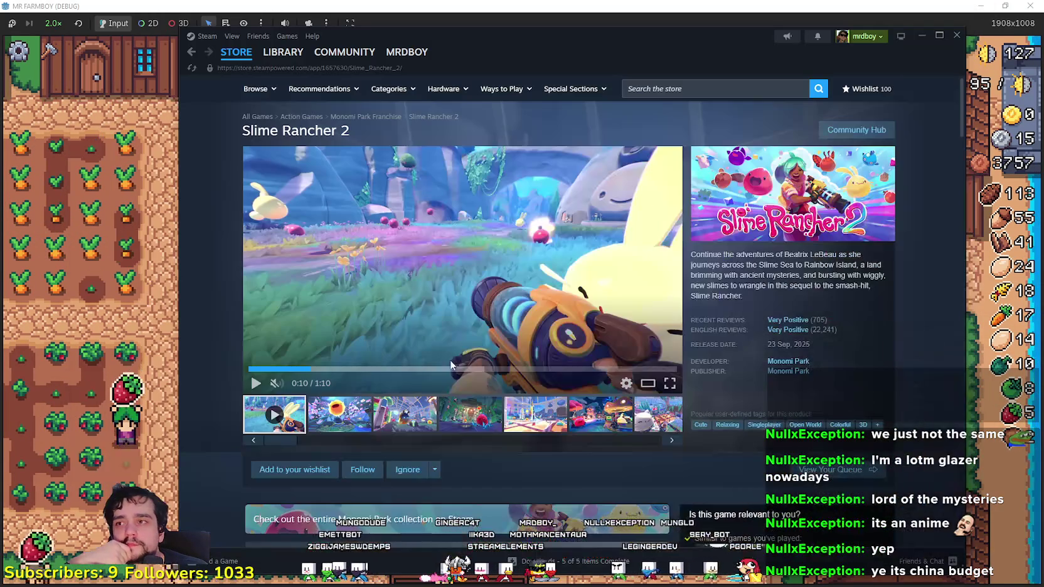
- Zoom the MR FARMBOY game view, then return to the YouTube mysteria mmo results
key("alt+Tab")
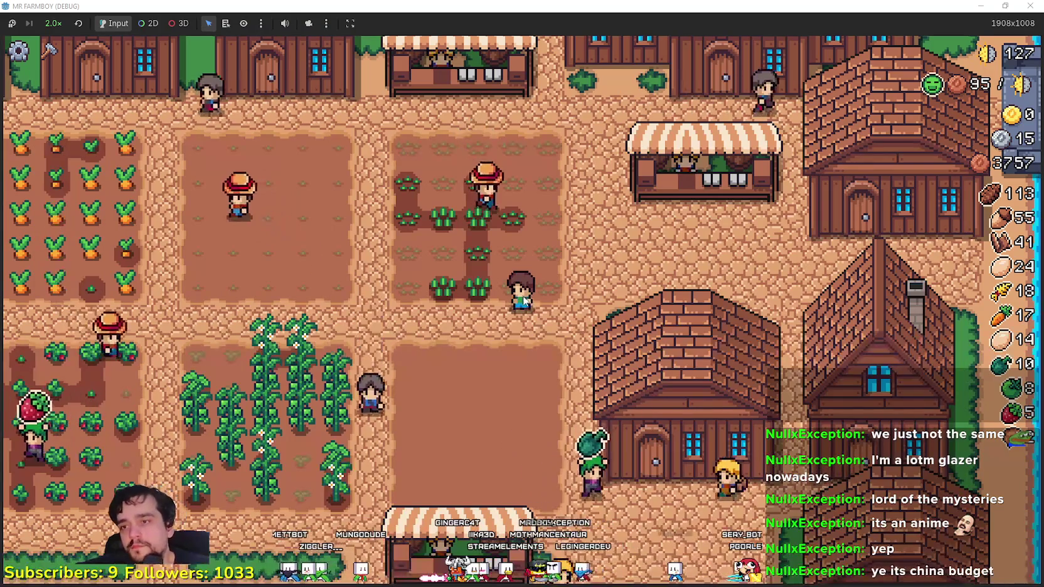
scroll(522, 298, "up", 3)
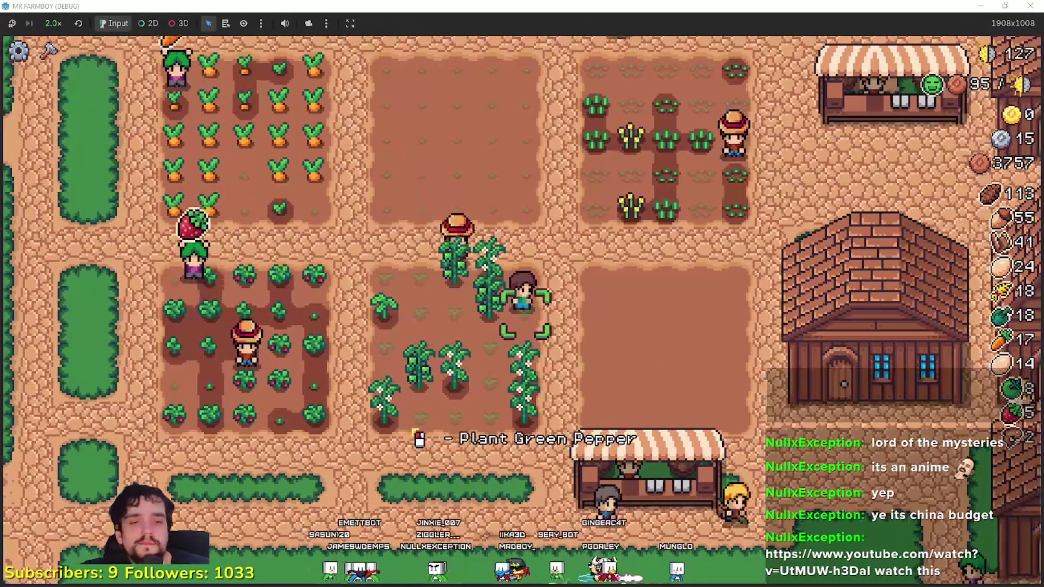
key("alt+Tab")
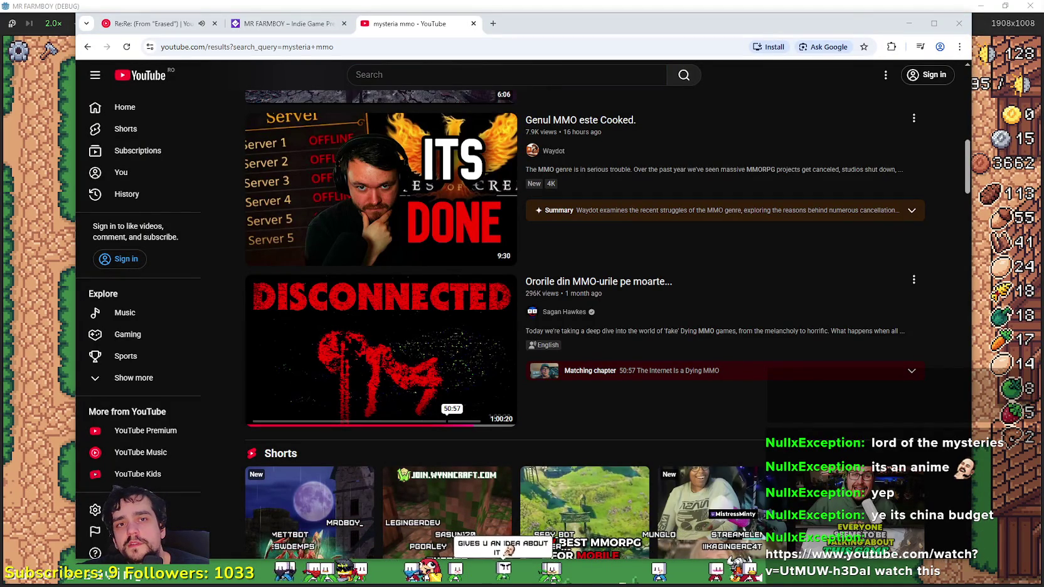
- Load the pasted Lord of the Mysteries trailer link in a new tab
left_click(478, 74)
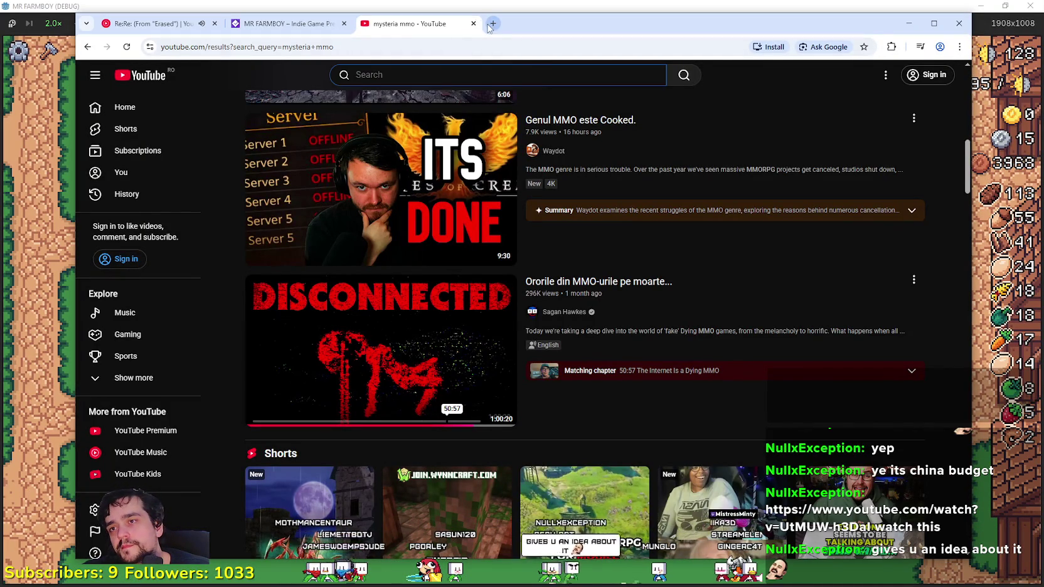
left_click(489, 26)
key("ctrl+v")
key("Return")
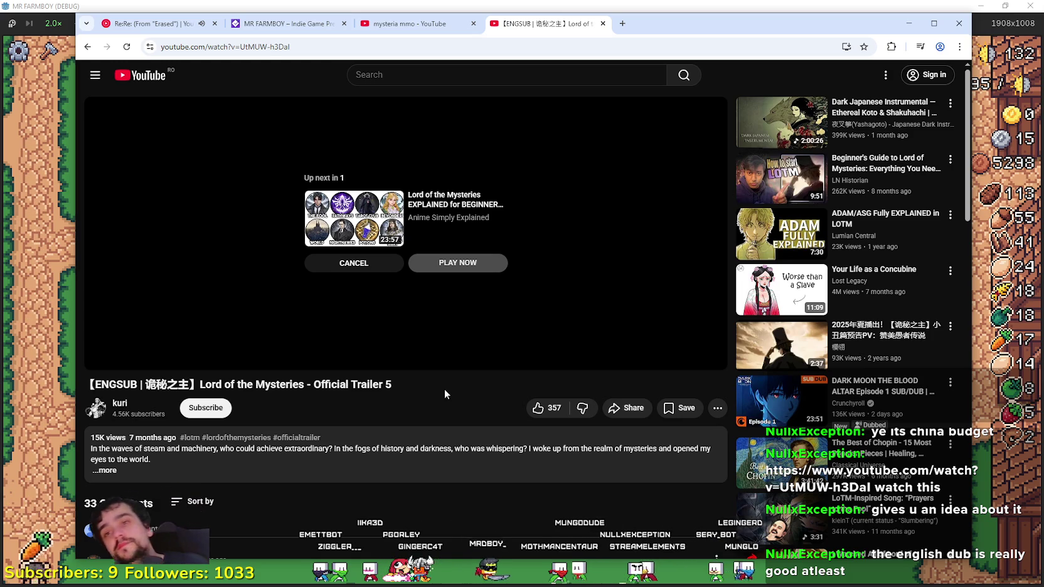
- Pause the trailer at 0:02 with autoplay off, close the search tab, and return to the game
left_click(256, 256)
left_click(87, 47)
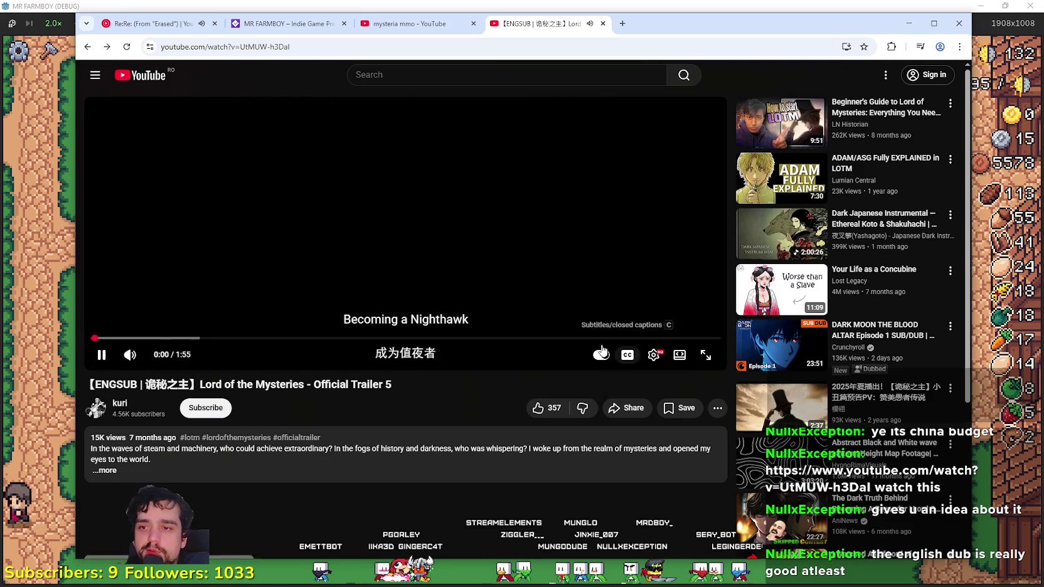
left_click(601, 355)
left_click(370, 183)
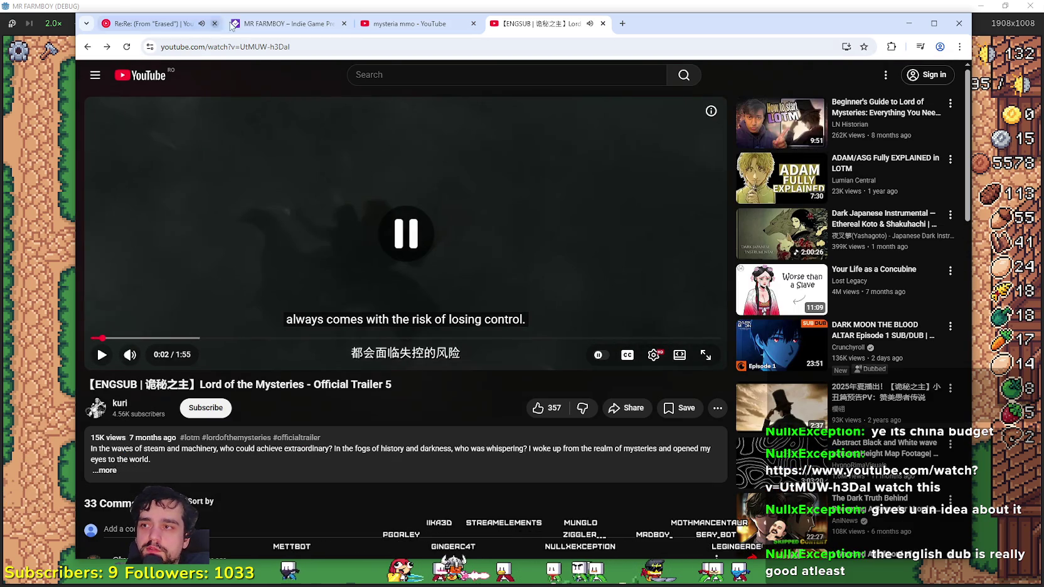
left_click(473, 24)
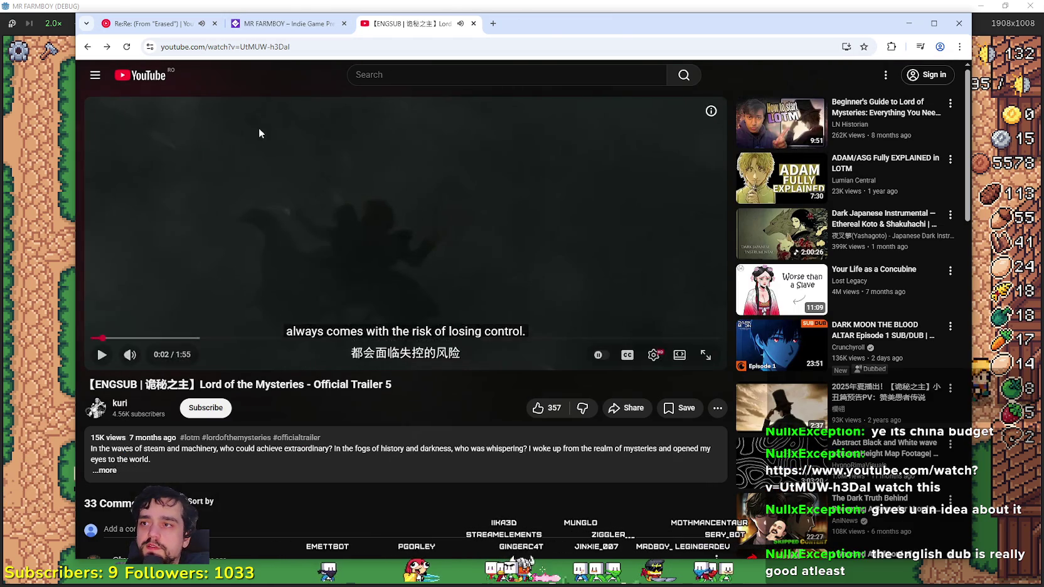
left_click(589, 5)
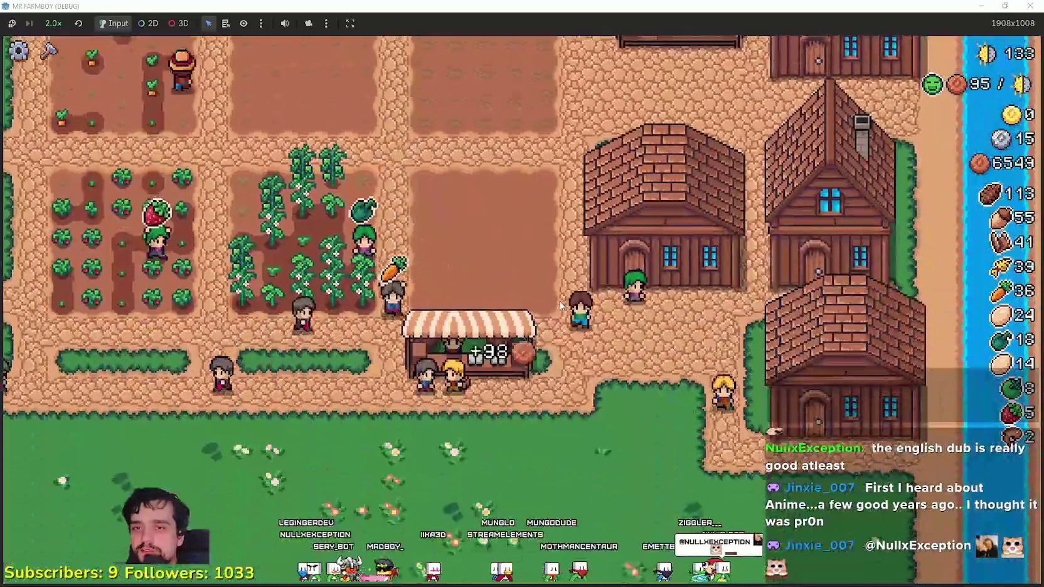
left_click(49, 51)
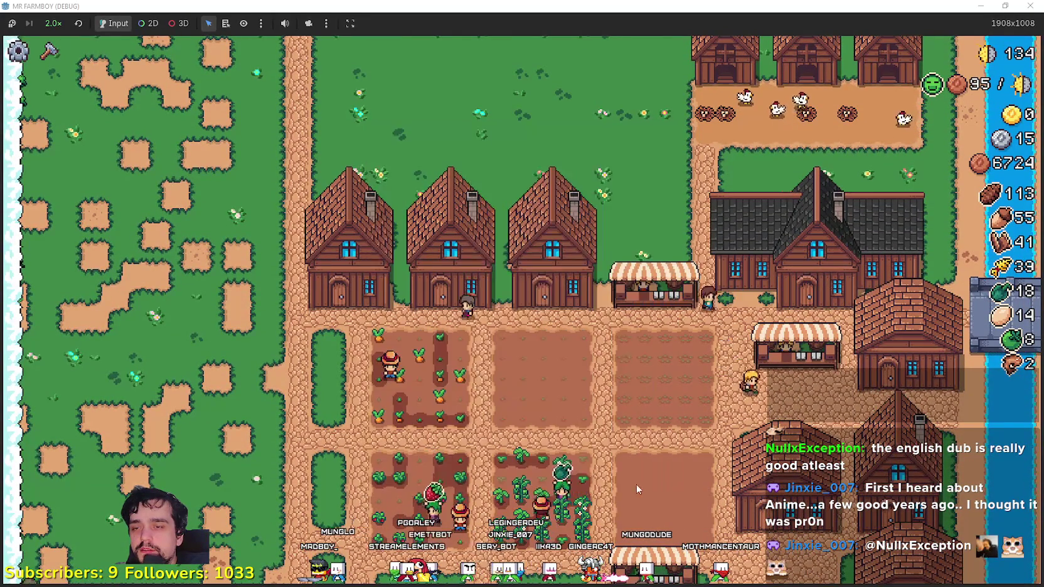
- Collect eggs from the nest, then visit the coop and the Worker Speed Poneglyph
key("e")
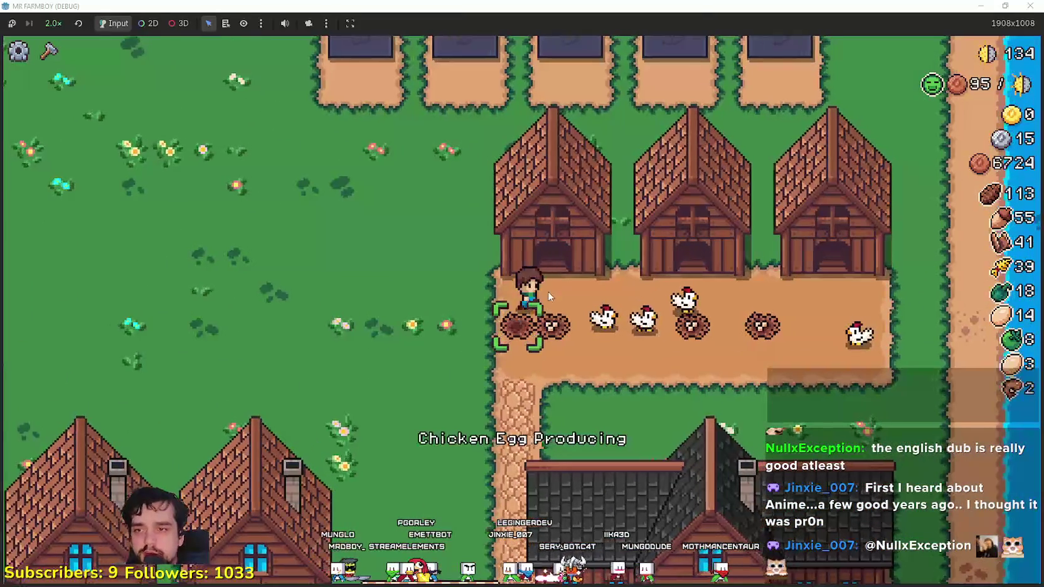
key("d")
key("d")
key("w")
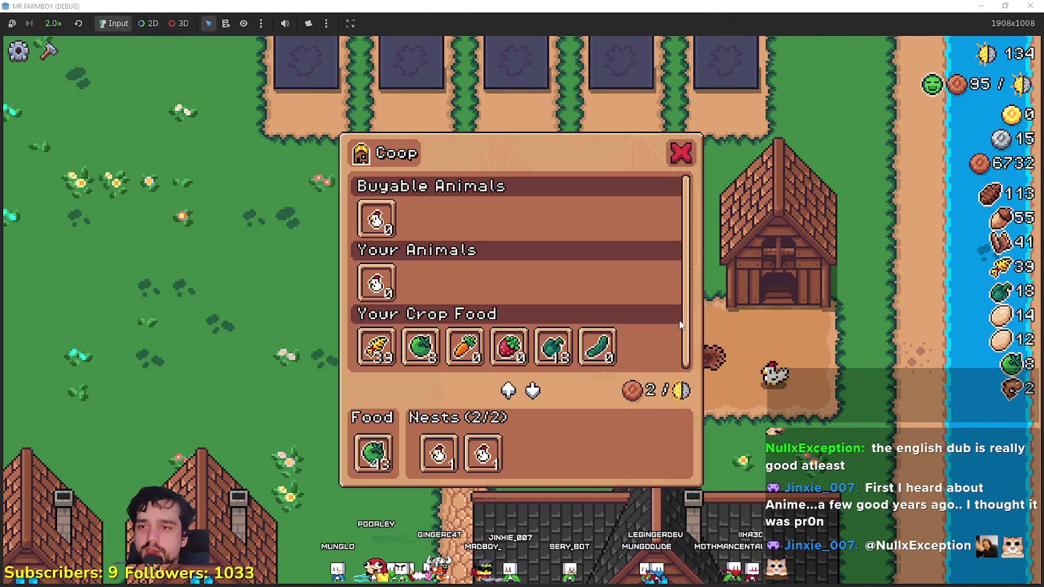
key("a")
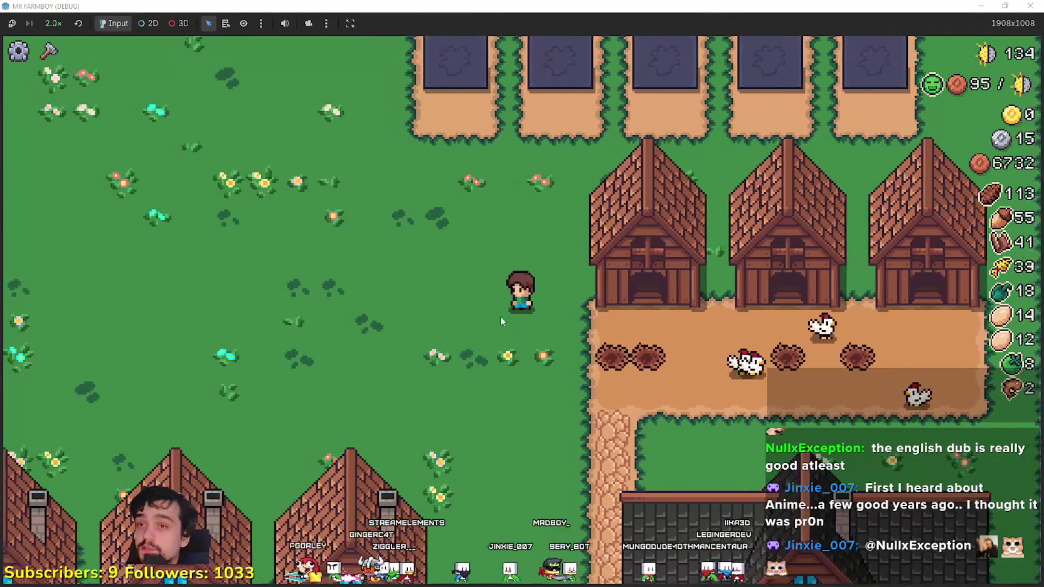
key("w")
key("a")
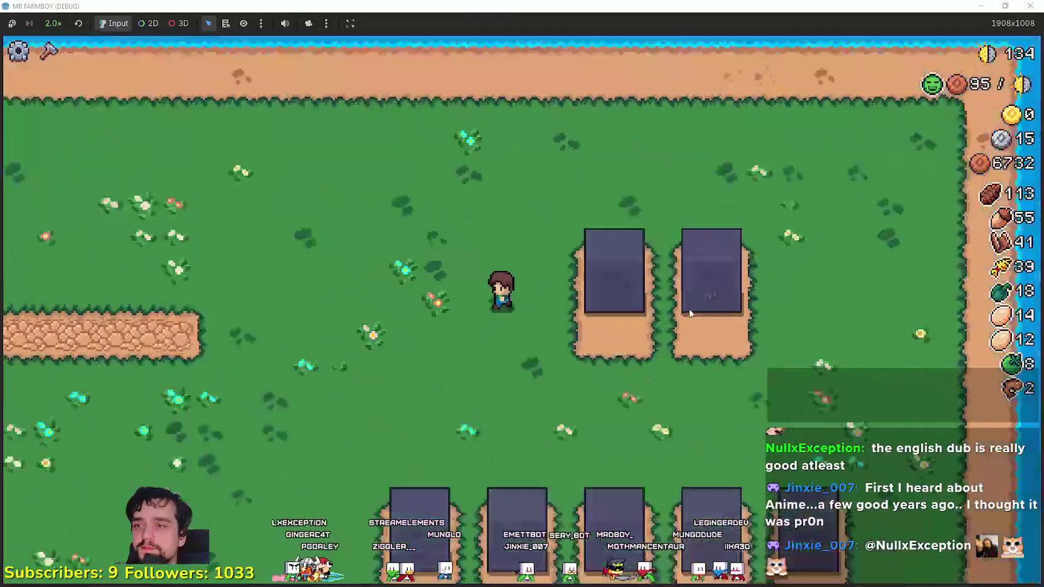
key("d")
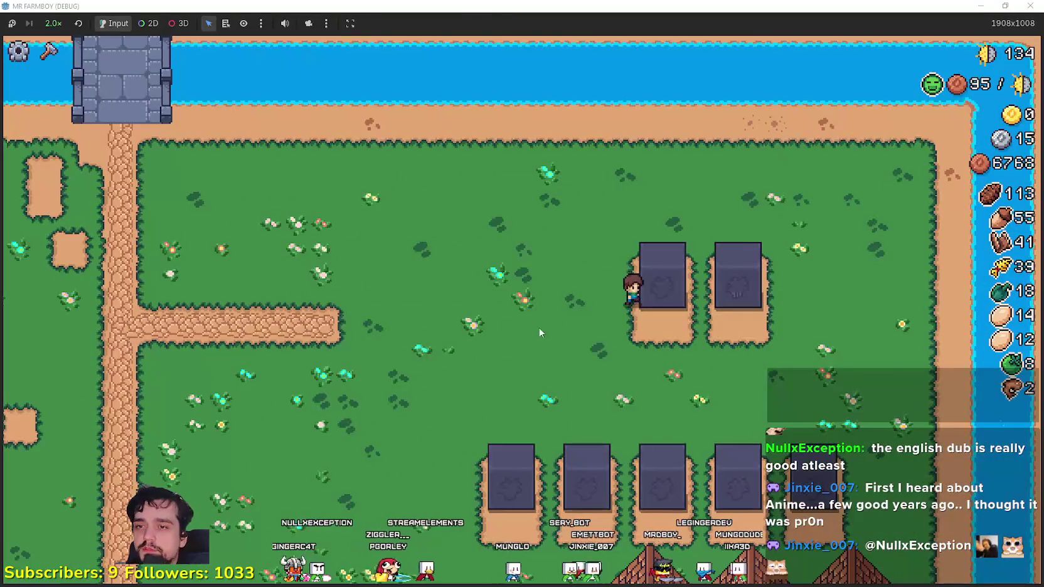
key("e")
key("s")
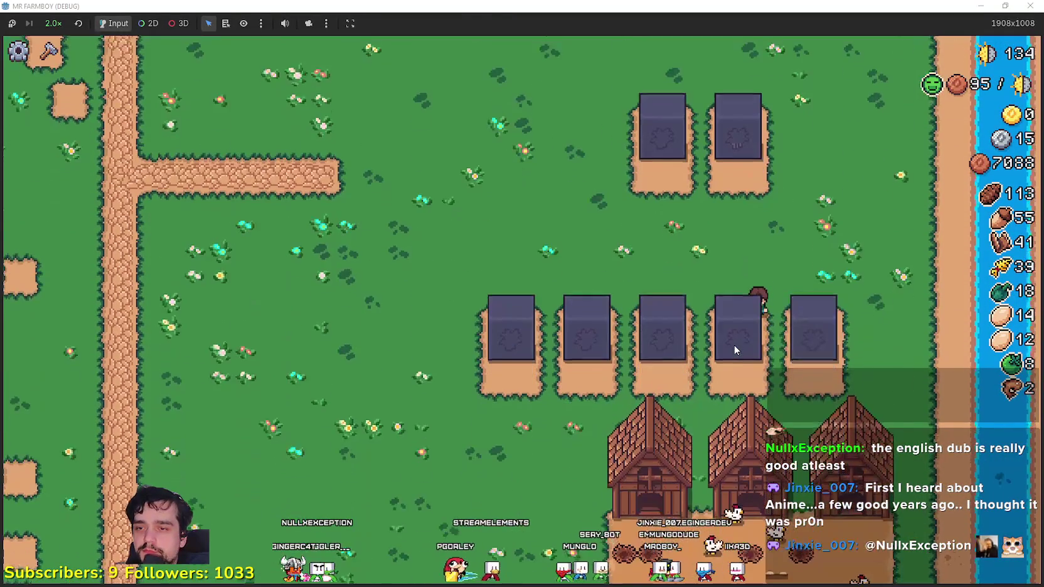
key("e")
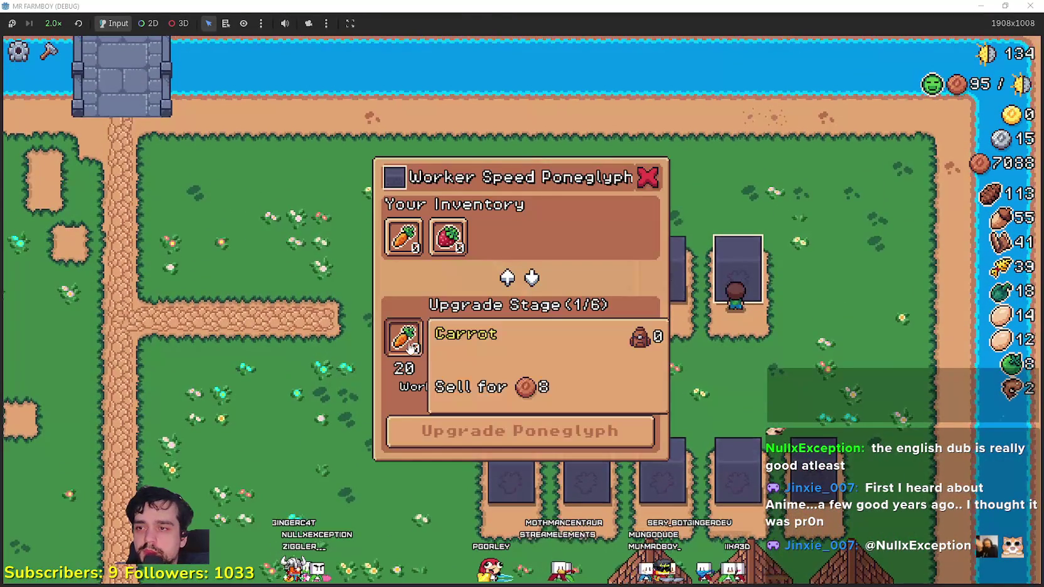
key("w")
- Walk down to the warehouse and market, filling both sell slots with strawberries and a green crop
key("s")
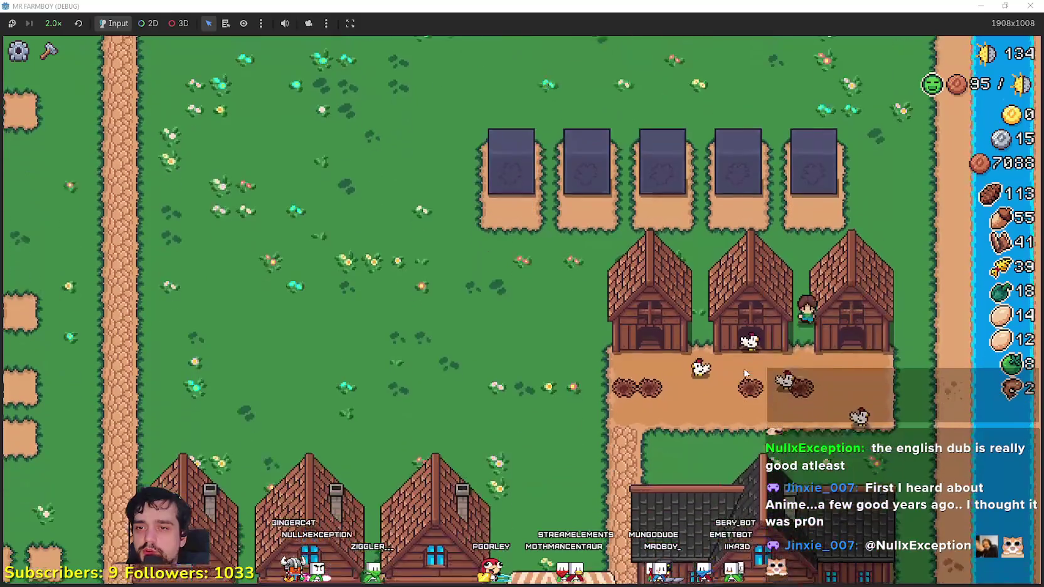
key("a")
key("s")
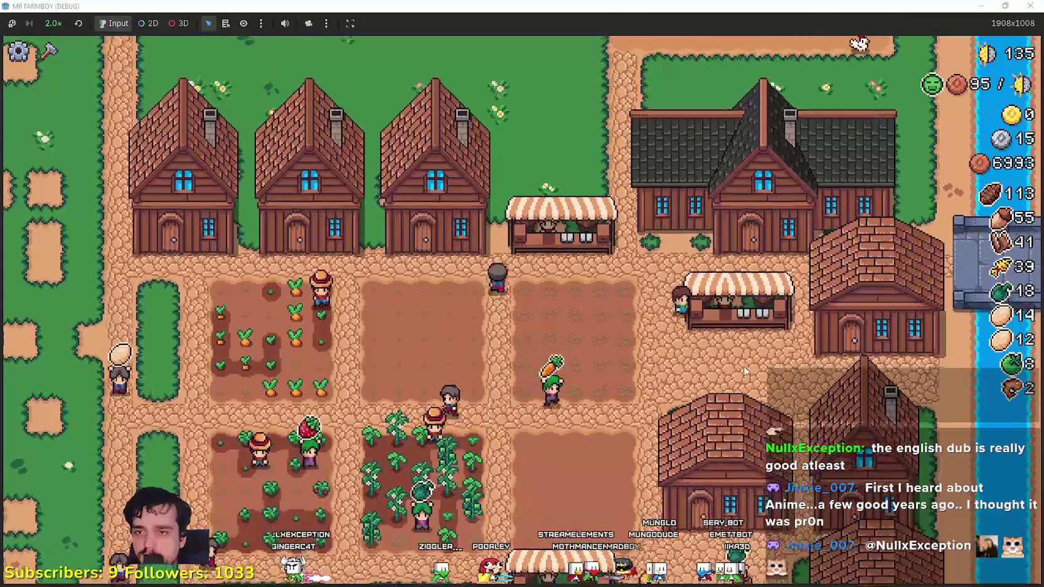
key("e")
key("w")
key("e")
key("w")
key("e")
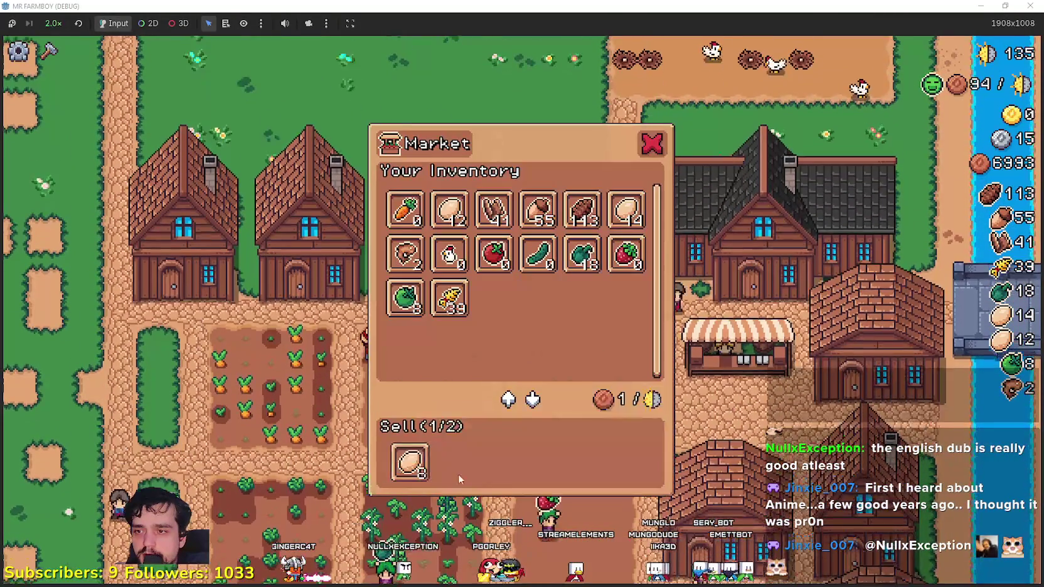
key("s")
key("e")
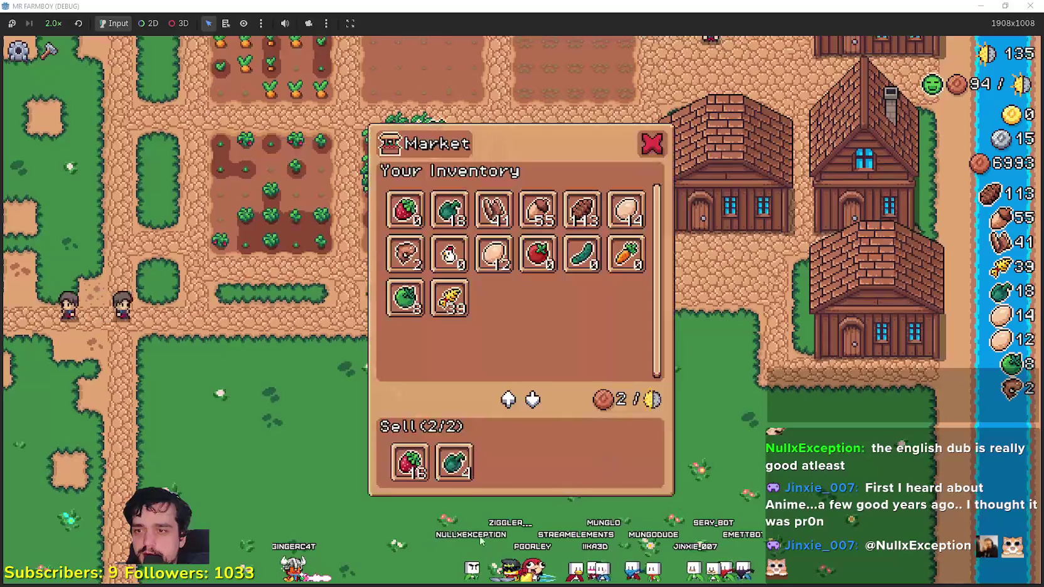
left_click(404, 464)
- Deposit strawberries at the Worker Speed Poneglyph, then walk through the fields back to it
key("w")
key("e")
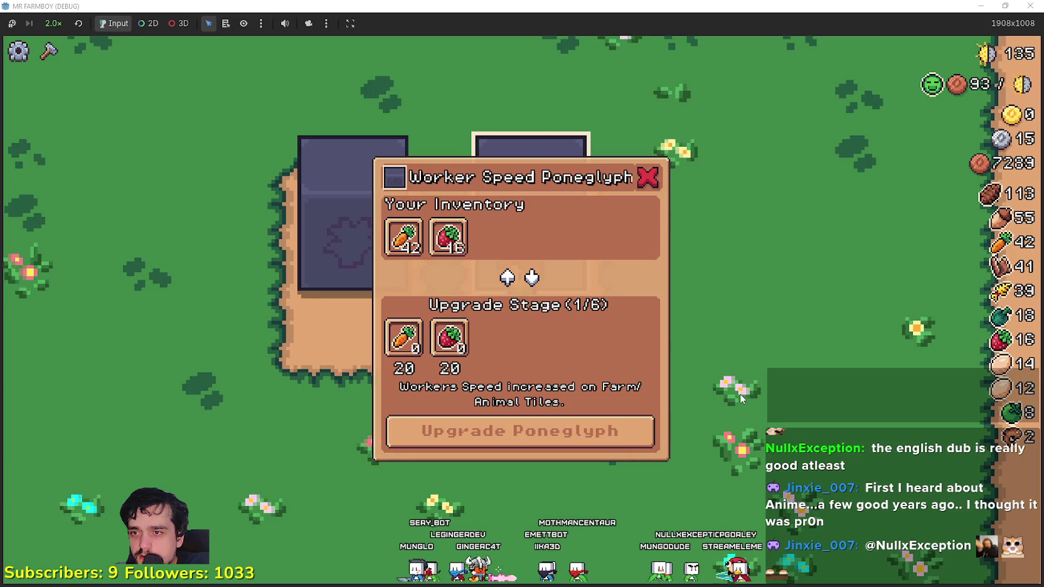
left_click(447, 236)
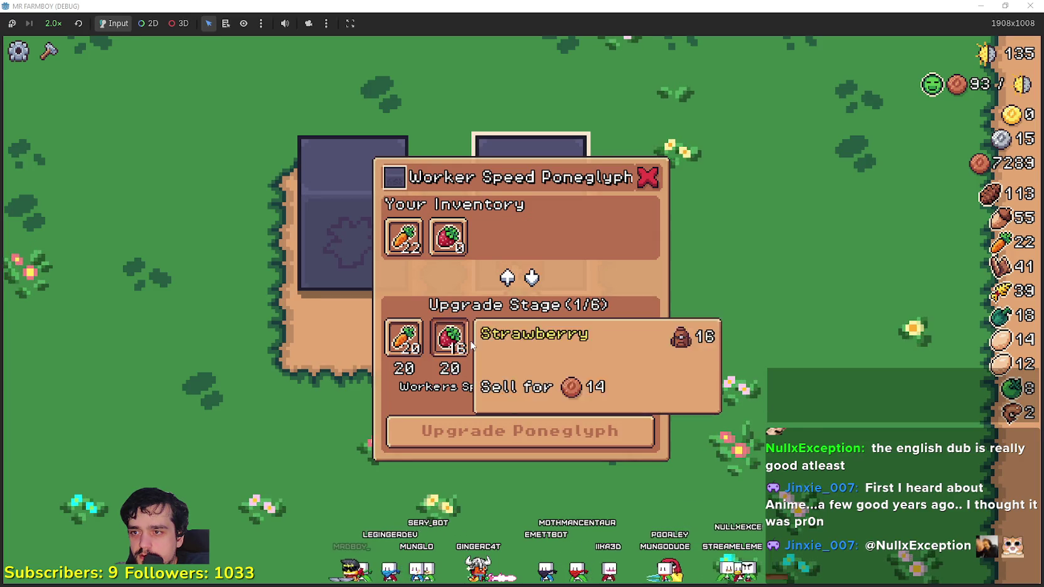
key("s")
key("s")
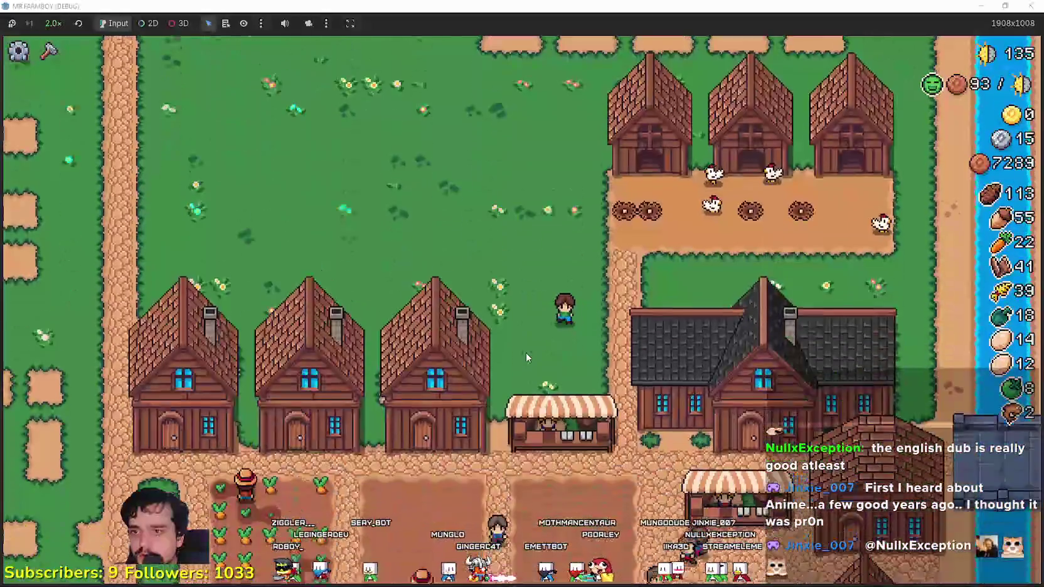
key("s")
key("a")
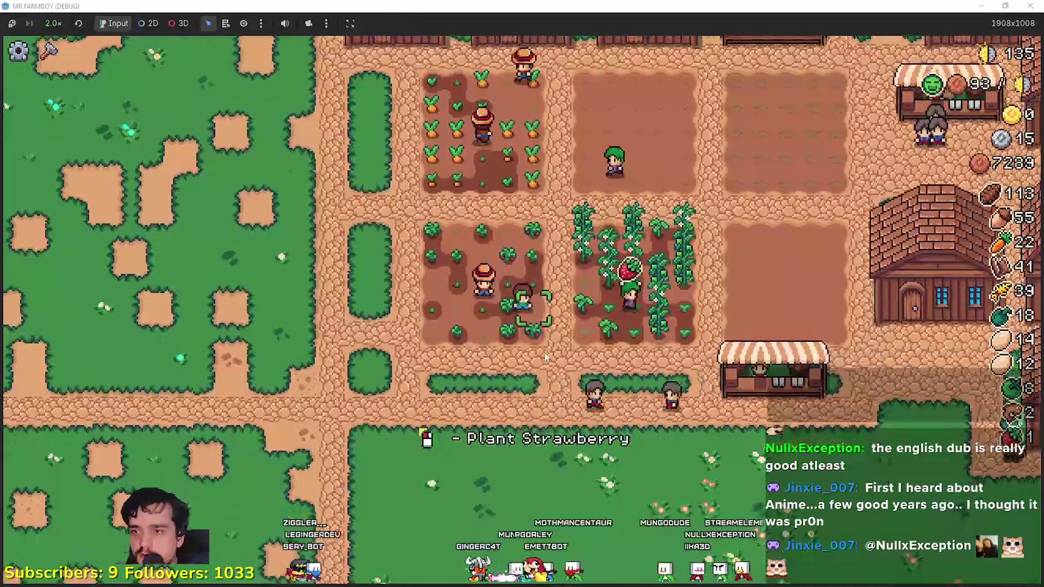
key("w")
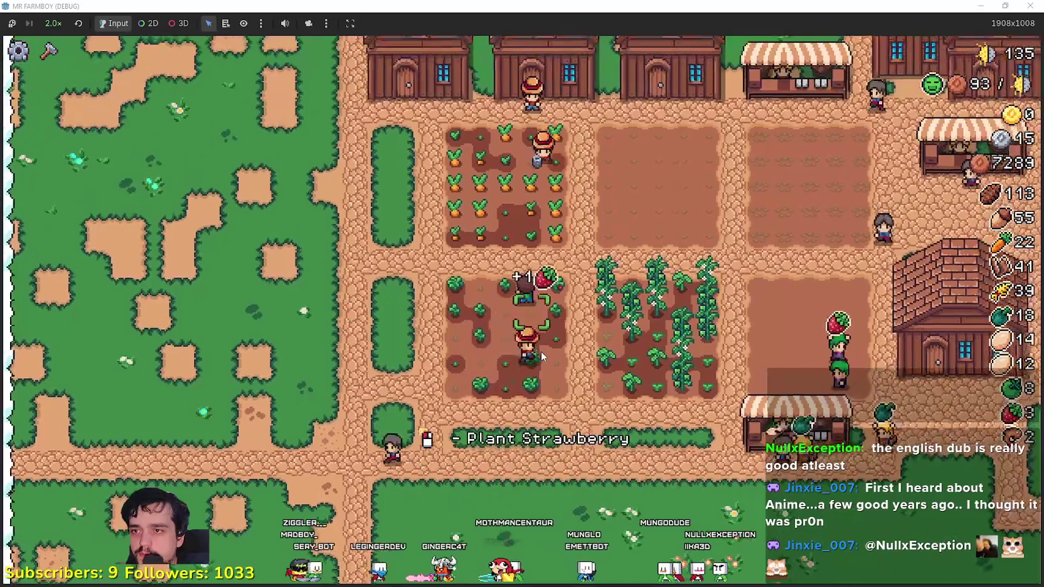
key("d")
key("w")
key("d")
key("w")
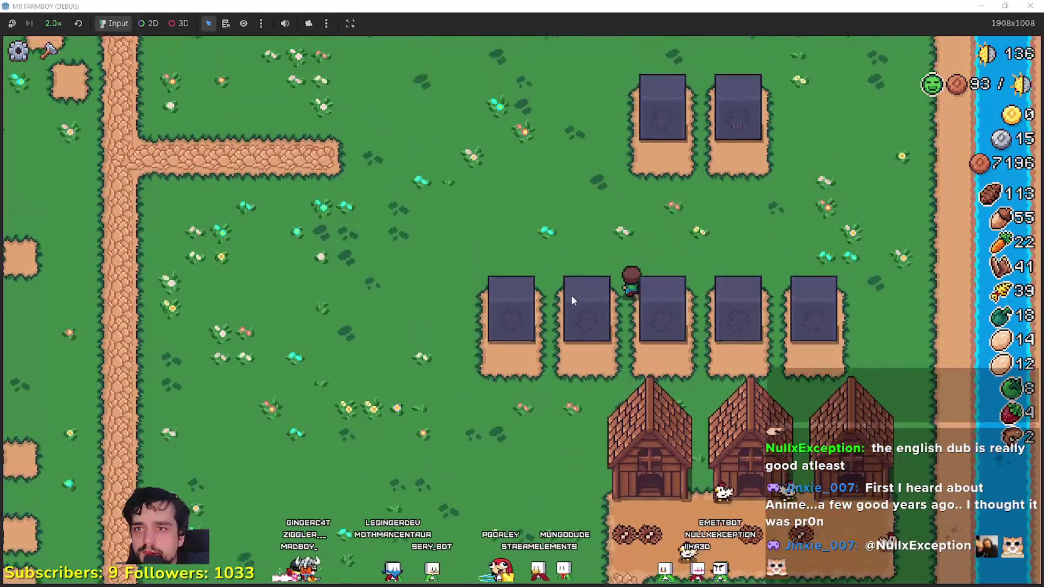
- Upgrade the Worker Speed Poneglyph to stage 2 and deposit 18 crops toward it
left_click(634, 337)
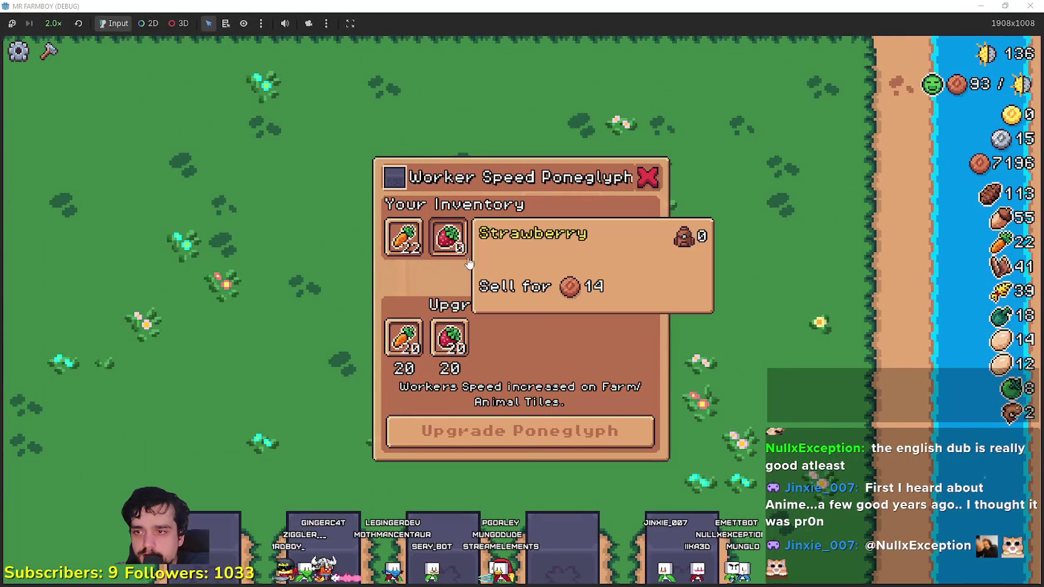
left_click(615, 432)
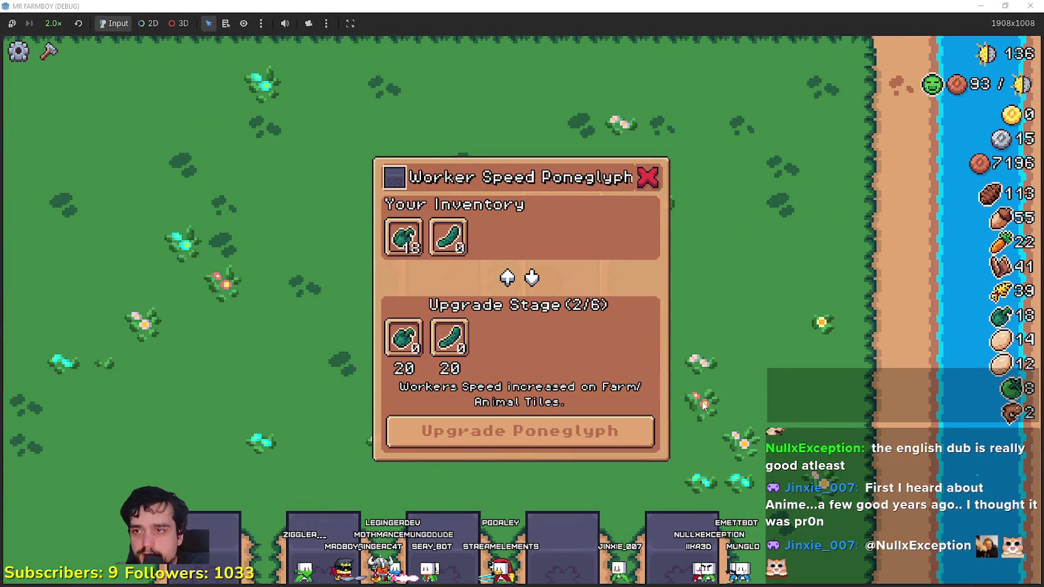
left_click(403, 238)
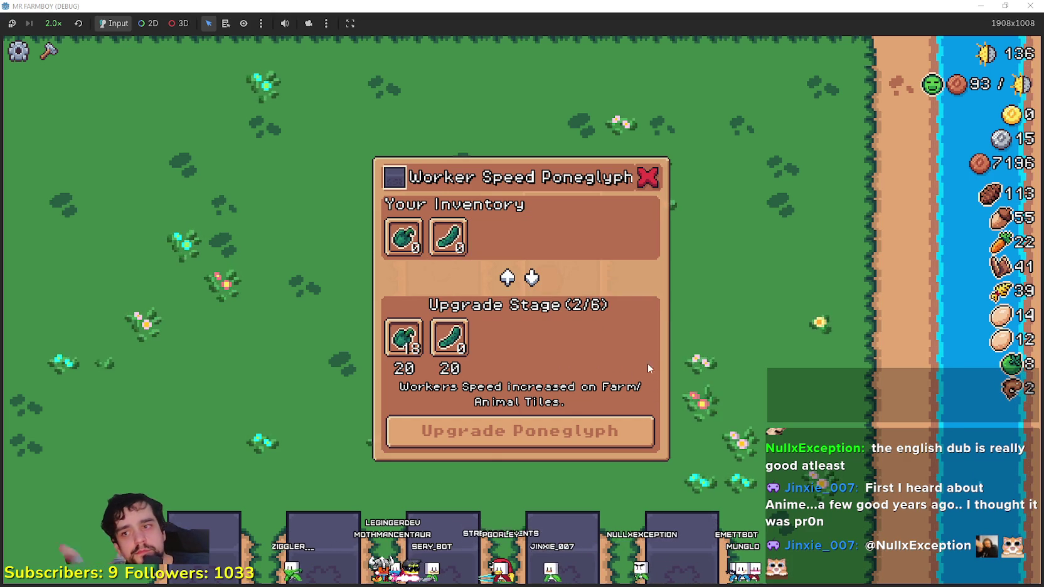
key("Escape")
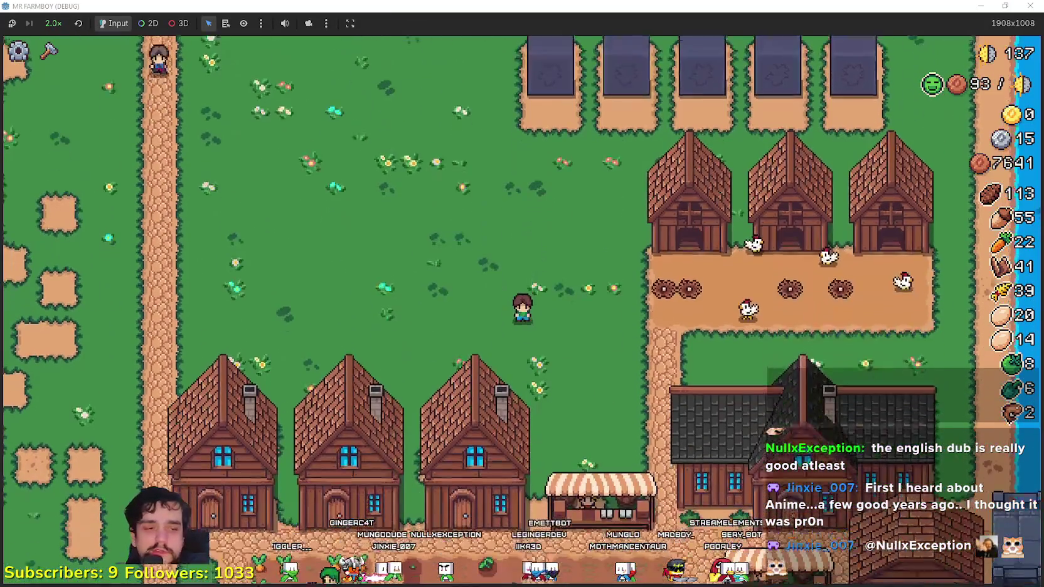
key("alt+Tab")
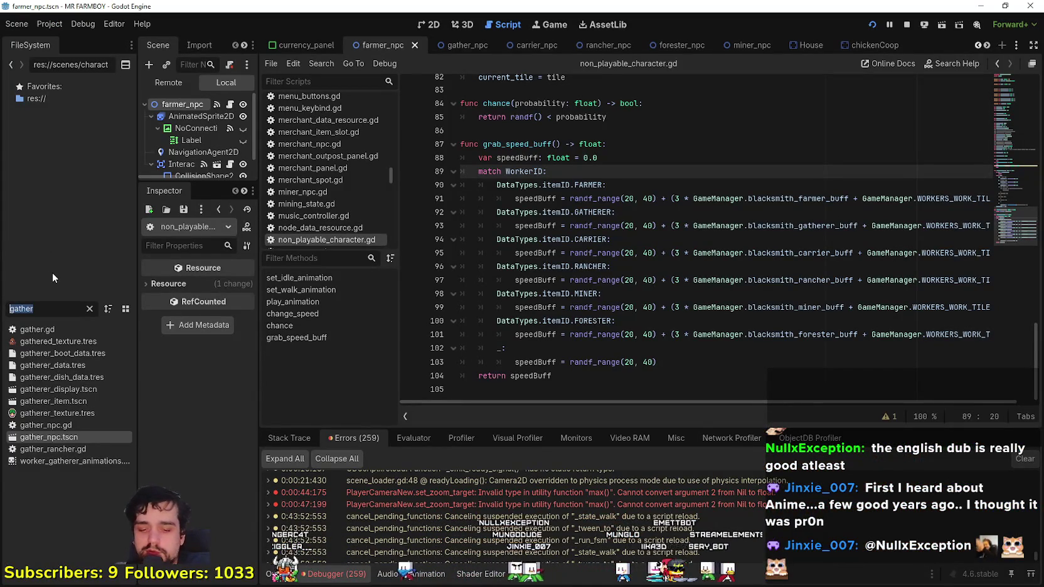
- Filter the FileSystem for 'type' and open data_types.gd at the obelisk_items_requests dictionary
type("obel")
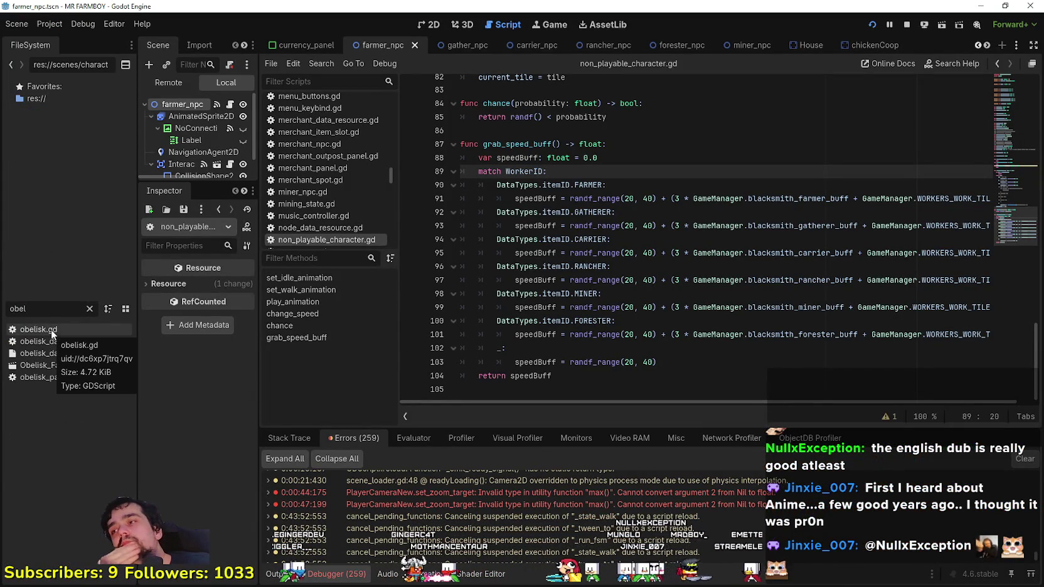
type("dat")
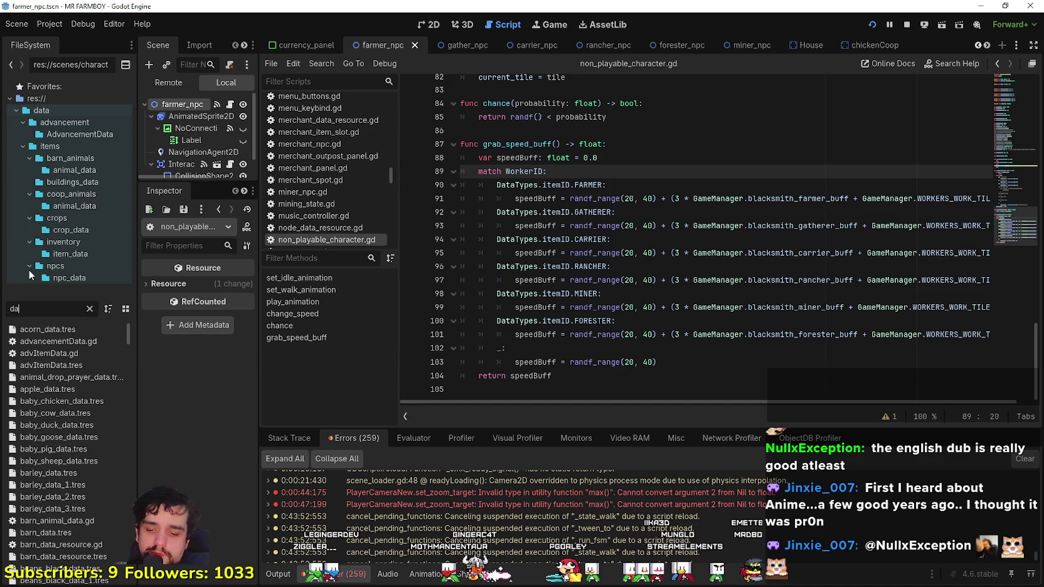
key("BackSpace")
key("BackSpace")
key("BackSpace")
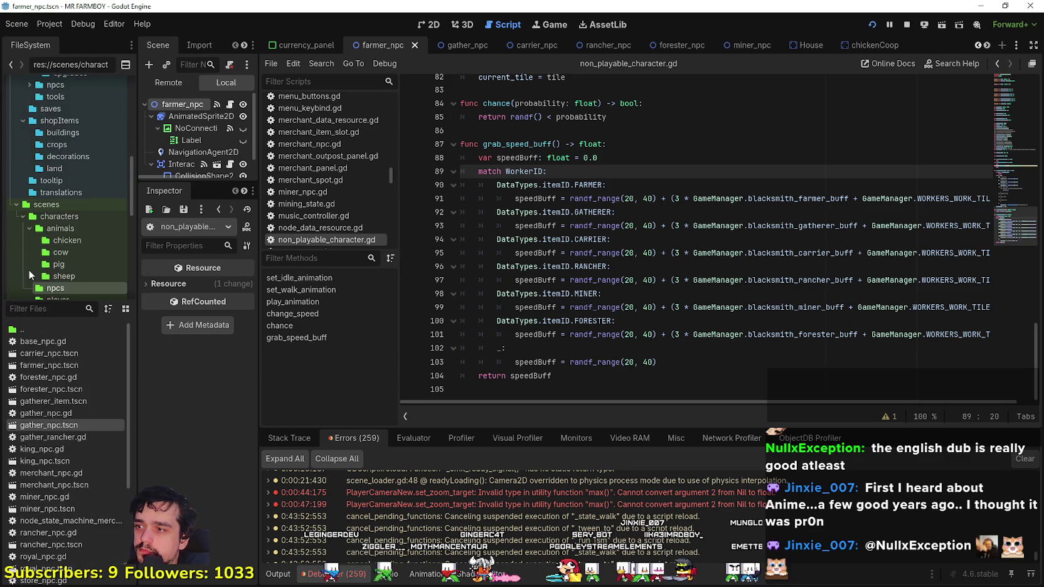
type("type")
left_click(45, 332)
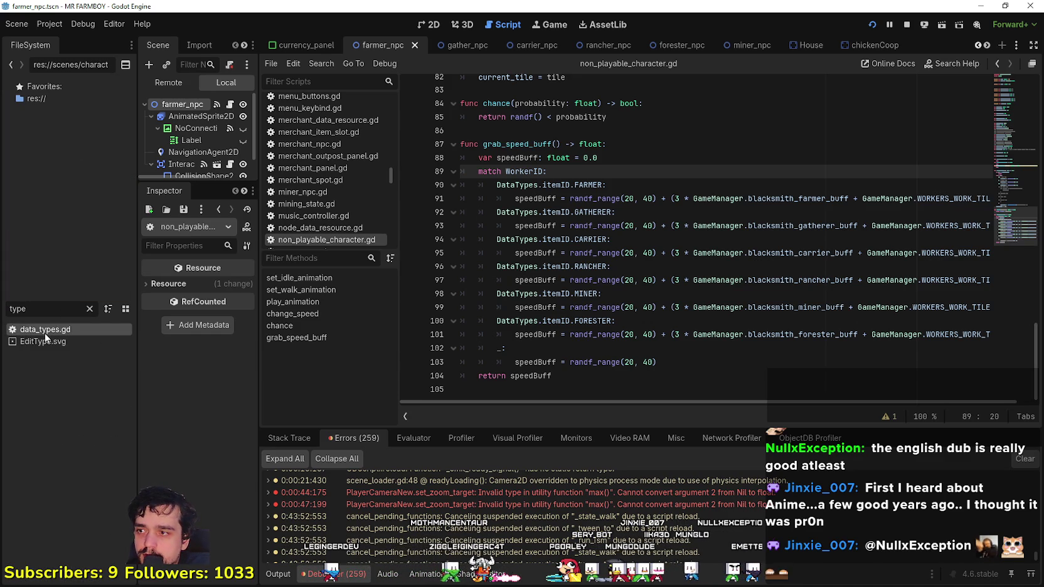
scroll(828, 326, "down", 5)
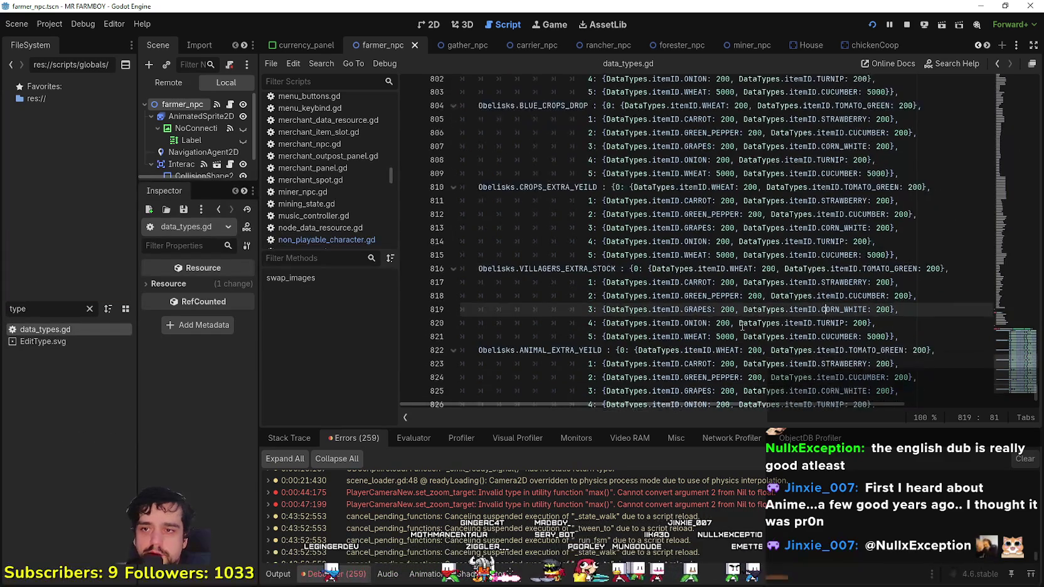
scroll(828, 326, "up", 5)
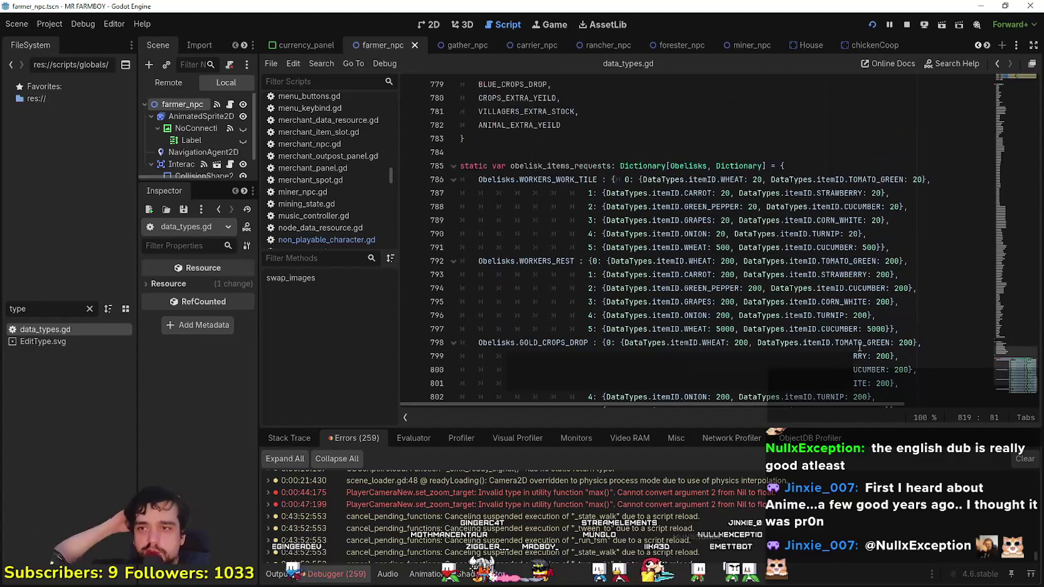
scroll(834, 276, "up", 1)
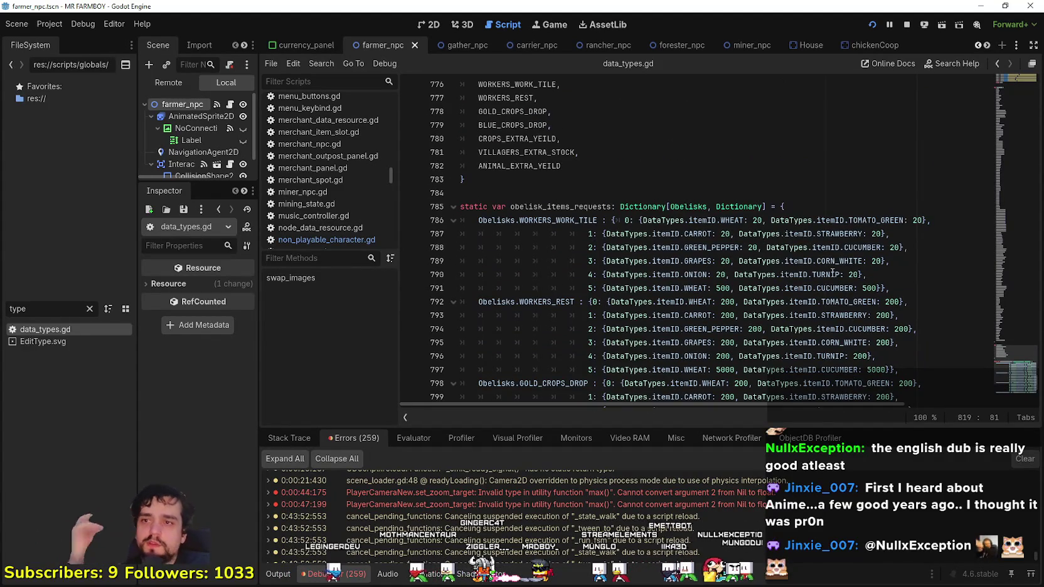
scroll(731, 250, "down", 3)
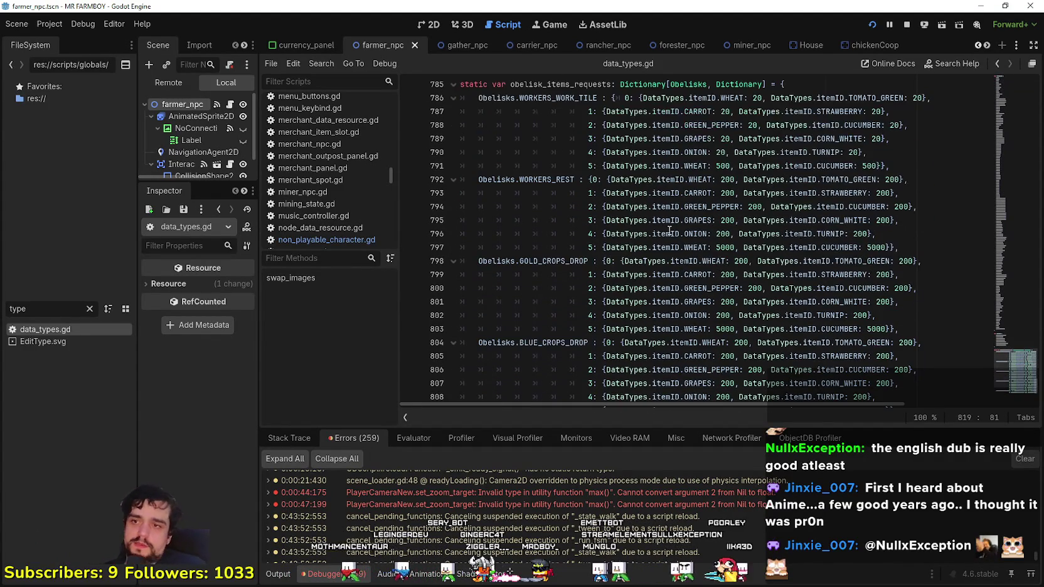
- Make WORKERS_WORK_TILE stage 5 on line 791 request only COPPER: 500
left_click(745, 179)
double_click(870, 167)
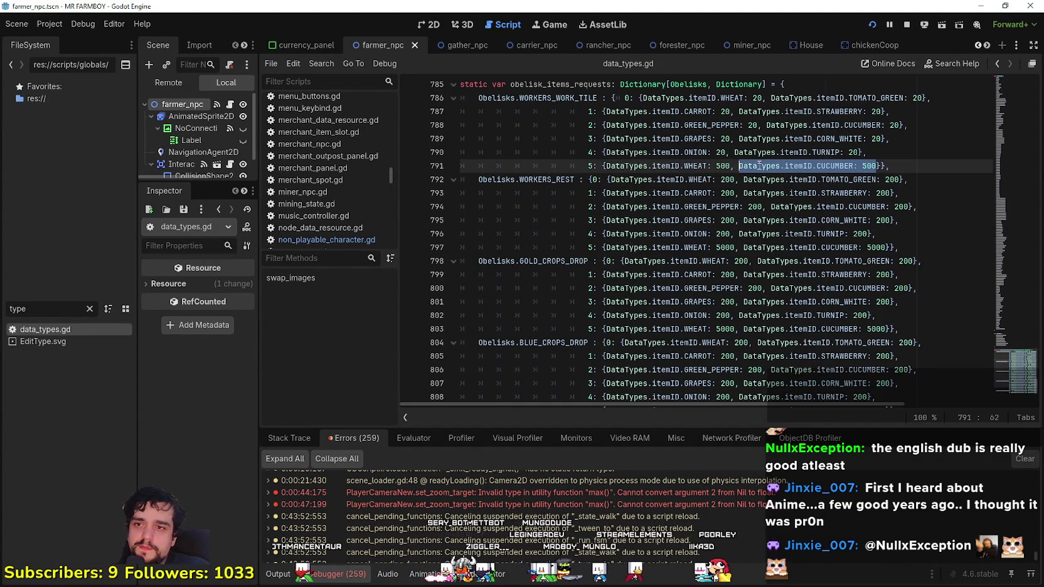
double_click(836, 165)
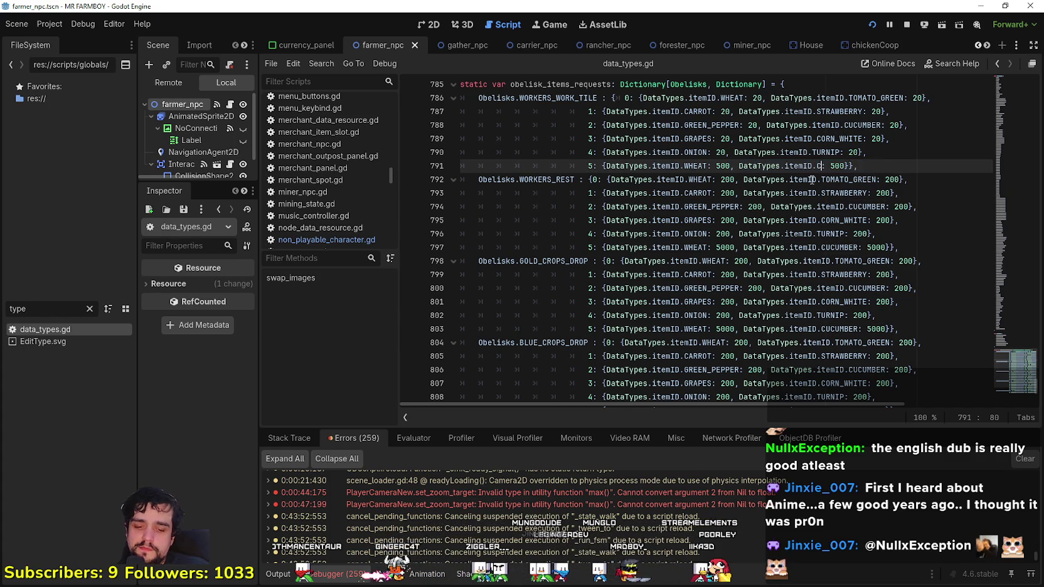
type("OPPER")
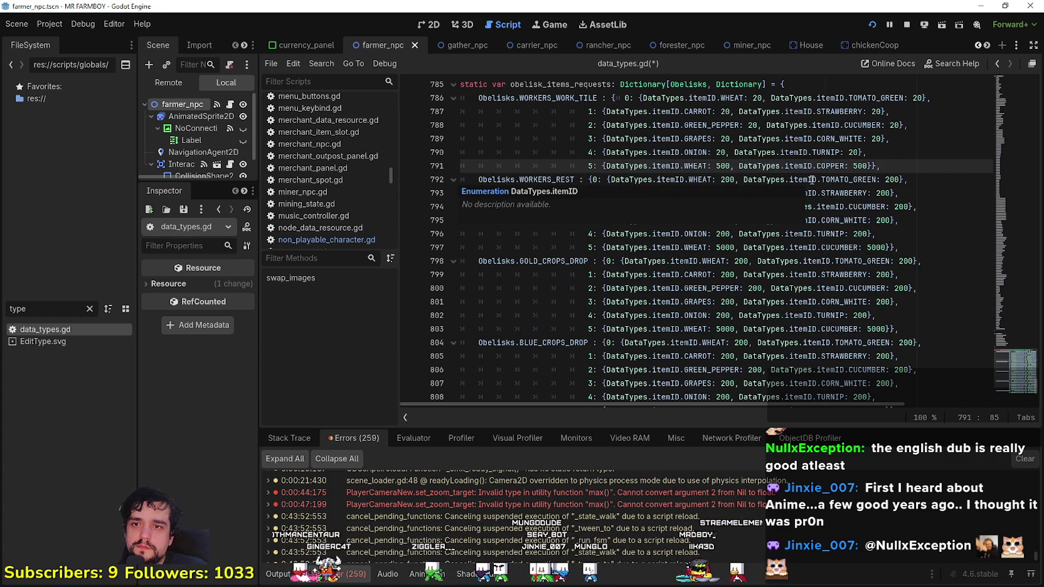
left_click(670, 152)
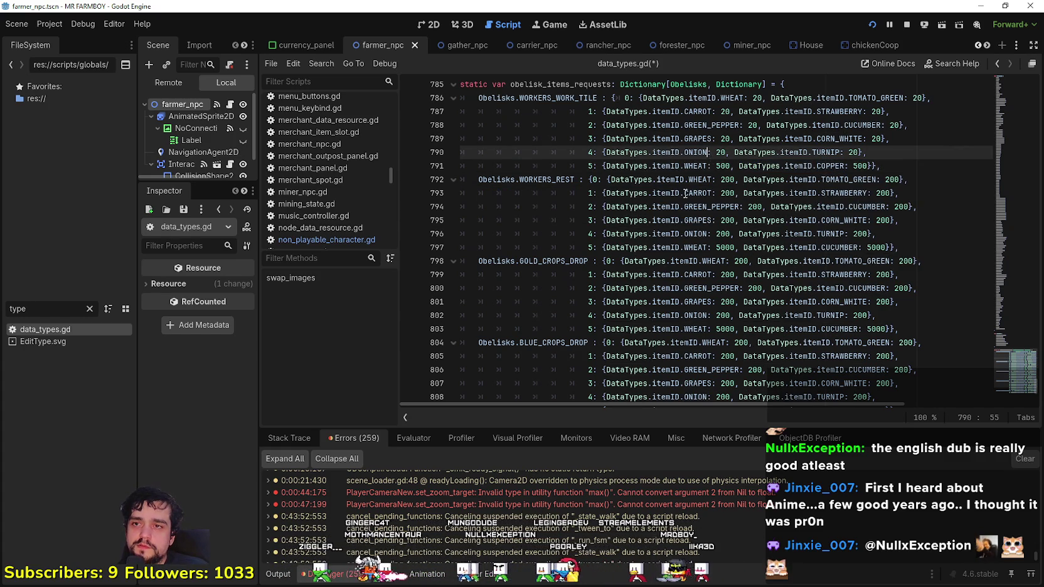
key("alt+Tab")
key("alt+Tab")
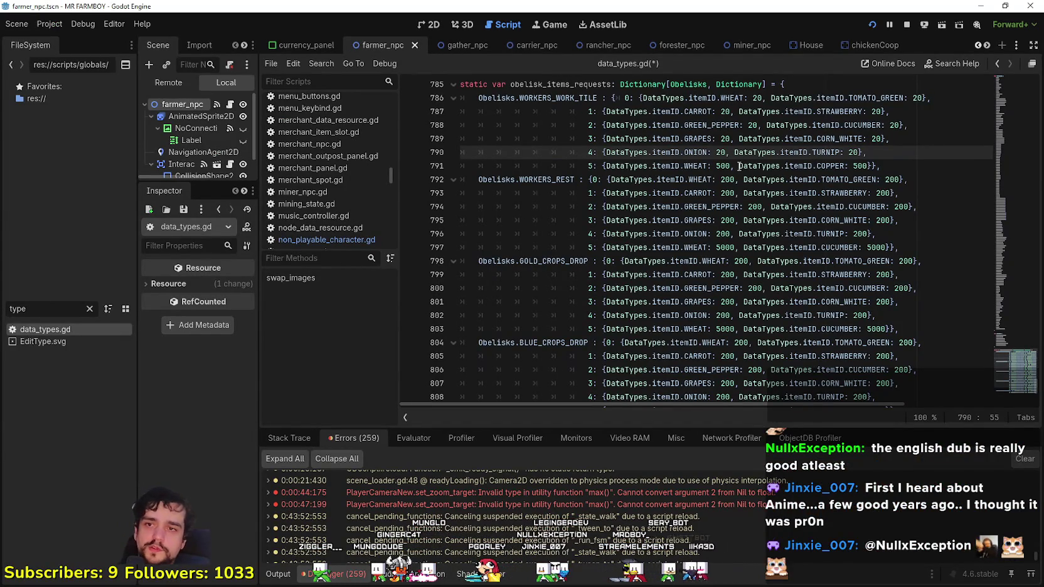
left_click_drag(739, 165, 717, 166)
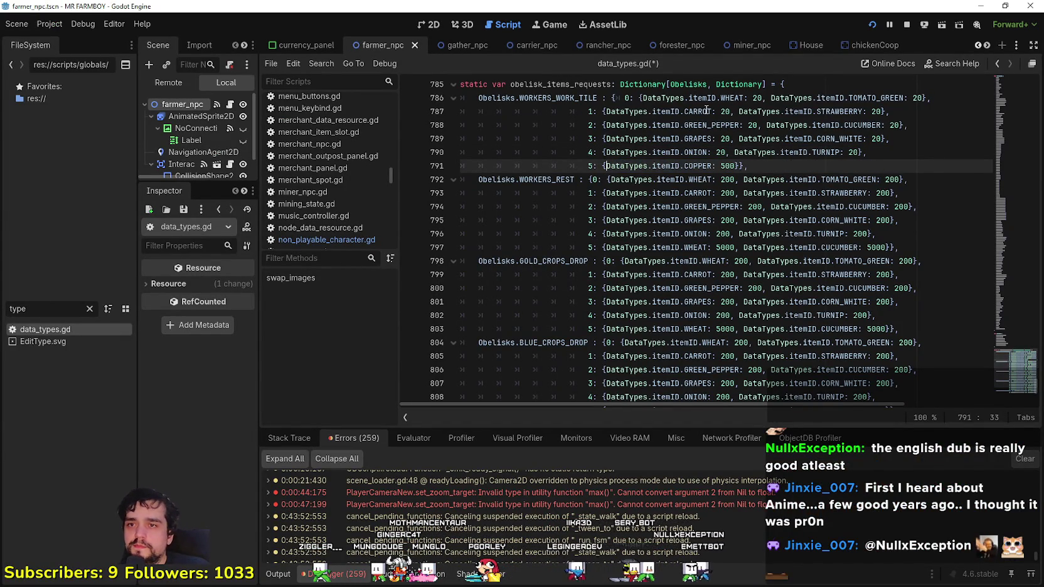
- Make stage 0 on line 786 request only COPPER: 20, deleting the TOMATO_GREEN requirement
left_click(723, 98)
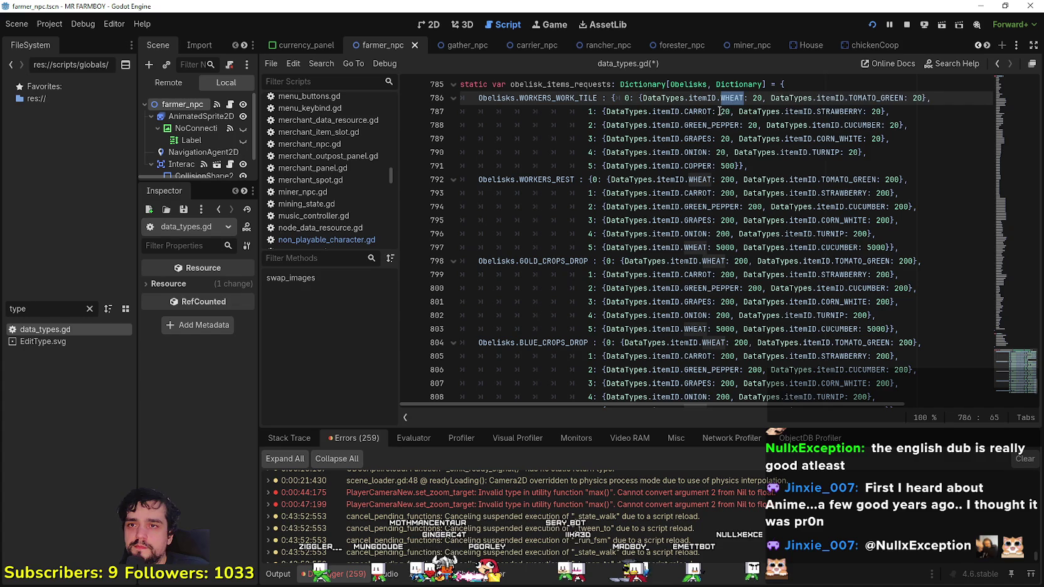
type("copp")
key("Return")
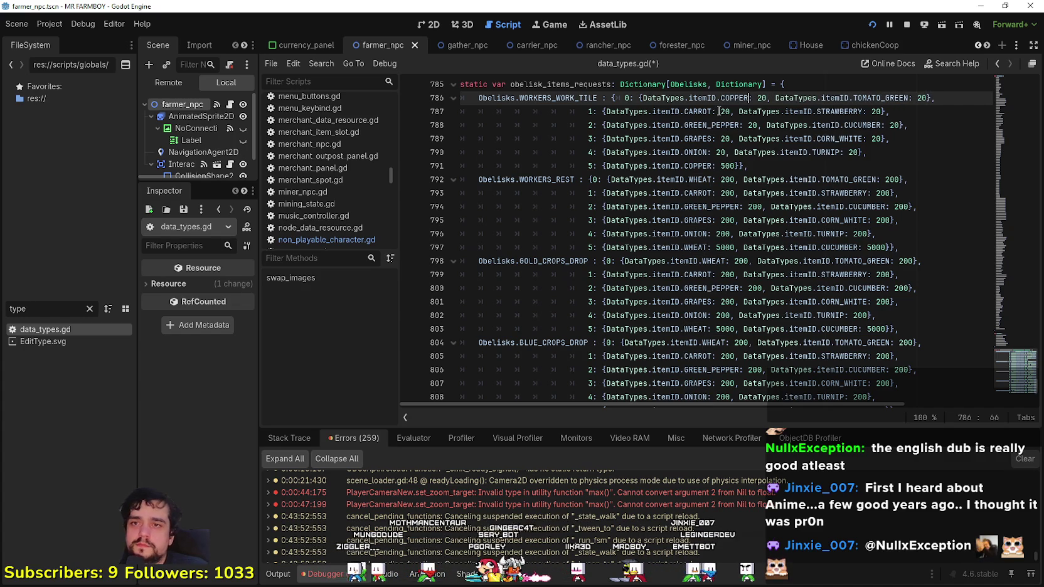
left_click_drag(844, 90, 789, 98)
key("BackSpace")
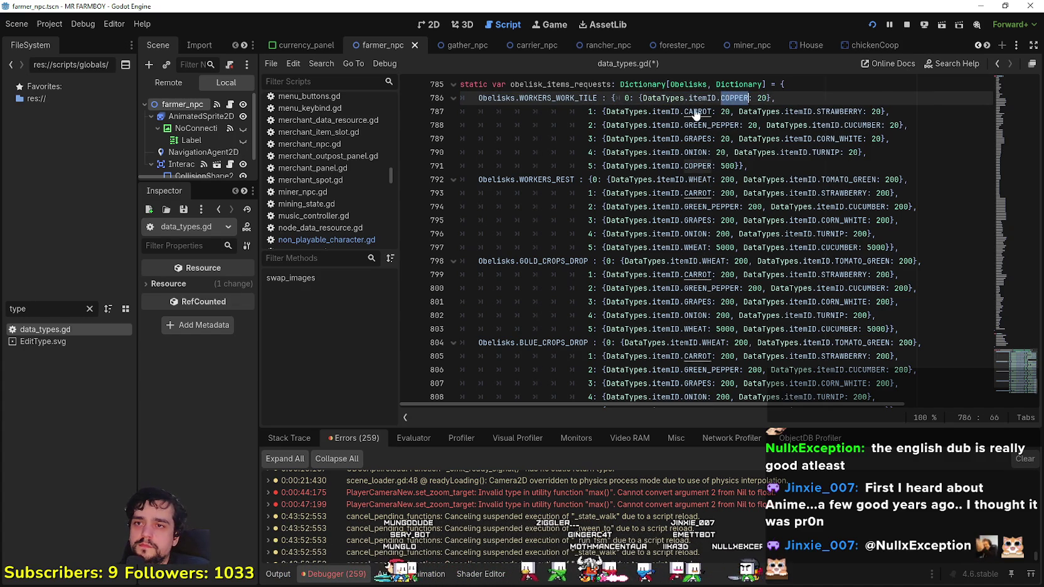
double_click(698, 112)
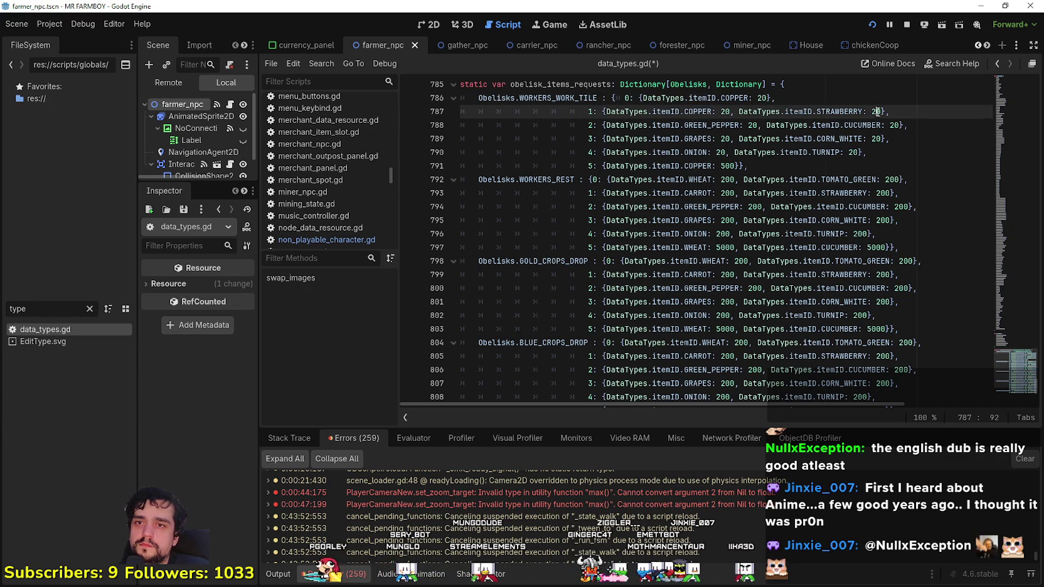
- Remove the second items on lines 787–790 and replace ONION and GRAPES with COPPER
left_click_drag(877, 111, 740, 112)
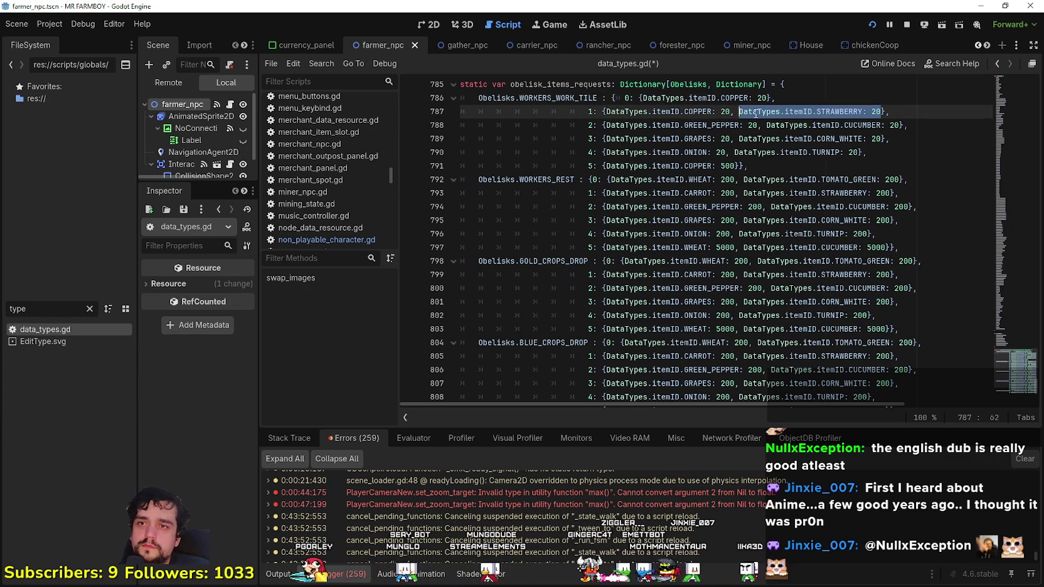
double_click(894, 125)
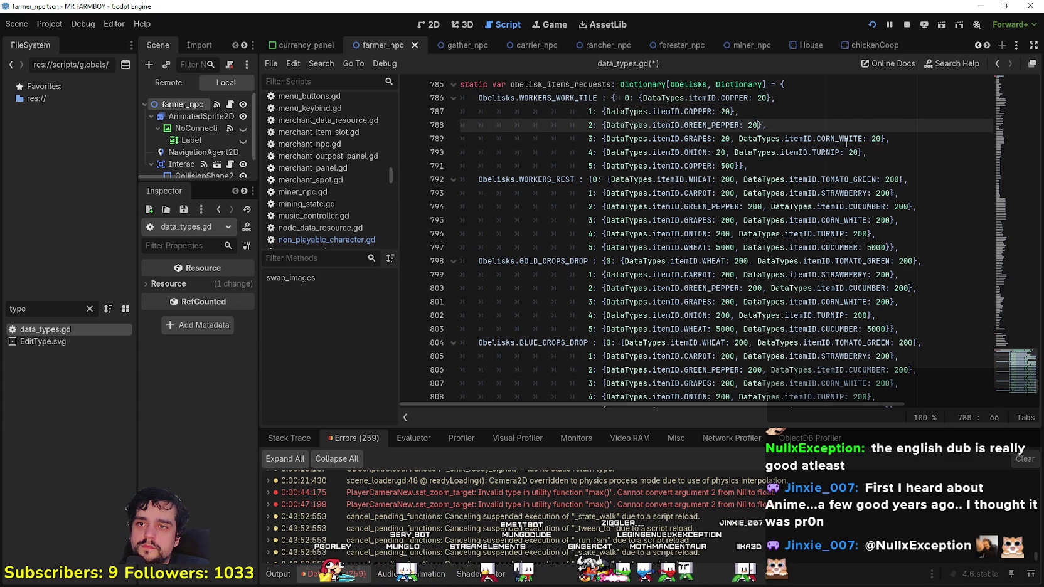
left_click_drag(881, 138, 723, 155)
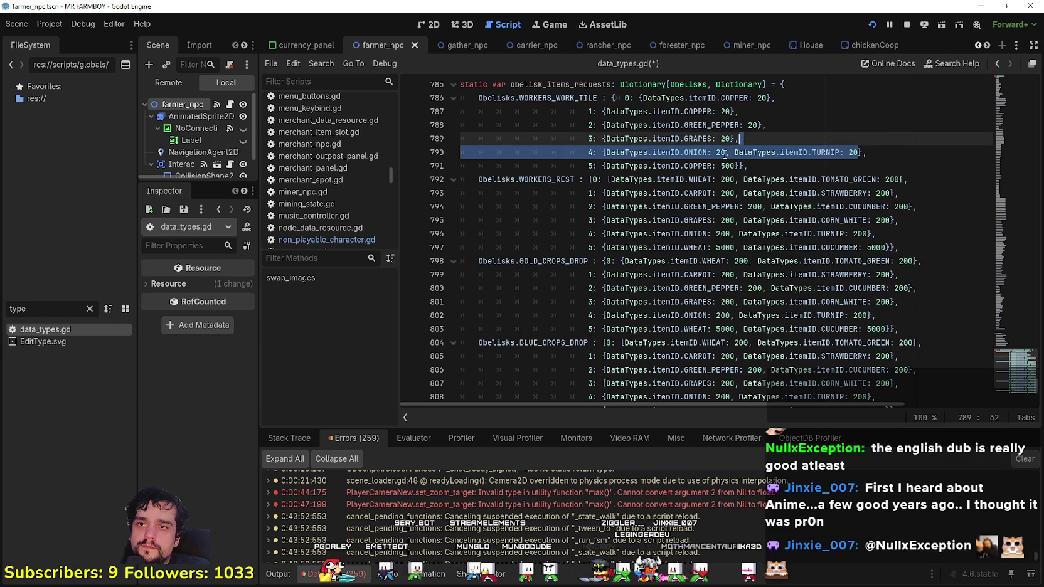
double_click(690, 166)
key("ctrl+c")
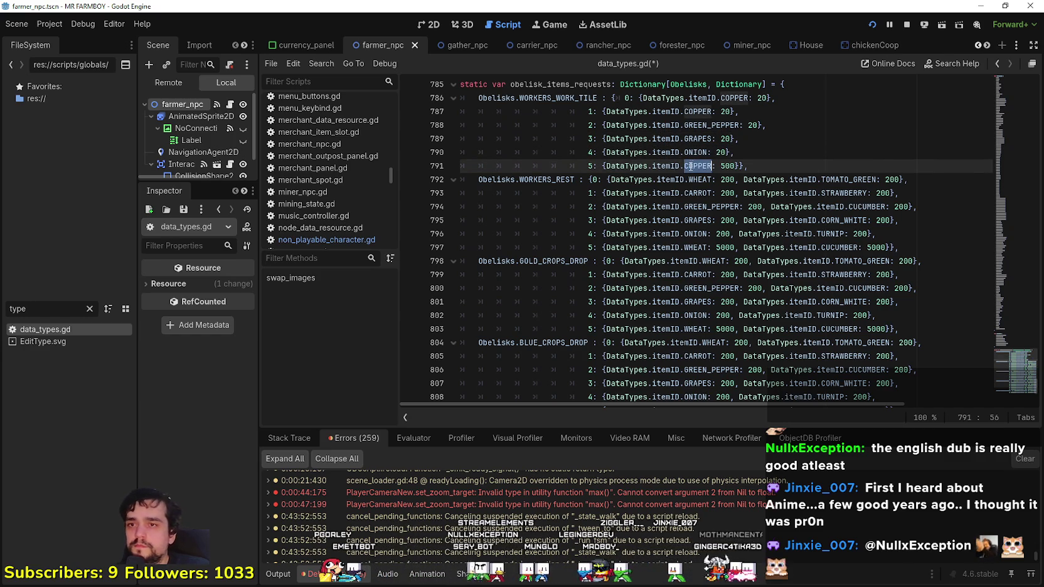
double_click(695, 153)
key("ctrl+v")
double_click(695, 139)
key("ctrl+v")
- Set the COPPER amounts on lines 787–790 to 40, 60, 80 and 100, and save the script
left_click(695, 124)
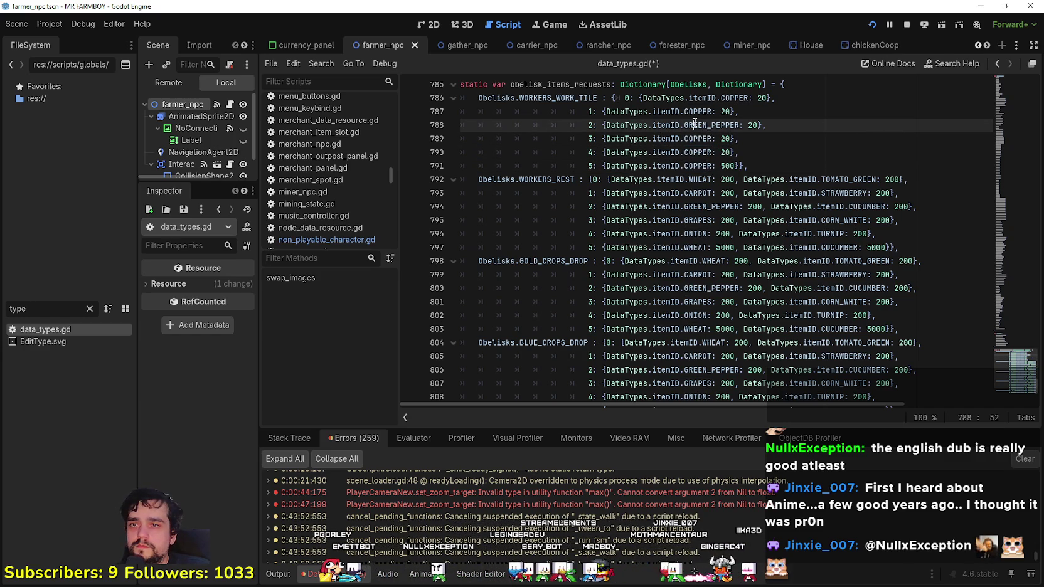
left_click_drag(728, 113, 725, 112)
type("4")
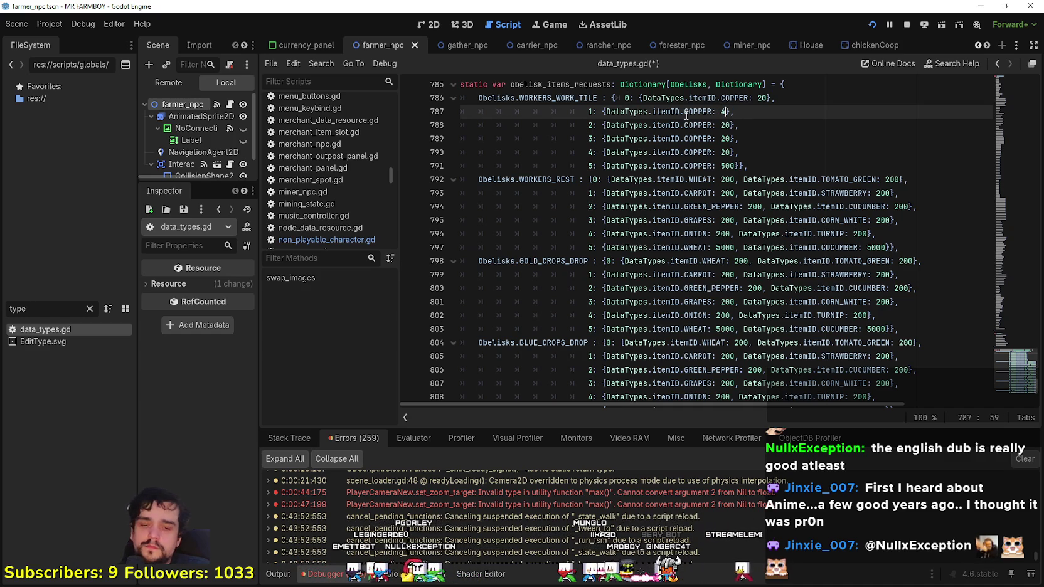
type("0")
left_click(700, 125)
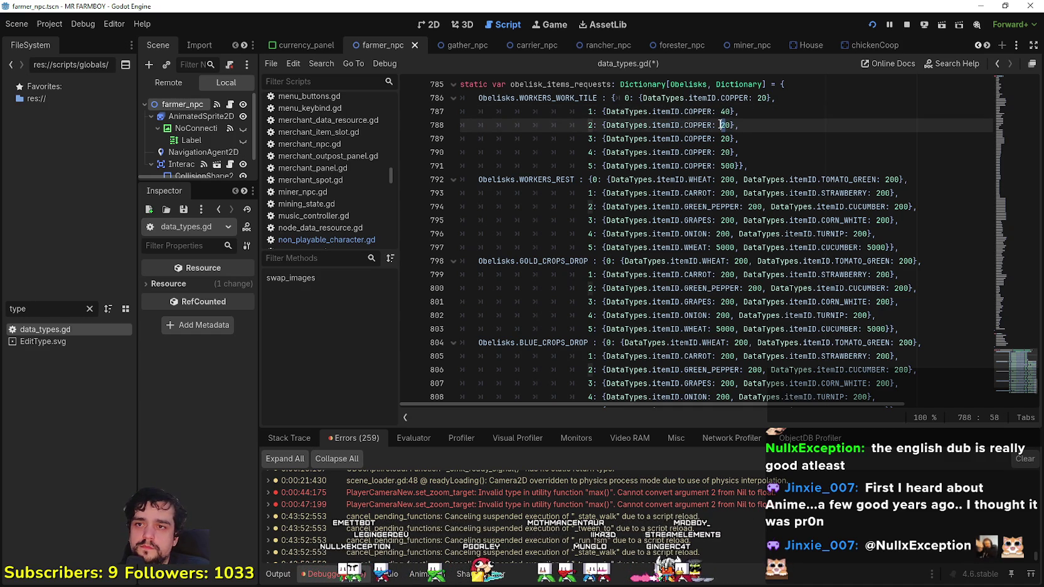
type("6")
left_click(722, 141)
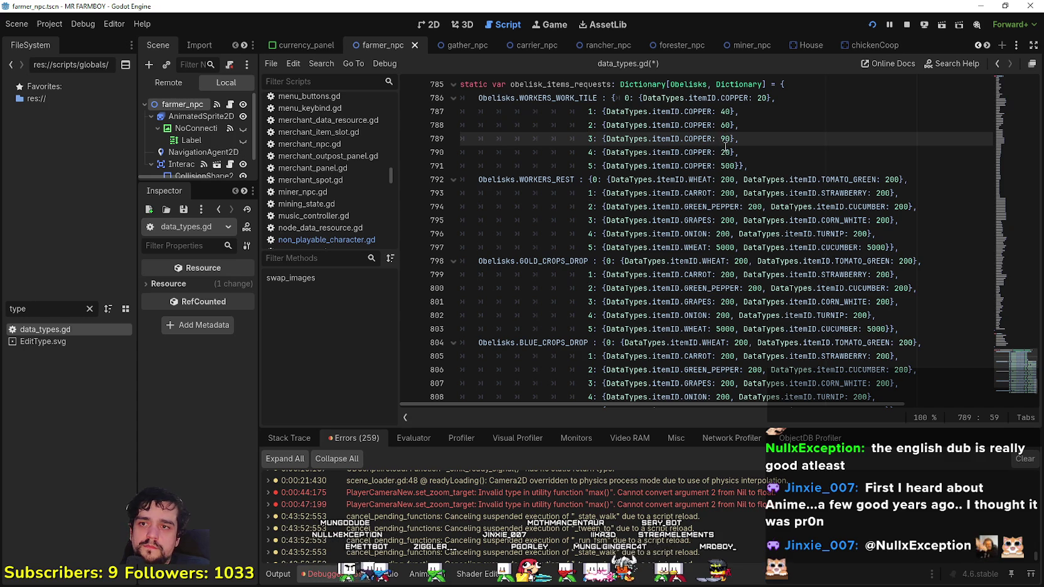
left_click(719, 152)
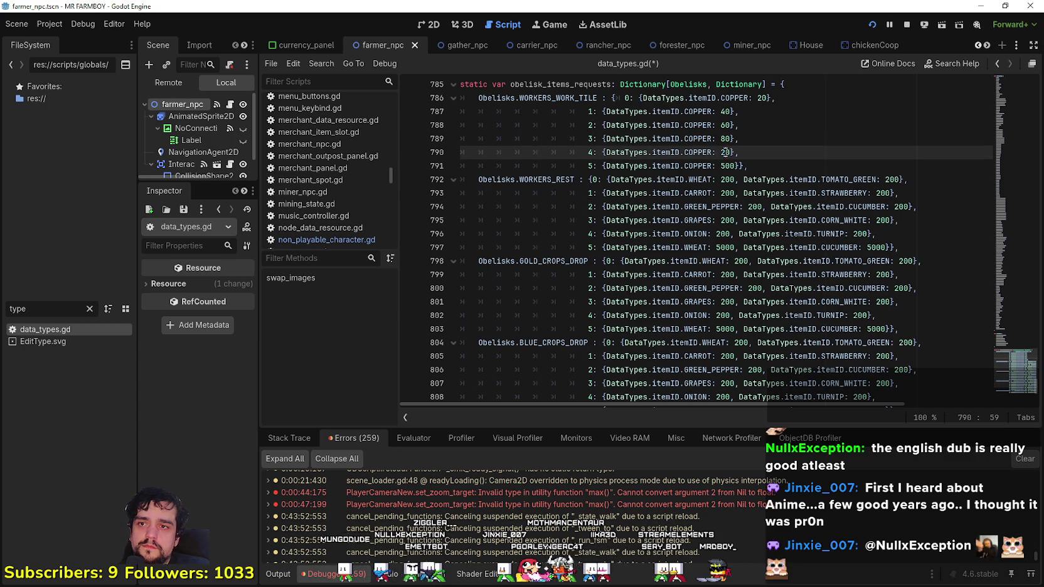
left_click(778, 167)
key("ctrl+s")
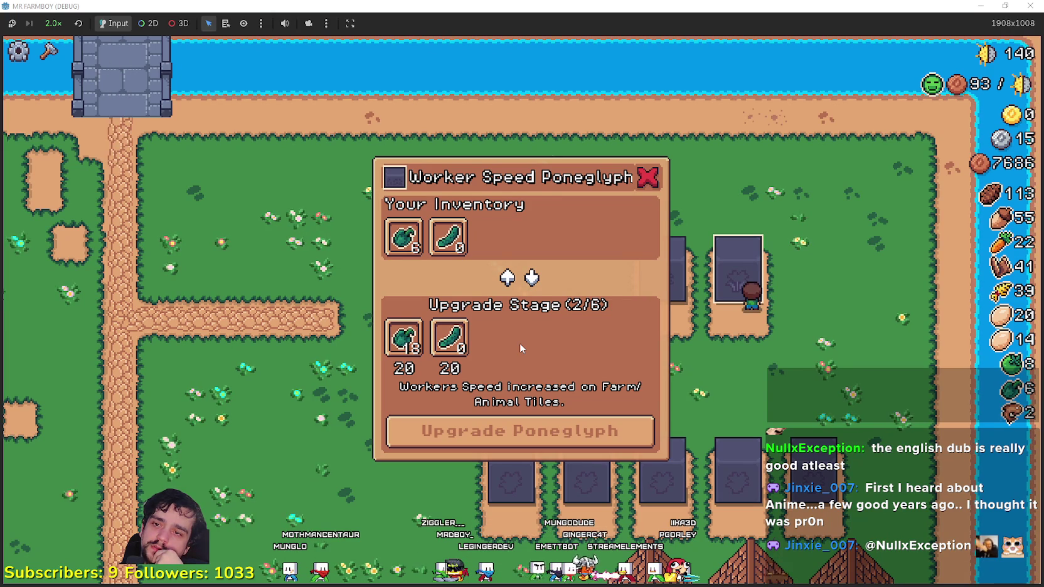
- Withdraw the green peppers from the Worker Speed poneglyph, bringing the inventory back to 24
key("a")
key("e")
key("d")
key("e")
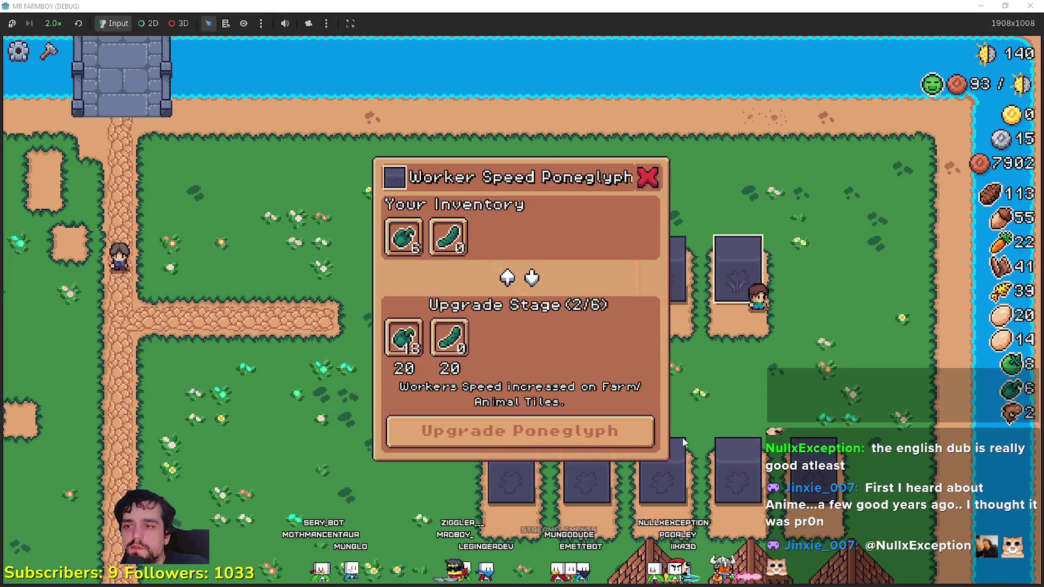
mouse_move(433, 239)
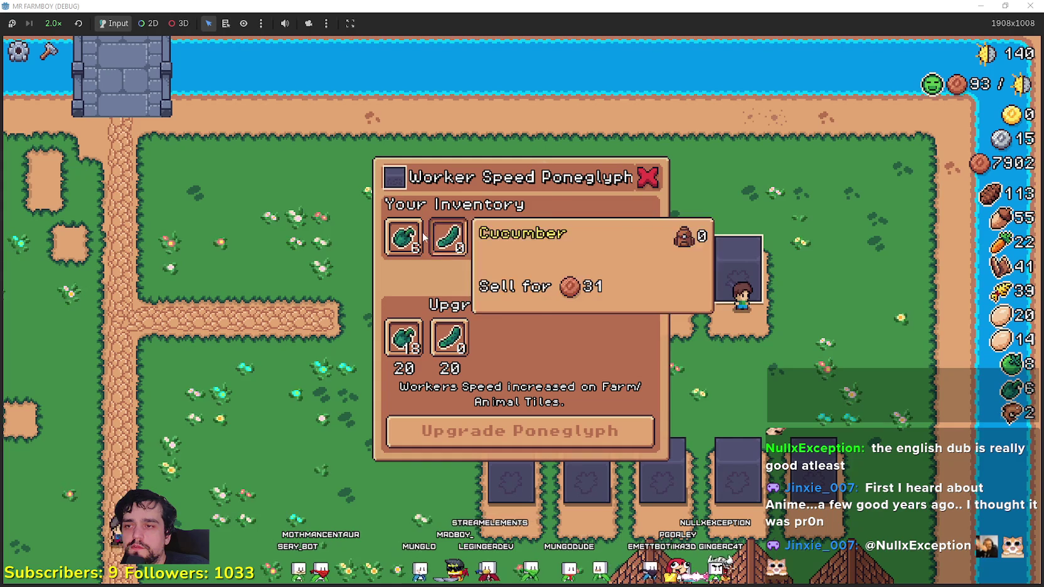
left_click(394, 342)
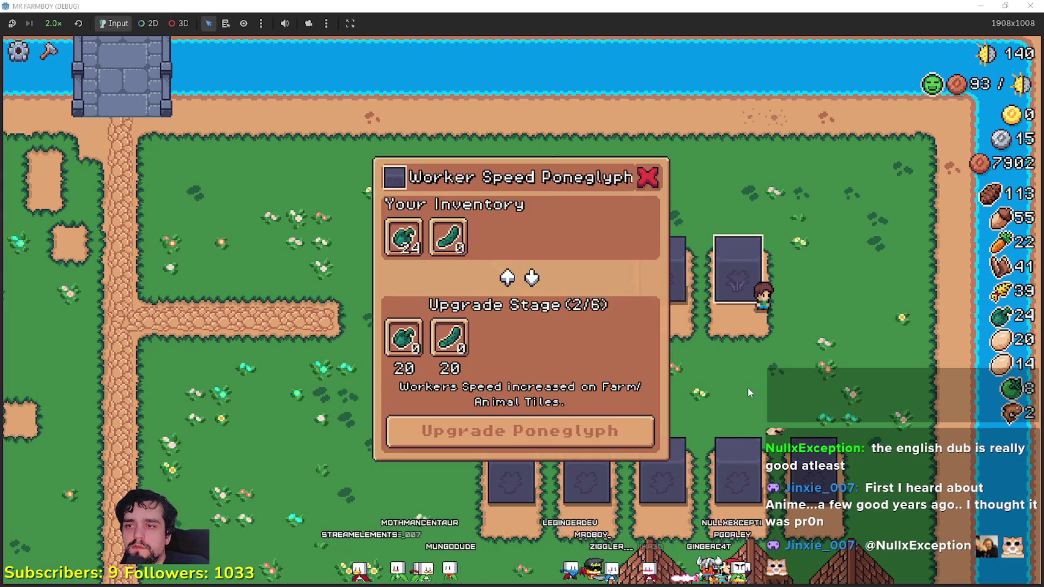
- Walk around the coops and plots, then pause the game to view the stats panel
key("s")
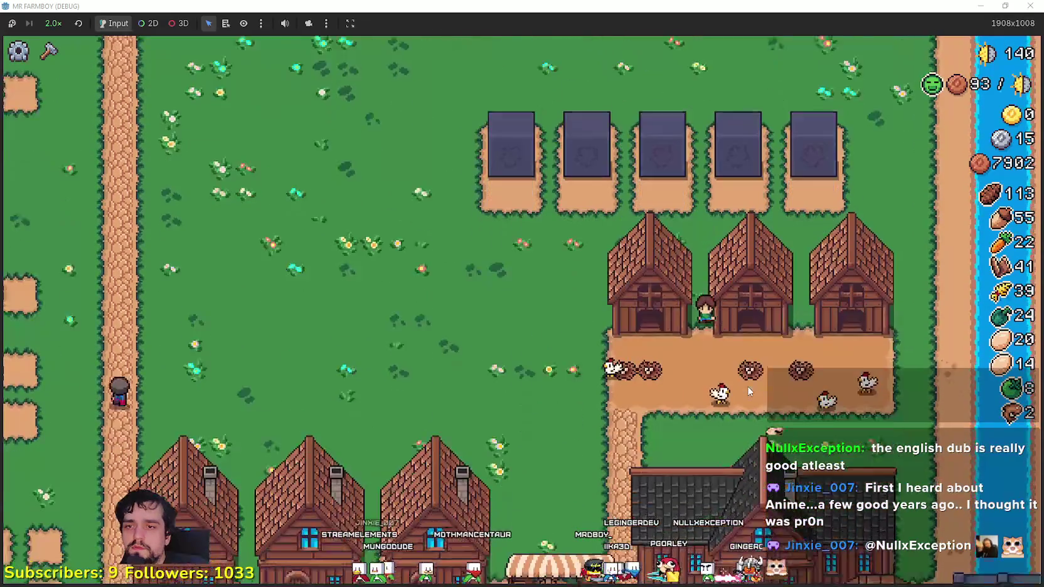
key("e")
key("Escape")
key("w")
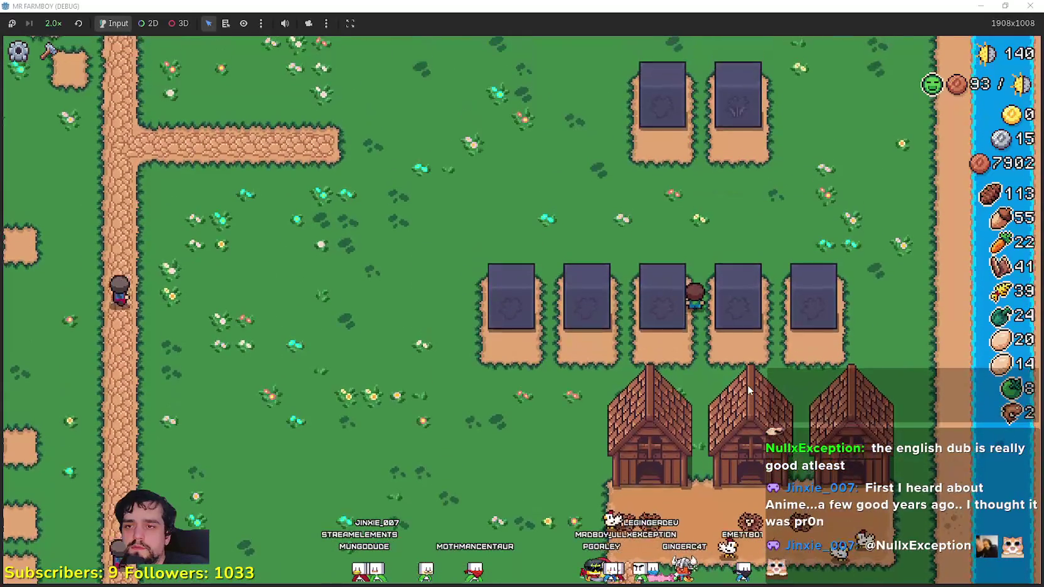
key("e")
key("a")
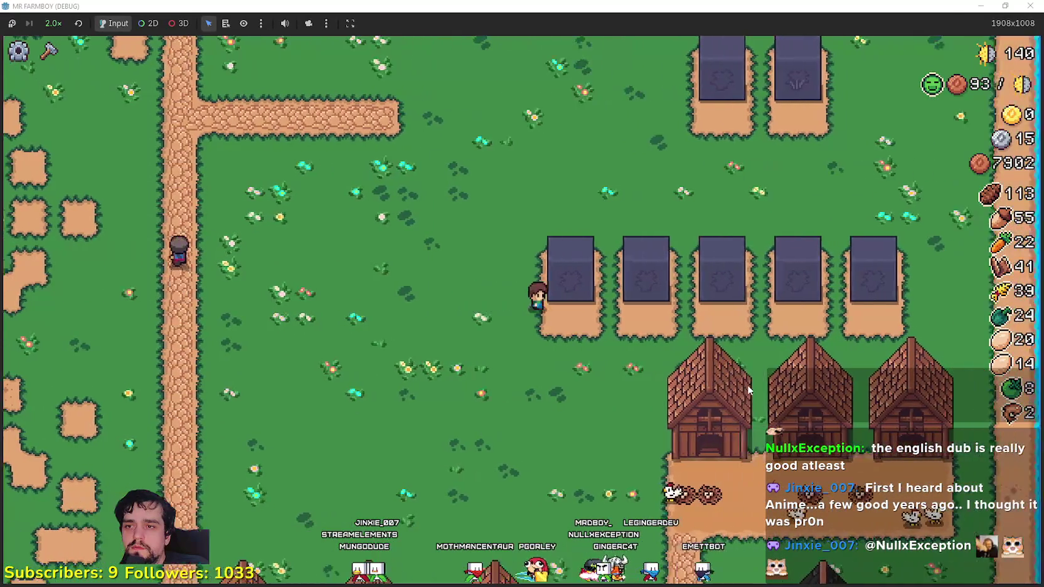
key("d")
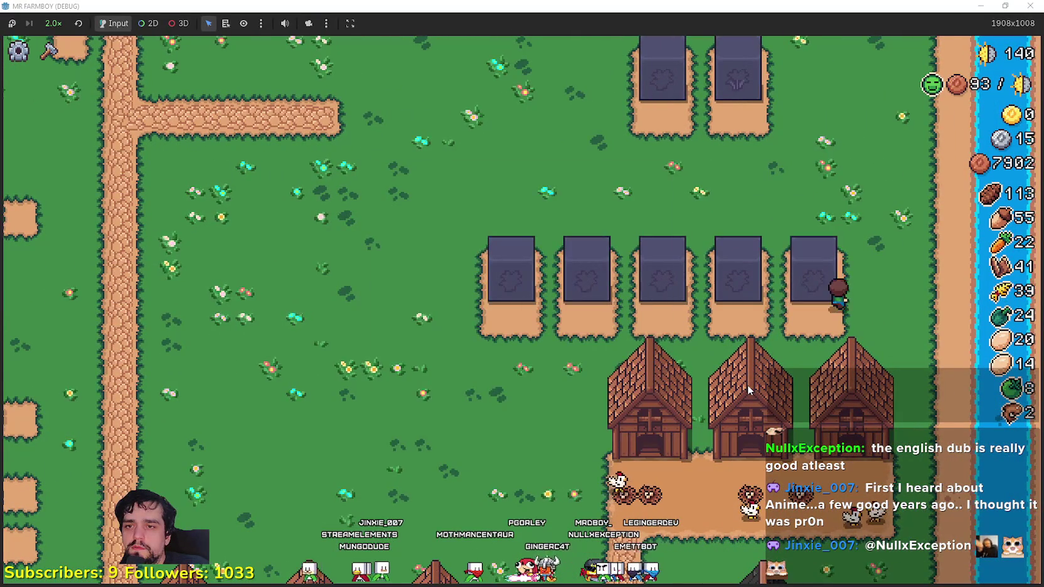
key("w")
key("a")
key("e")
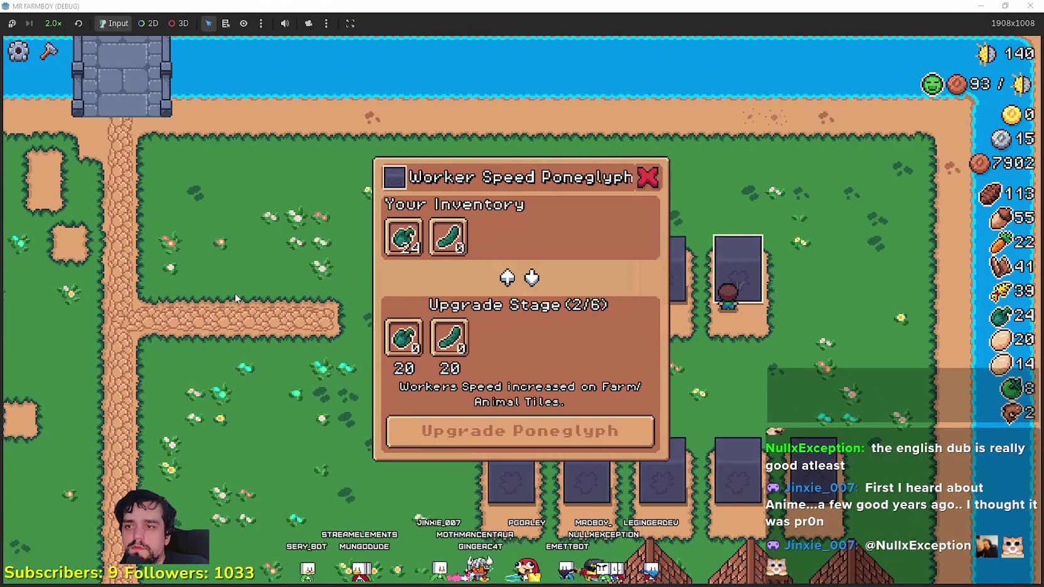
key("a")
key("Escape")
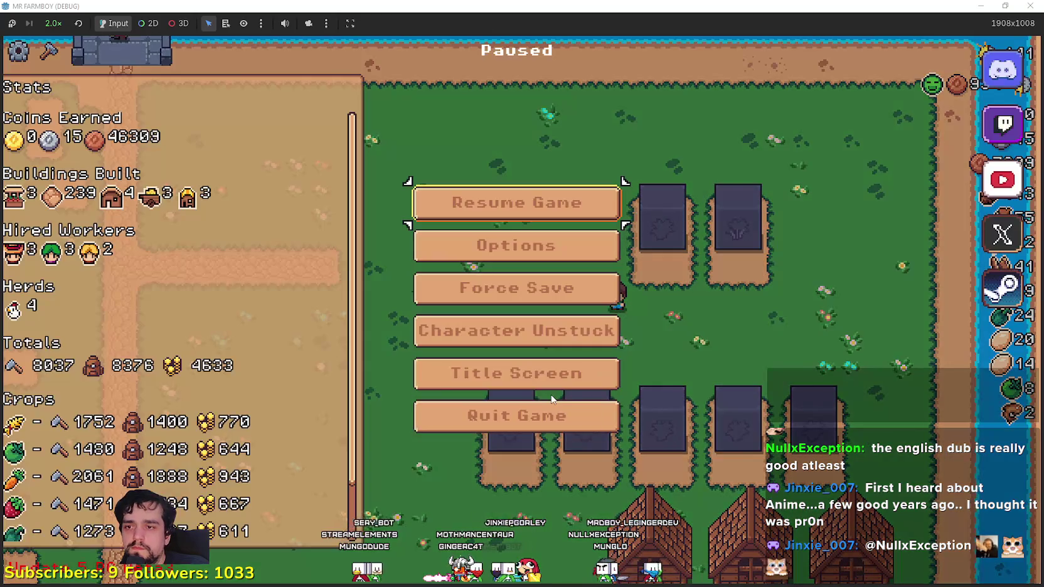
- Resume the game, stop it with F8, and close the running game window
key("Escape")
key("F8")
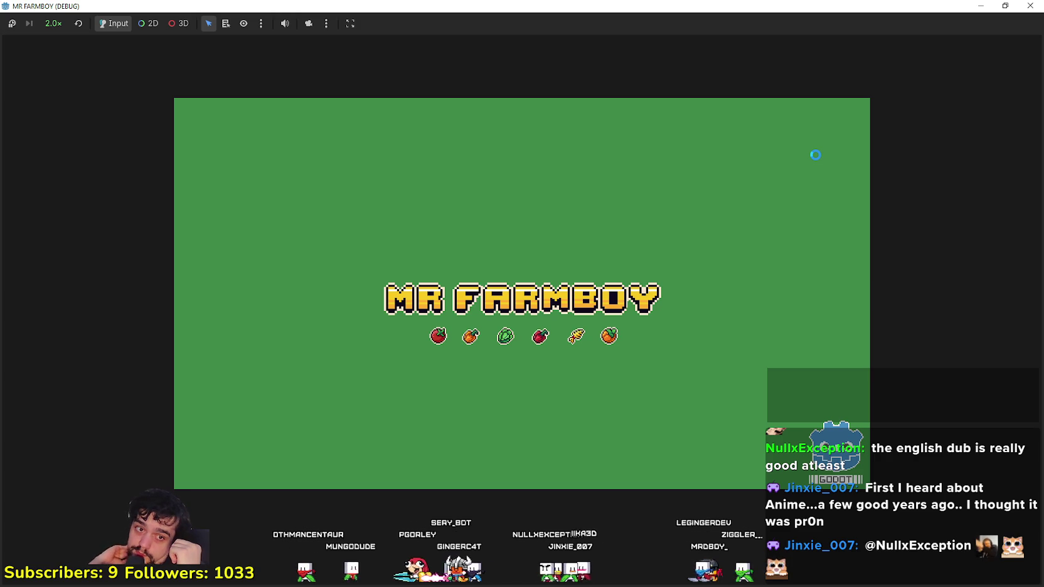
left_click(1031, 5)
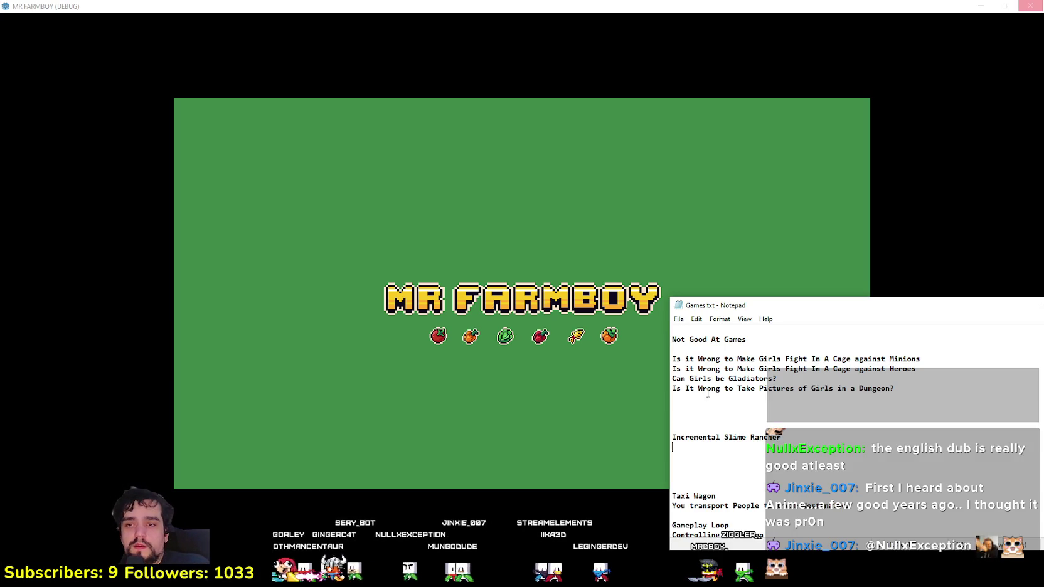
- Finish the slime description in Games.txt and add the line 'Collect slime poop > sell for Gold'
left_click_drag(753, 305, 754, 293)
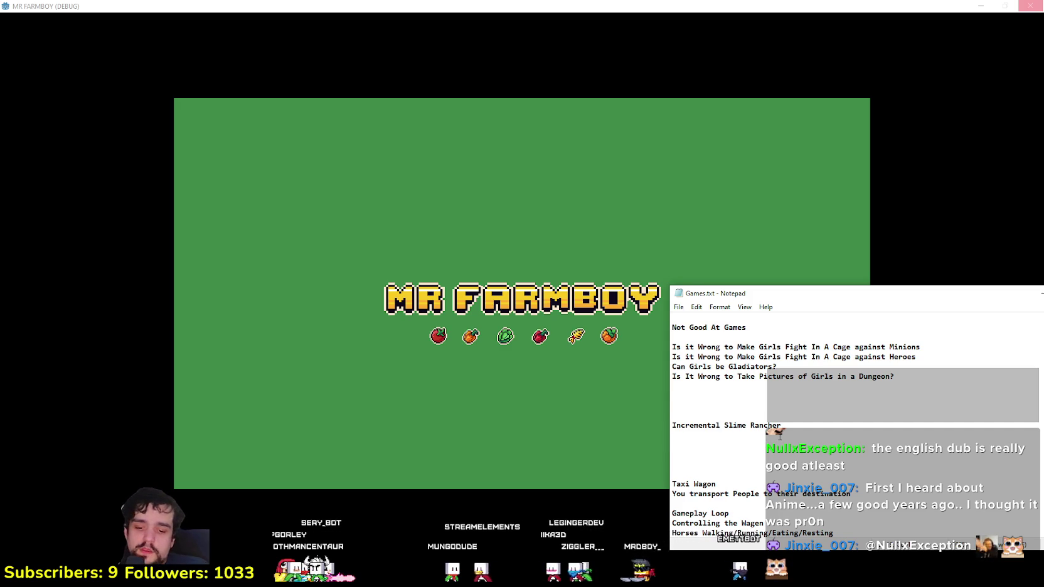
type("You wil be ")
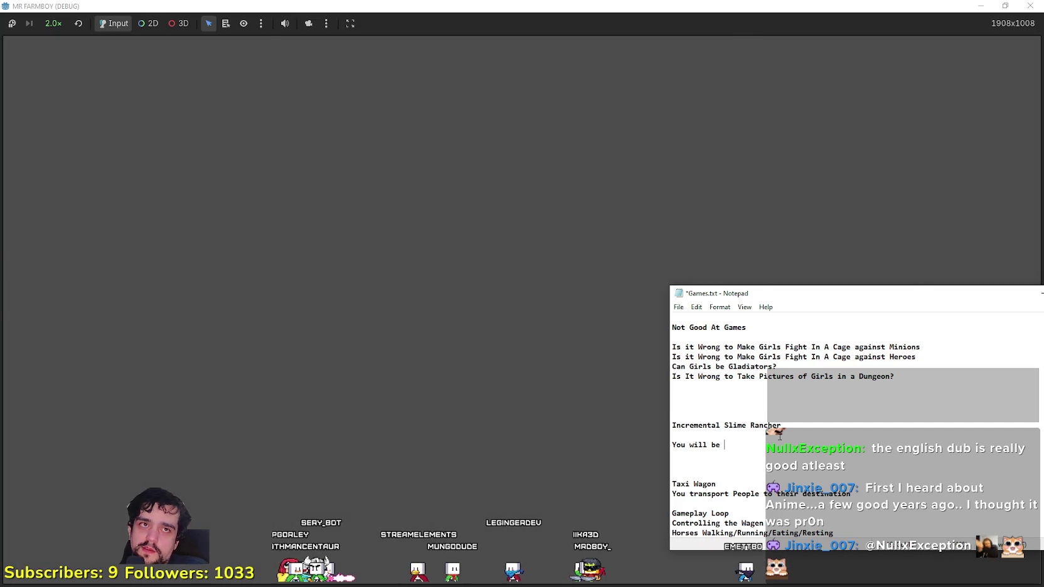
type("farming ")
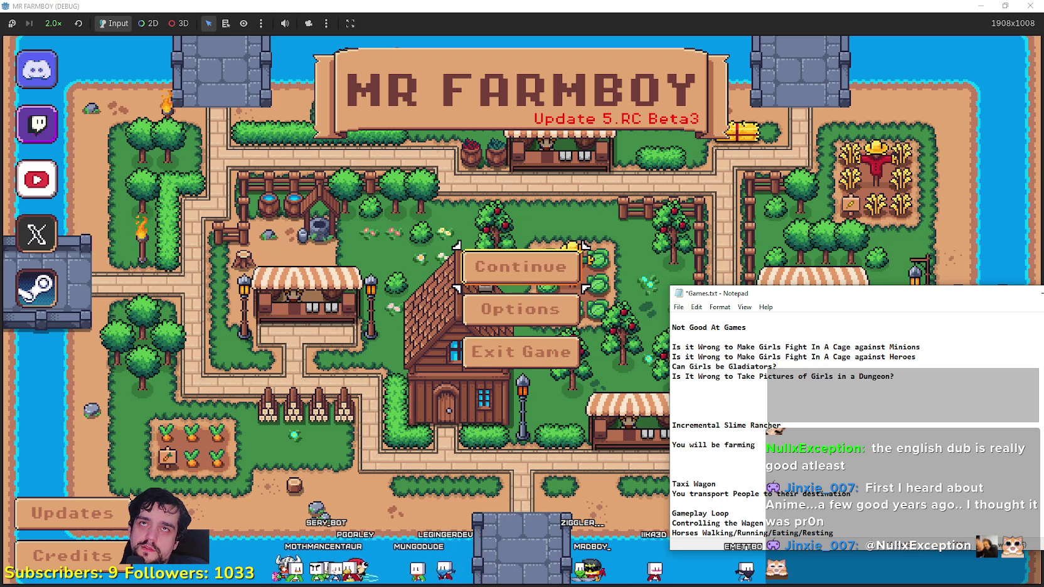
type("Sl")
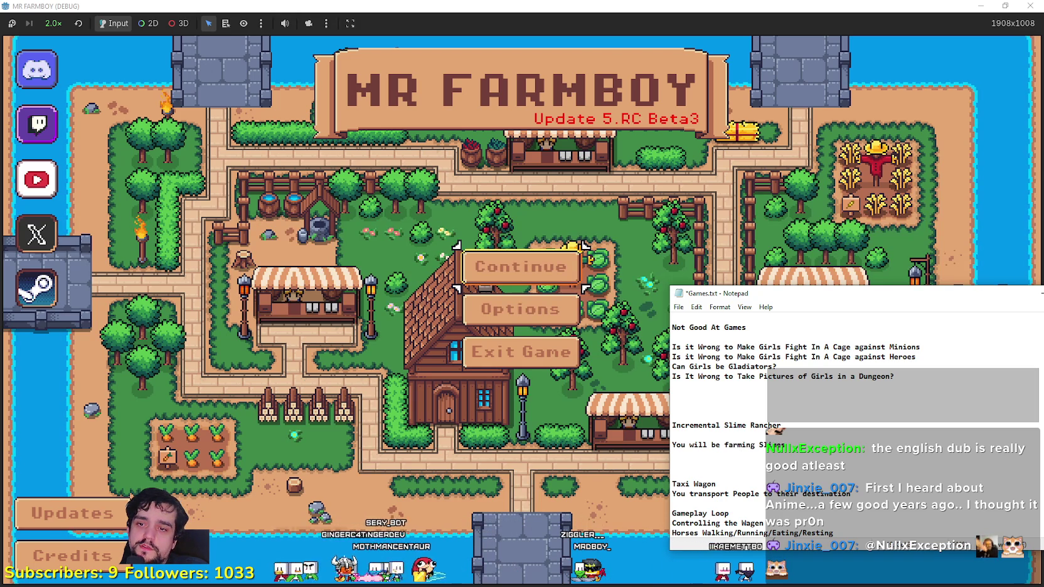
type("imes bringing t")
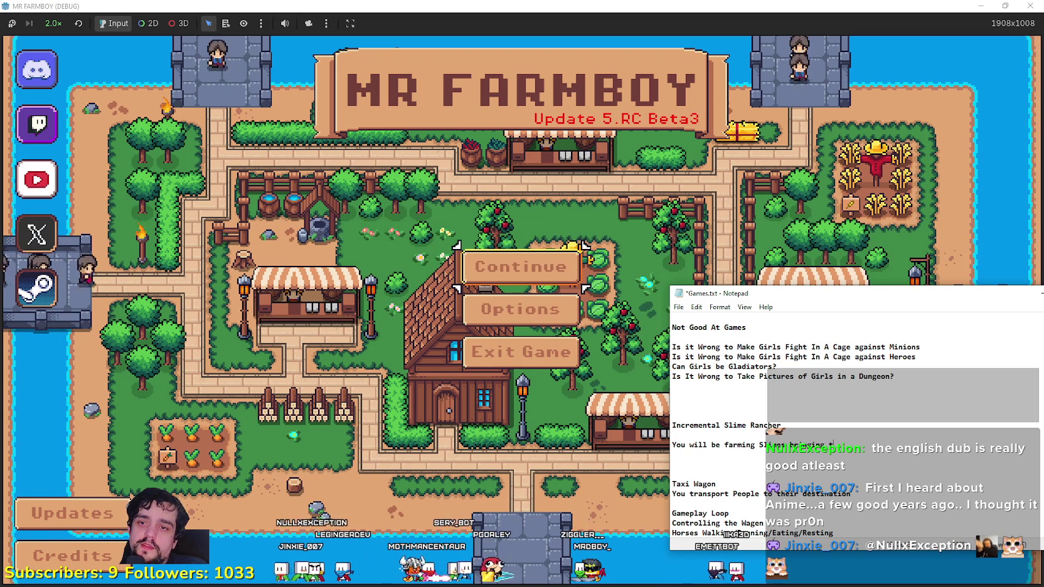
type("hem back to your Slime Ranch")
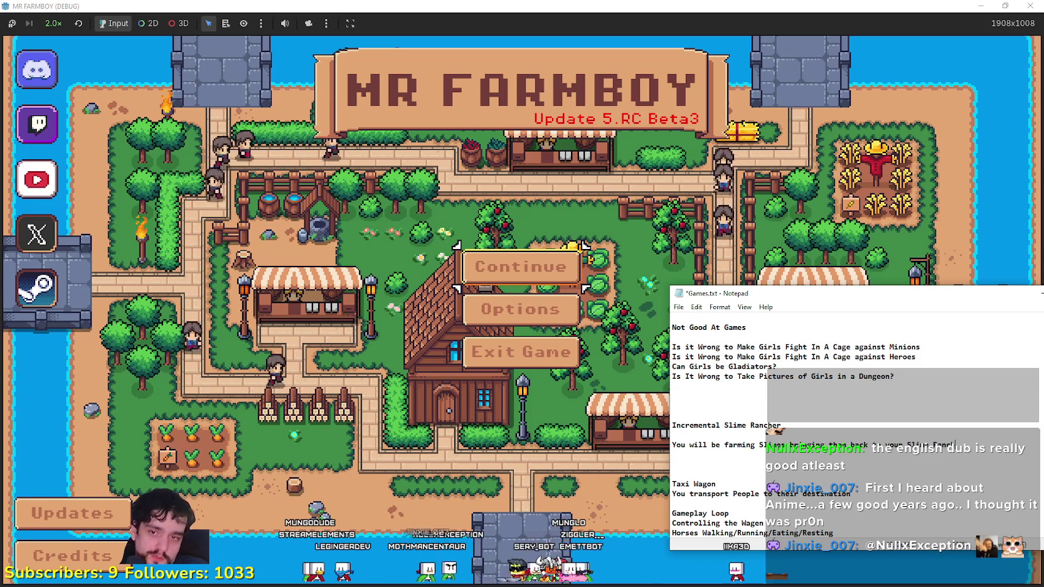
key("Return")
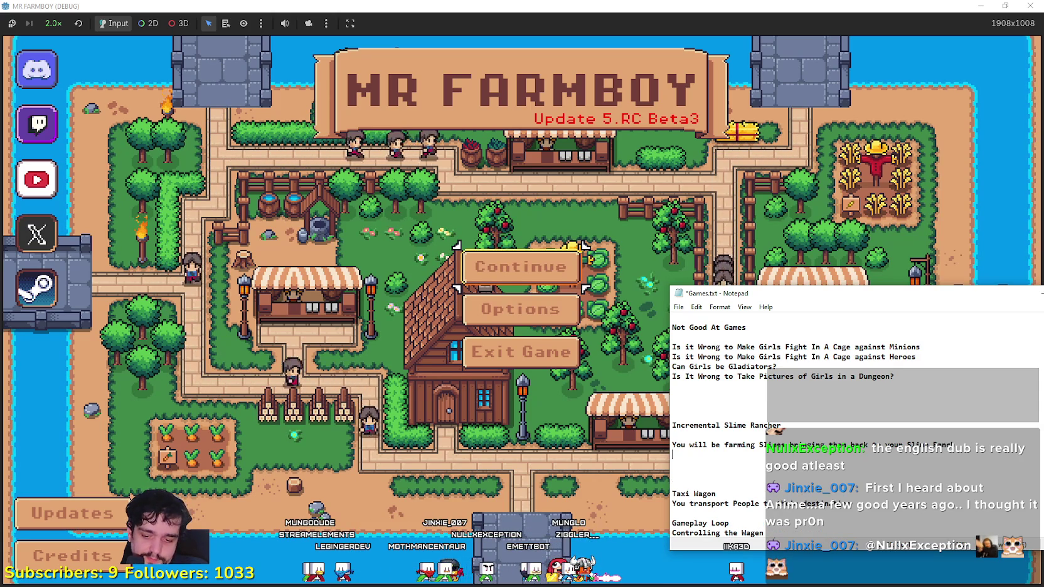
type("Slimes")
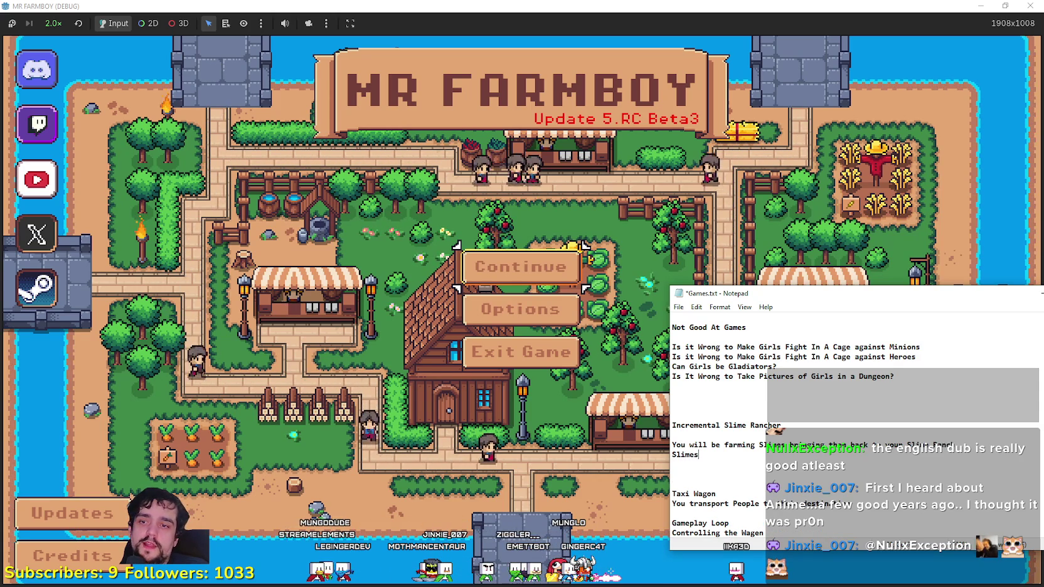
type(" poop")
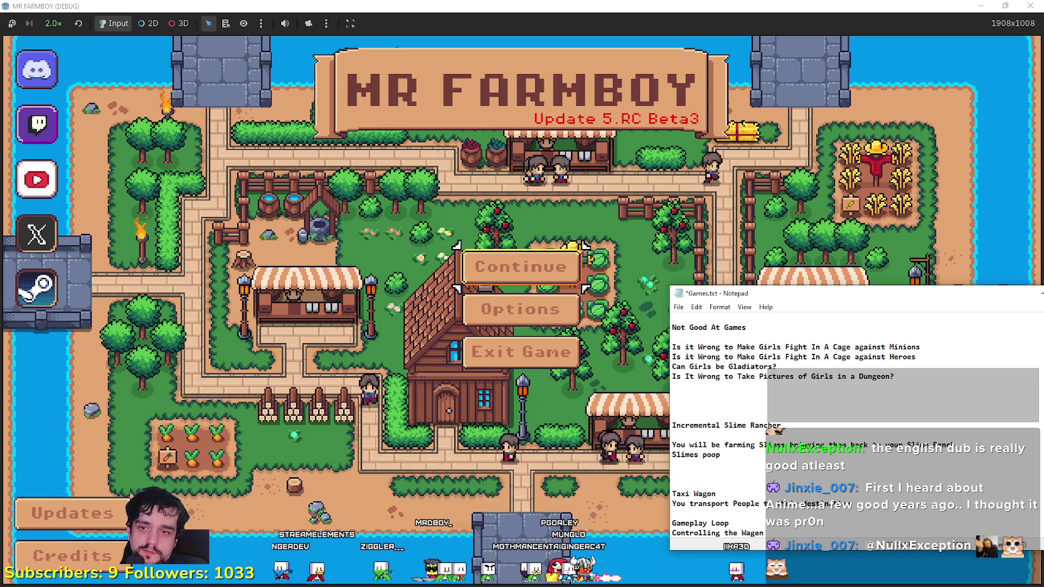
key("BackSpace")
key("BackSpace")
key("BackSpace")
type("Co")
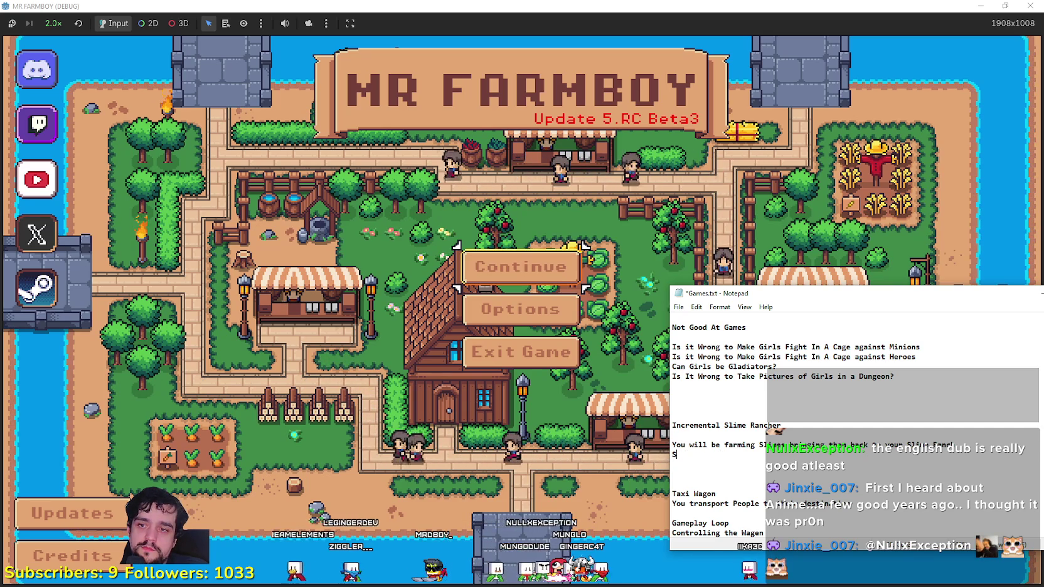
type("llect s")
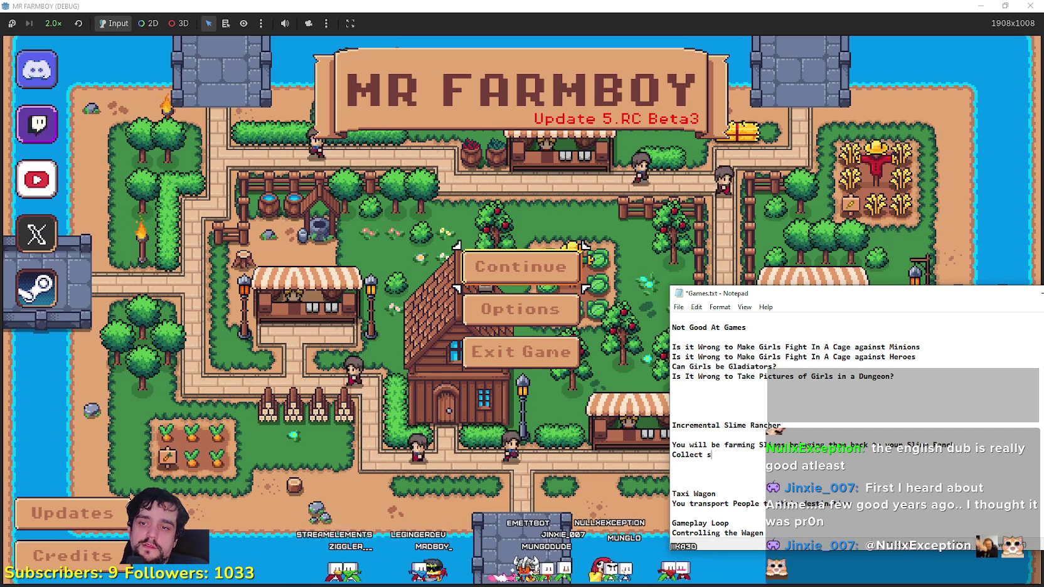
type("lime poop se")
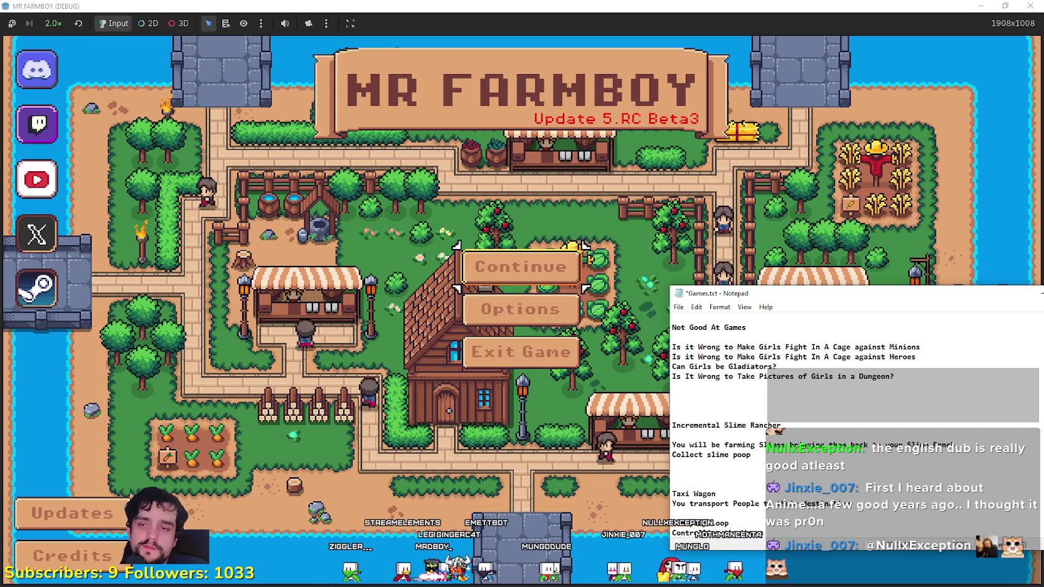
key("BackSpace")
key("BackSpace")
type("> se")
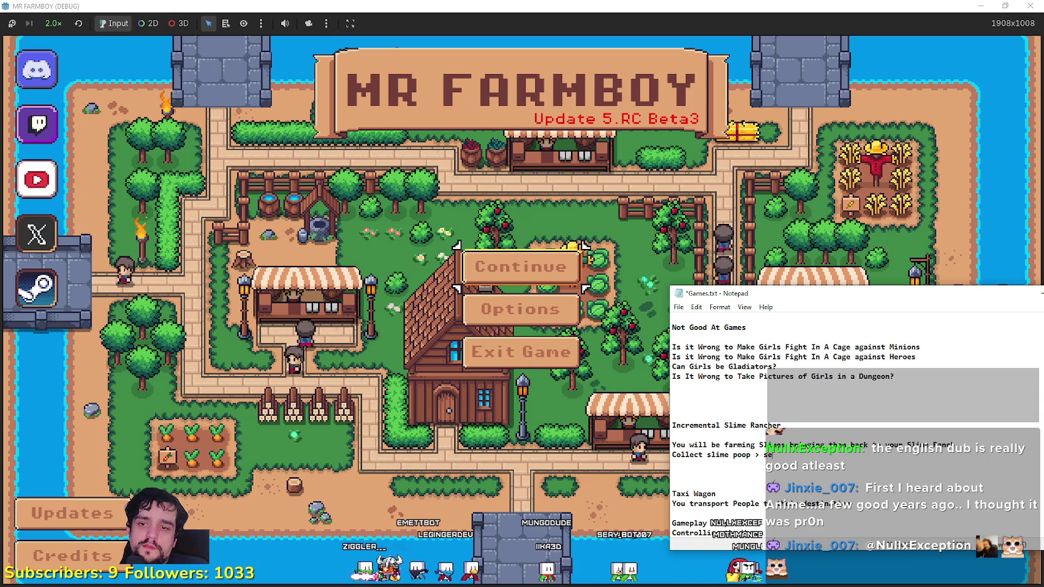
type("ll for Gold")
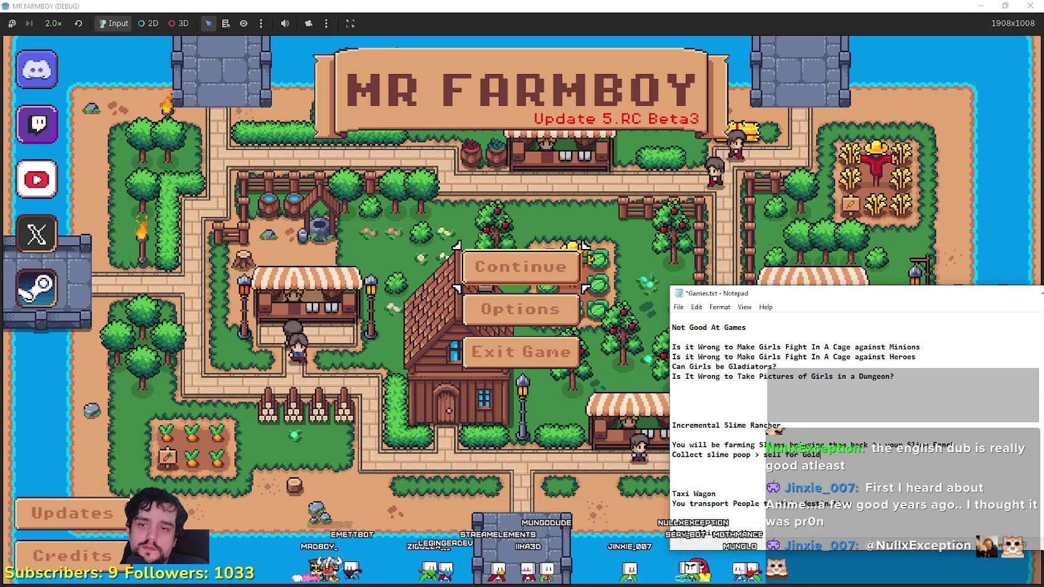
key("Return")
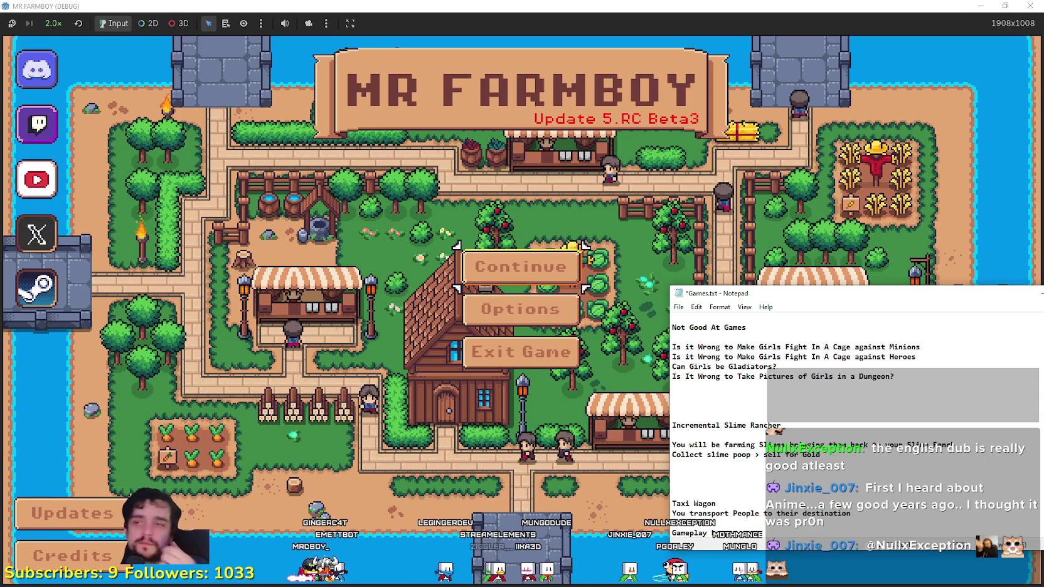
left_click(521, 267)
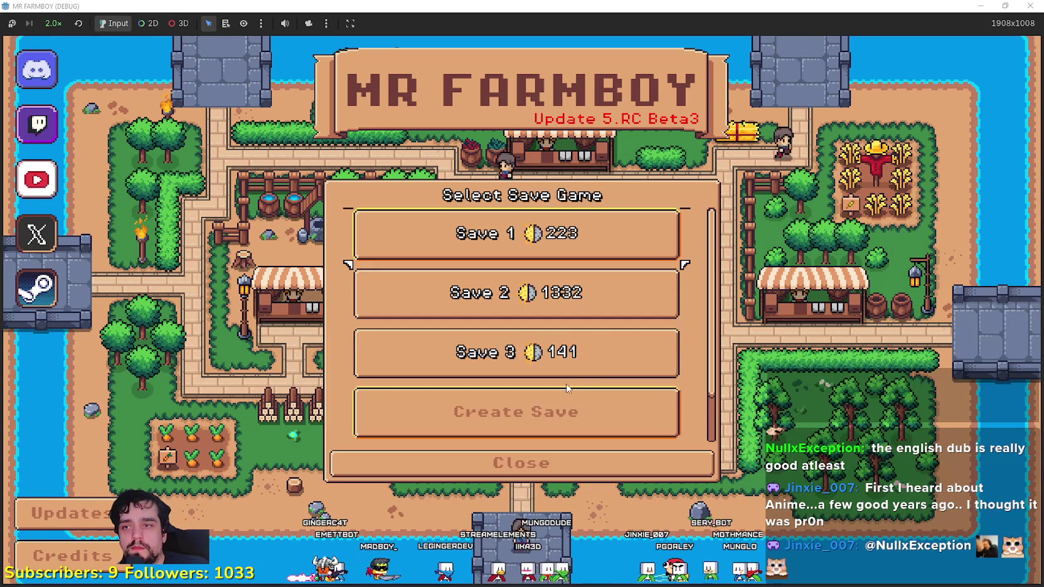
- Load the Save 3 game and select the Slime Rancher notes in Notepad
left_click(551, 296)
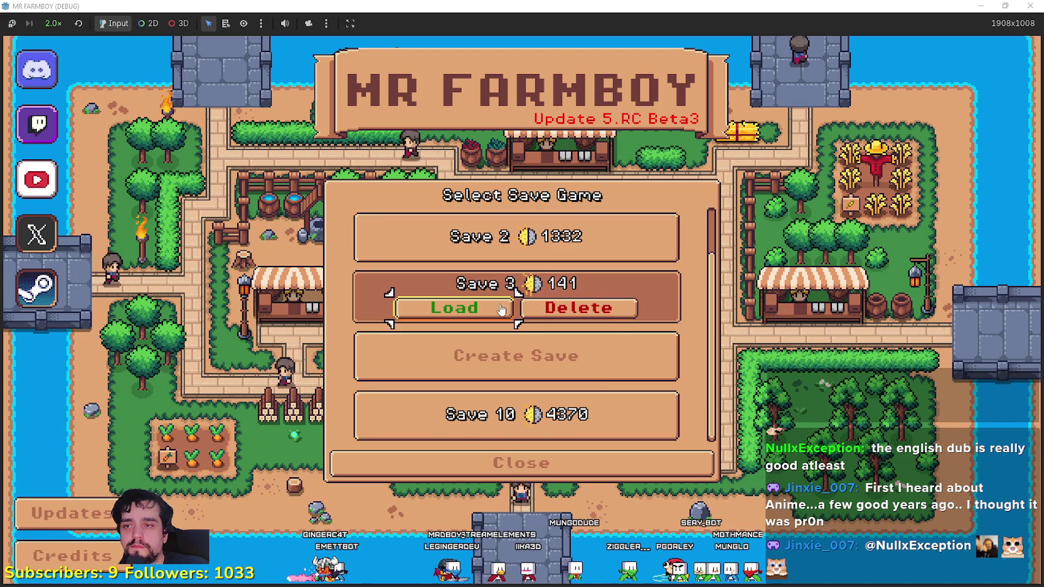
left_click(496, 309)
key("alt+Tab")
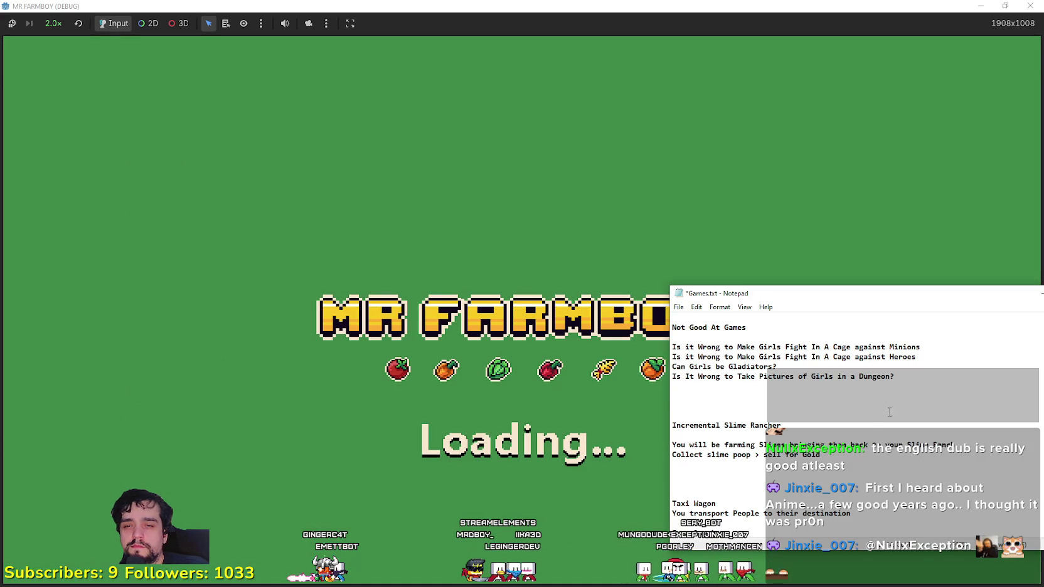
left_click(872, 444, "shift")
key("Down")
key("shift+Up")
key("shift+Up")
key("shift+Up")
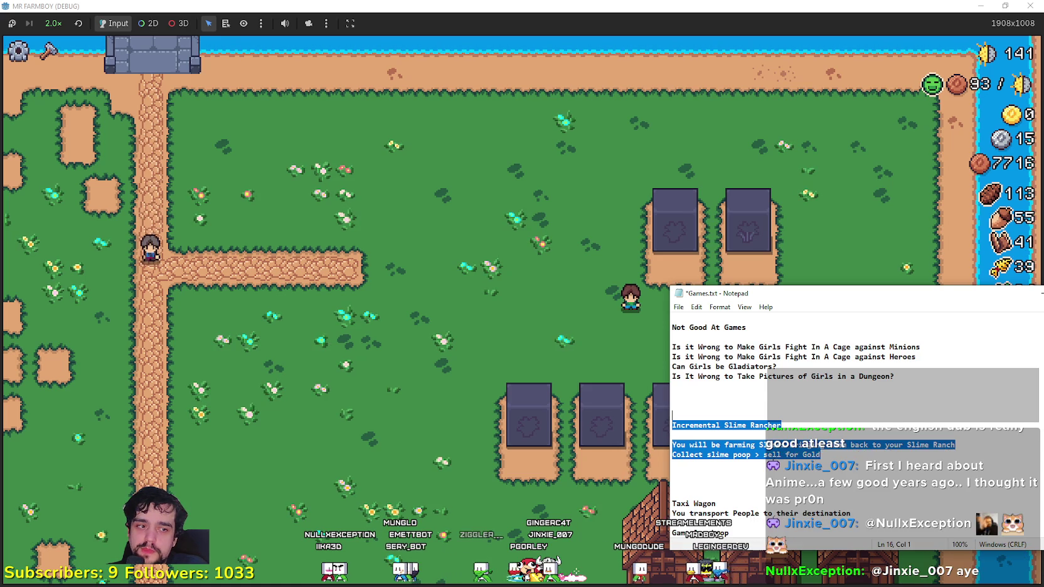
- Inspect the zoom target check on line 69 and resume the game past the error
left_click(554, 372)
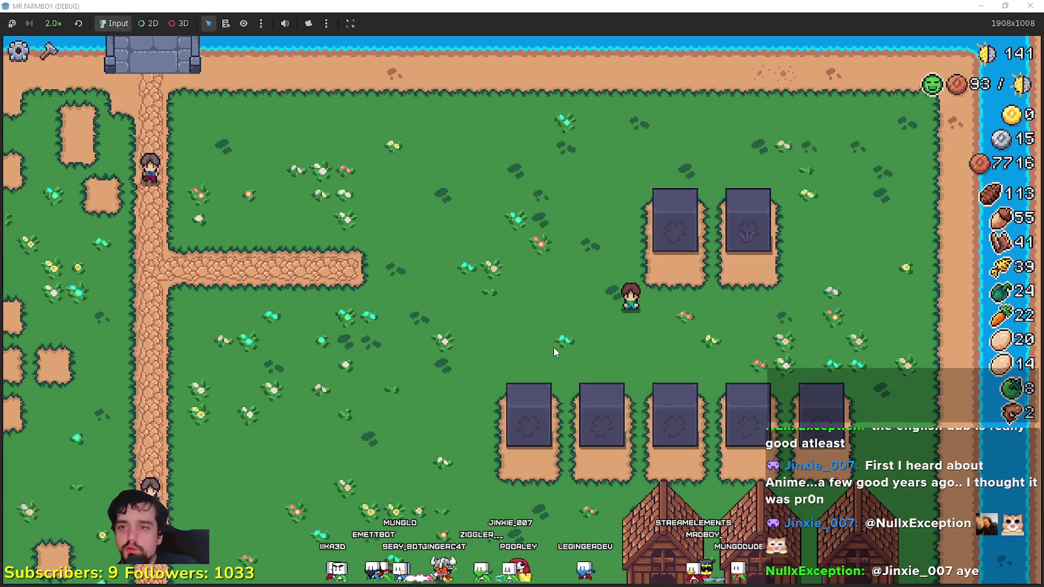
scroll(544, 332, "up", 1)
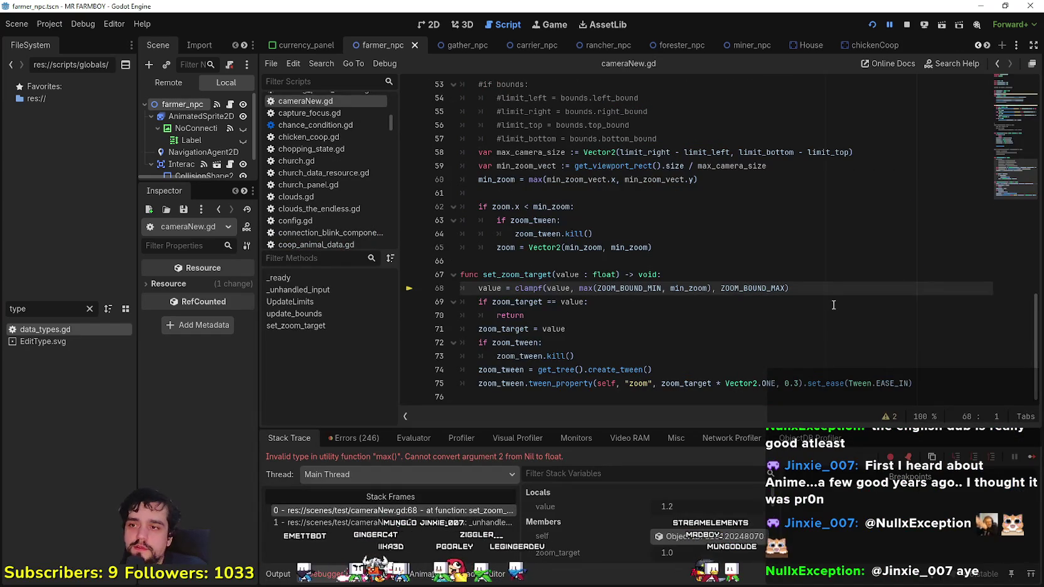
left_click(833, 305)
left_click(1031, 458)
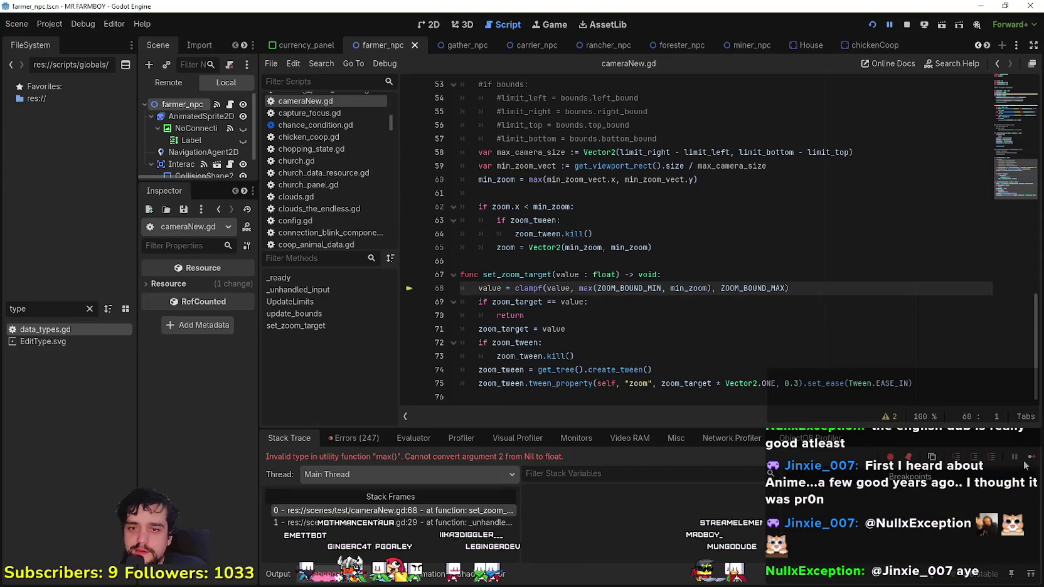
left_click(1031, 459)
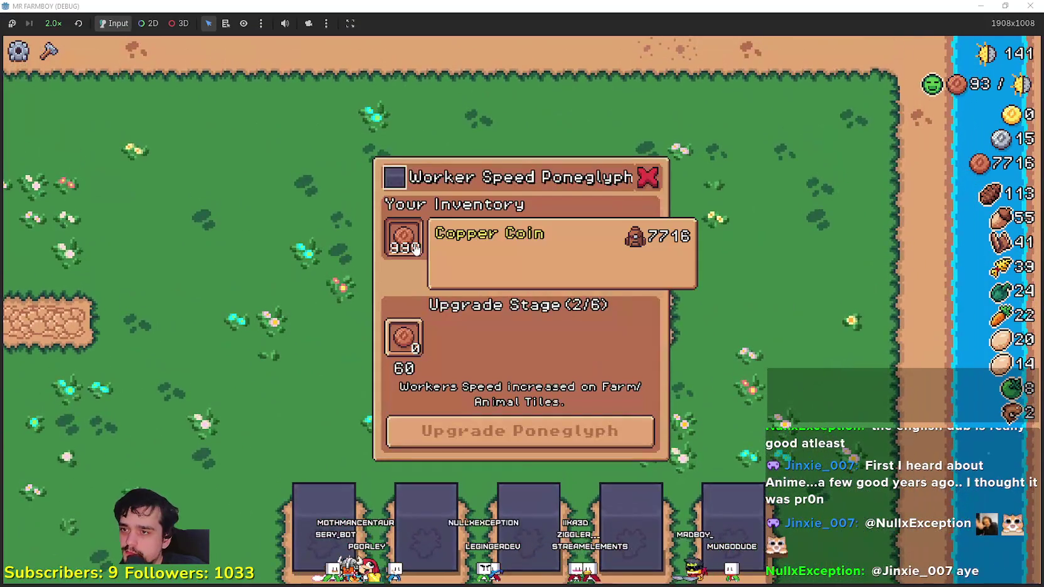
- Deposit 60 copper coins and upgrade the Worker Speed Poneglyph to stage 4/6
left_click(415, 250)
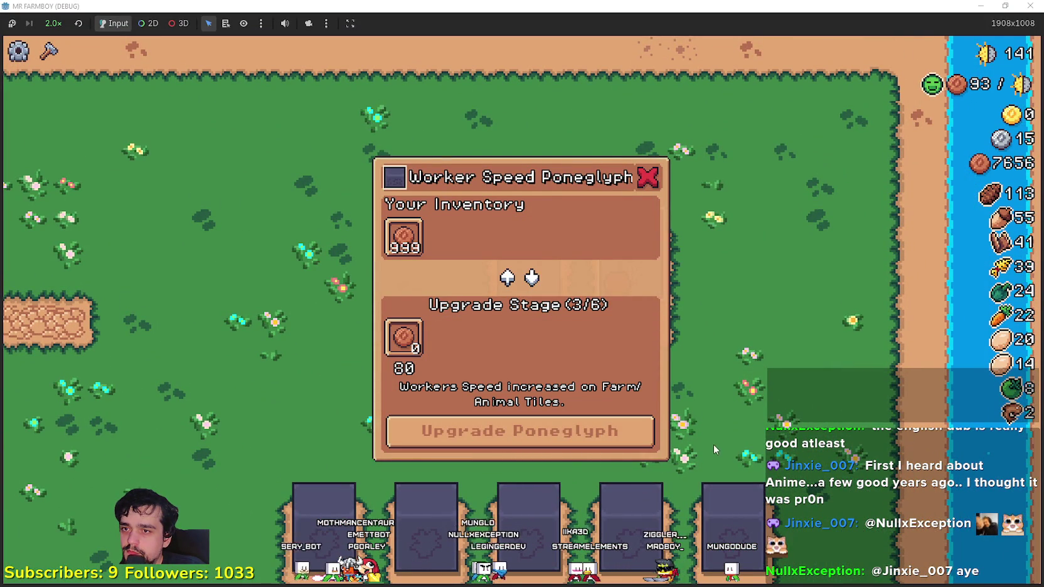
left_click(678, 323)
key("d")
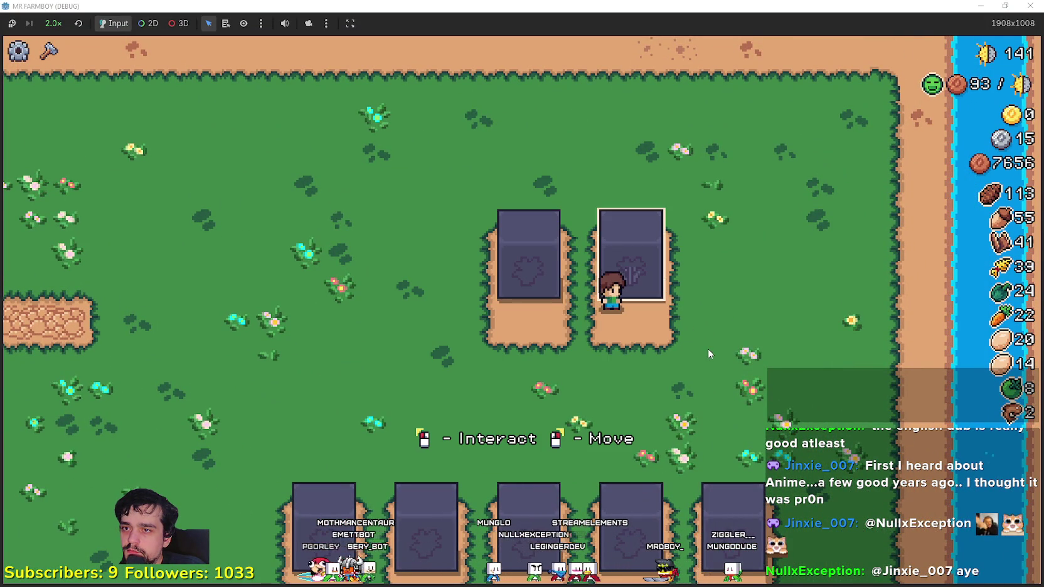
key("e")
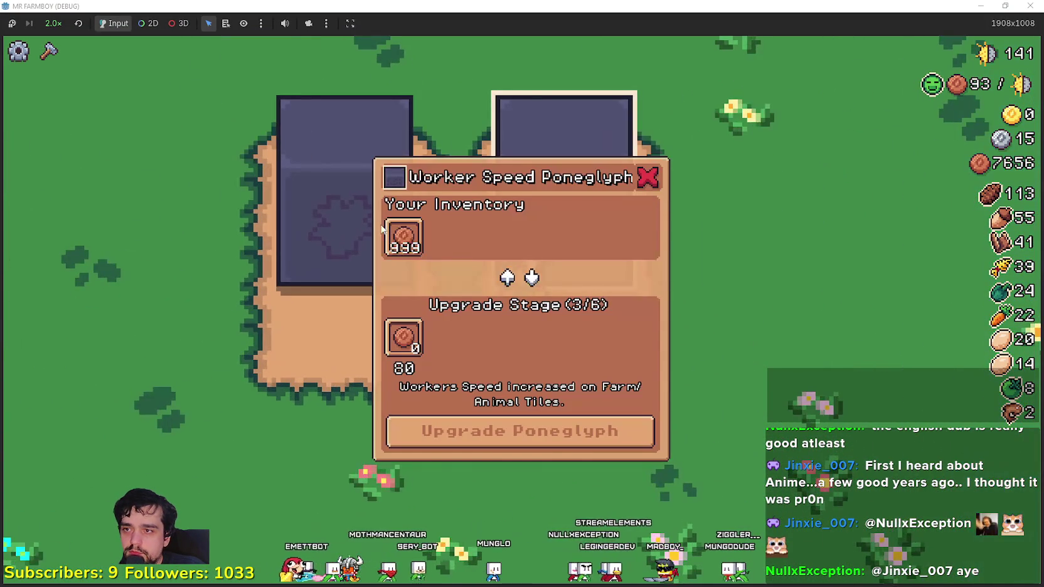
left_click(402, 237)
left_click(568, 439)
left_click(754, 374)
- Add 100 copper and upgrade the poneglyph to stage 5/6
key("e")
left_click(403, 237)
left_click(566, 435)
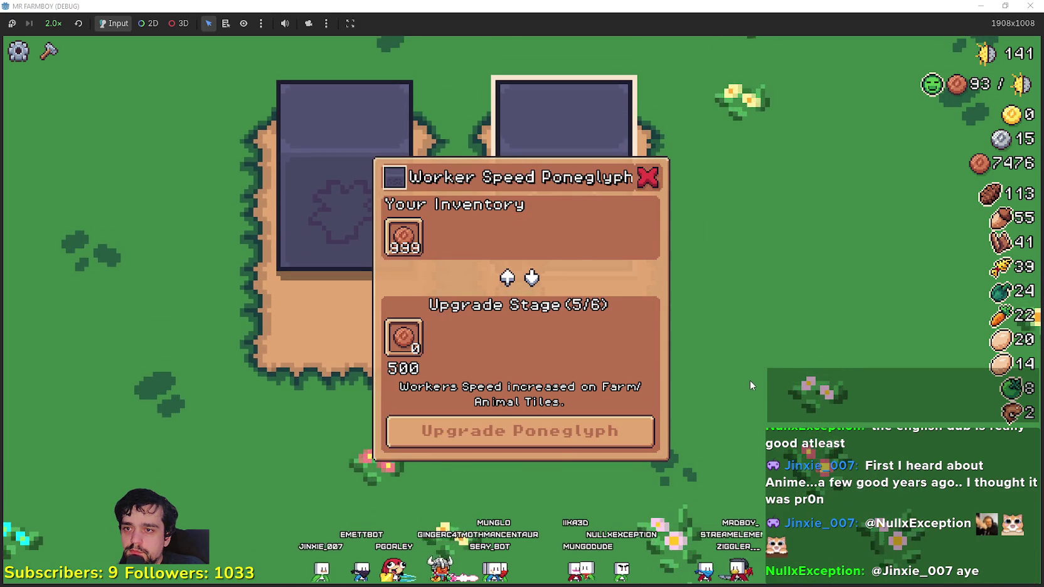
left_click(750, 380)
- Add another 100 copper toward the final stage and return to the Godot editor
key("e")
left_click(403, 238)
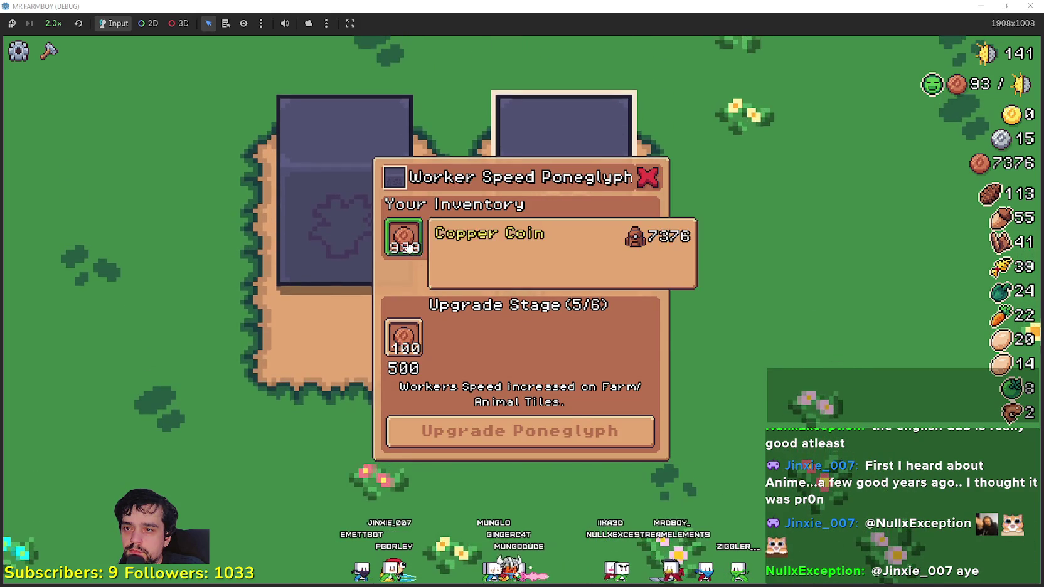
left_click(756, 386)
key("e")
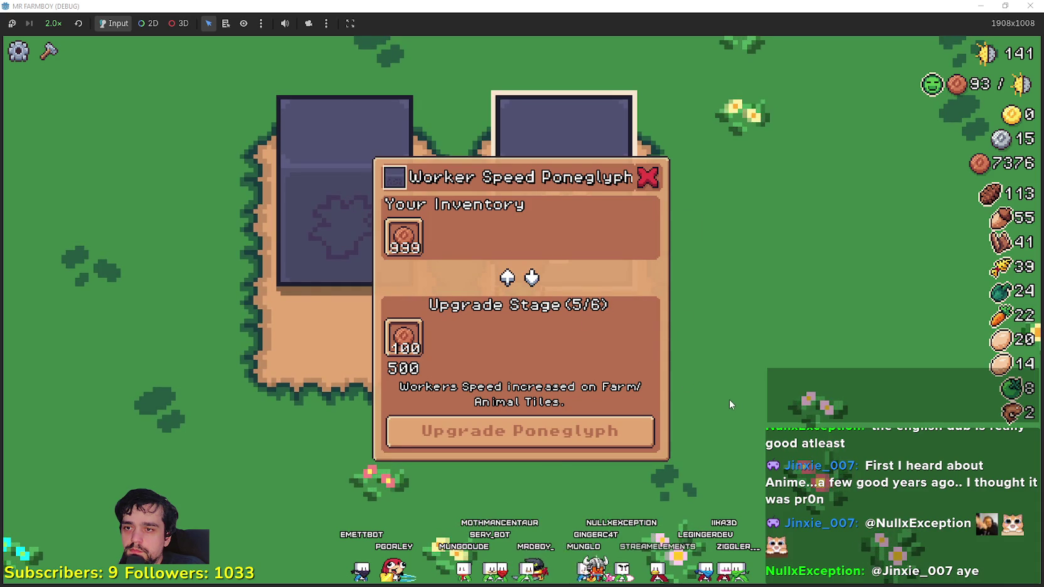
key("alt+Tab")
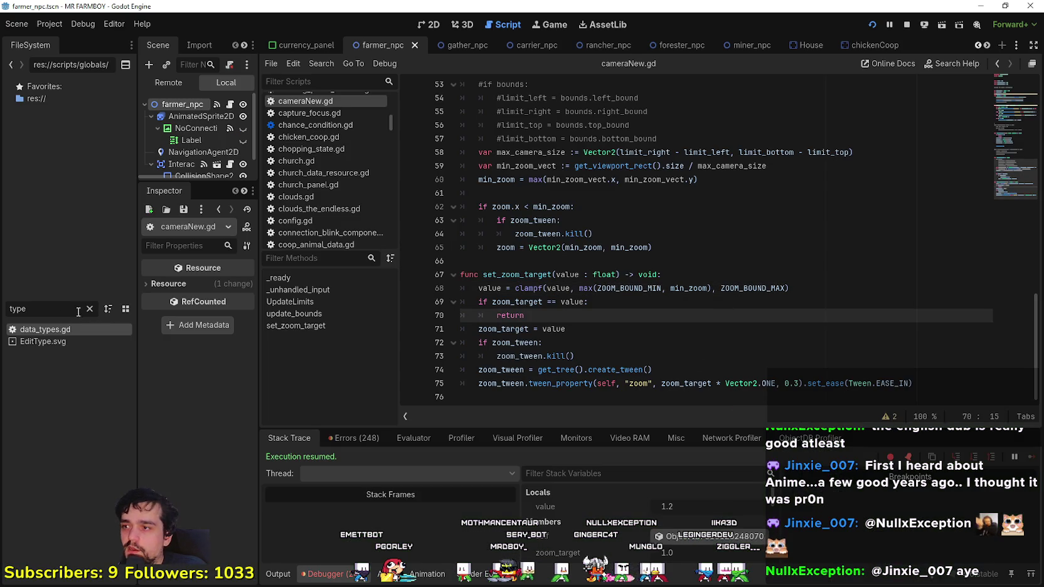
- Open the game_screen_the_endless scene in the 2D view and enlarge the scene tree panel
type("data")
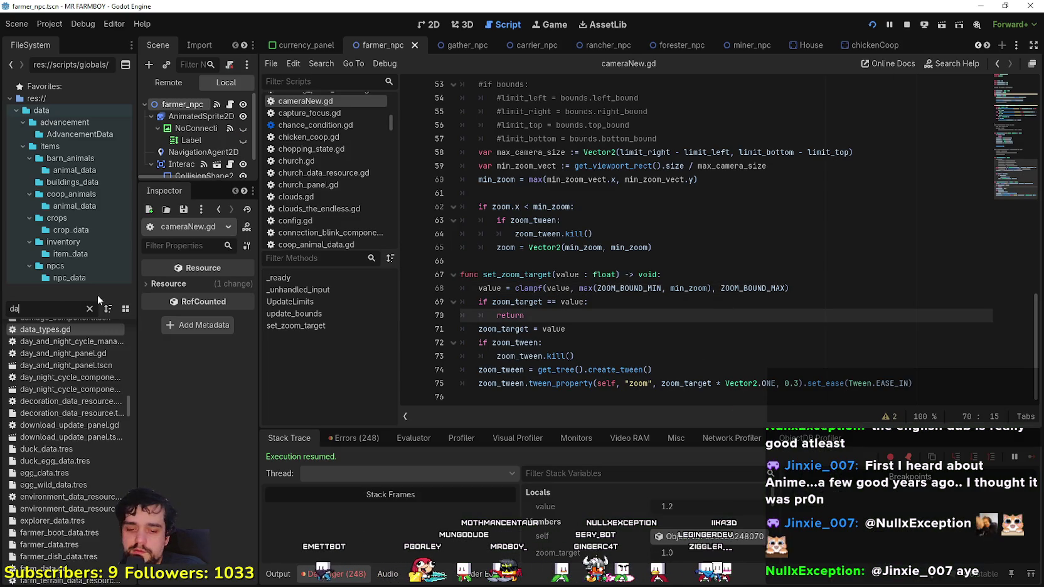
scroll(94, 375, "up", 2)
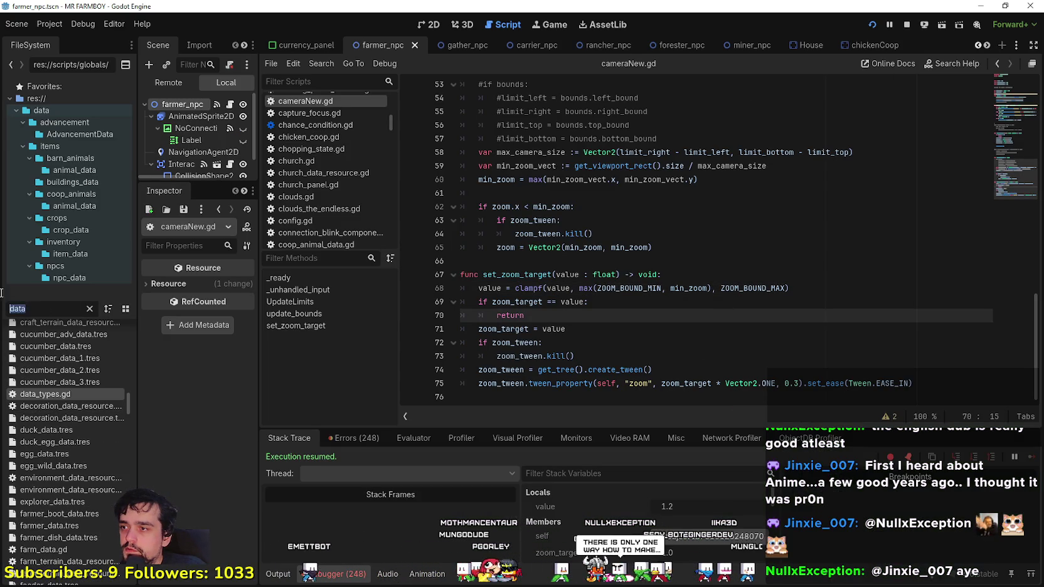
type("game")
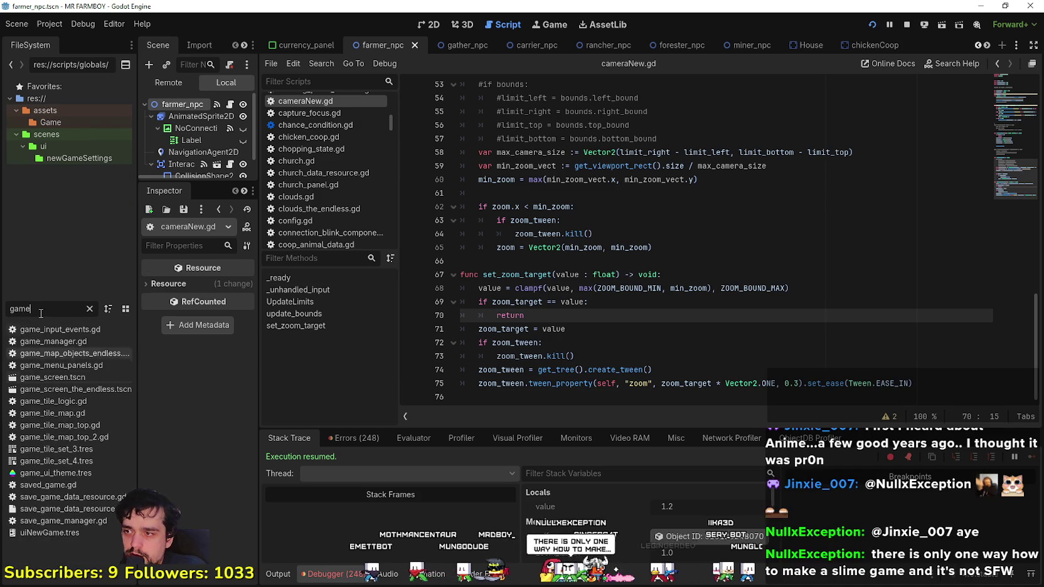
double_click(66, 390)
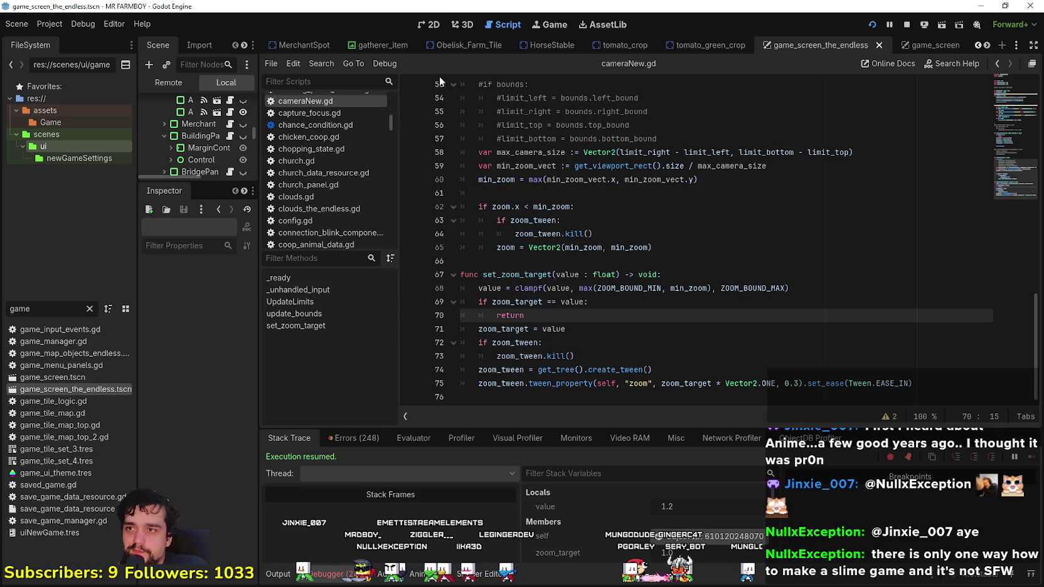
left_click(433, 24)
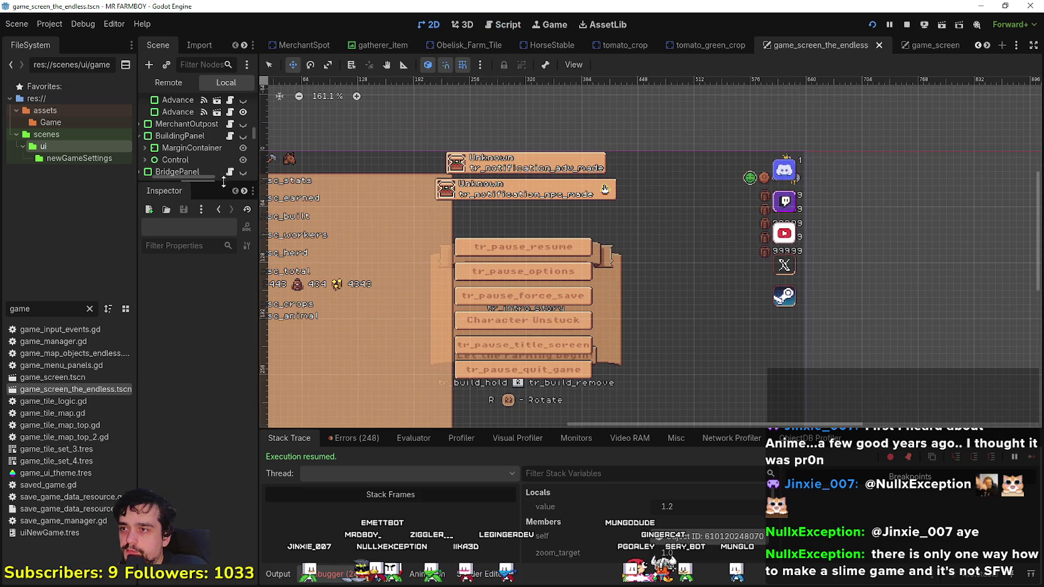
left_click_drag(214, 183, 213, 420)
left_click_drag(257, 339, 437, 314)
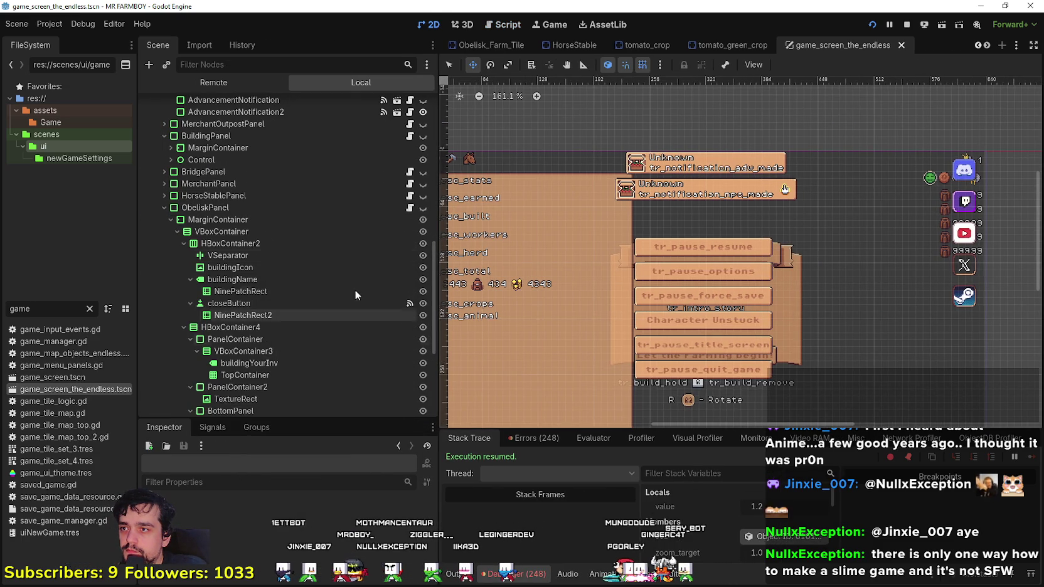
- Inspect the ObeliskPanel, TextureRect and buildingYourInv label nodes' properties
left_click(300, 208)
scroll(271, 277, "down", 5)
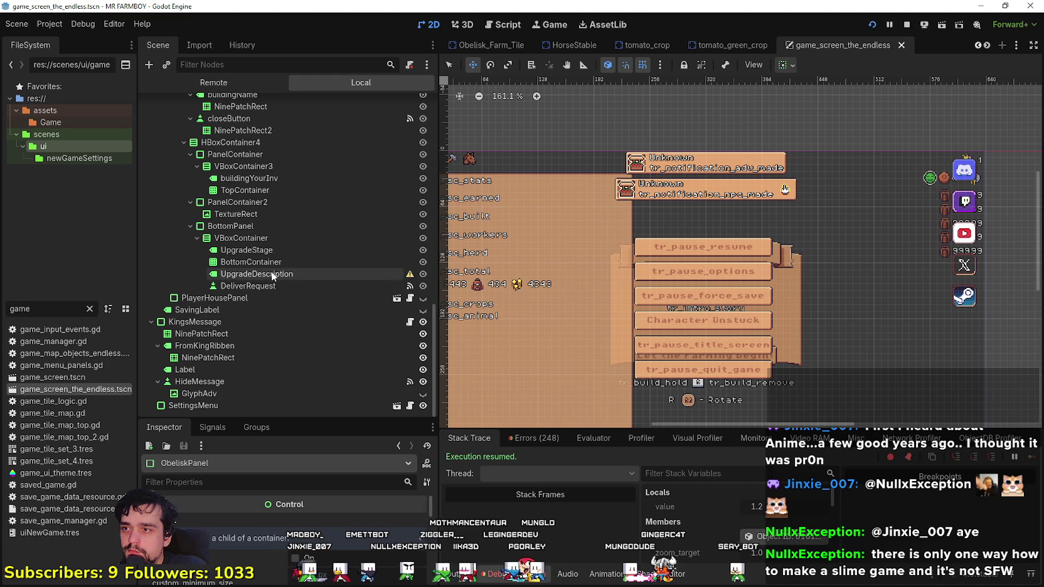
left_click(281, 214)
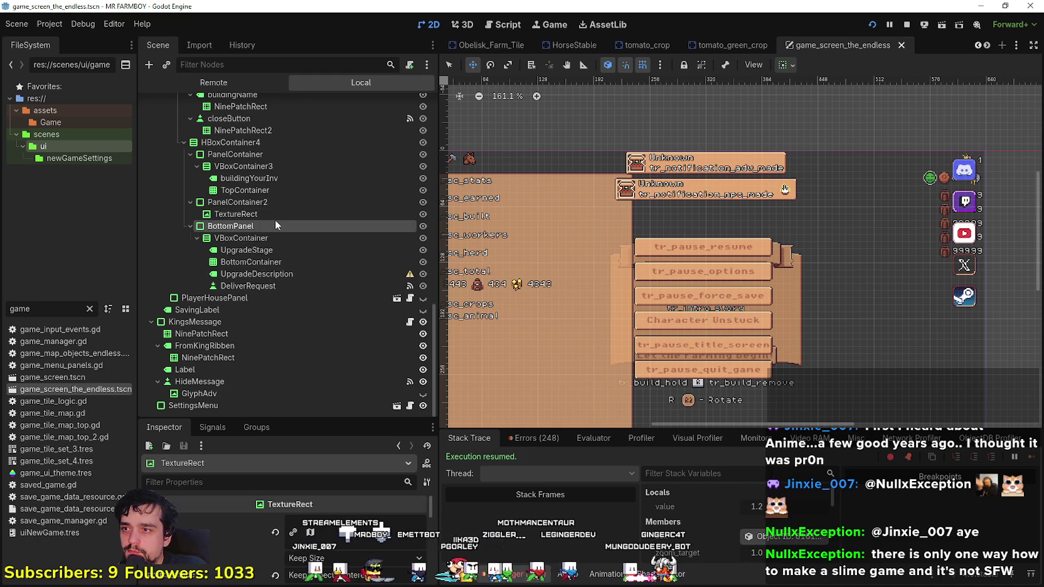
left_click(281, 179)
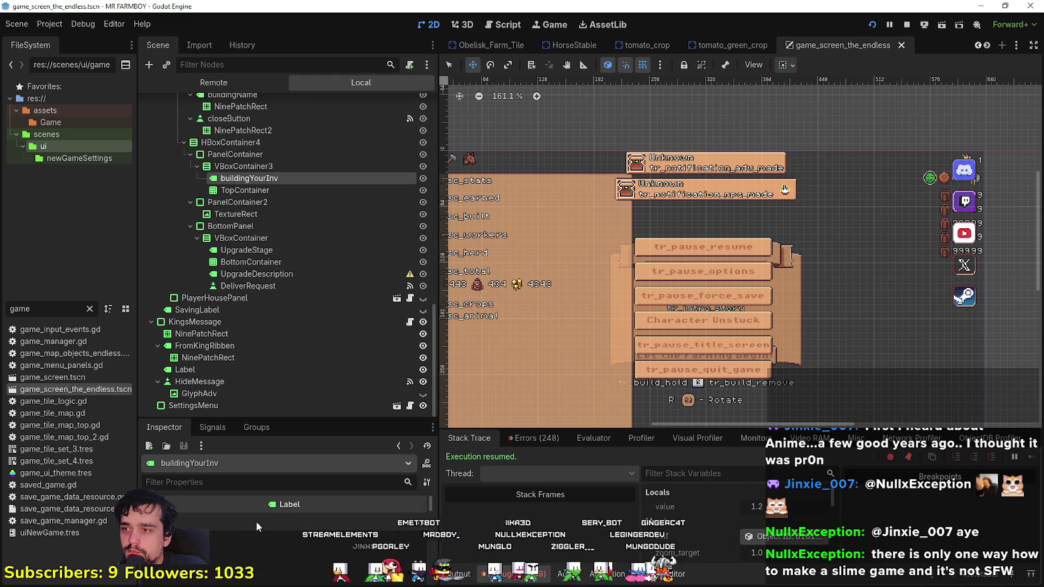
scroll(264, 164, "up", 2)
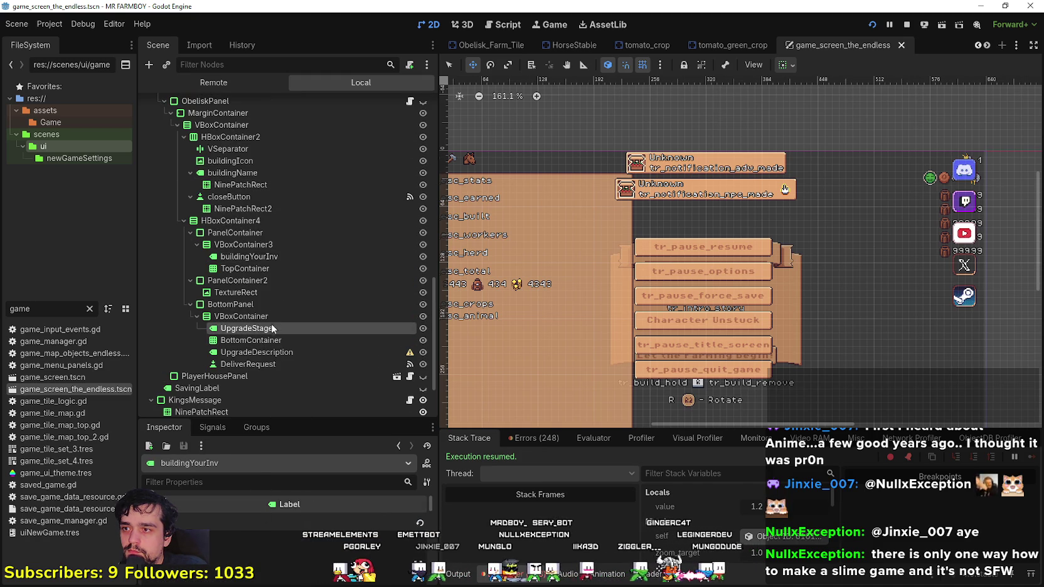
scroll(214, 539, "down", 1)
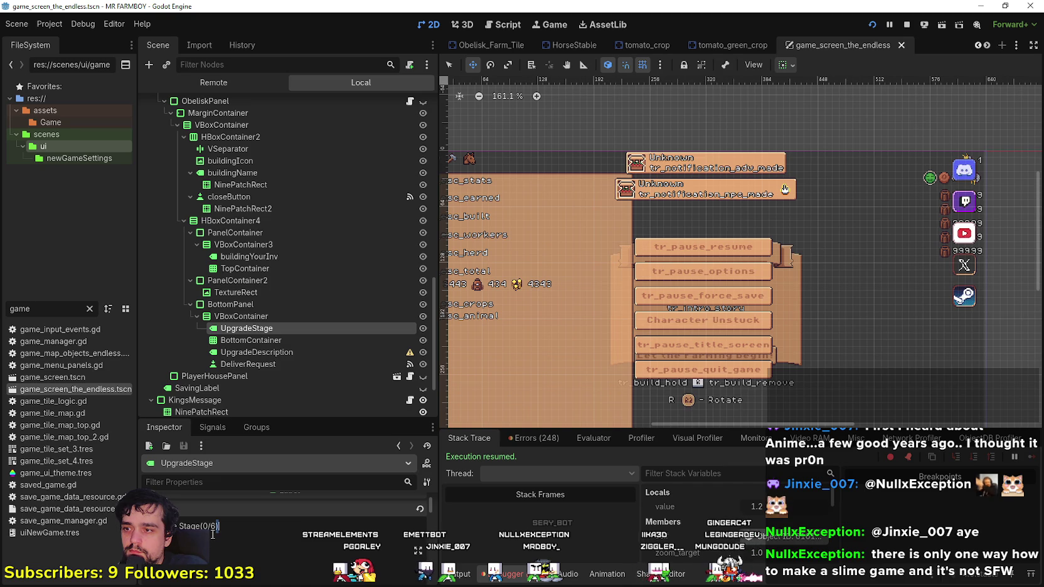
- Run the game with F5 to check the poneglyph panel, then open ObeliskPanel's script
key("F5")
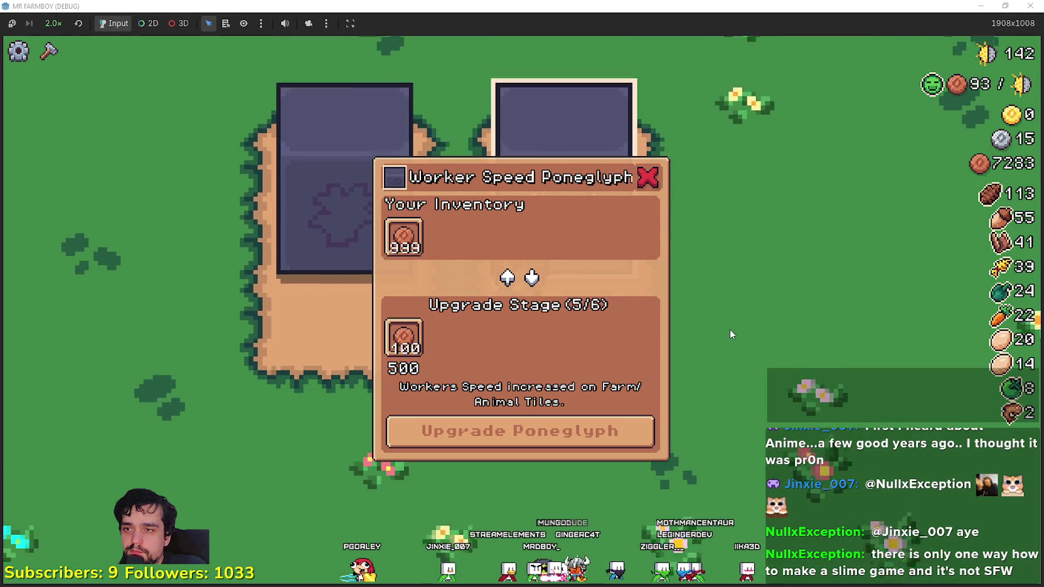
key("Escape")
left_click(731, 329)
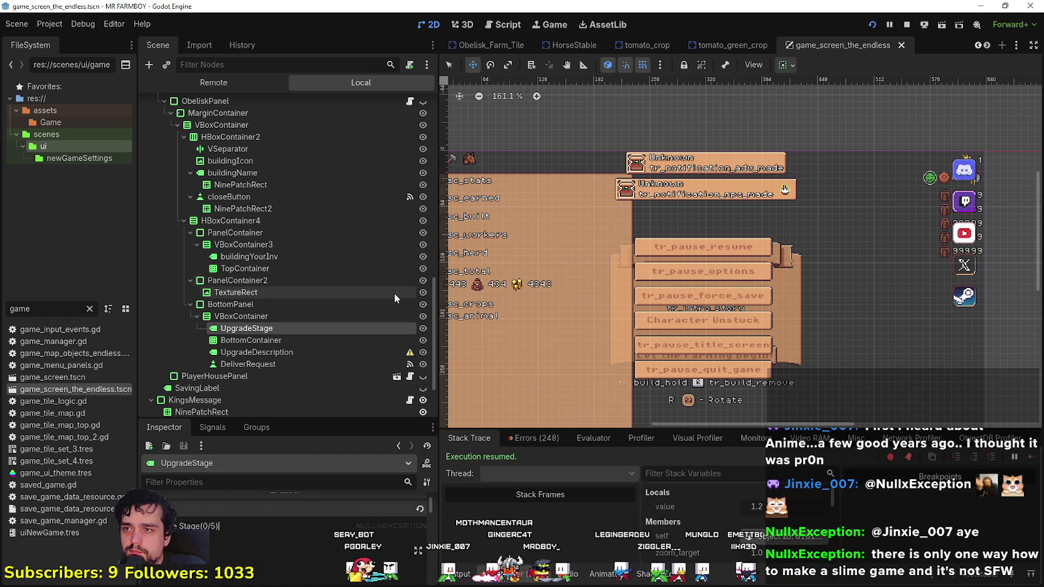
scroll(392, 202, "up", 3)
left_click(410, 179)
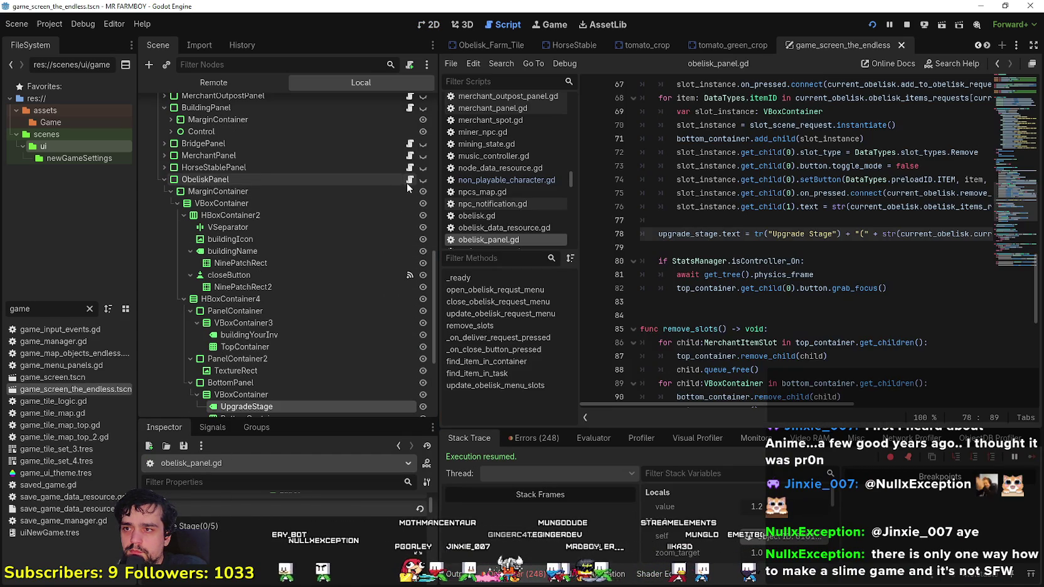
- Change the end of line 78's Upgrade Stage text to '6)' and save the script
left_click_drag(862, 234, 970, 238)
left_click(971, 239)
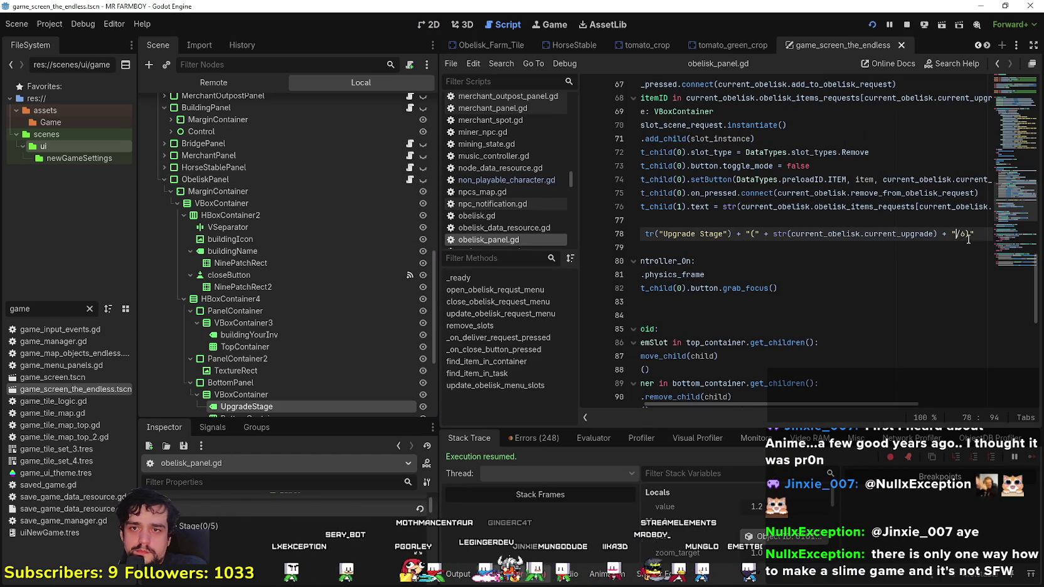
type("6)")
key("End")
left_click(941, 248)
key("ctrl+s")
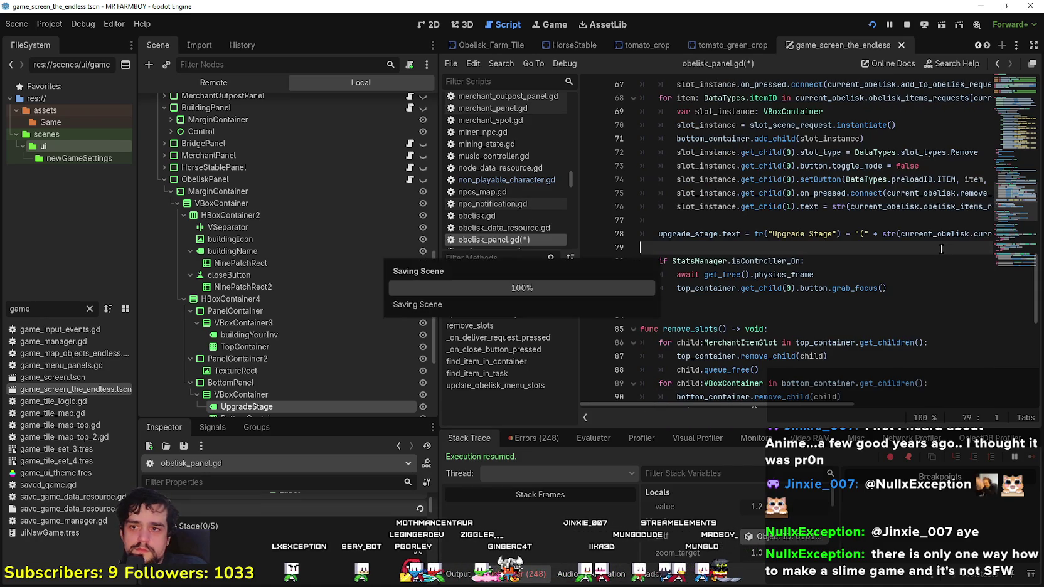
- Run the game and reopen the poneglyph panel to check the Upgrade Stage text
key("alt+Tab")
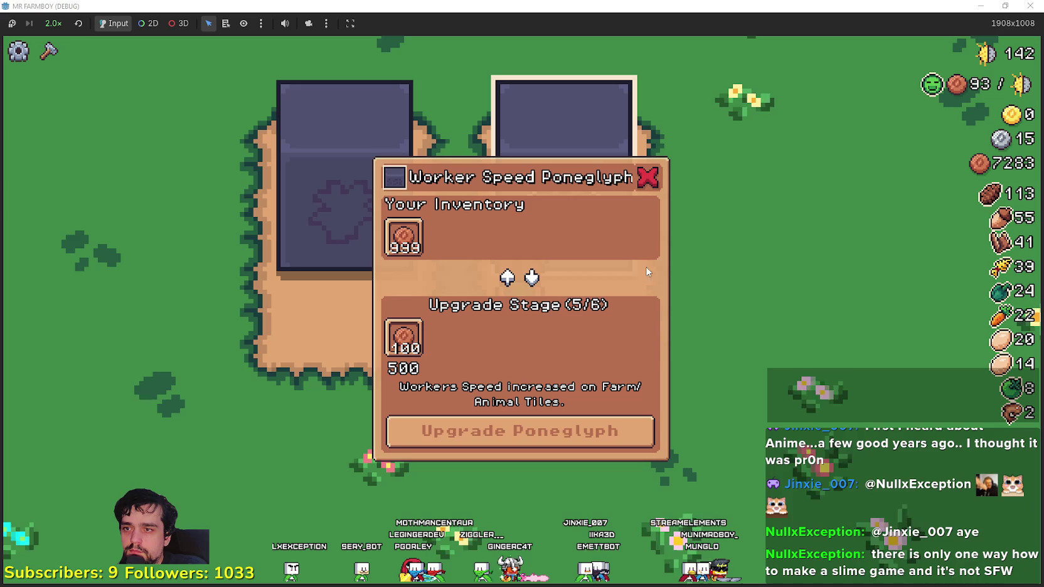
key("Escape")
key("e")
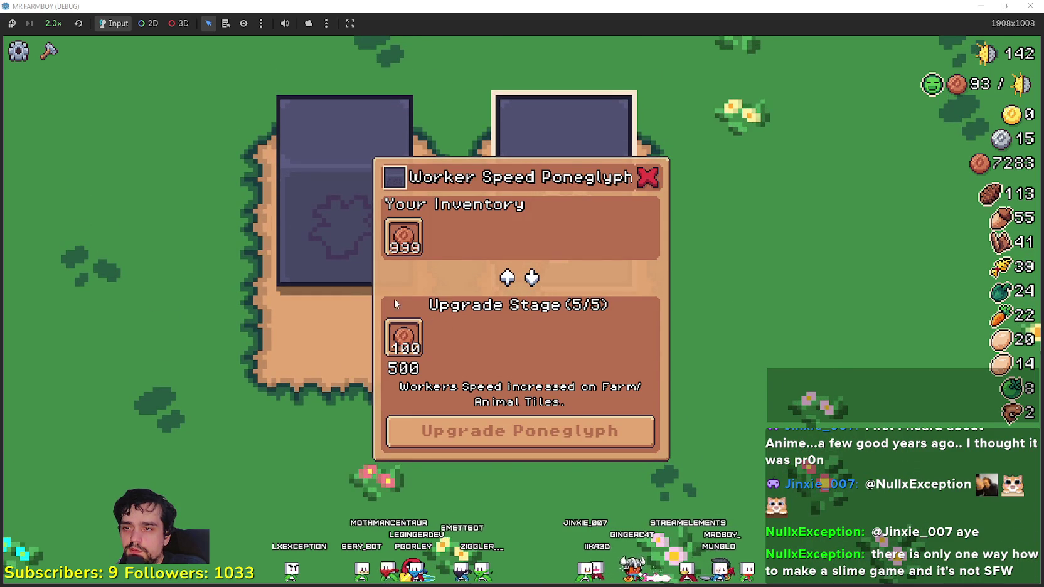
key("Escape")
key("e")
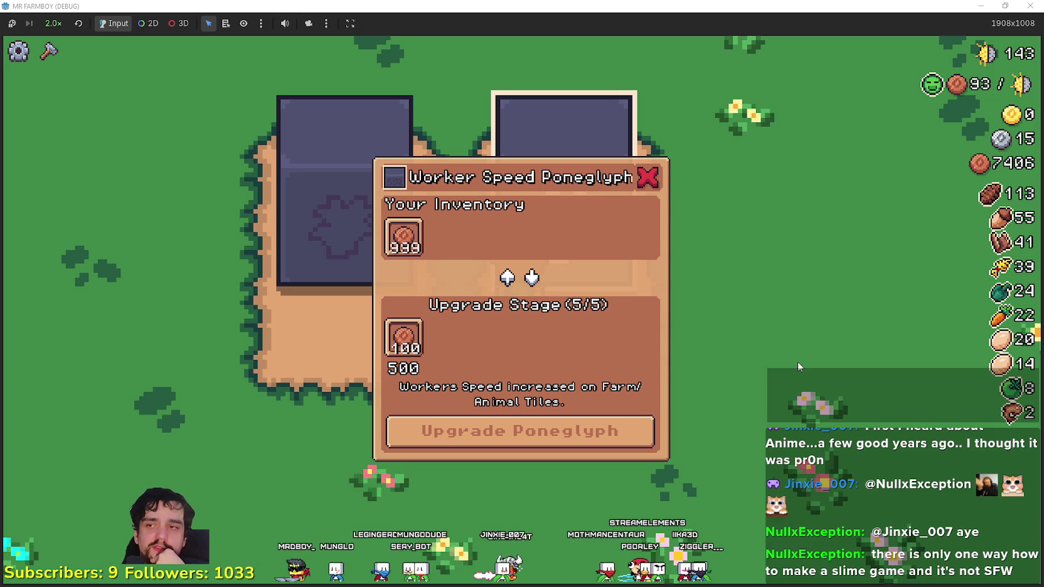
key("alt+Tab")
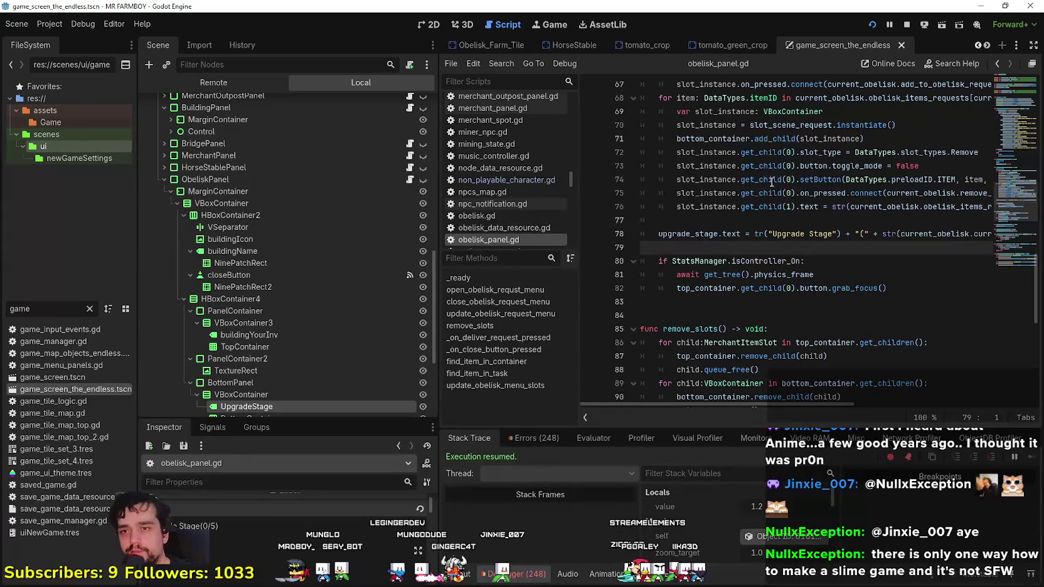
- Review obelisk_panel.gd around remove_slots() on line 59 and the empty line 57
scroll(773, 173, "up", 5)
left_click(730, 150)
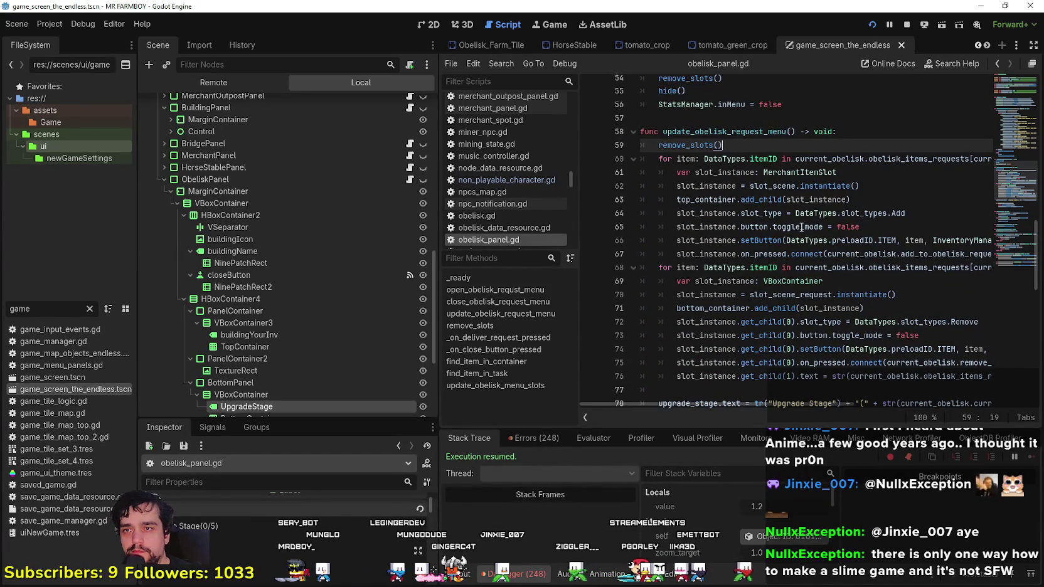
scroll(828, 222, "up", 2)
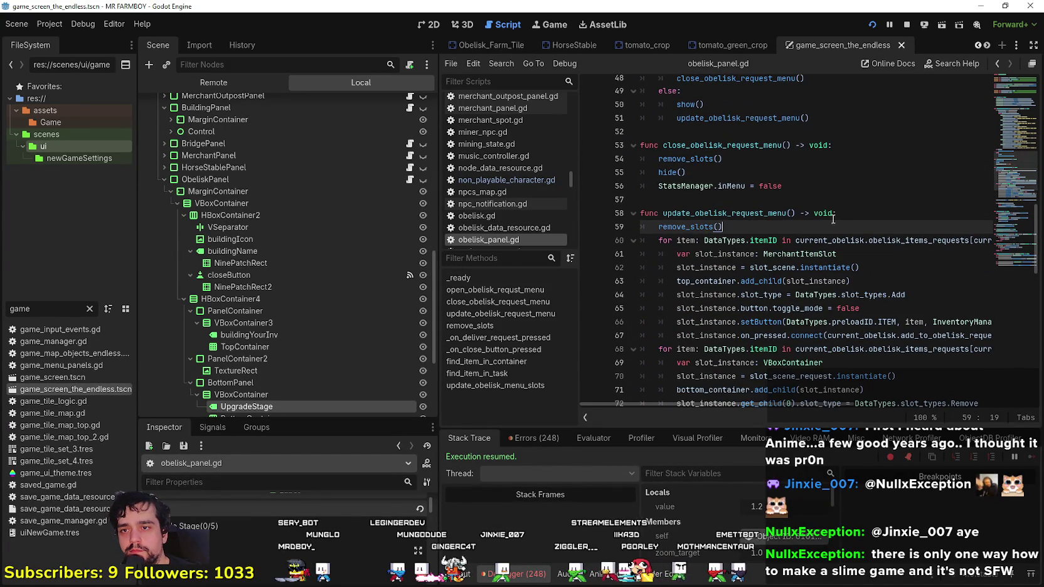
scroll(848, 219, "down", 5)
scroll(787, 240, "up", 4)
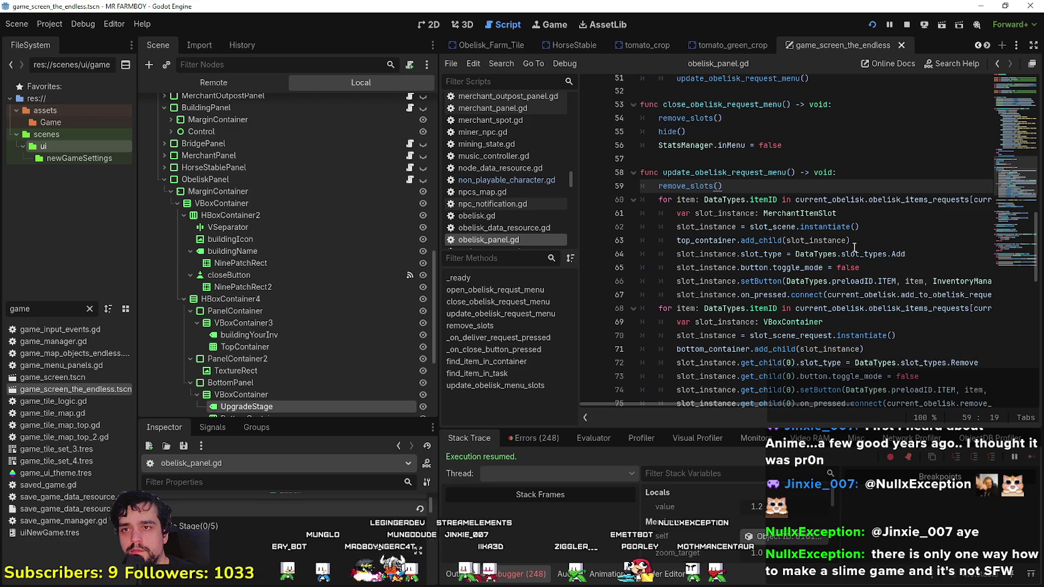
scroll(851, 240, "up", 2)
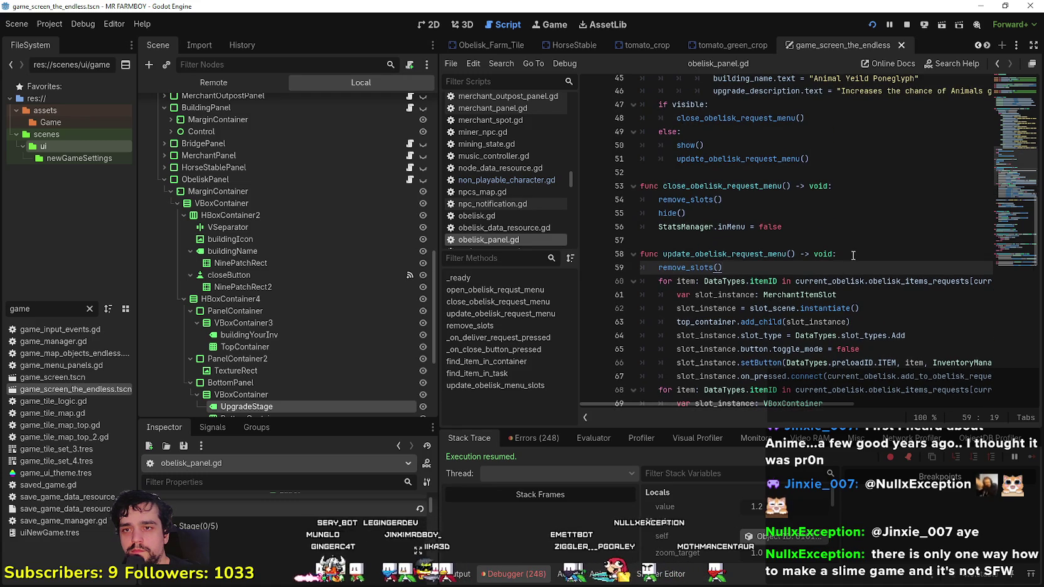
left_click(863, 242)
scroll(866, 263, "down", 2)
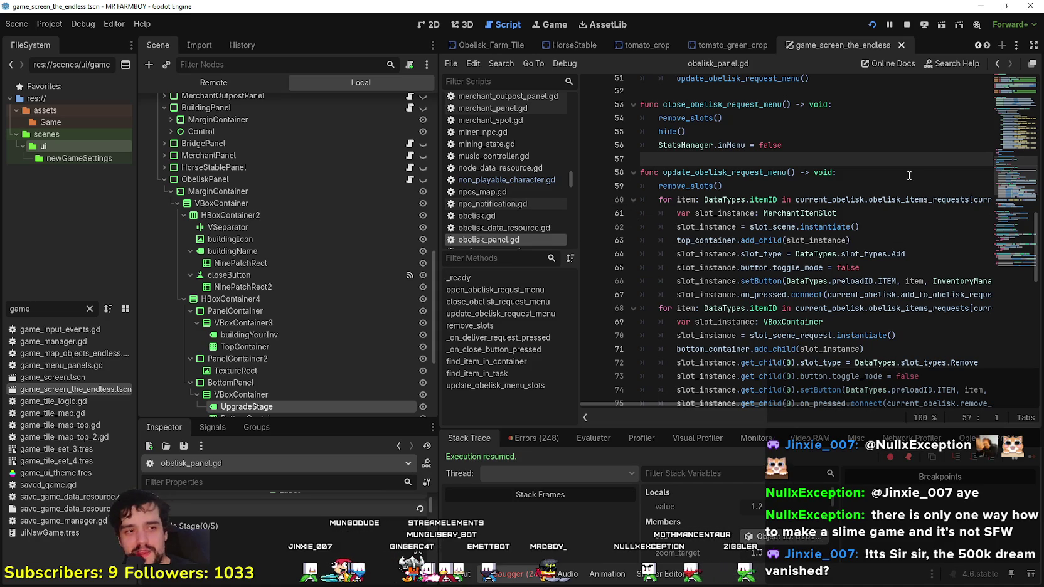
key("alt+Tab")
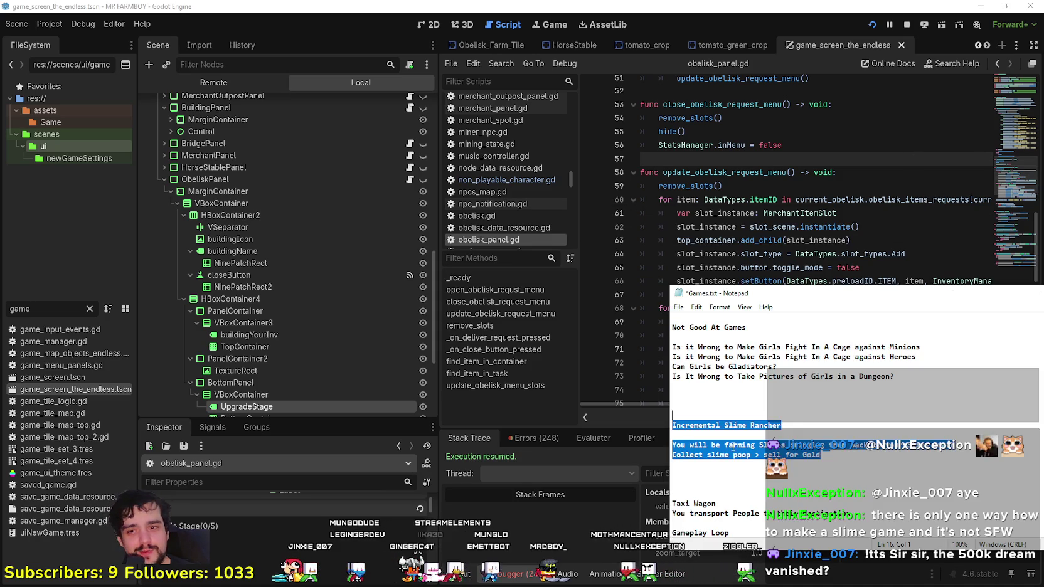
- Review the Games.txt notes at the Incremental Slime Rancher entry and nudge the window left
left_click(772, 435)
scroll(749, 439, "down", 4)
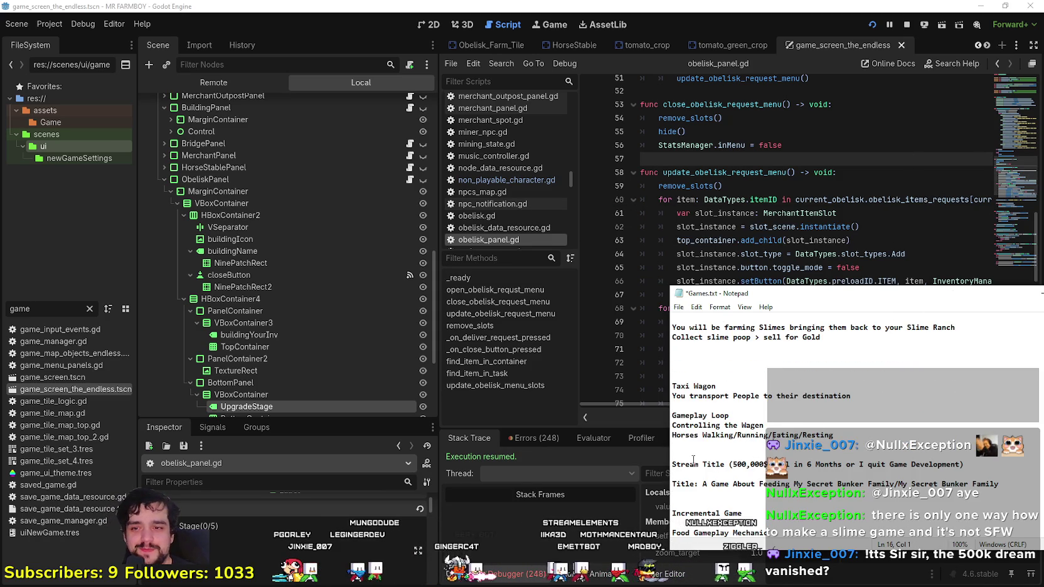
left_click_drag(733, 465, 885, 465)
scroll(878, 458, "up", 2)
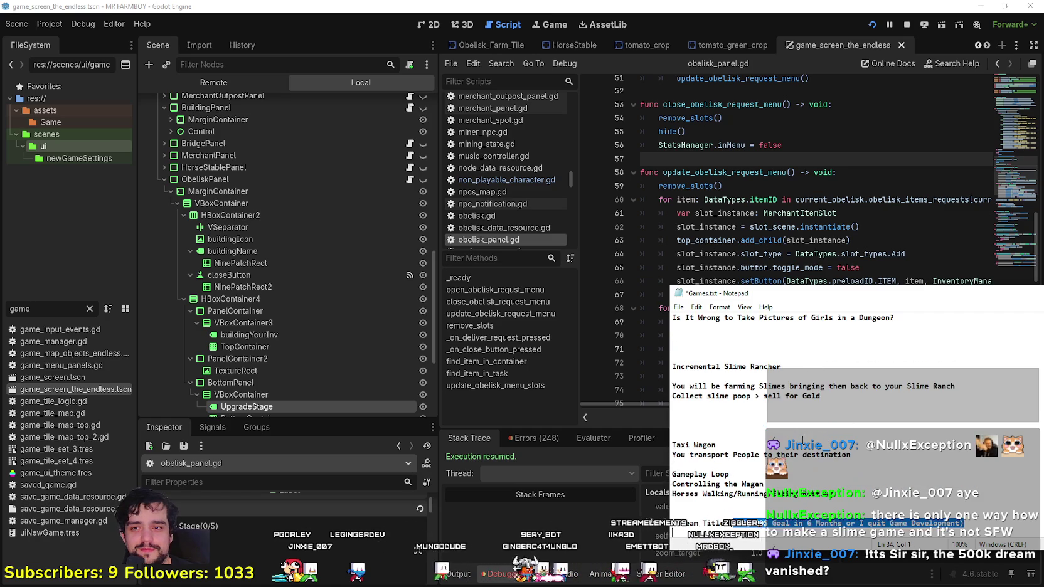
left_click(822, 446)
scroll(822, 459, "up", 2)
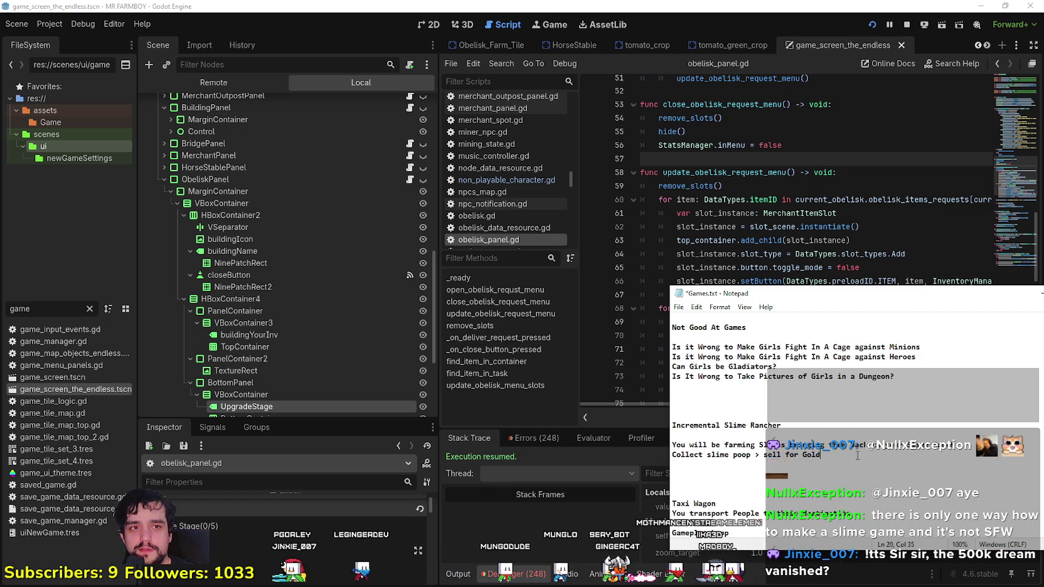
left_click(738, 434)
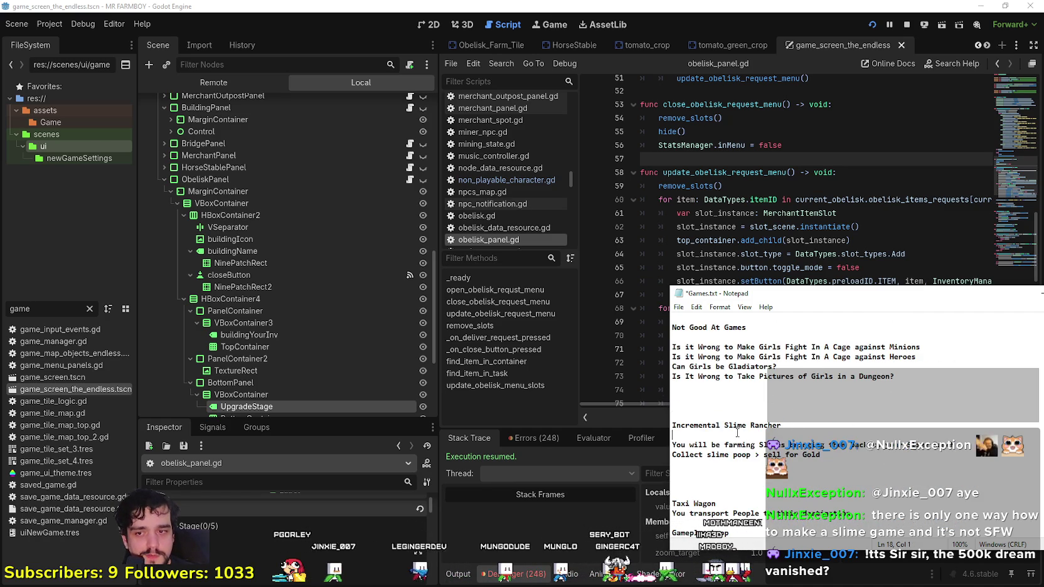
scroll(872, 415, "down", 1)
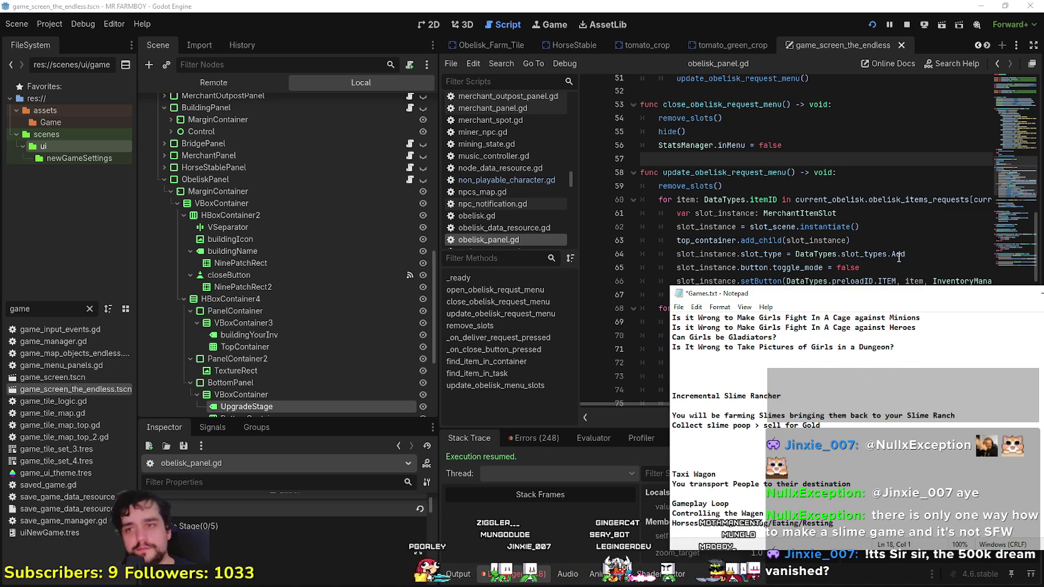
left_click_drag(871, 303, 856, 300)
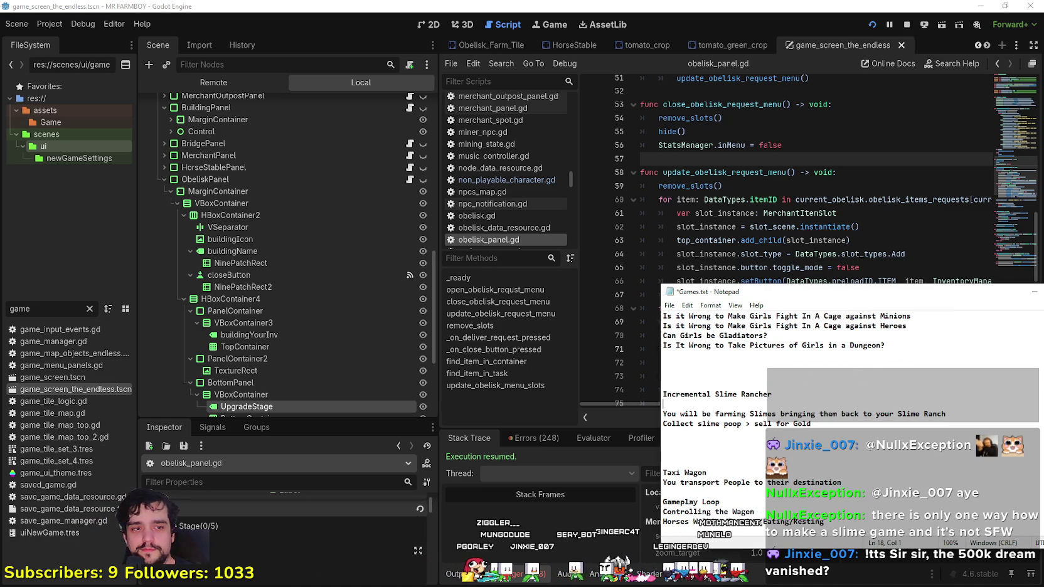
- Switch to Steam and go from the store front to the Library
key("alt+Tab")
left_click(191, 52)
left_click(283, 52)
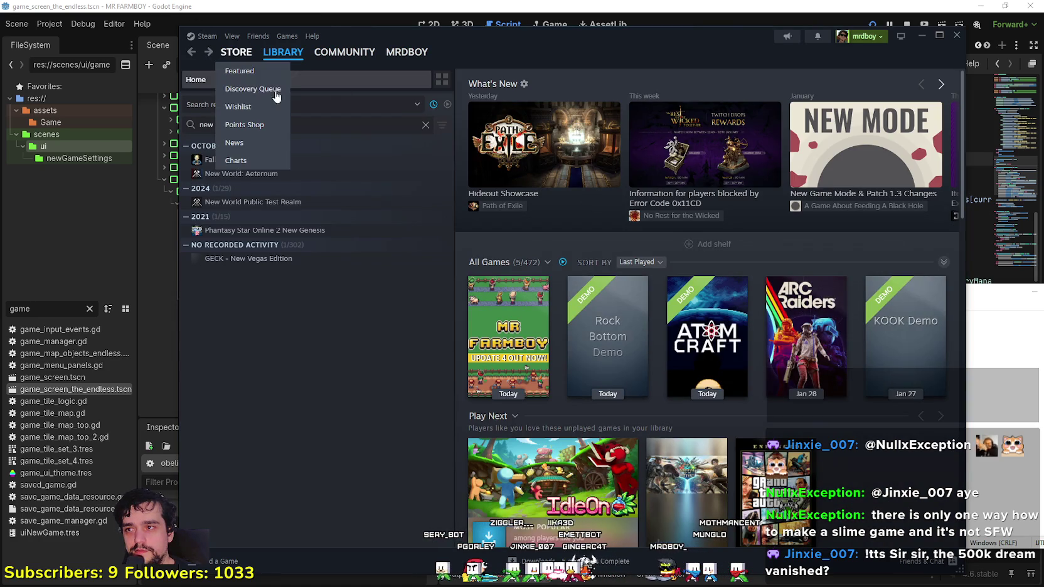
- Browse the Slime Rancher 2 community hub, then go back to its store page
left_click(236, 52)
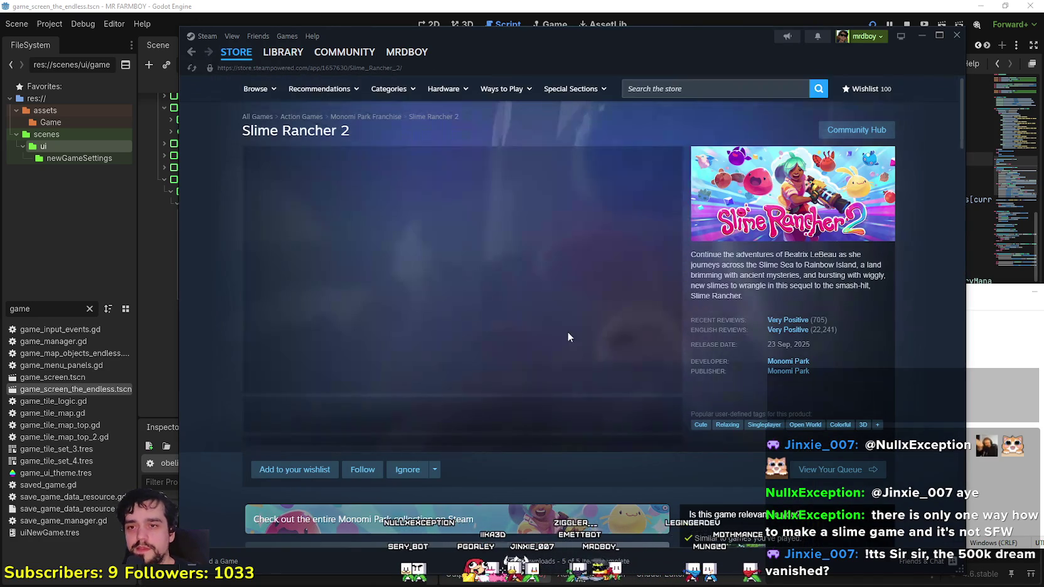
mouse_move(809, 327)
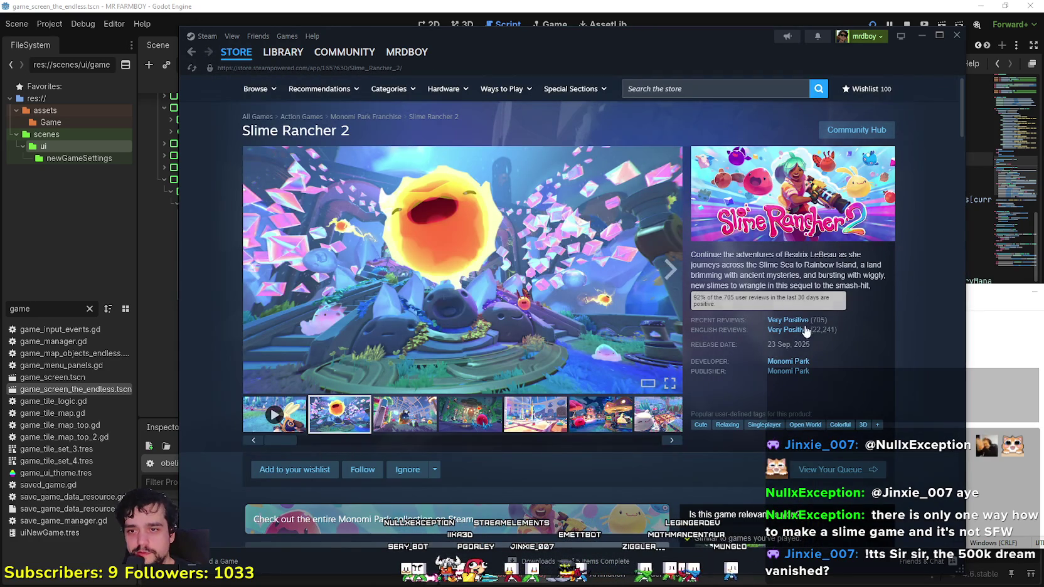
left_click(856, 130)
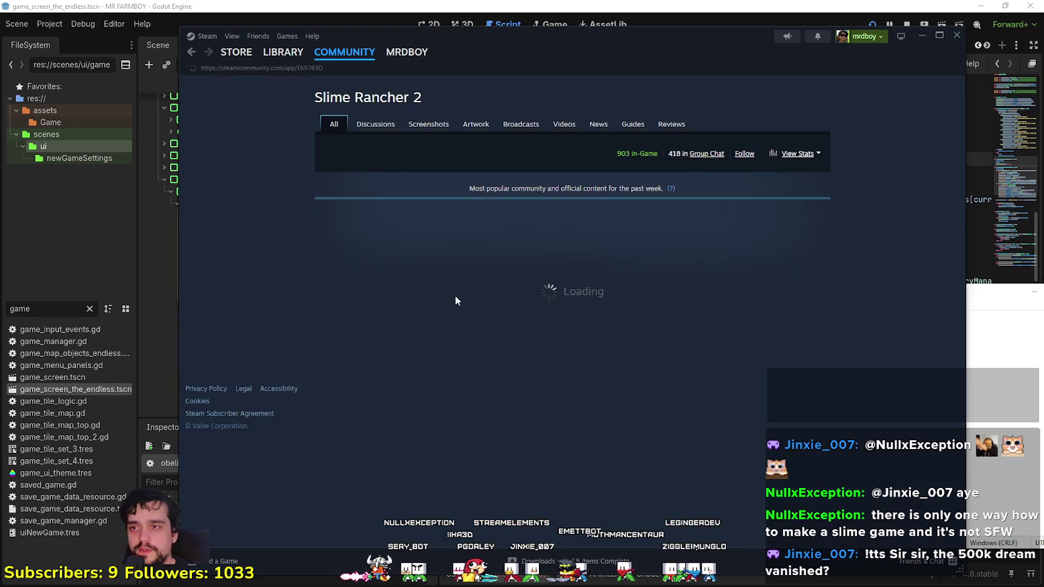
scroll(344, 253, "down", 2)
scroll(345, 253, "down", 10)
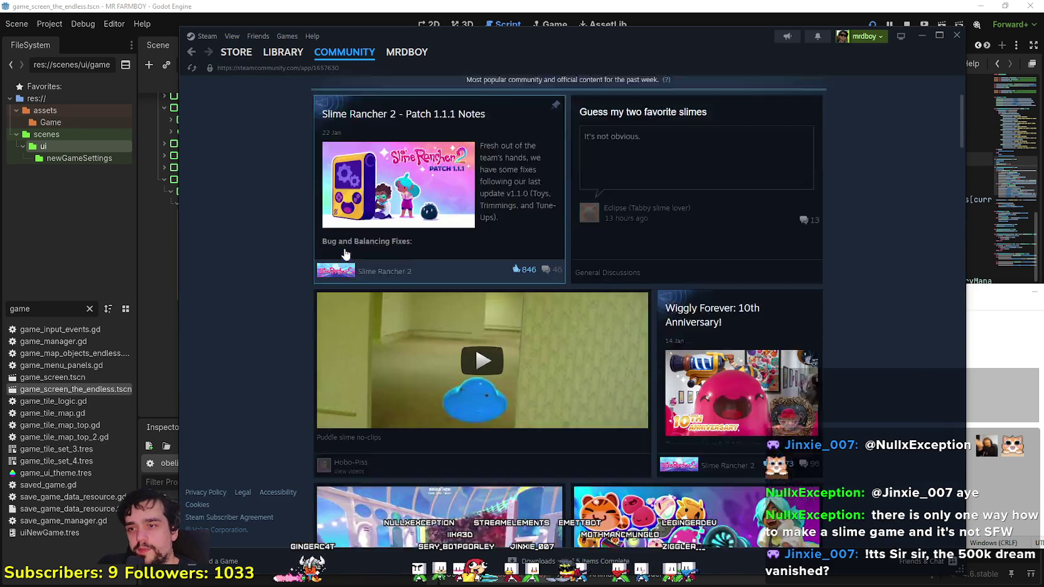
scroll(304, 358, "down", 12)
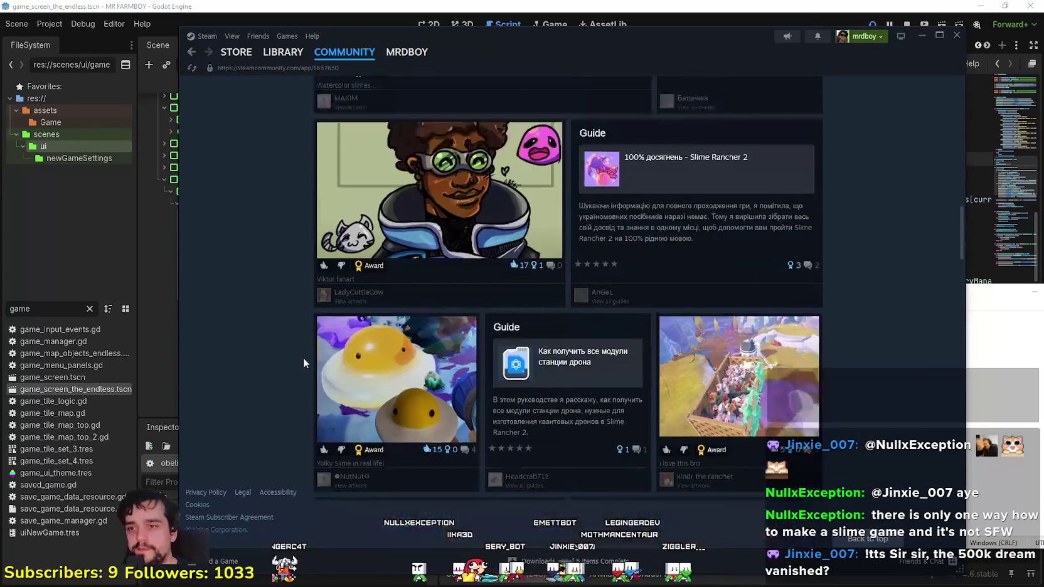
scroll(298, 352, "down", 2)
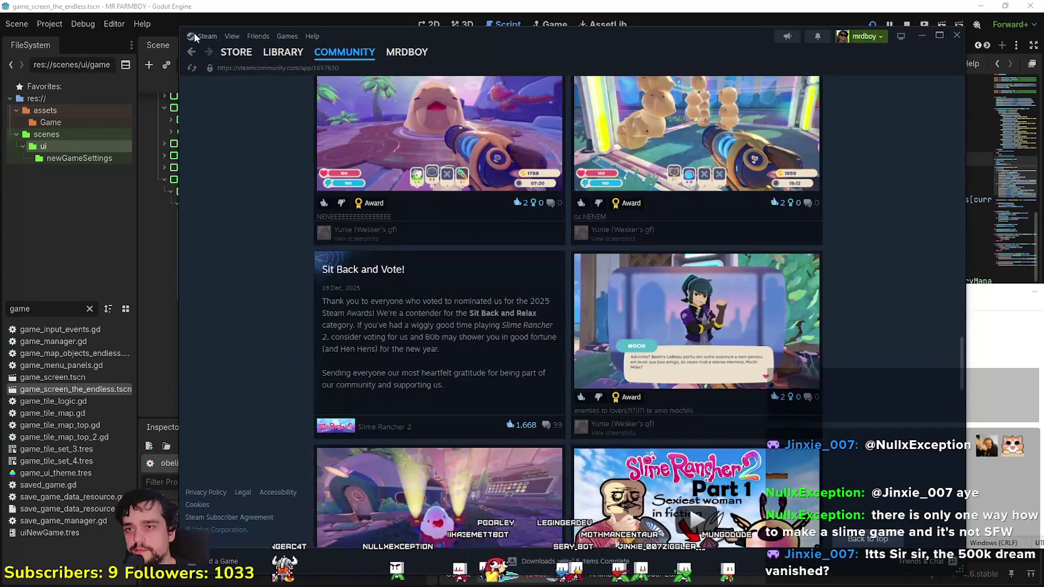
left_click(192, 52)
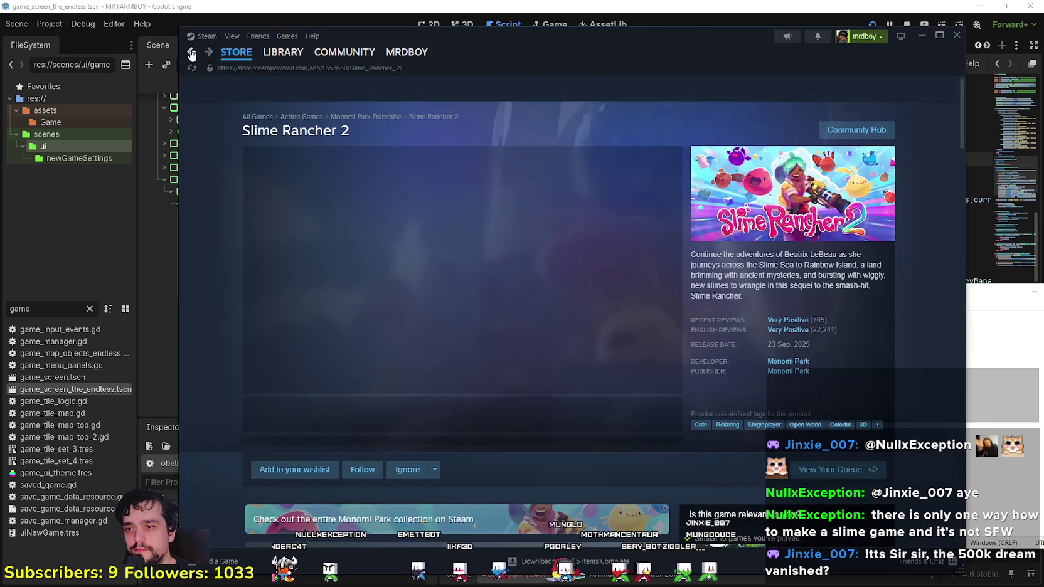
- View a Slime Rancher 2 screenshot, then scroll down and open the original Slime Rancher page
left_click(335, 411)
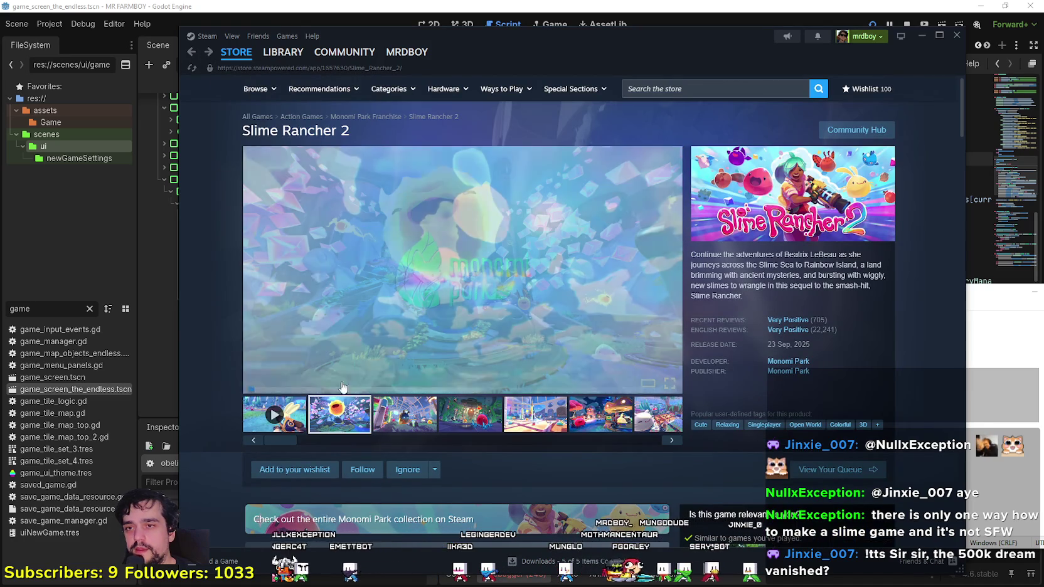
triple_click(350, 132)
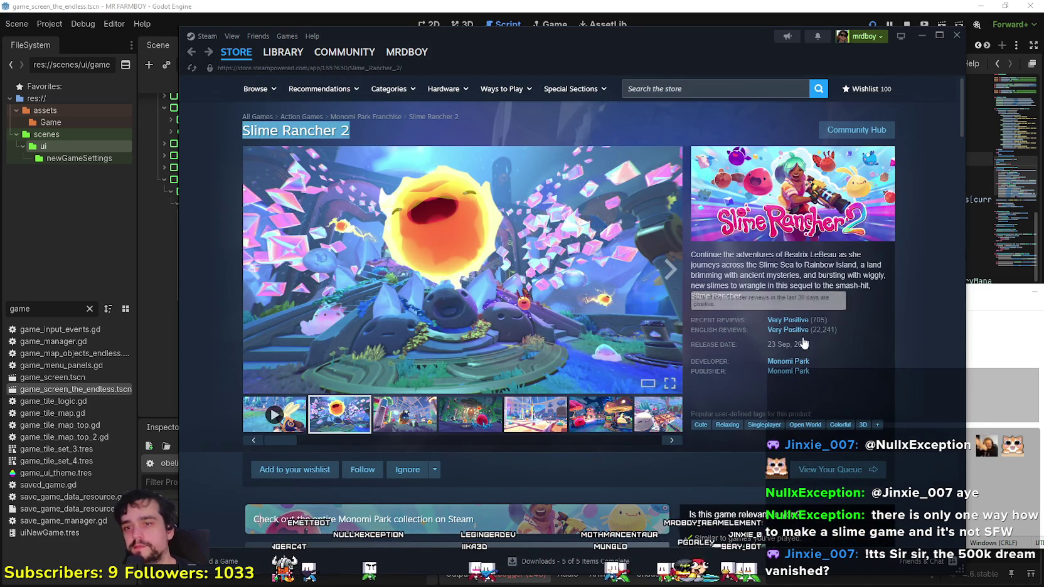
scroll(806, 385, "down", 10)
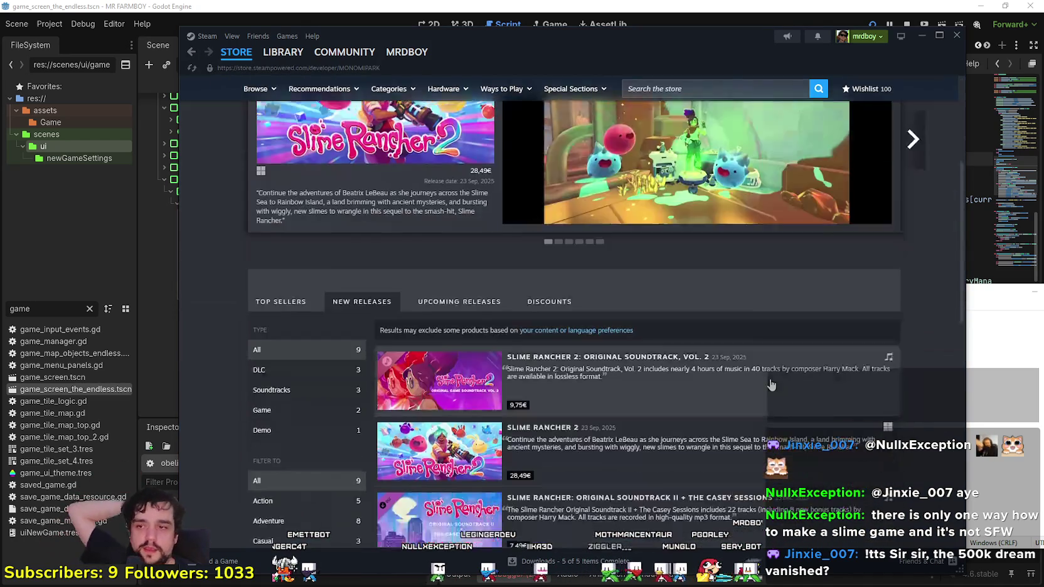
scroll(759, 394, "down", 4)
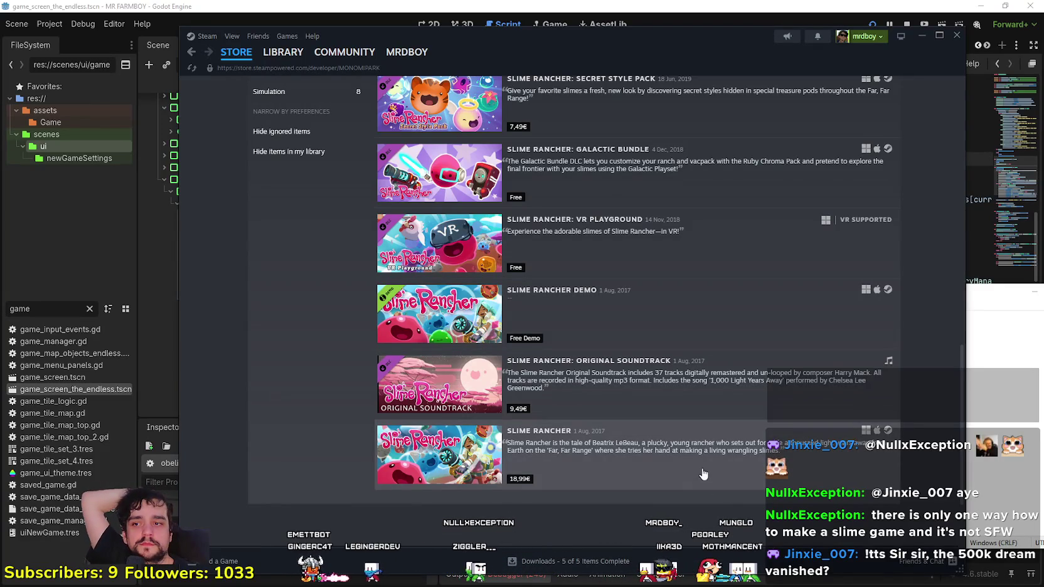
scroll(691, 451, "down", 1)
left_click(678, 426)
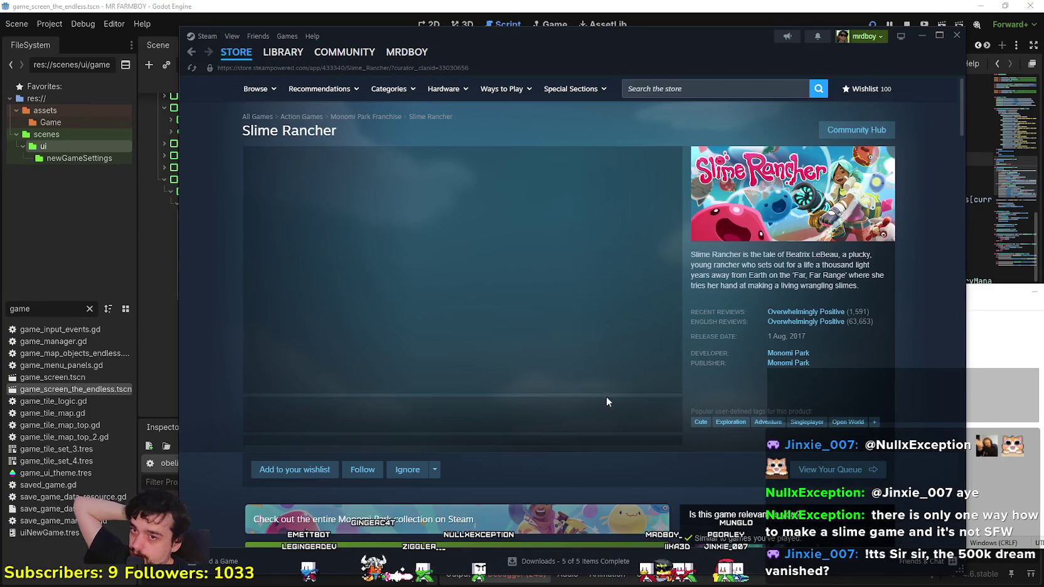
- View the Slime Rancher screenshots in the full-size viewer, widening the Steam window
left_click(443, 423)
left_click(404, 414)
left_click(464, 270)
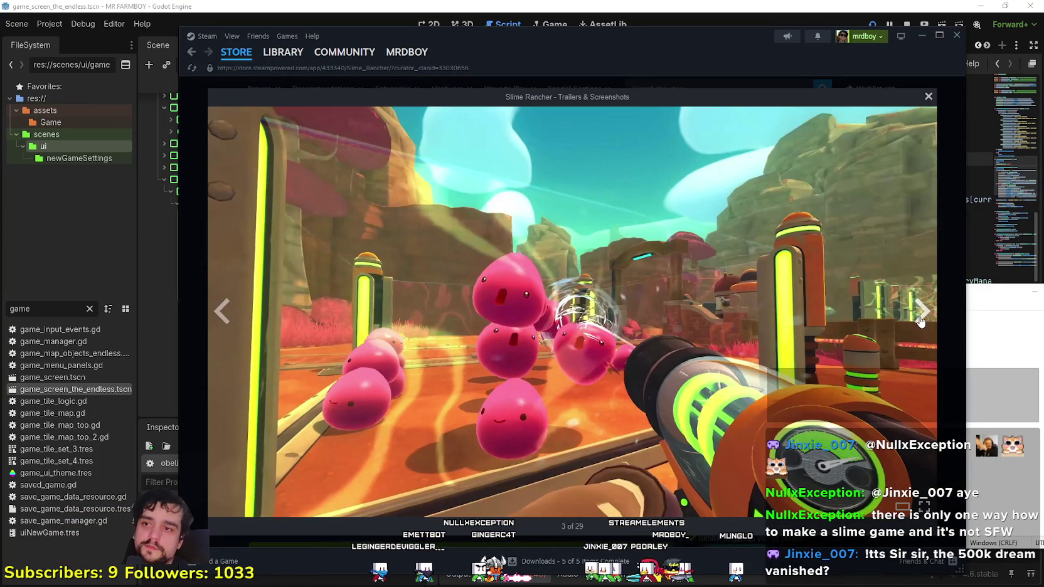
left_click(869, 339)
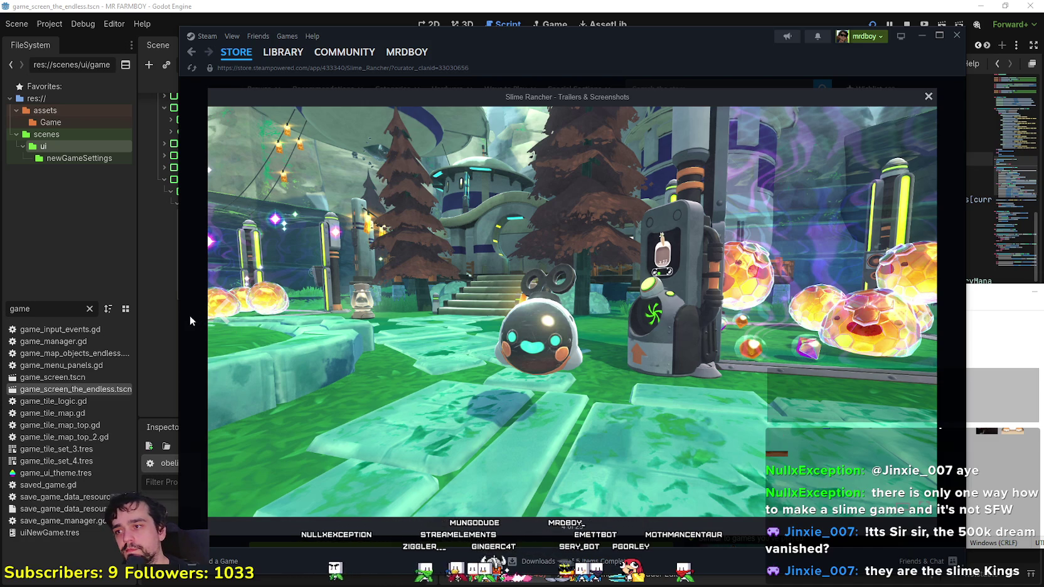
left_click_drag(180, 320, 46, 320)
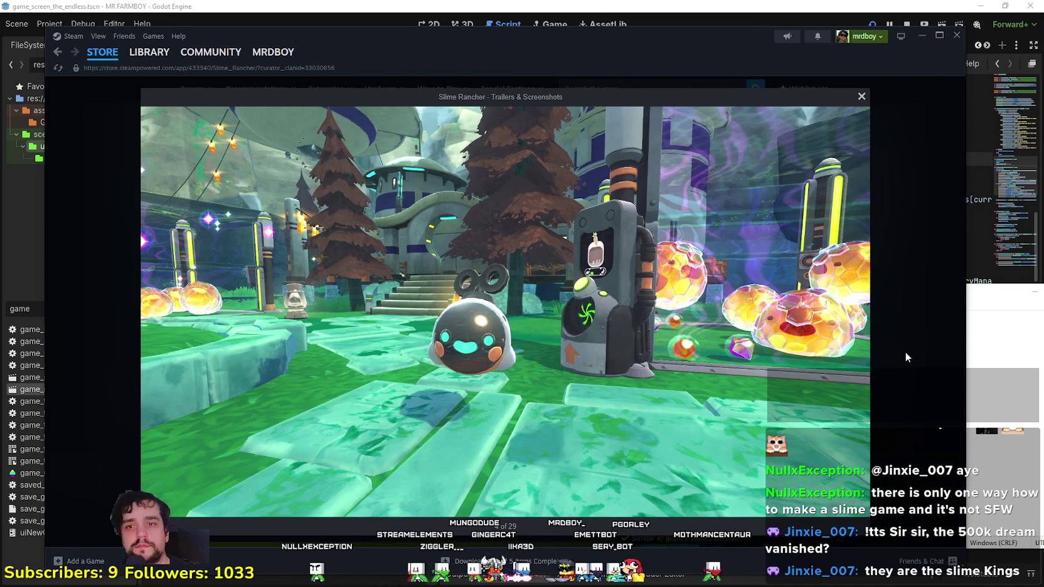
left_click(894, 359)
- Step through the store page's slime screenshots, from pink slimes to the lava slime and ranch house
left_click(533, 414)
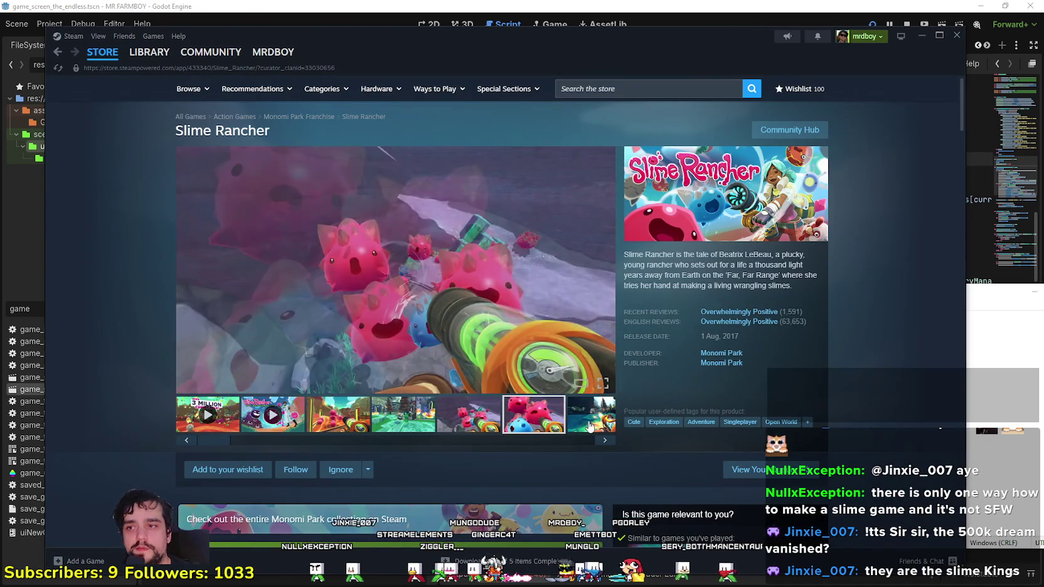
left_click(590, 427)
left_click(558, 430)
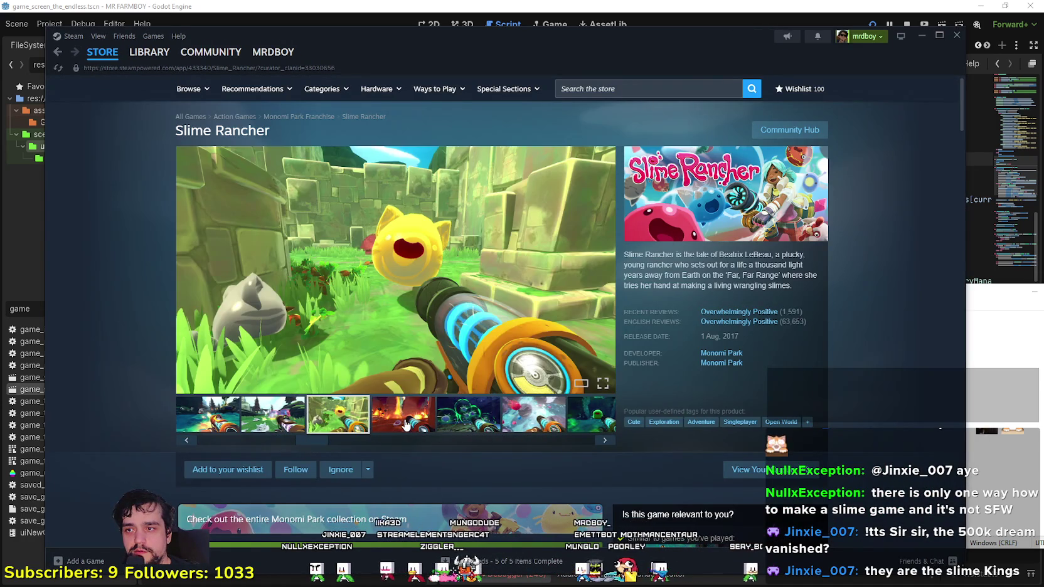
left_click(407, 425)
left_click(468, 420)
left_click(546, 417)
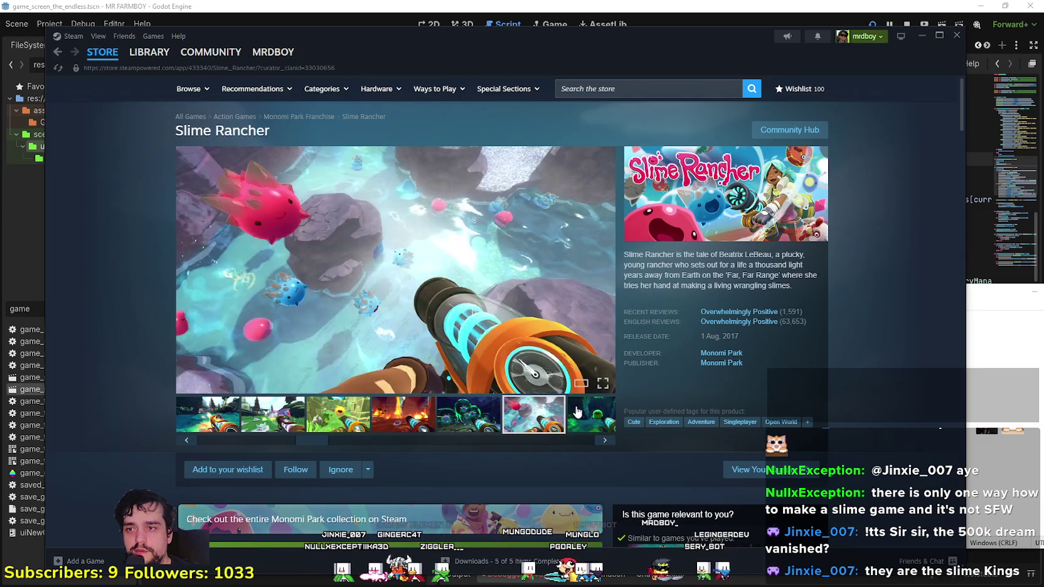
left_click(578, 413)
left_click(579, 415)
left_click(581, 417)
left_click(584, 420)
left_click(586, 424)
left_click(589, 427)
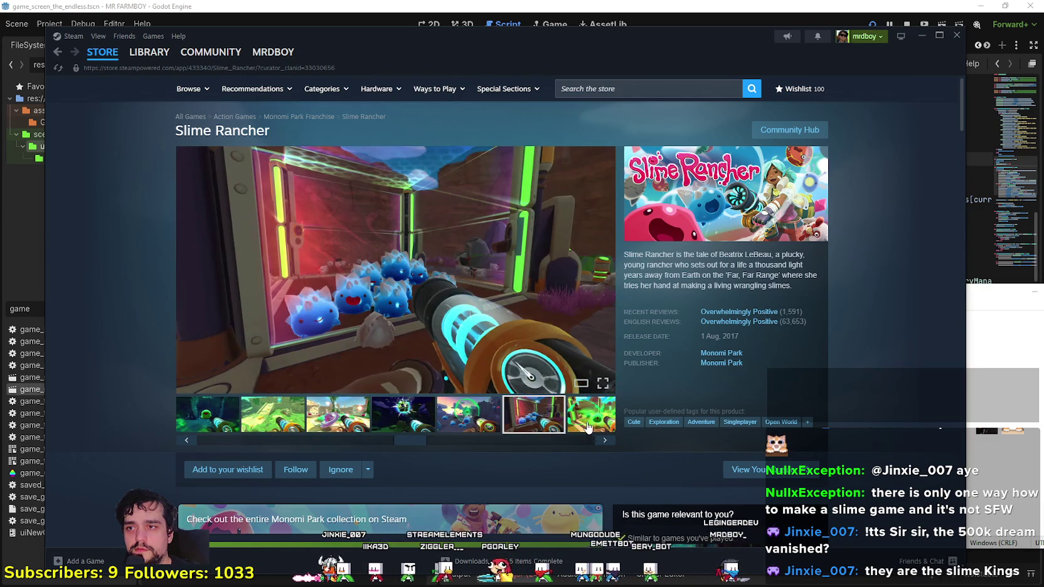
left_click(590, 428)
left_click(568, 428)
left_click(551, 427)
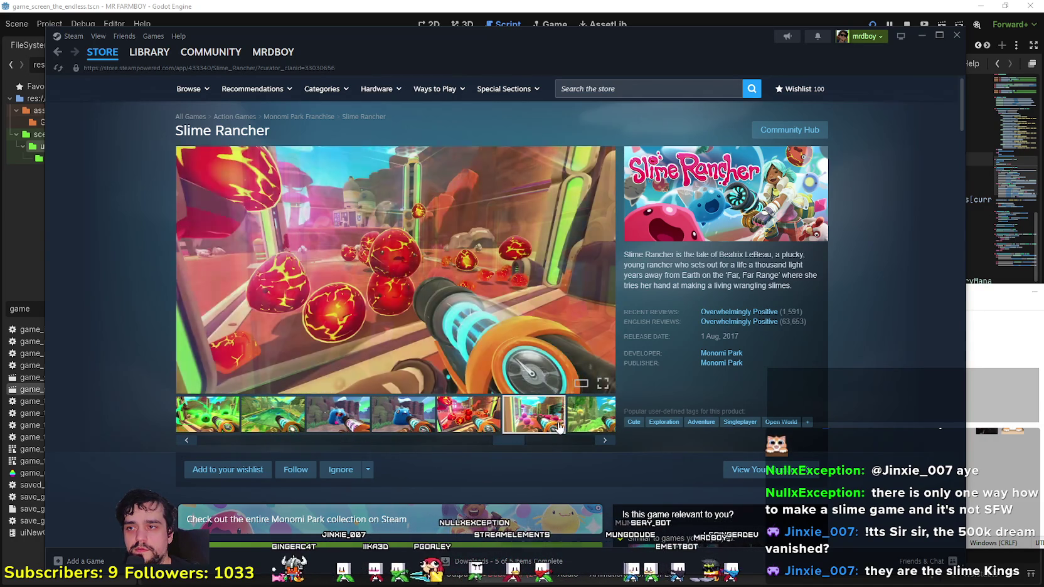
left_click(515, 421)
left_click(457, 422)
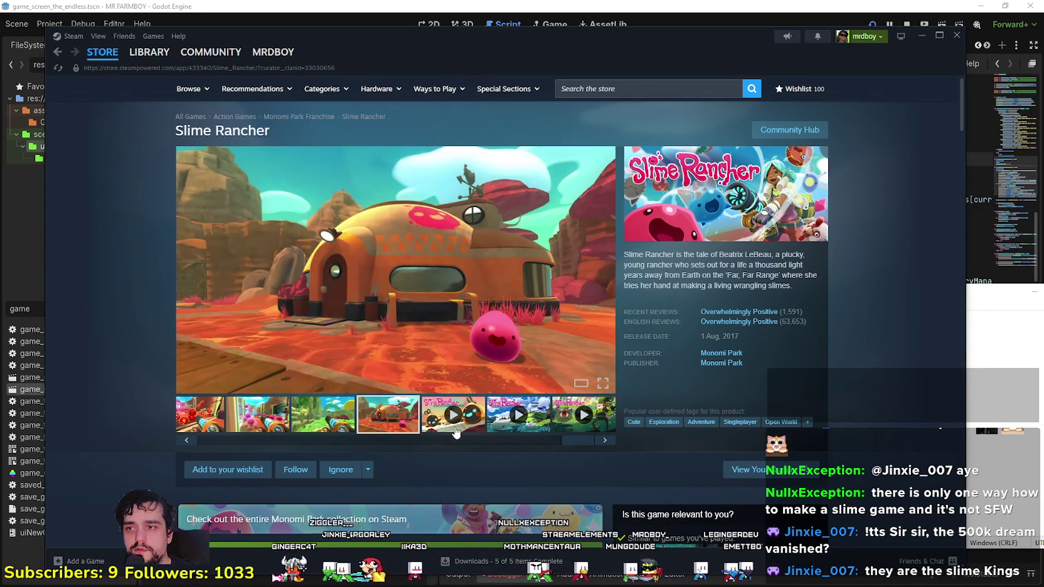
mouse_move(582, 446)
left_mouse_down()
mouse_move(597, 437)
mouse_move(198, 428)
left_mouse_up()
left_click(337, 414)
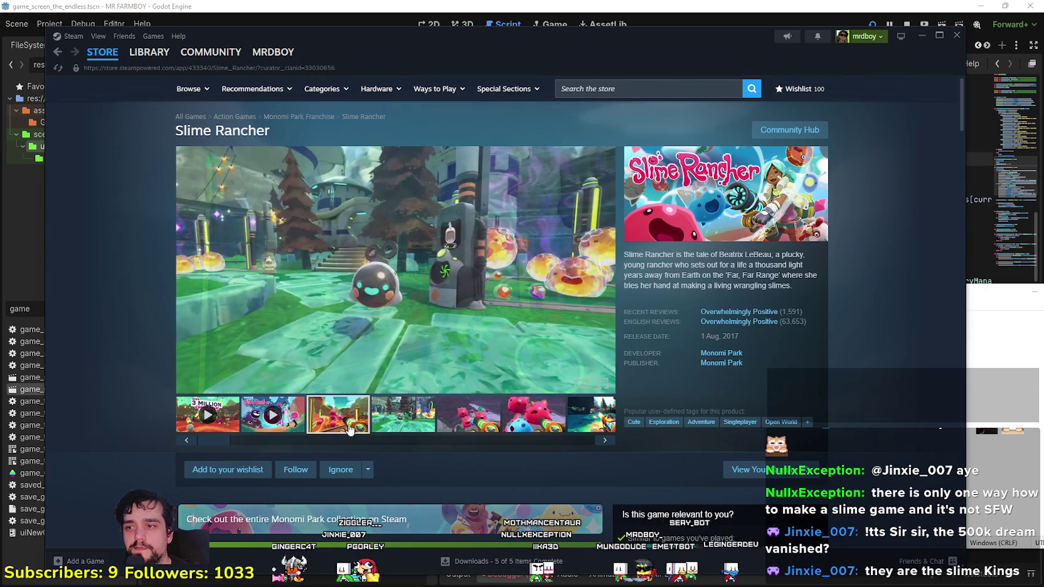
scroll(816, 433, "down", 3)
scroll(860, 430, "up", 3)
- Look through the Slime Rancher community hub, then return to the store page
left_click(789, 124)
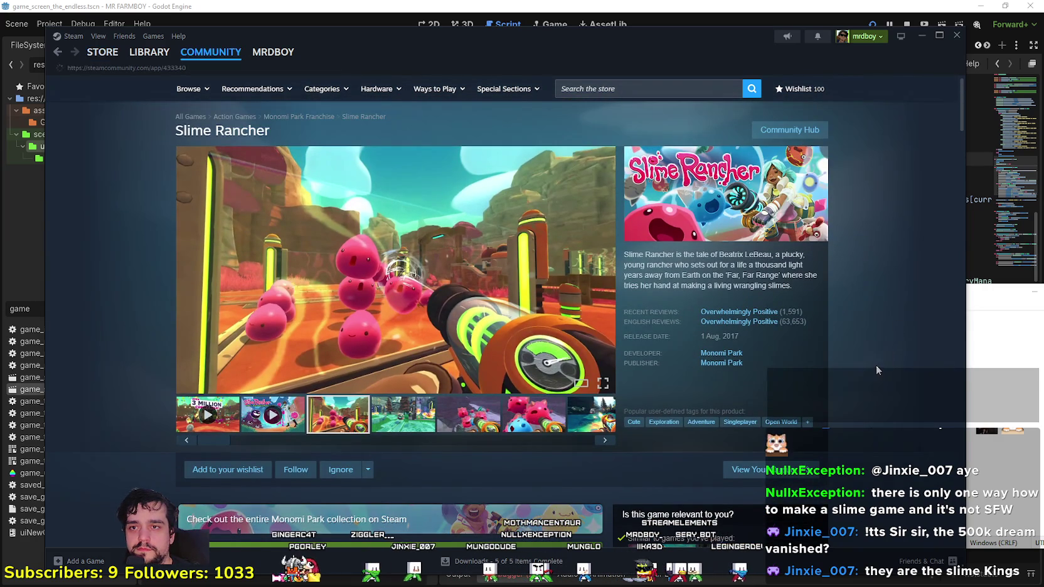
scroll(872, 366, "down", 10)
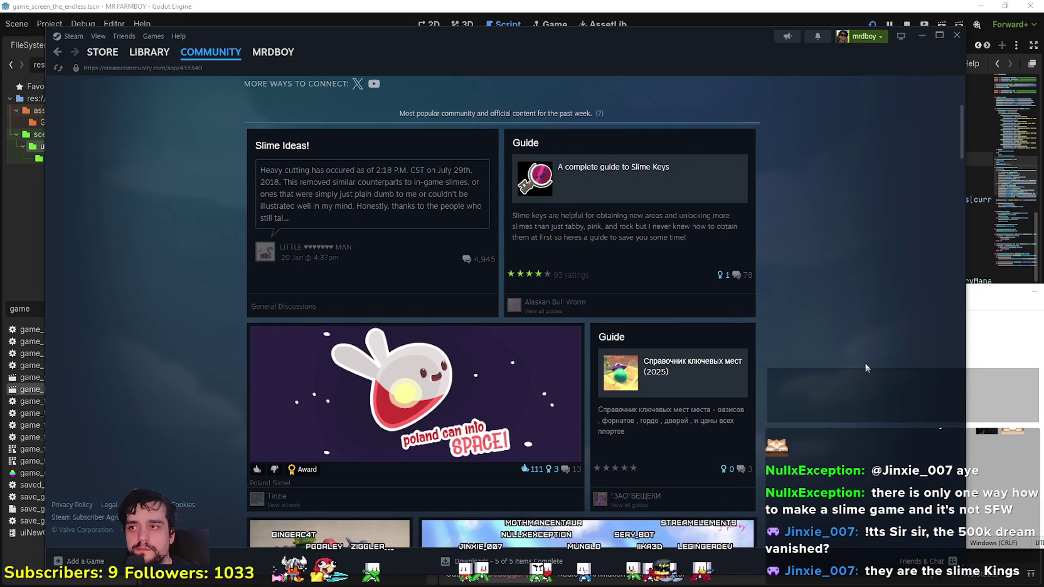
scroll(860, 364, "up", 10)
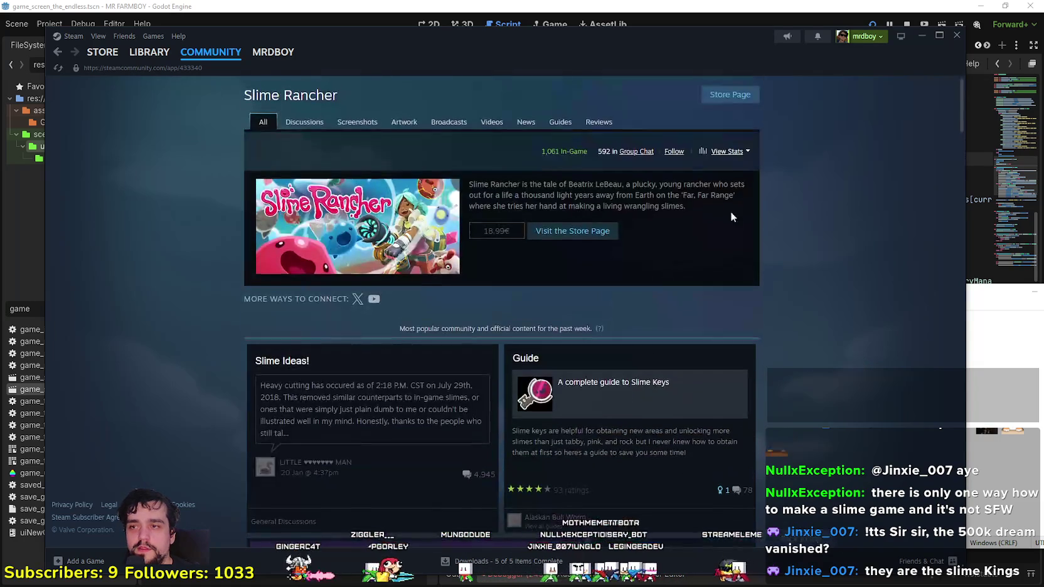
left_click(58, 52)
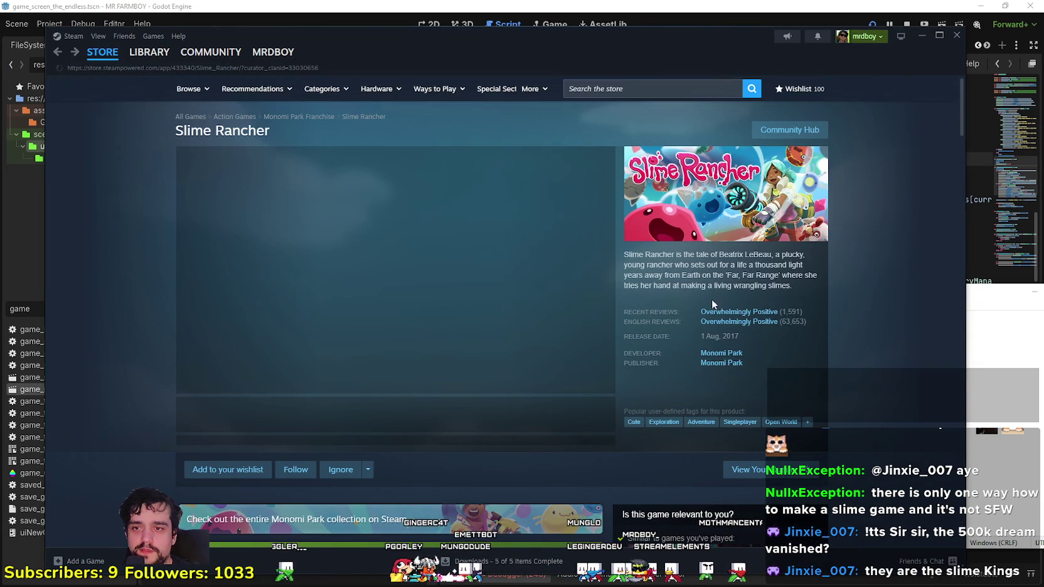
- Visit the Monomi Park developer page and scroll through the Slime Rancher 2 community hub
left_click(726, 353)
scroll(504, 347, "down", 10)
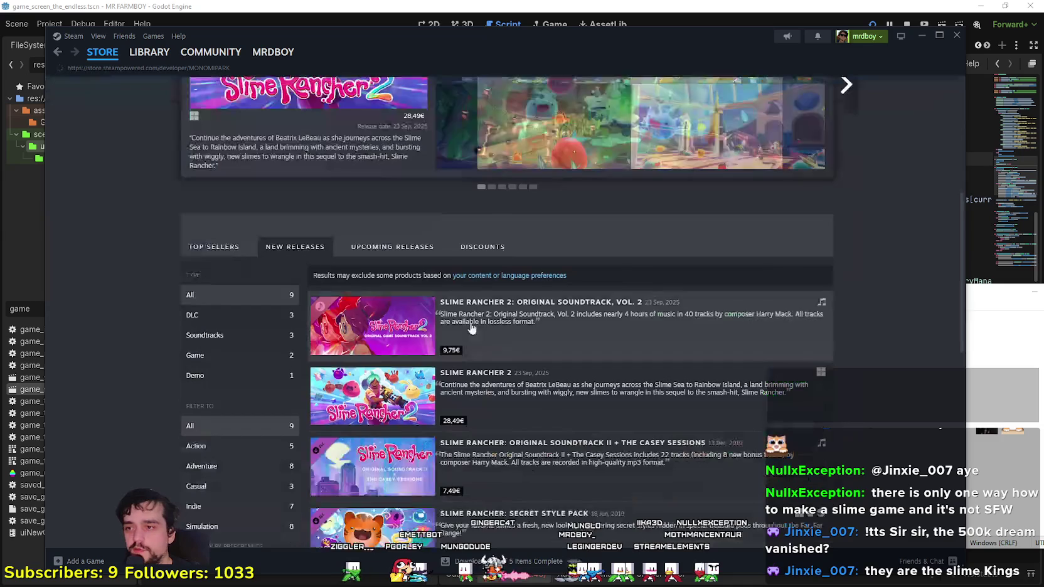
left_click(713, 373)
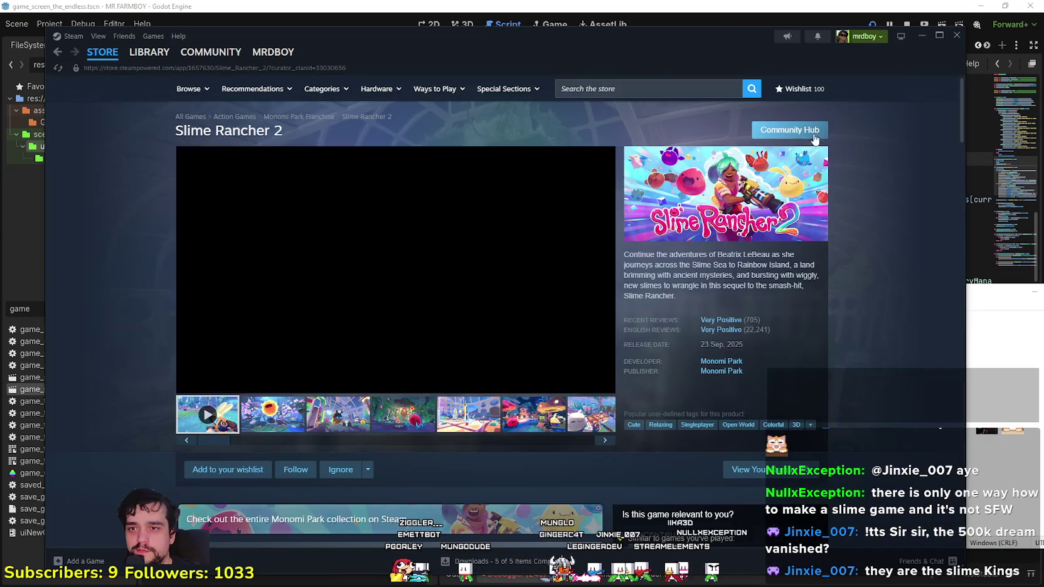
left_click(792, 134)
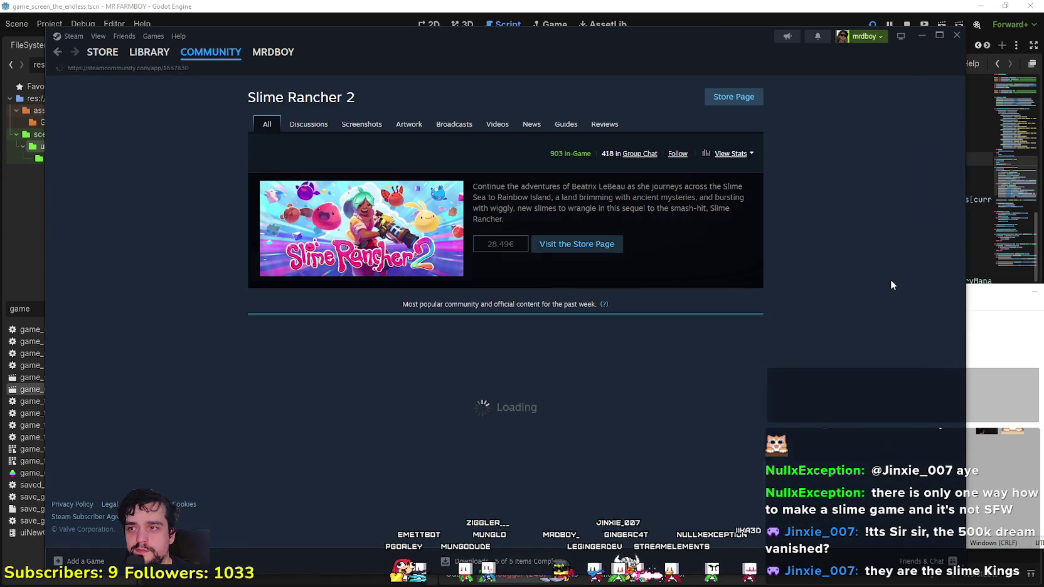
scroll(856, 276, "down", 3)
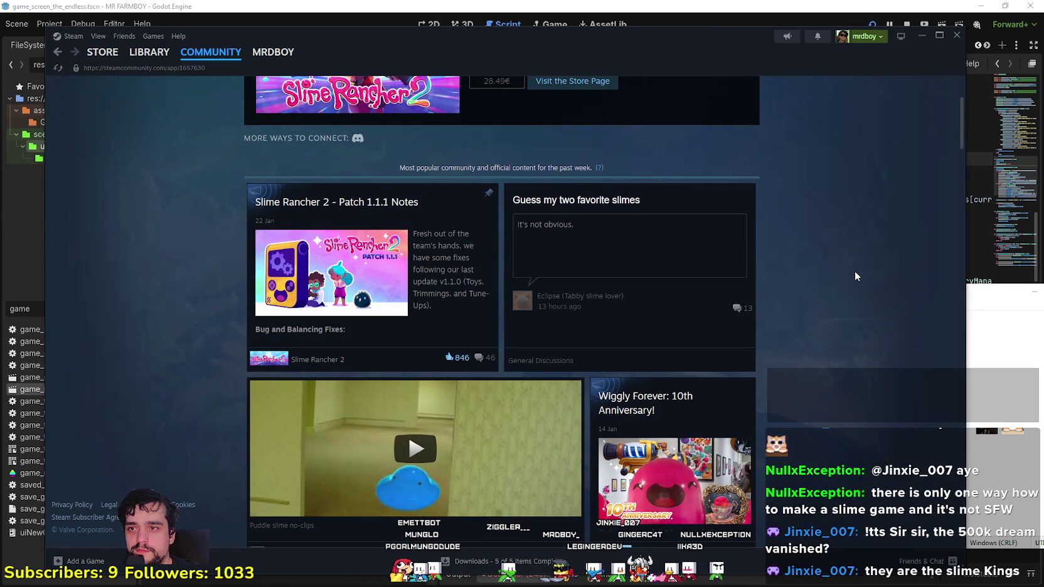
scroll(756, 292, "down", 1)
scroll(753, 286, "down", 10)
scroll(739, 274, "down", 5)
scroll(948, 246, "down", 7)
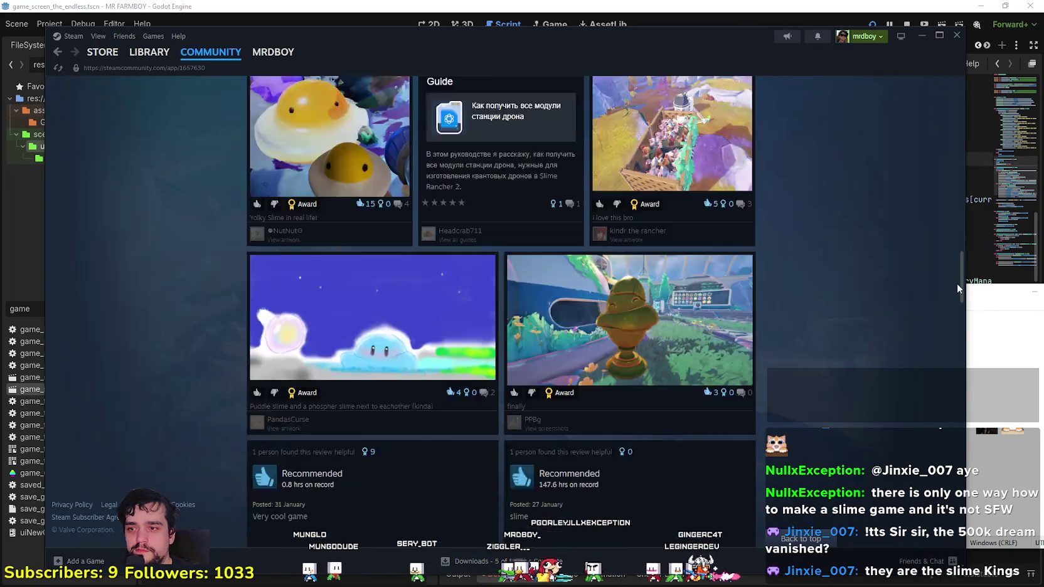
scroll(946, 352, "down", 10)
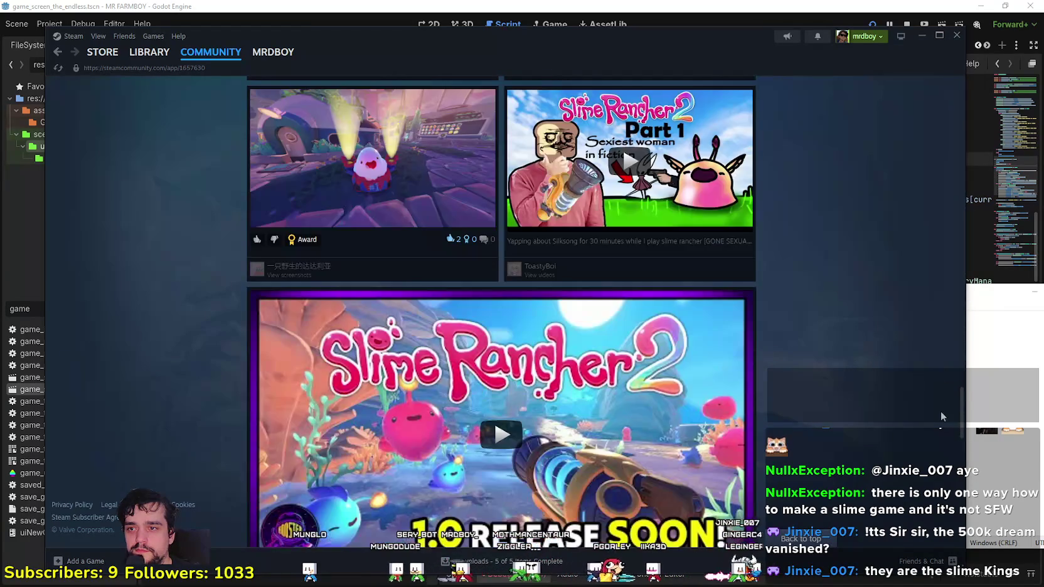
scroll(941, 451, "down", 6)
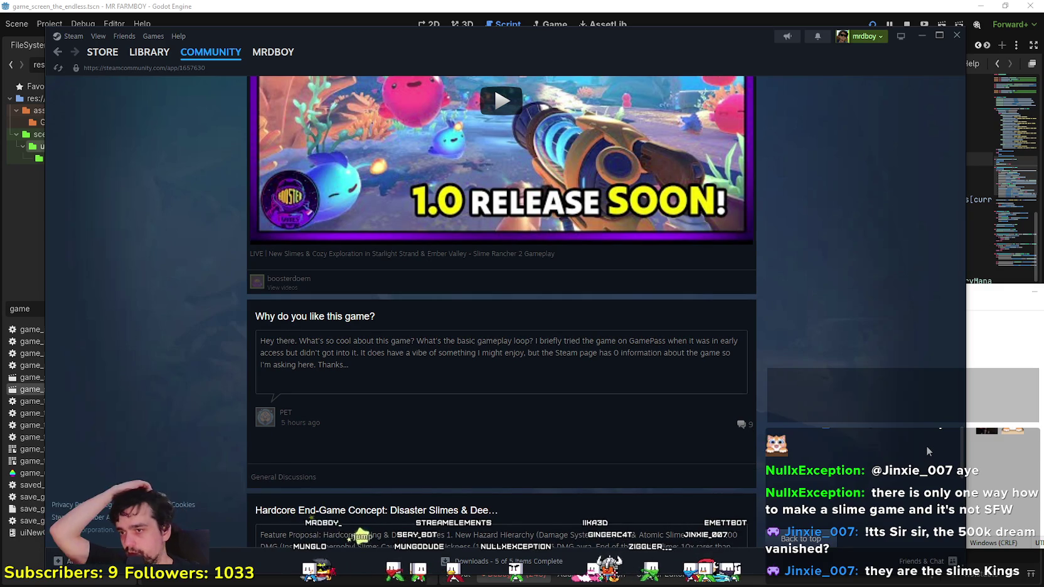
- Clear the 'new' library search and close Steam to get back to Godot
left_click(149, 52)
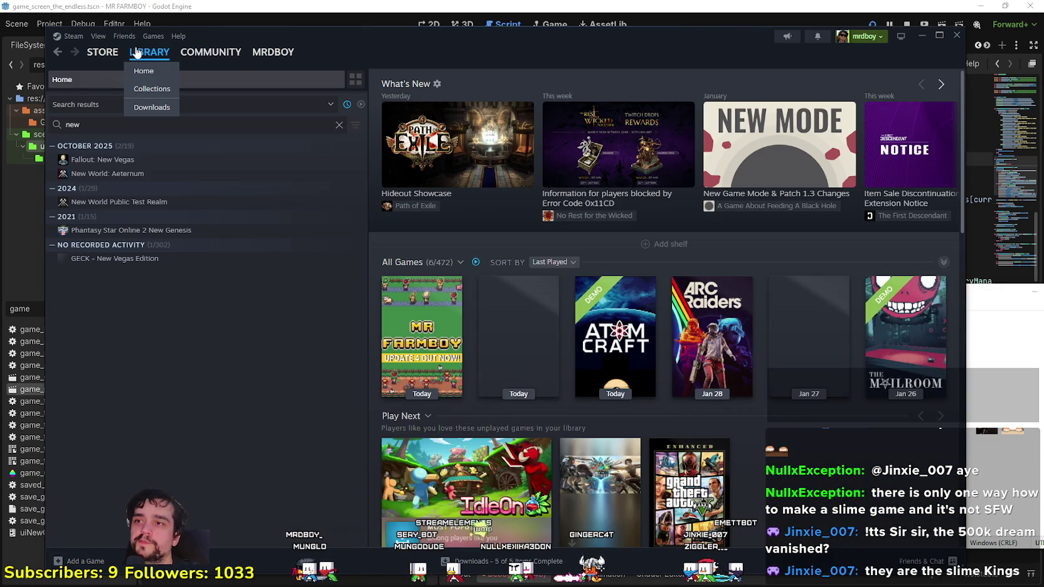
left_click(340, 125)
left_click(957, 35)
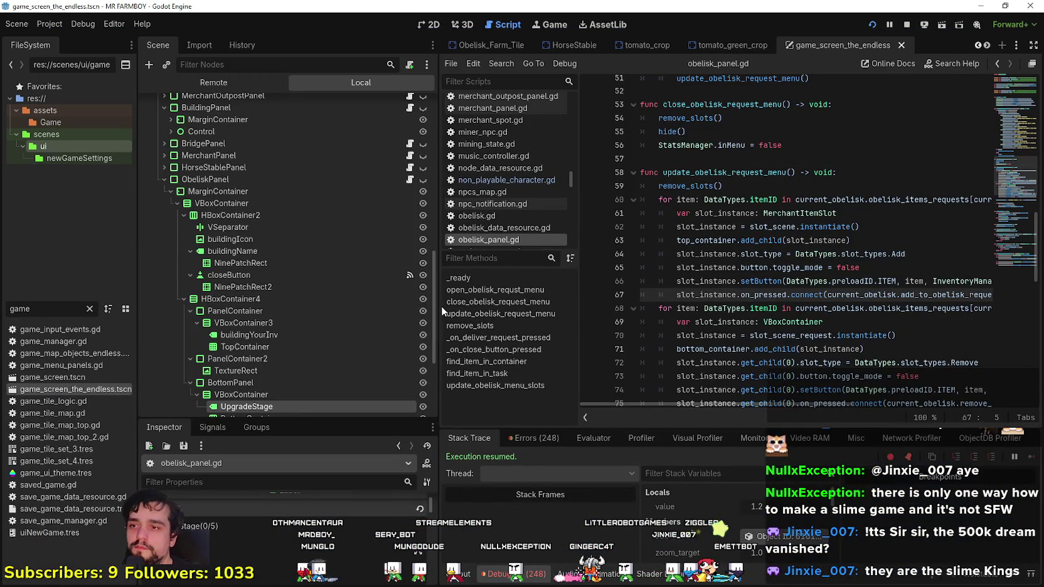
- After the show() call, add the condition 'if current_obelisk.current_upgrade == 5:'
left_click_drag(438, 308, 350, 307)
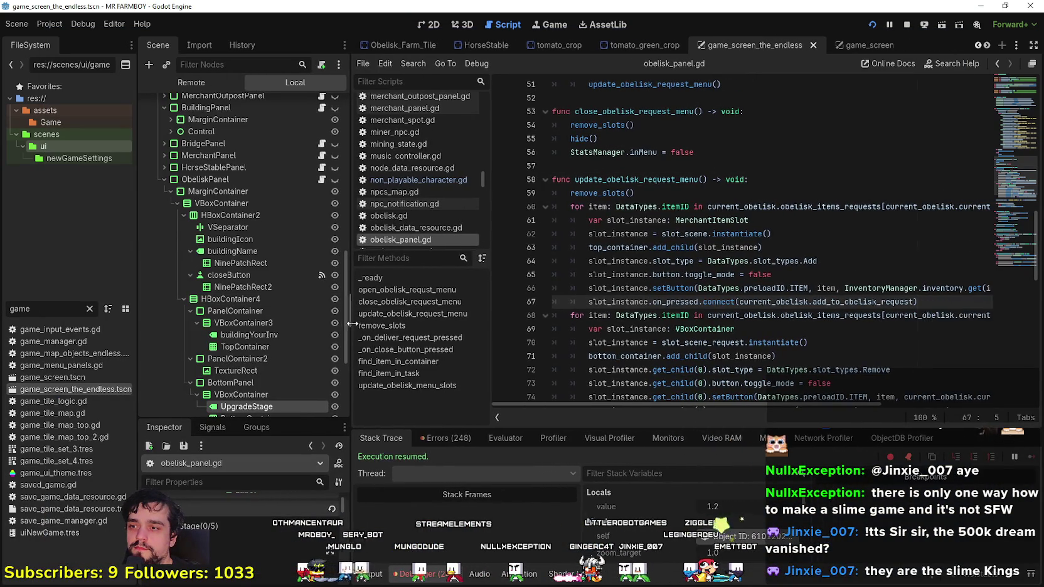
left_click(803, 280)
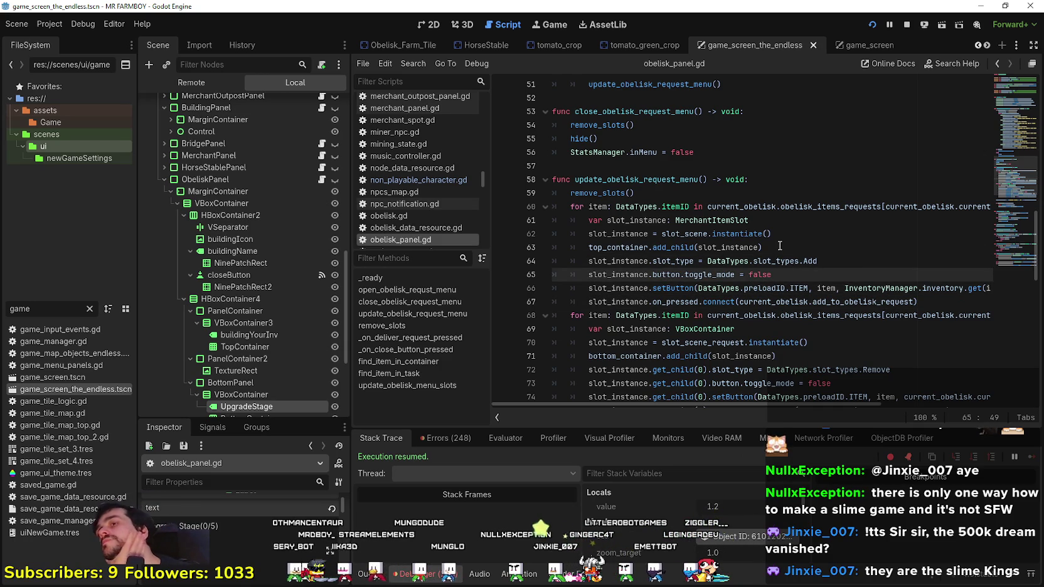
scroll(704, 209, "up", 4)
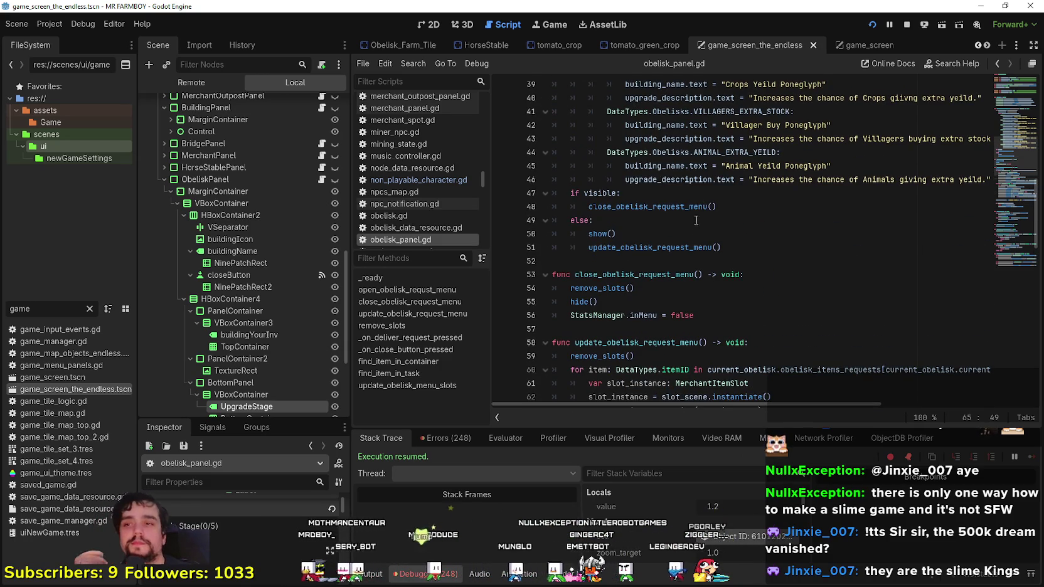
left_click(696, 261)
scroll(696, 261, "down", 2)
left_click(745, 254)
scroll(751, 253, "up", 4)
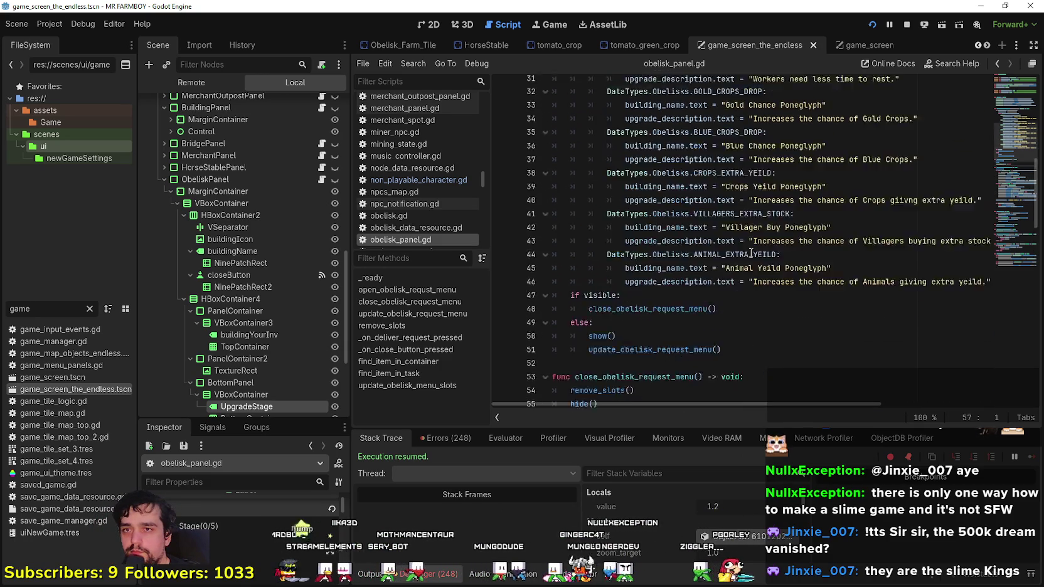
scroll(752, 253, "up", 11)
scroll(666, 286, "down", 2)
scroll(666, 286, "down", 10)
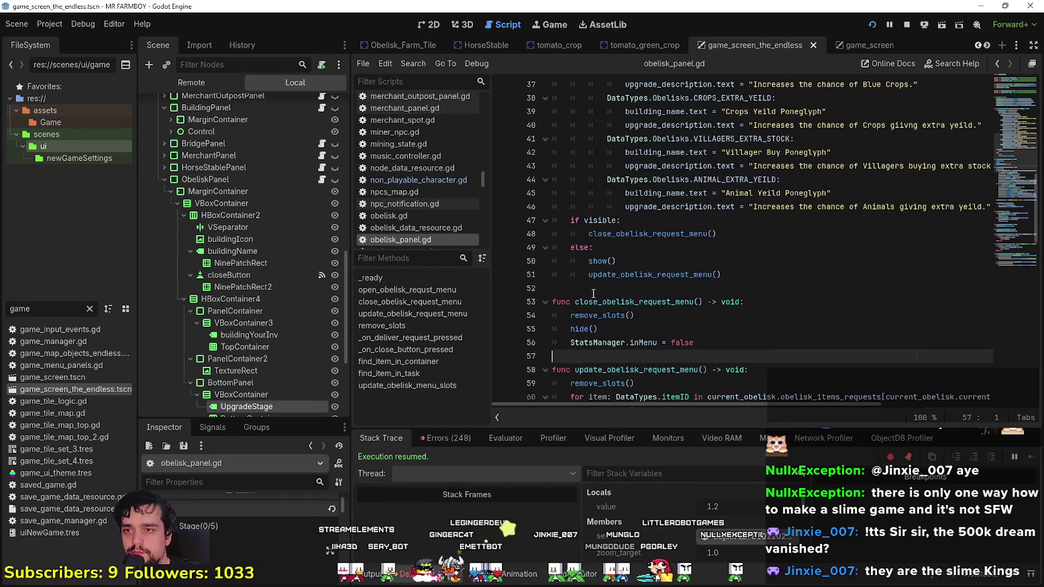
left_click(624, 260)
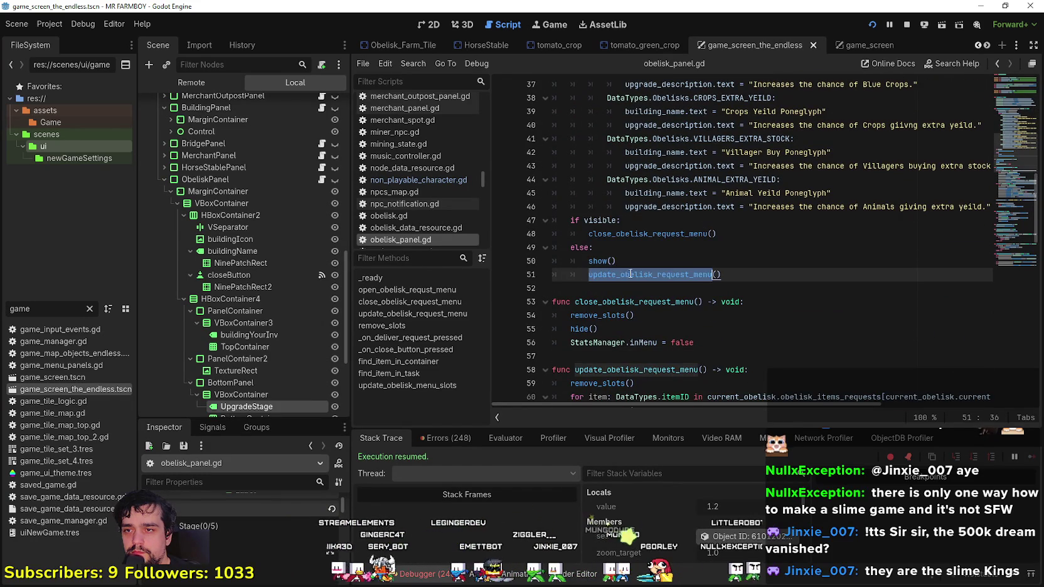
left_click_drag(723, 275, 581, 275)
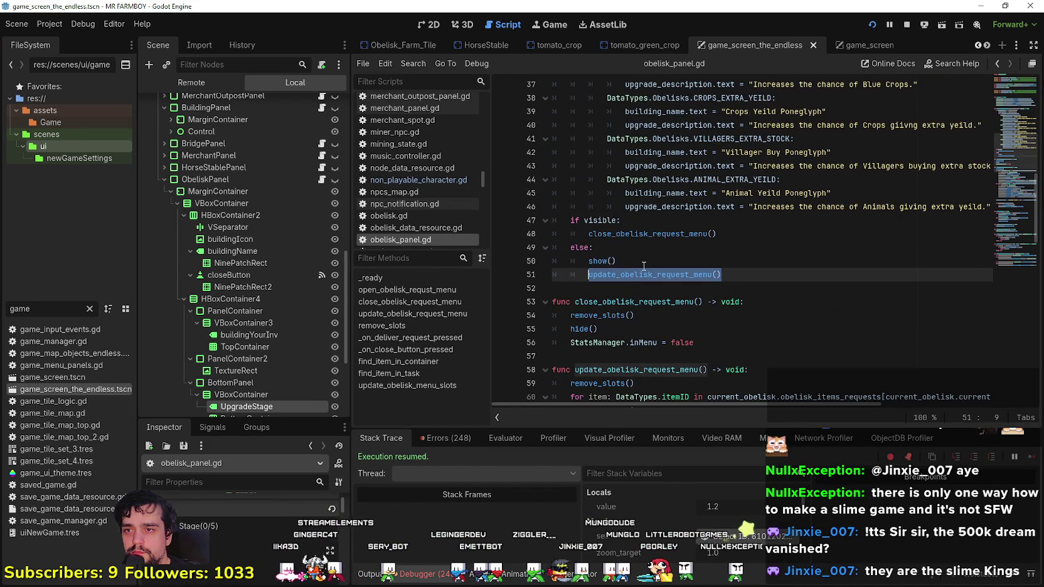
left_click(725, 260)
key("Return")
type("if curr")
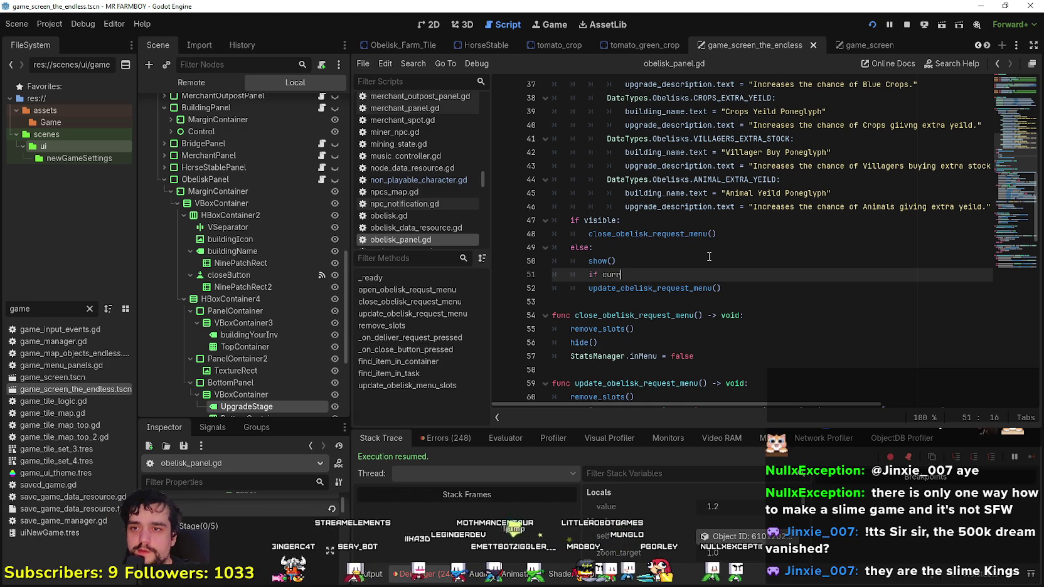
key("Return")
type(".cu")
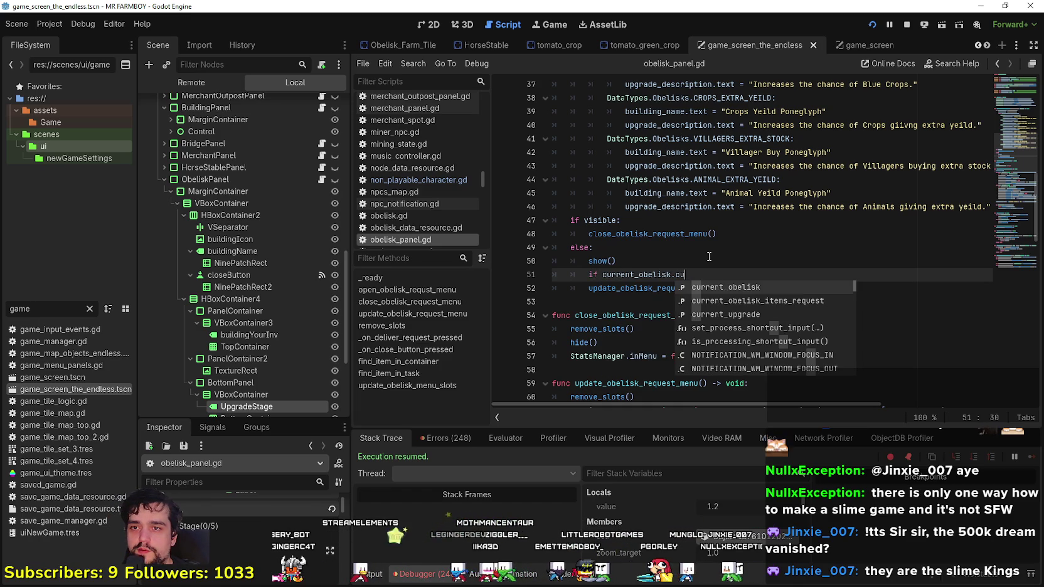
key("Down")
key("Down")
key("Return")
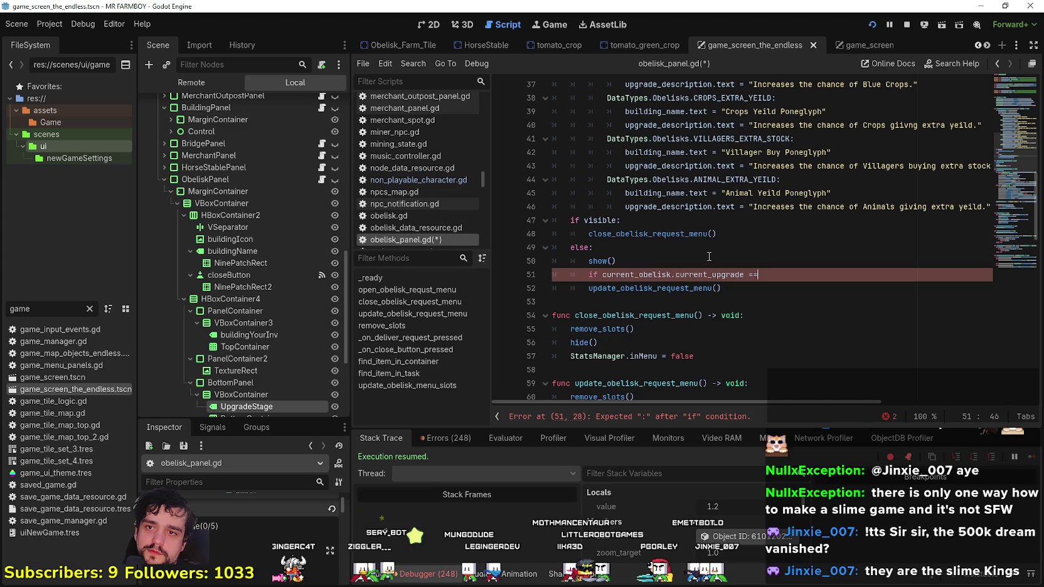
type("5:")
key("Return")
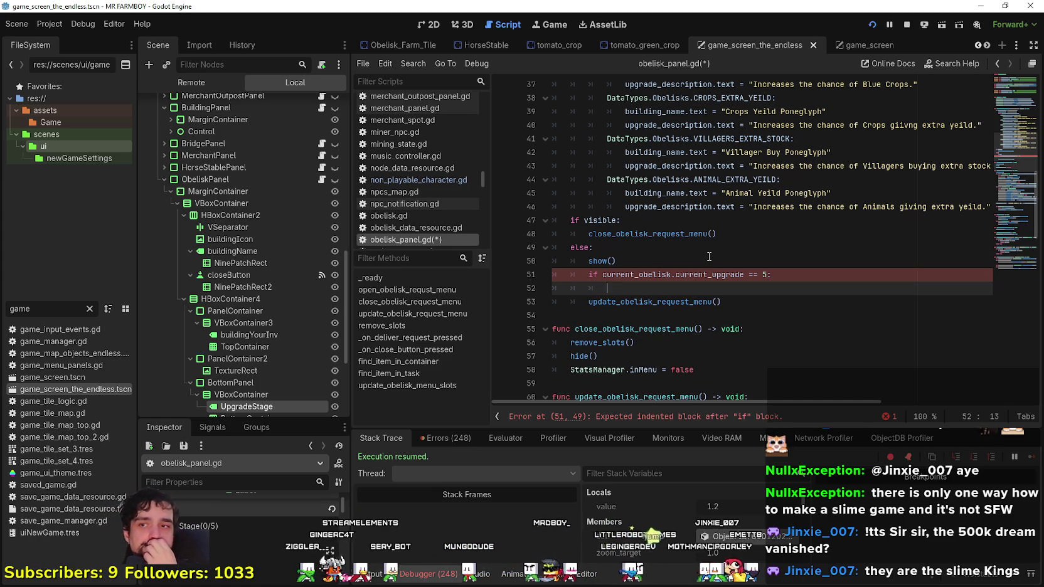
- Move update_obelisk_request_menu() under a new else and call showCompleteObelisk() inside the if block
scroll(248, 305, "down", 5)
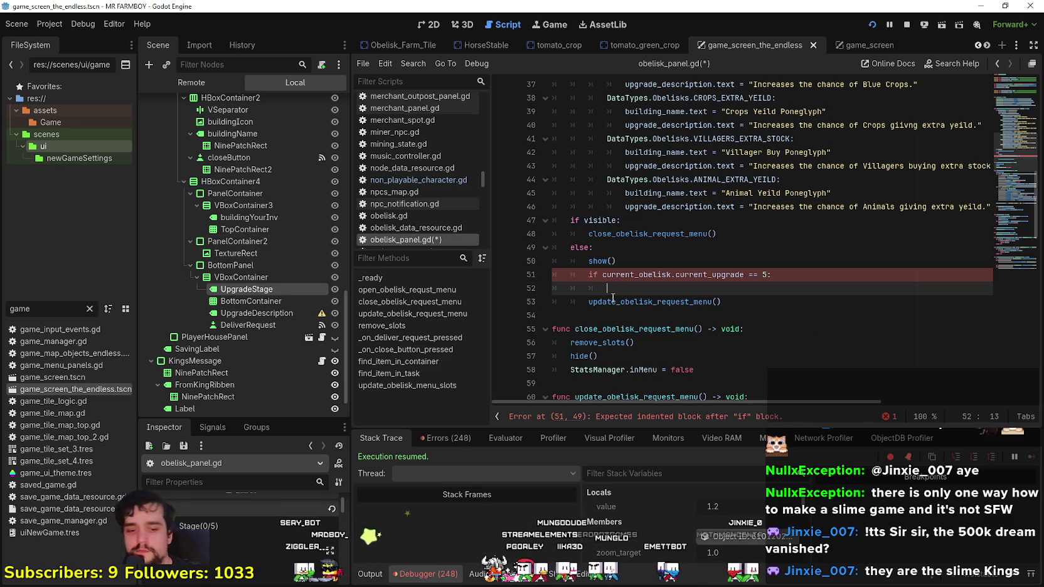
type("e;se")
key("BackSpace")
key("BackSpace")
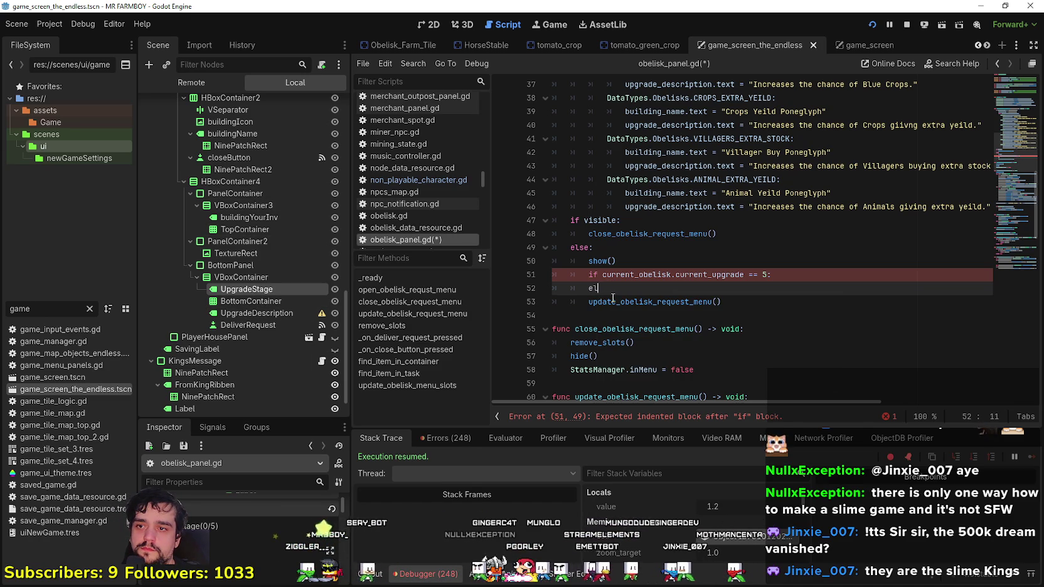
left_click(573, 303)
key("Tab")
left_click(801, 280)
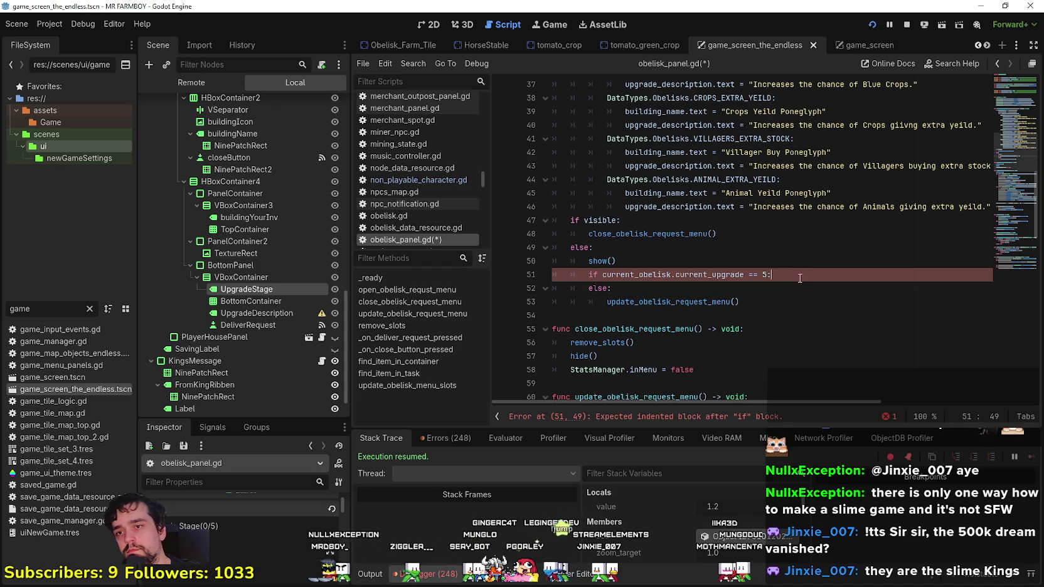
key("Return")
type("show")
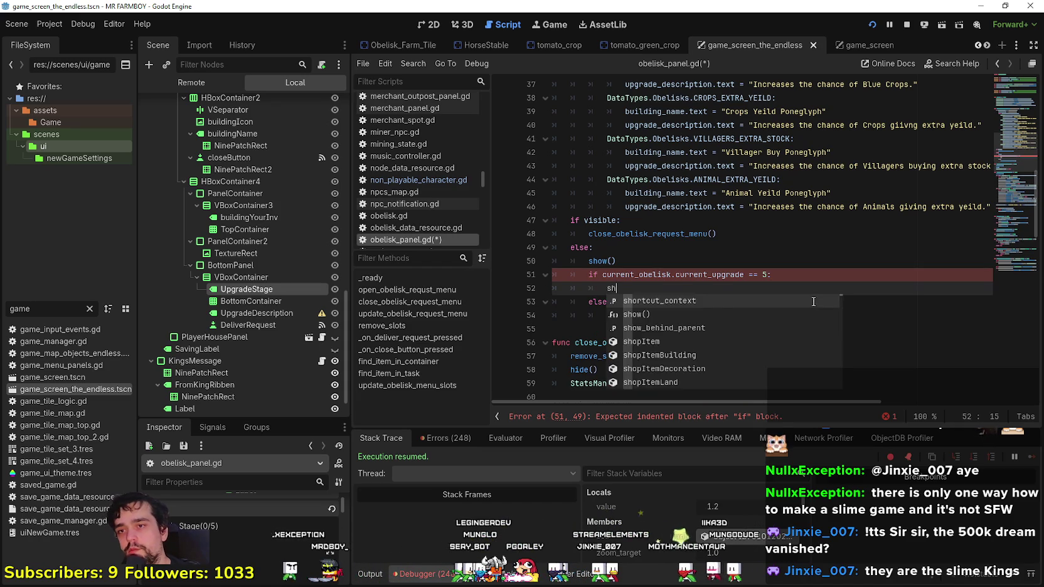
key("Return")
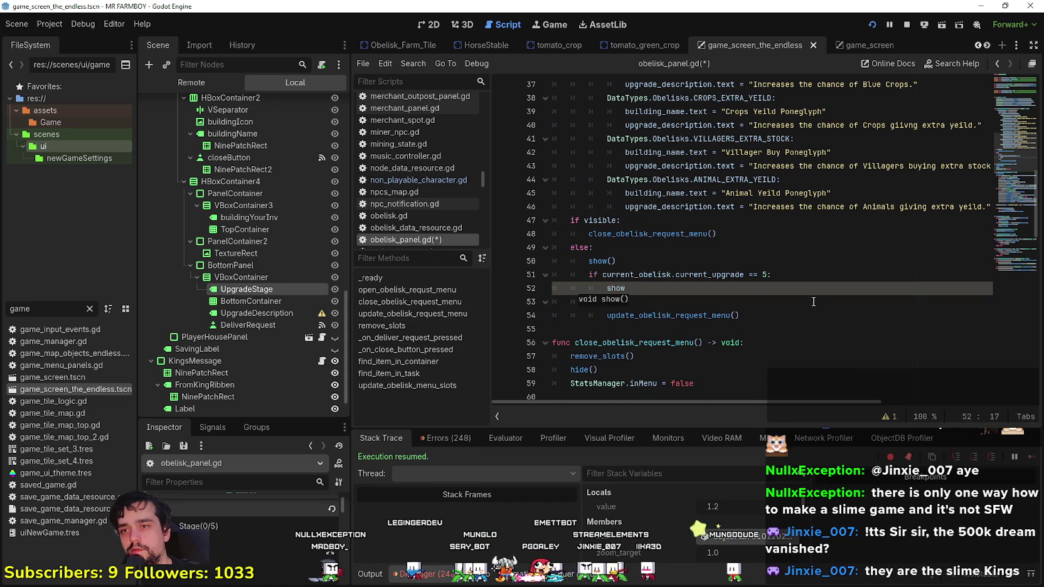
type("CompleteObelisk(")
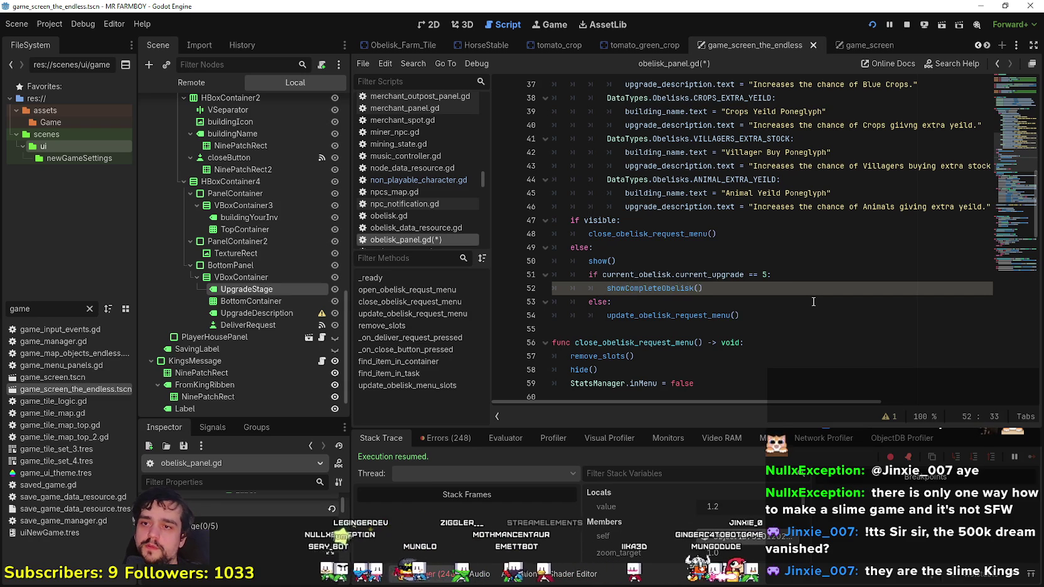
left_click(721, 329)
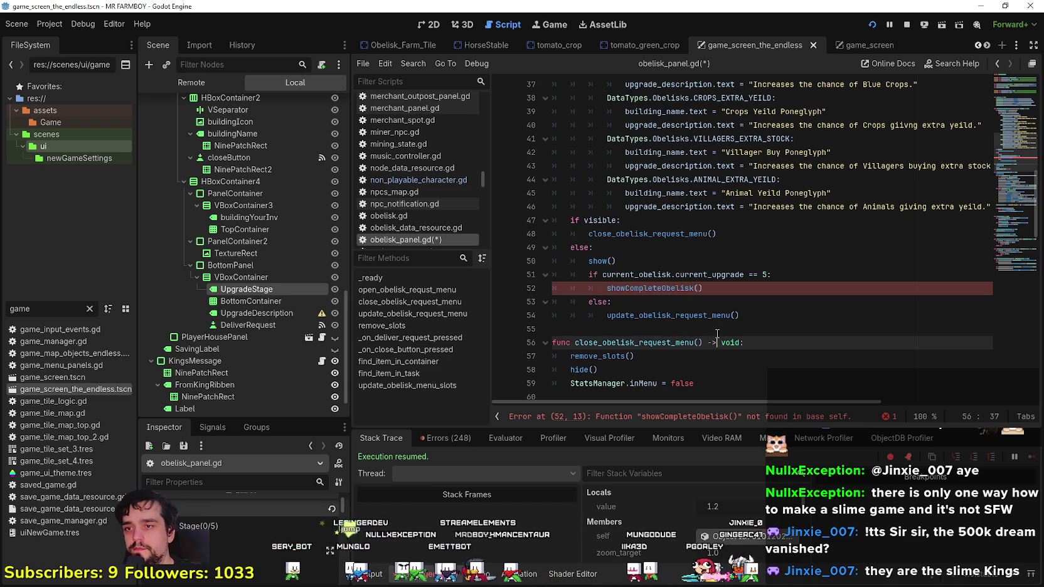
- Below the existing function, write 'func showCompleteObelisk() -> void:' with 'pass' as its body
key("Return")
type("func showCompleteObelisk(")
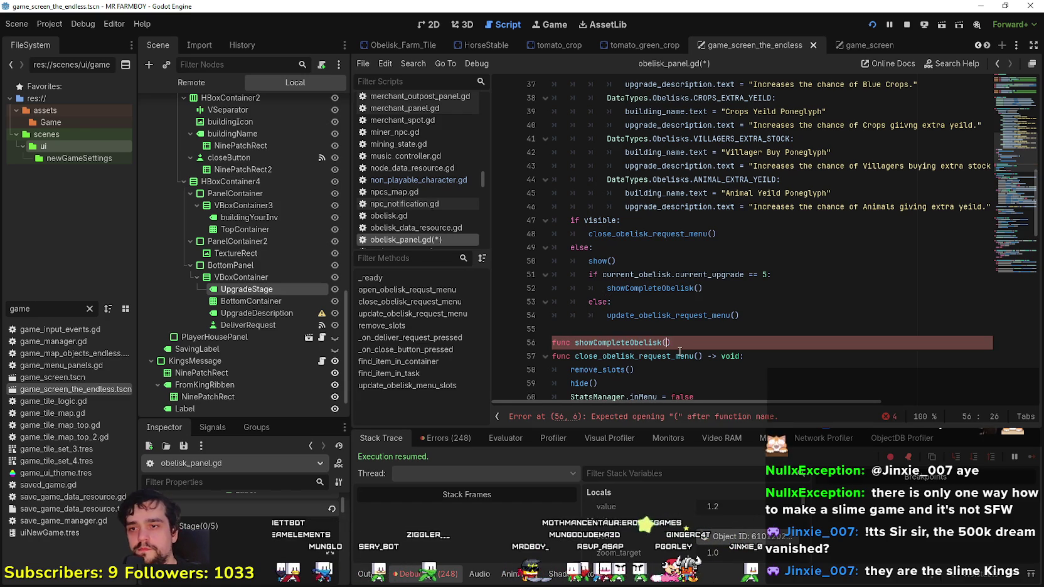
type(") -> vo")
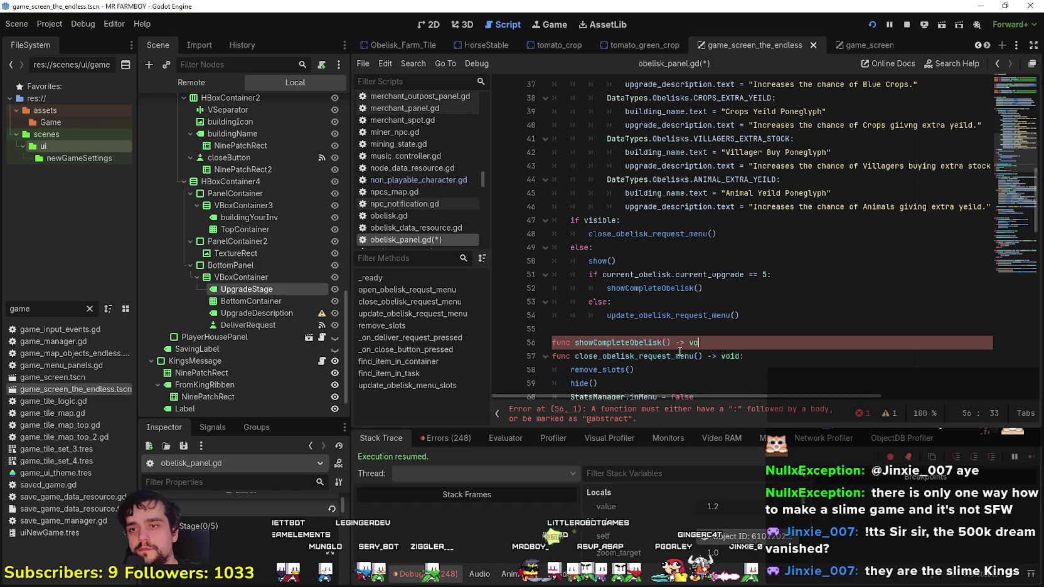
type("id:")
key("Return")
type("pass")
key("Return")
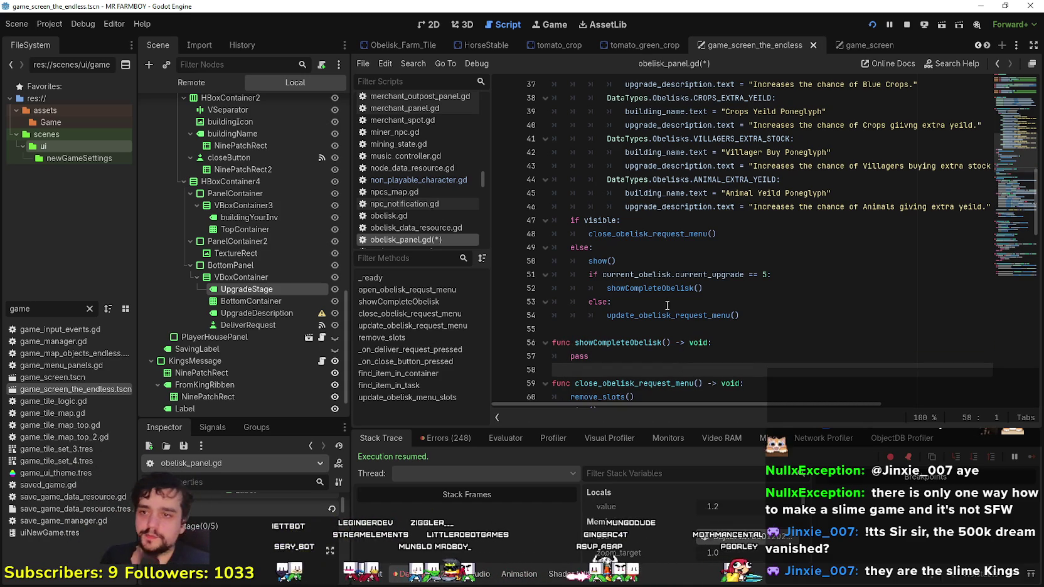
left_click(740, 347)
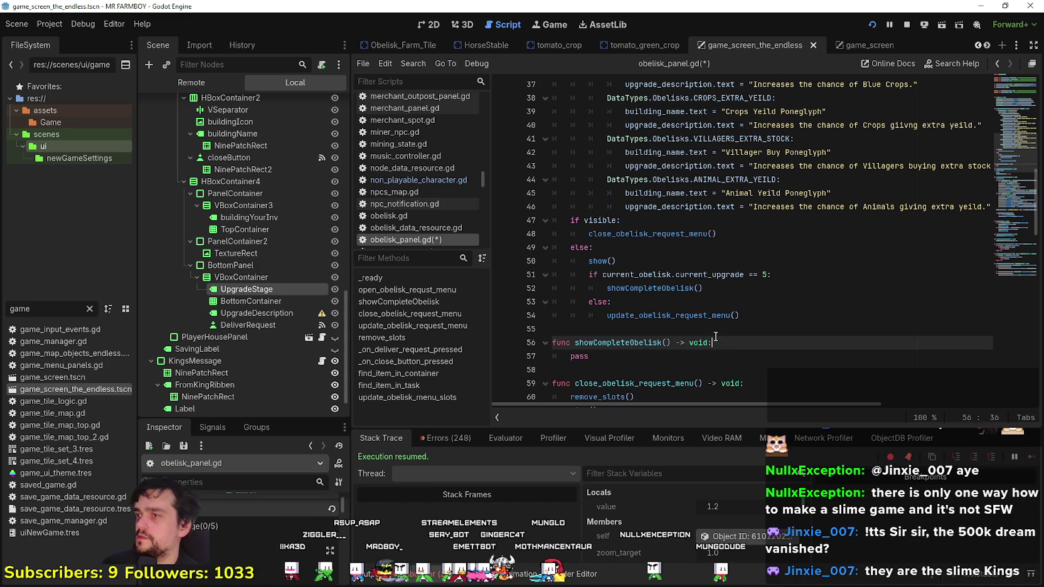
scroll(287, 245, "up", 5)
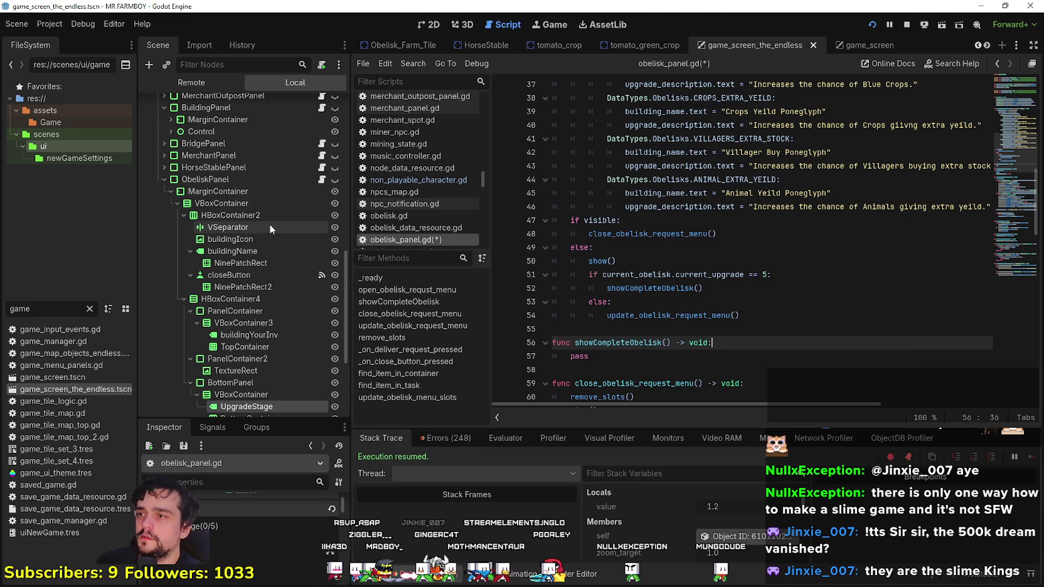
- Expand ObeliskPanel's MarginContainer and VBoxContainer and show the panel on the 2D canvas
left_click(178, 203)
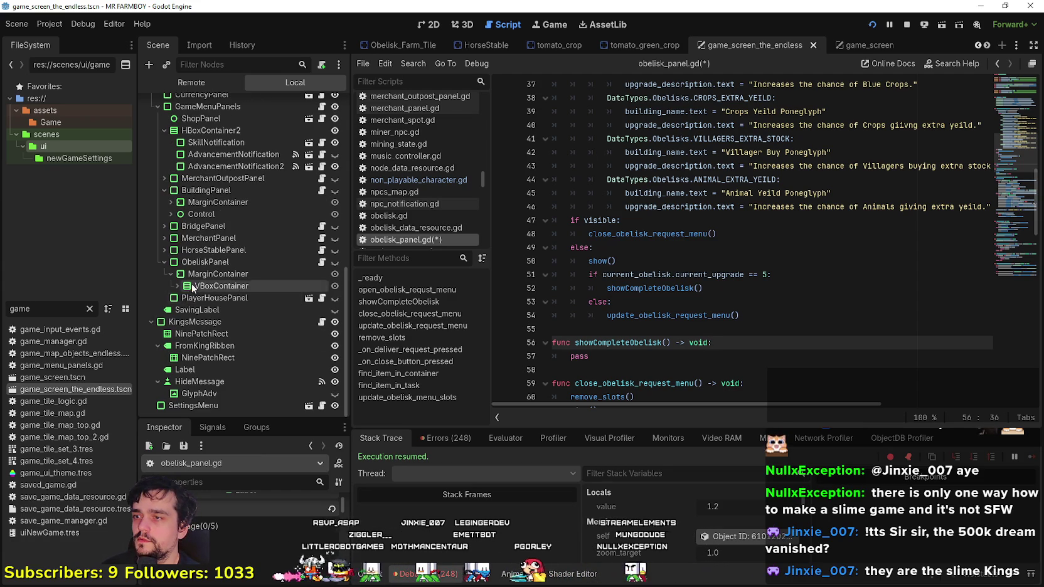
left_click(170, 273)
left_click(171, 285)
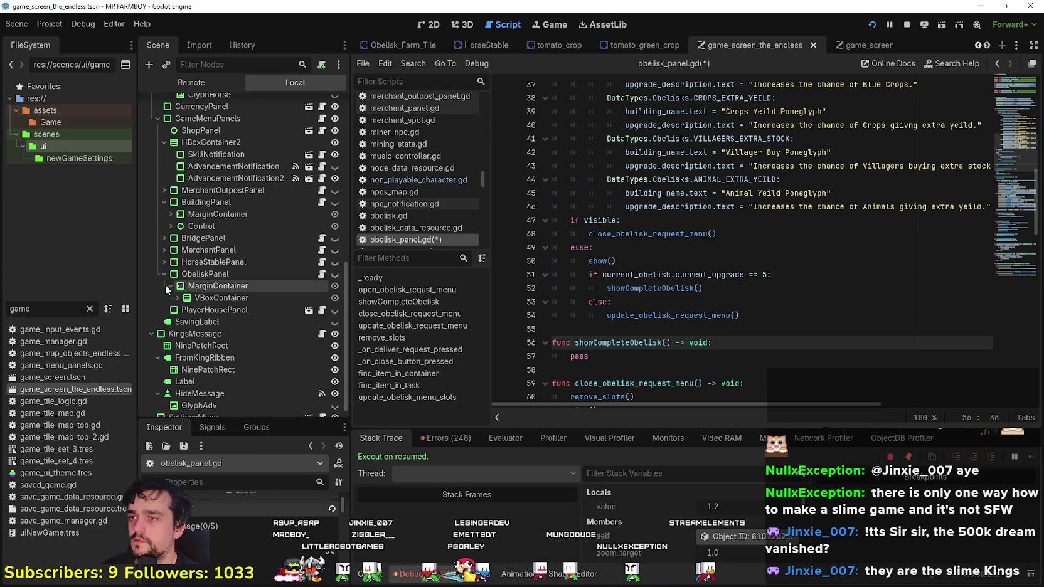
left_click(186, 299)
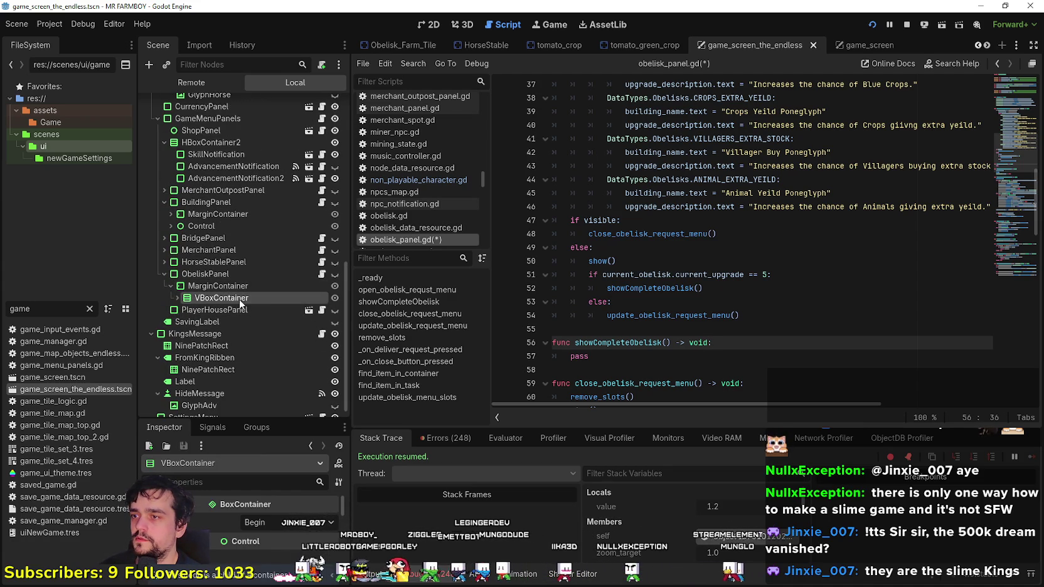
left_click(177, 298)
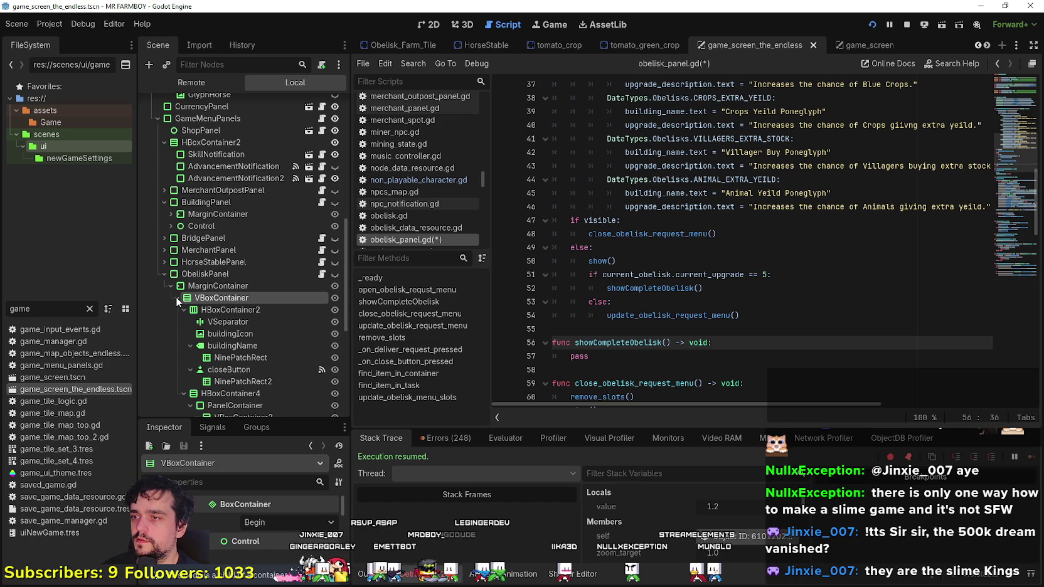
scroll(207, 315, "down", 3)
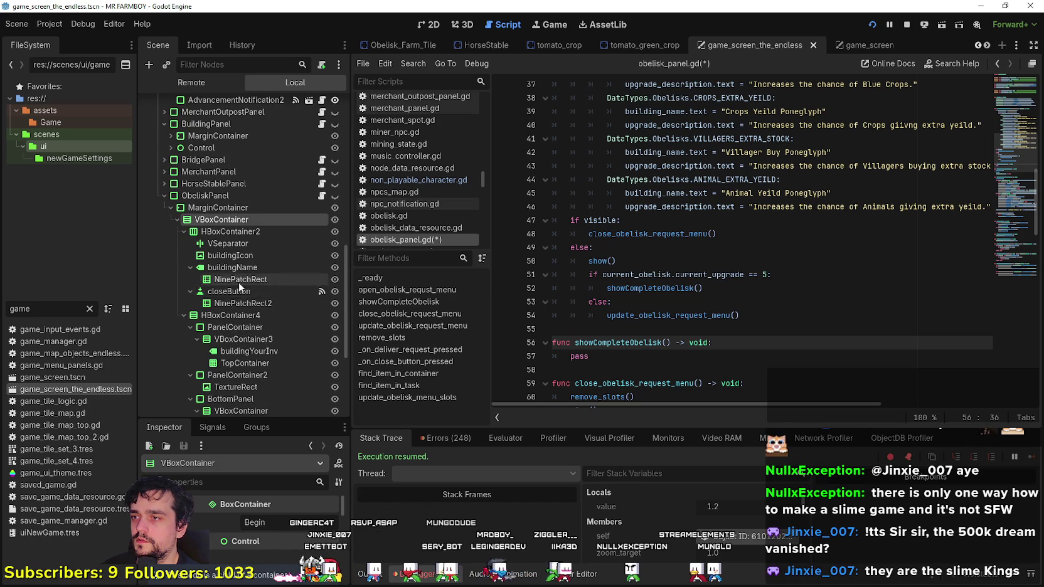
scroll(238, 283, "down", 1)
scroll(304, 194, "down", 1)
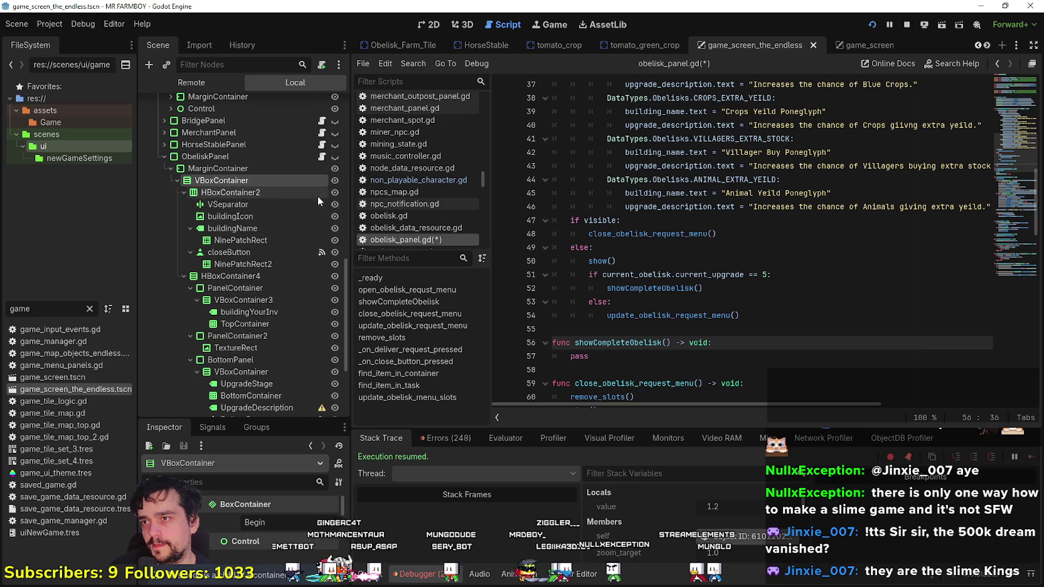
left_click(431, 27)
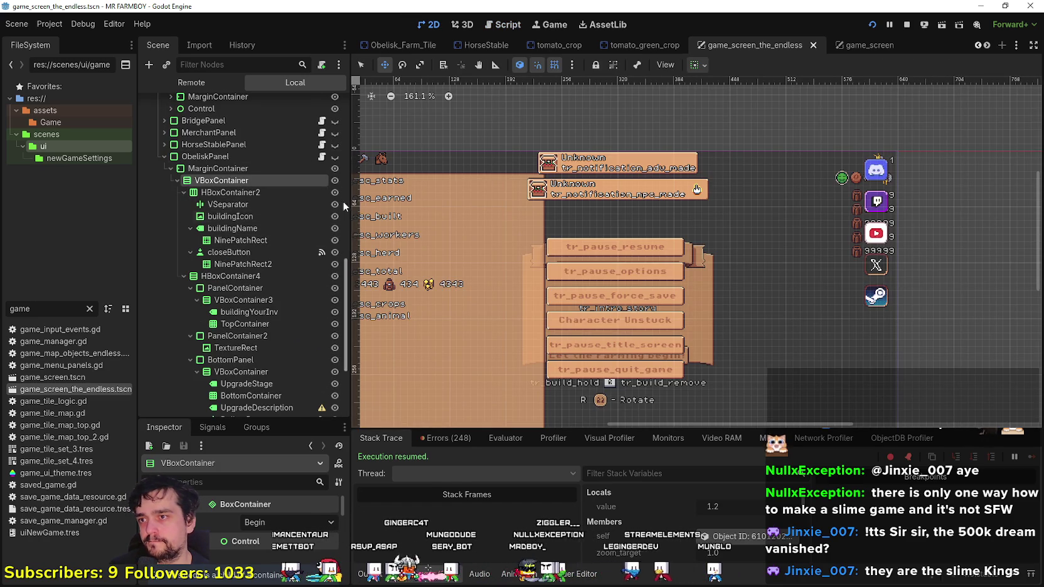
left_click(334, 158)
scroll(621, 308, "up", 4)
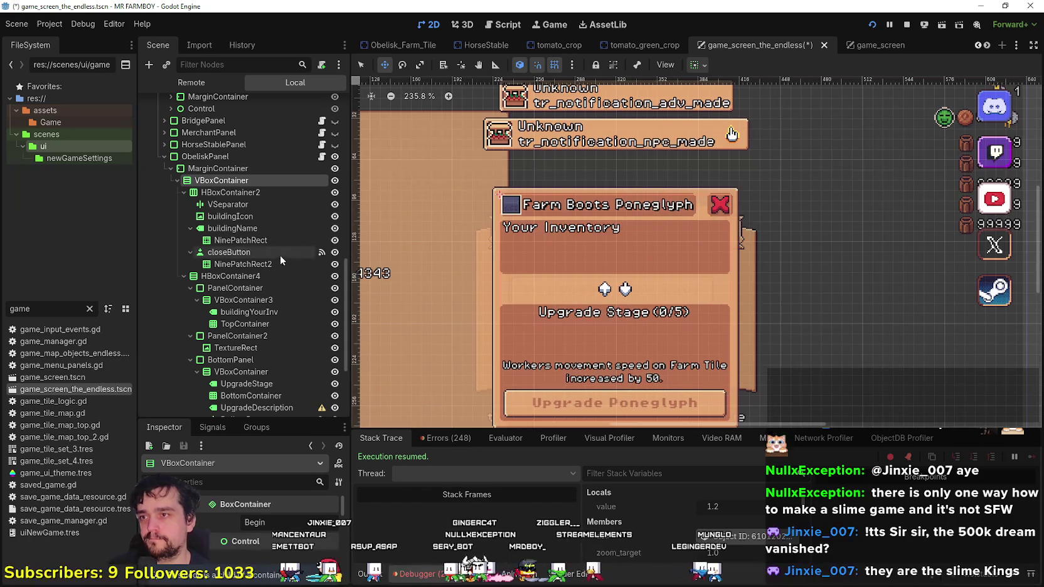
scroll(289, 251, "down", 4)
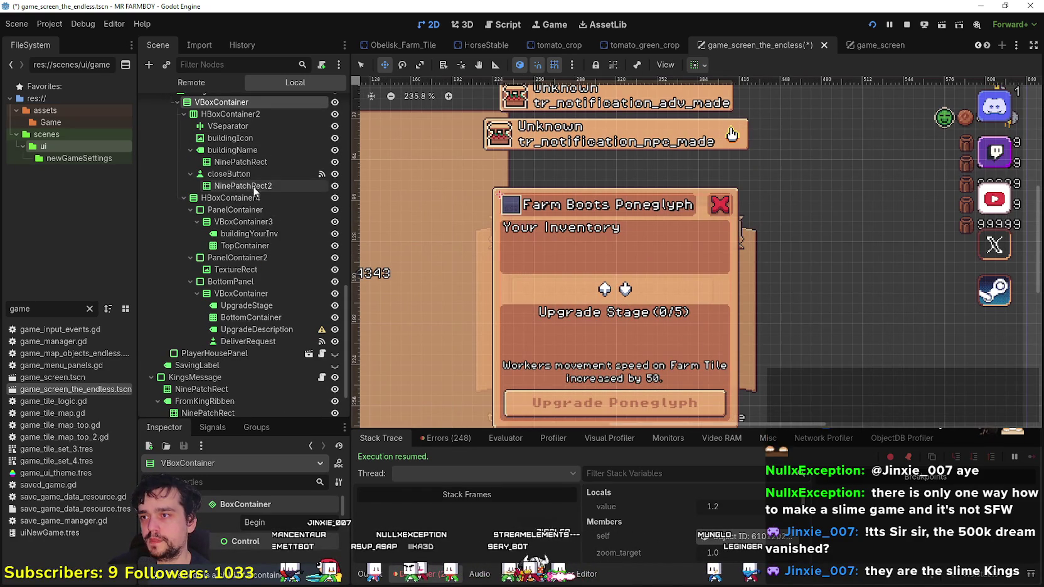
- Identify HBoxContainer4 as the inventory and upgrade section by toggling its visibility
left_click(232, 150)
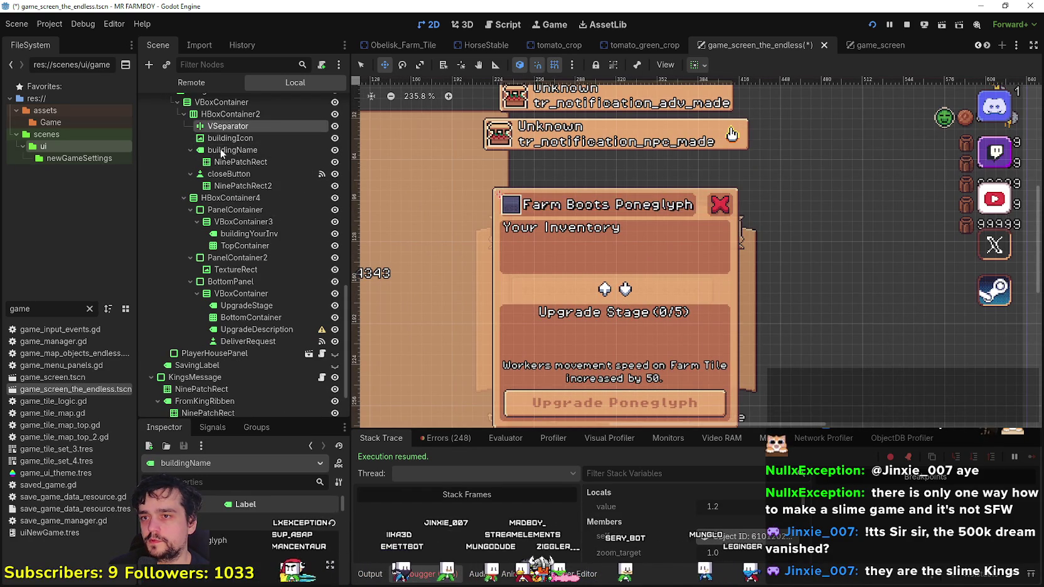
left_click(238, 199)
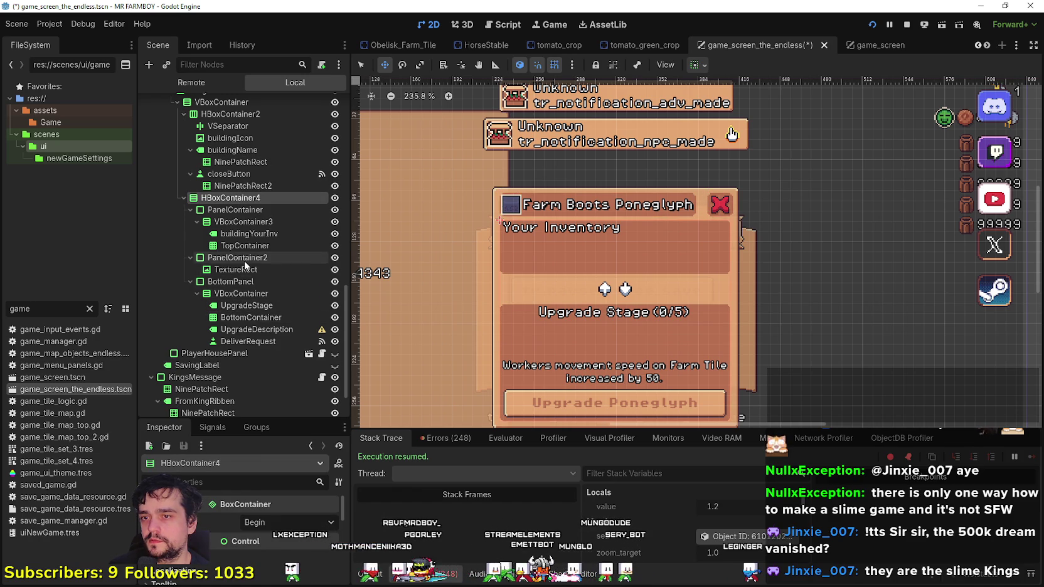
left_click(336, 199)
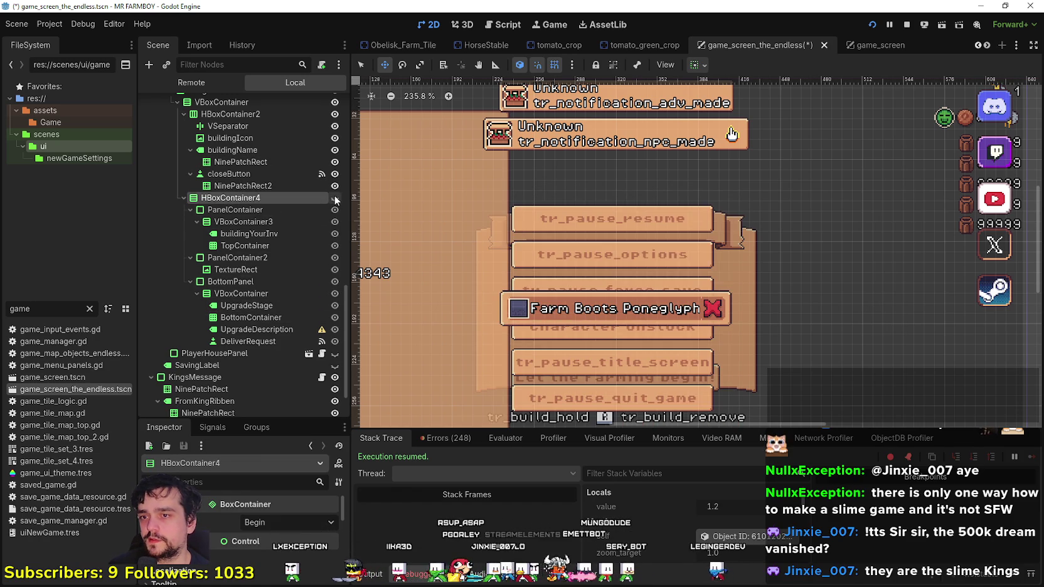
left_click(335, 198)
left_click(183, 197)
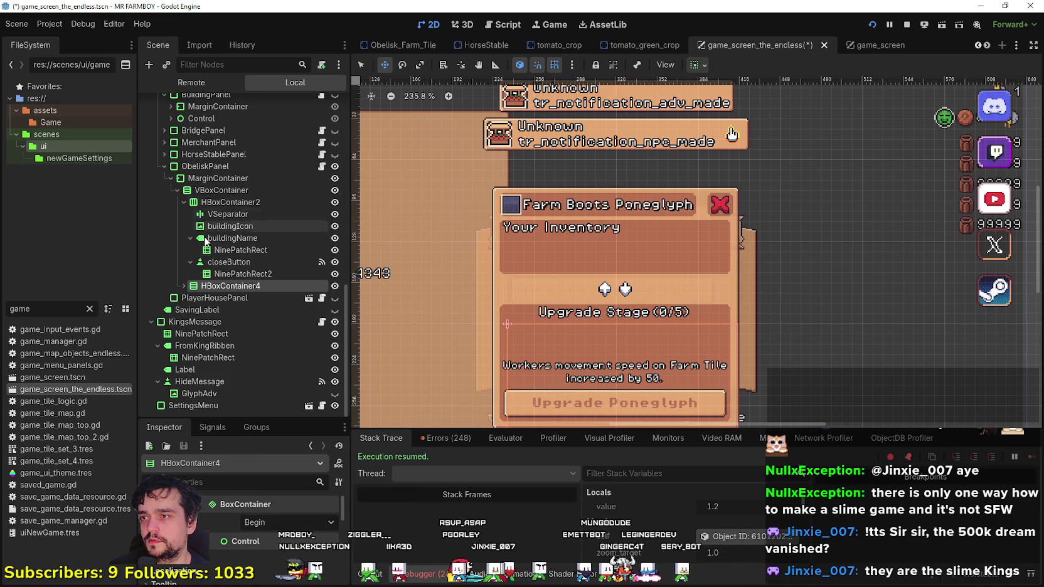
double_click(246, 287)
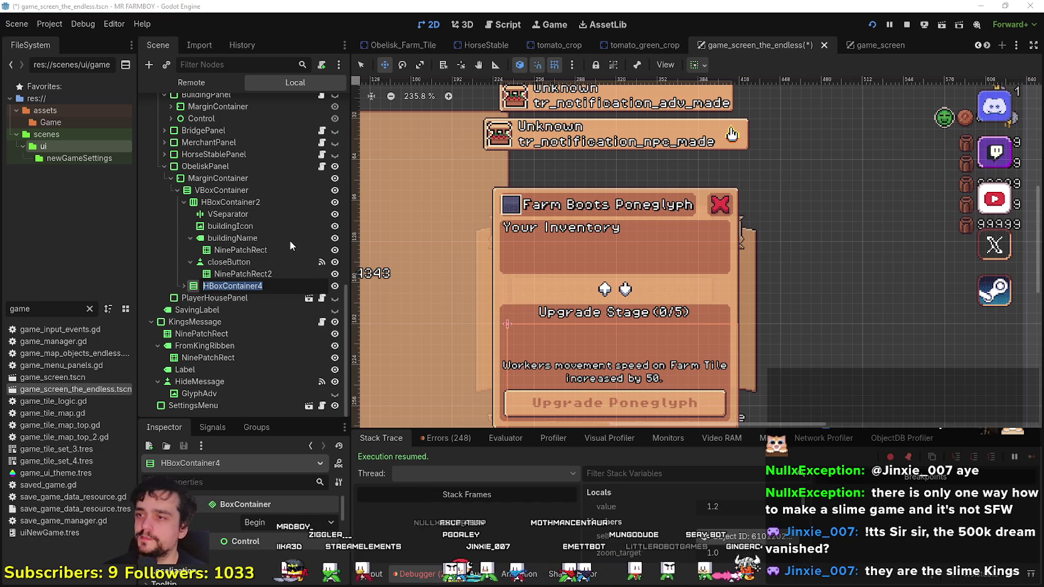
key("Escape")
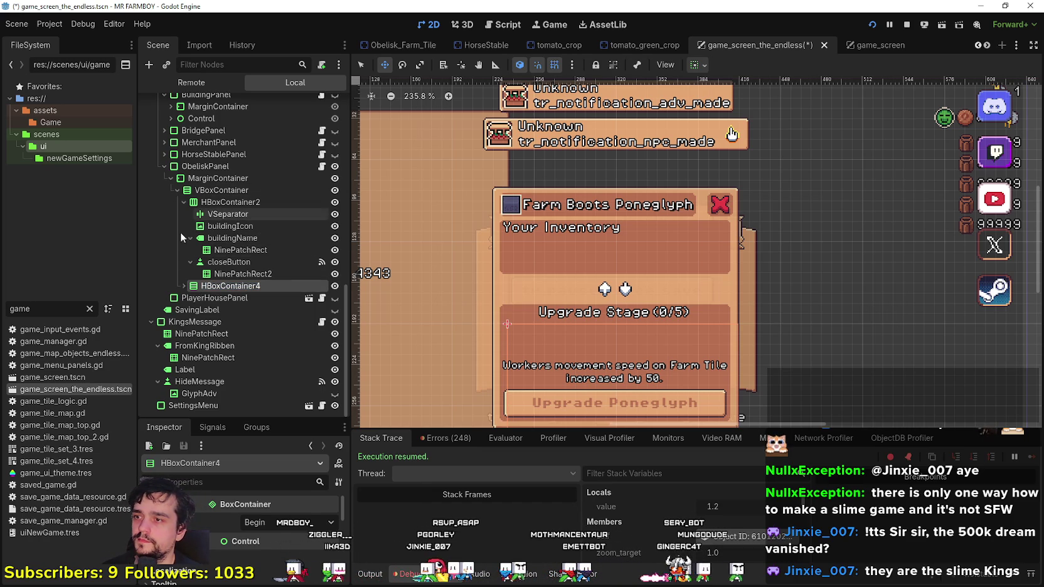
left_click(183, 202)
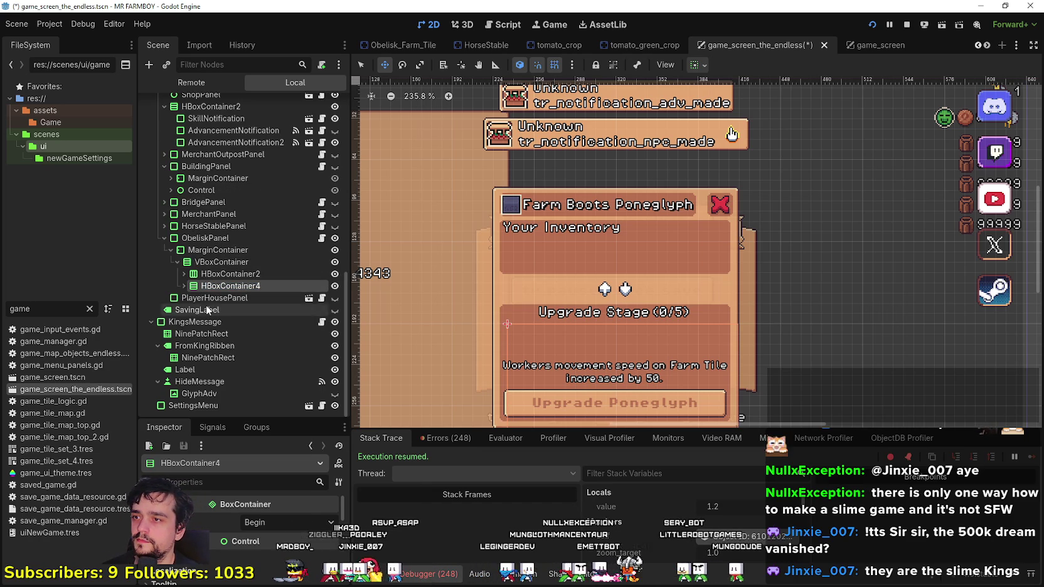
left_click(226, 263)
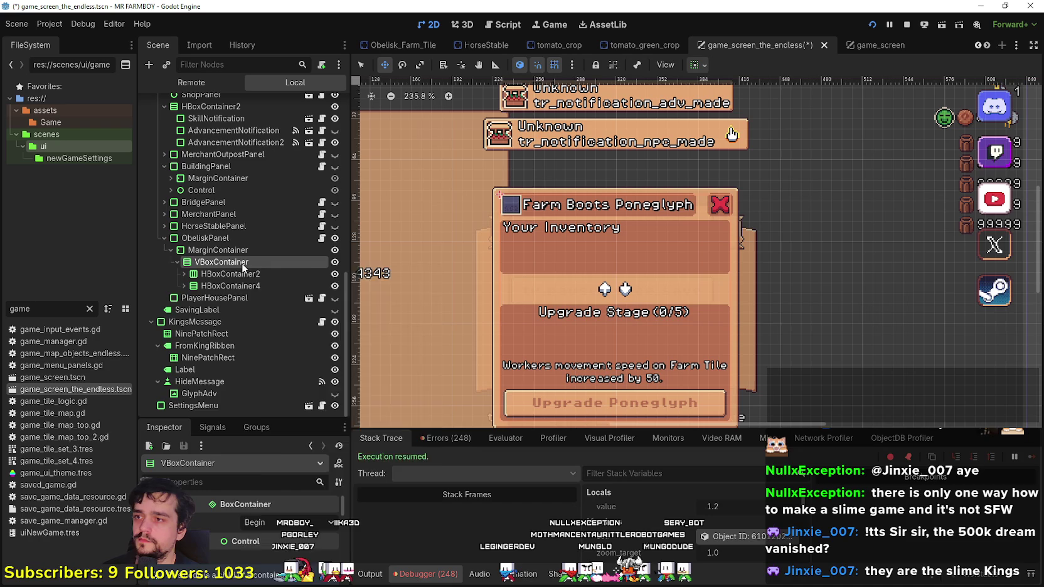
right_click(242, 266)
left_click(213, 282)
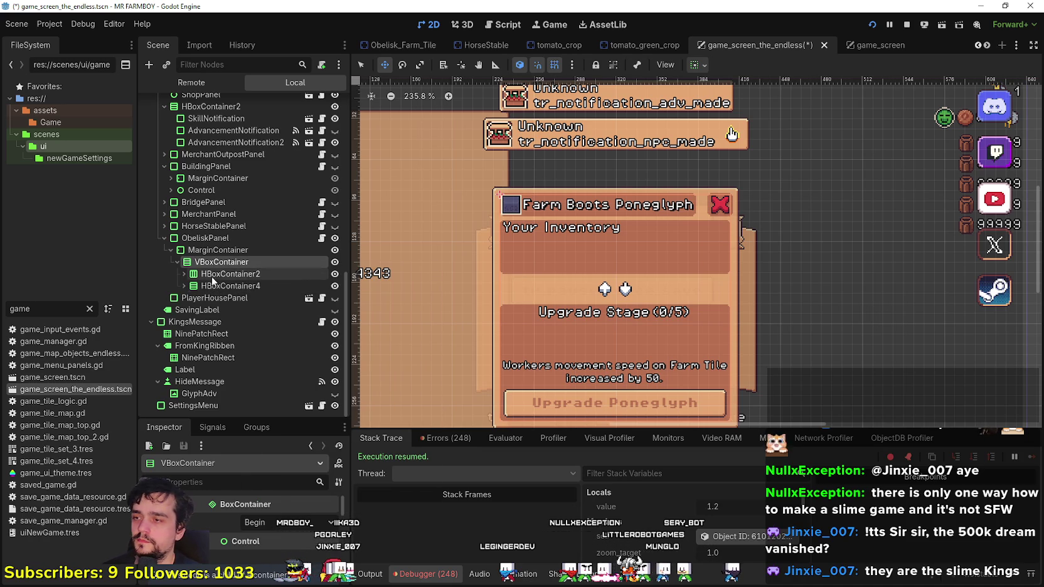
right_click(212, 261)
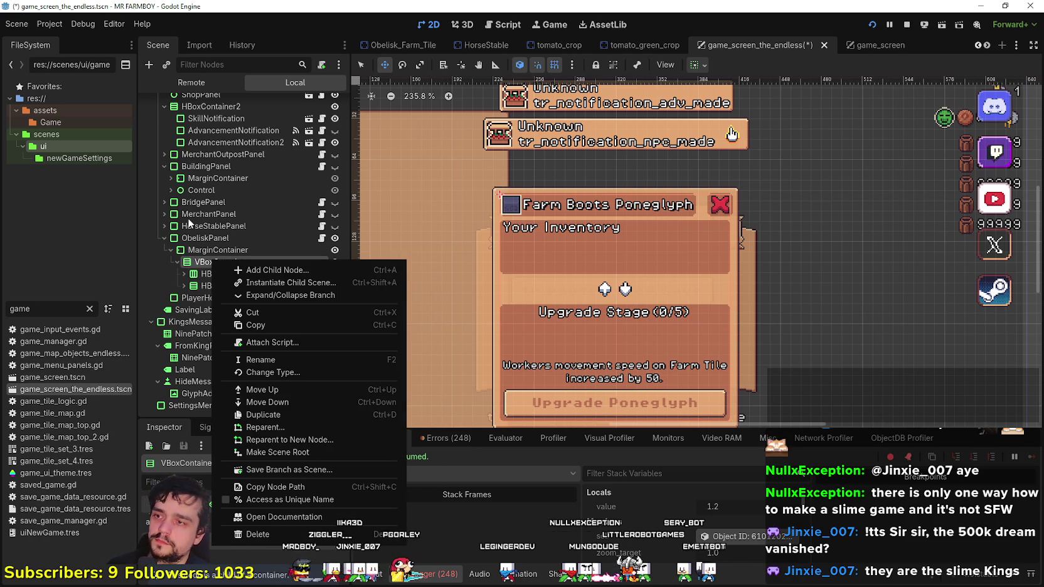
left_click(205, 296)
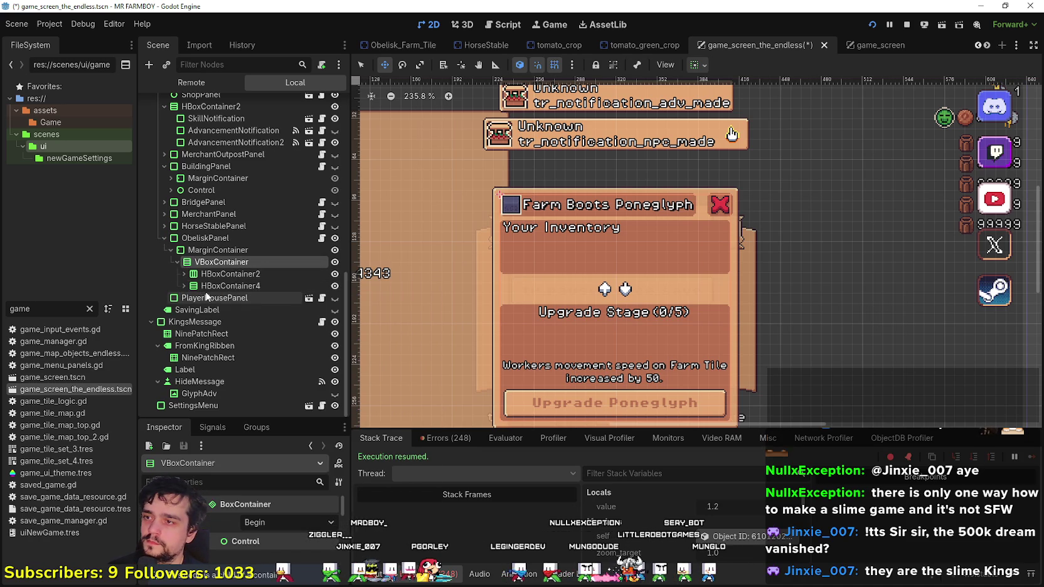
- Duplicate HBoxContainer4 with Ctrl+D to create HBoxContainer5
left_click(248, 289)
left_click(335, 286)
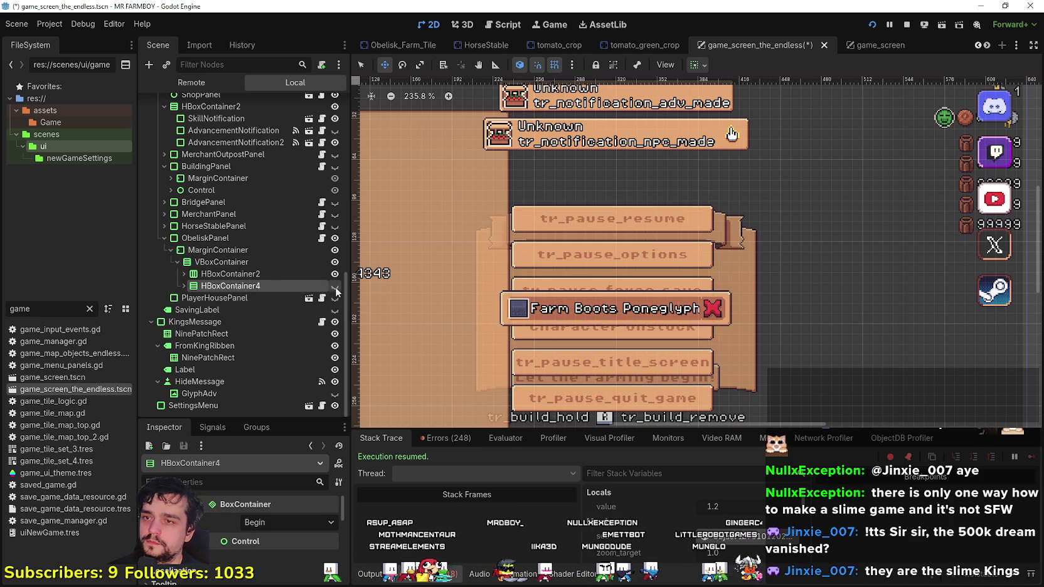
left_click(335, 287)
left_click(185, 286)
left_click(185, 286)
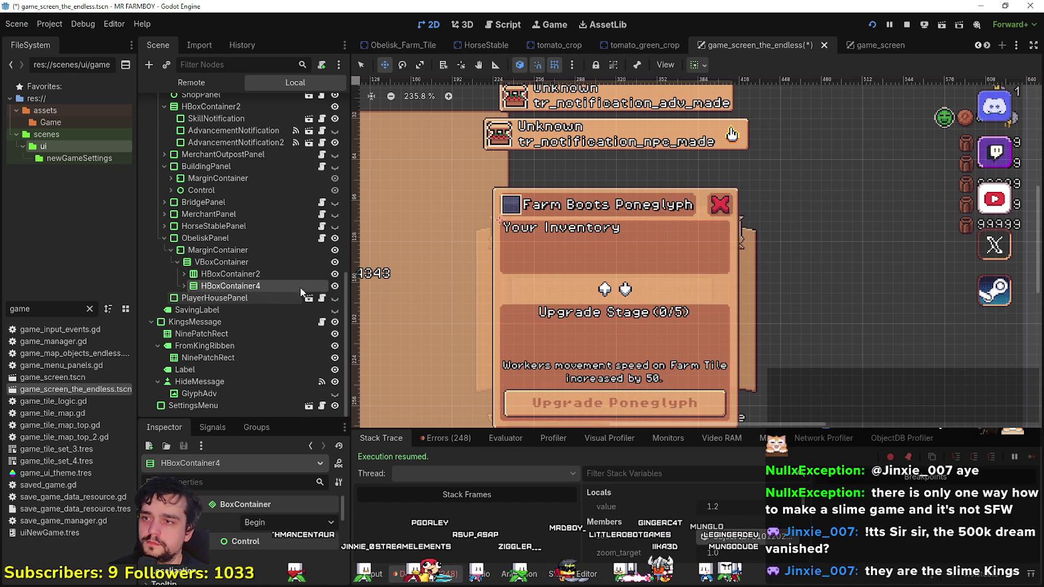
key("ctrl+d")
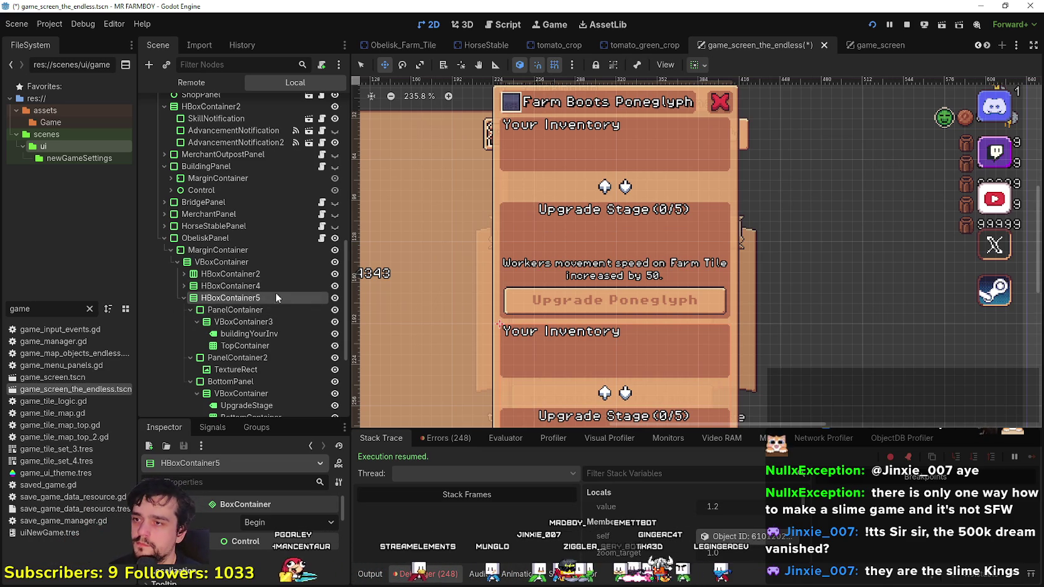
- Delete the copy's PanelContainer and PanelContainer2 that hold the Your Inventory section
scroll(300, 297, "down", 3)
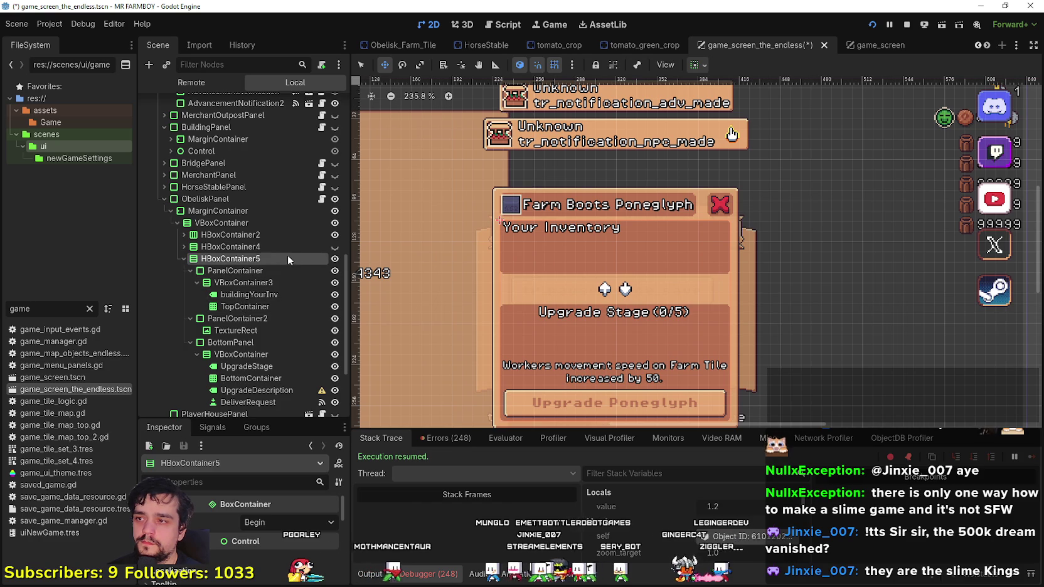
left_click(279, 271)
left_click(276, 282)
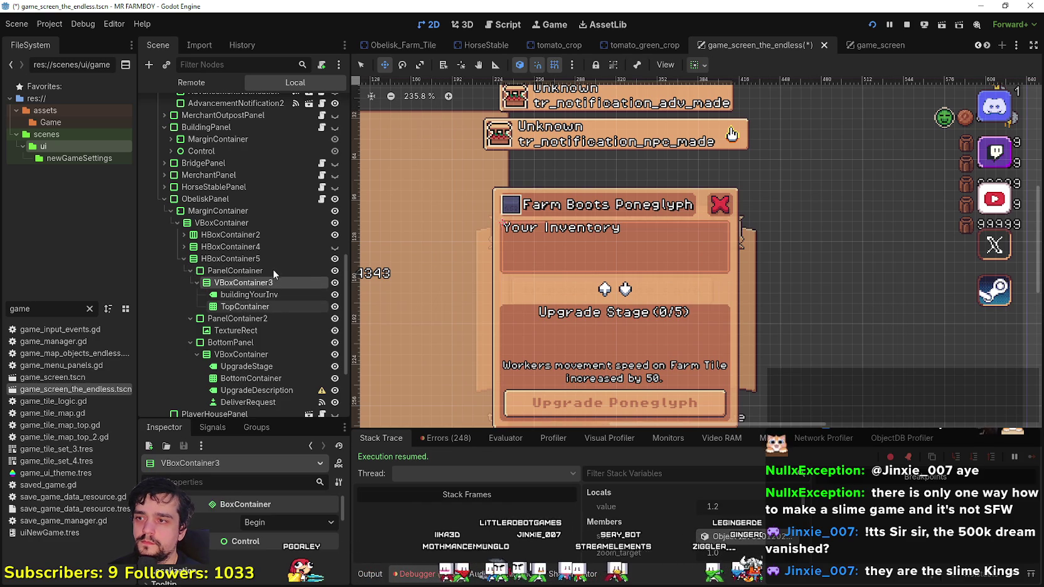
left_click(191, 271)
left_click(335, 271)
left_click(335, 271)
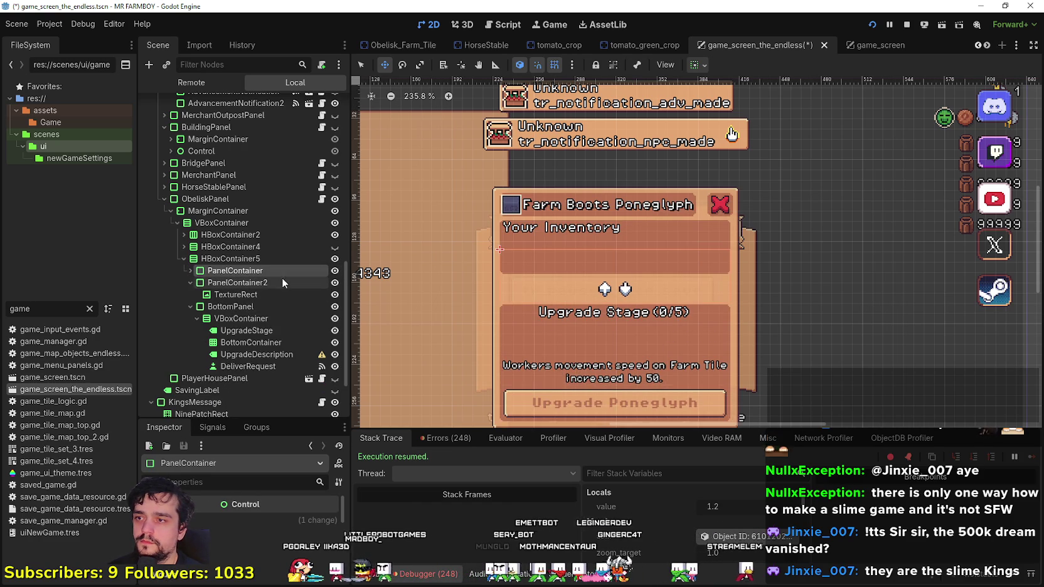
left_click(256, 284)
left_click(248, 273)
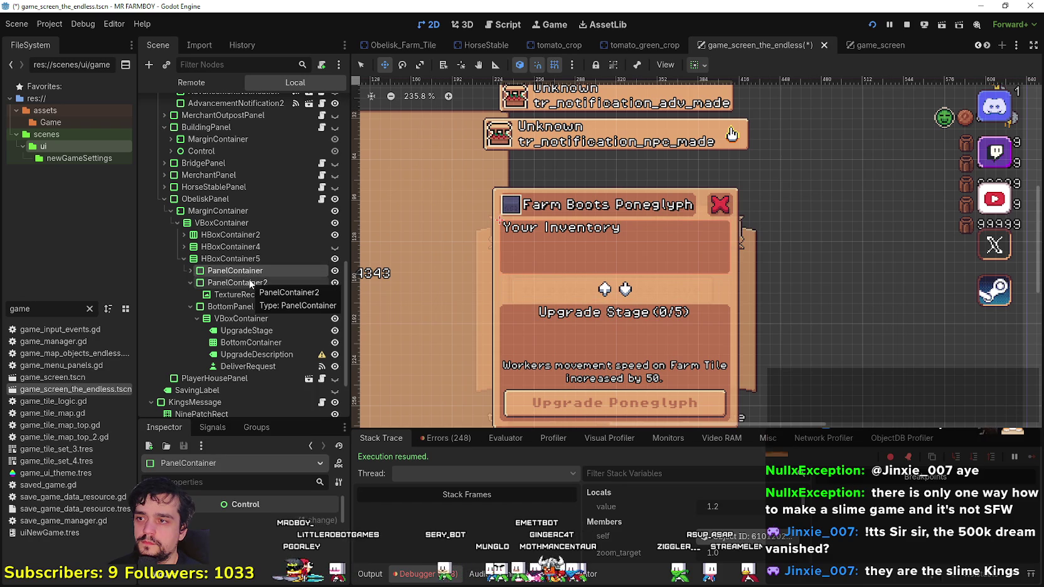
left_click(249, 284, "ctrl")
right_click(249, 283)
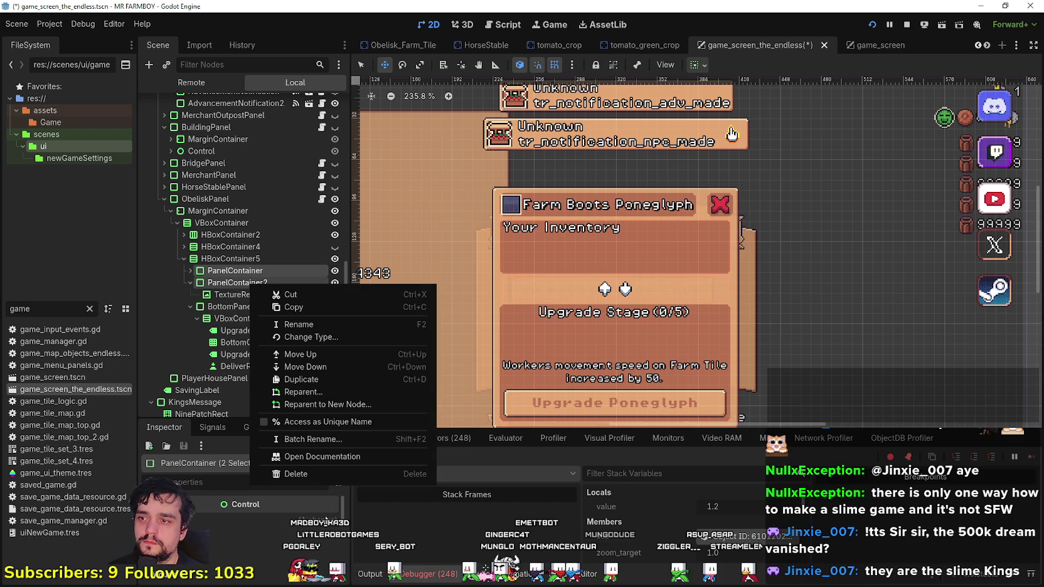
left_click(312, 475)
left_click(483, 311)
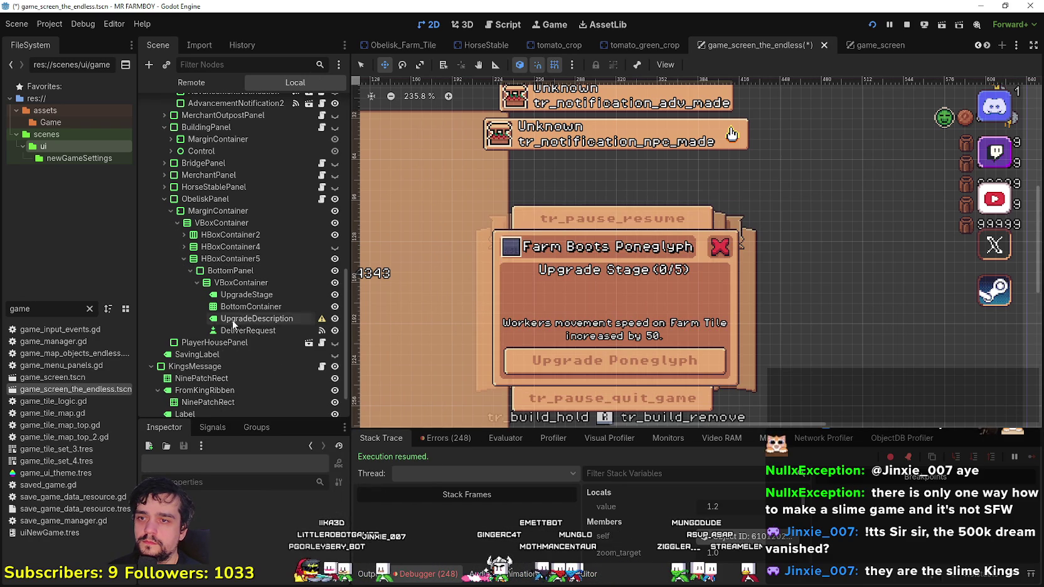
- Delete the BottomContainer node from the copy's VBoxContainer
left_click(241, 283)
left_click(239, 295)
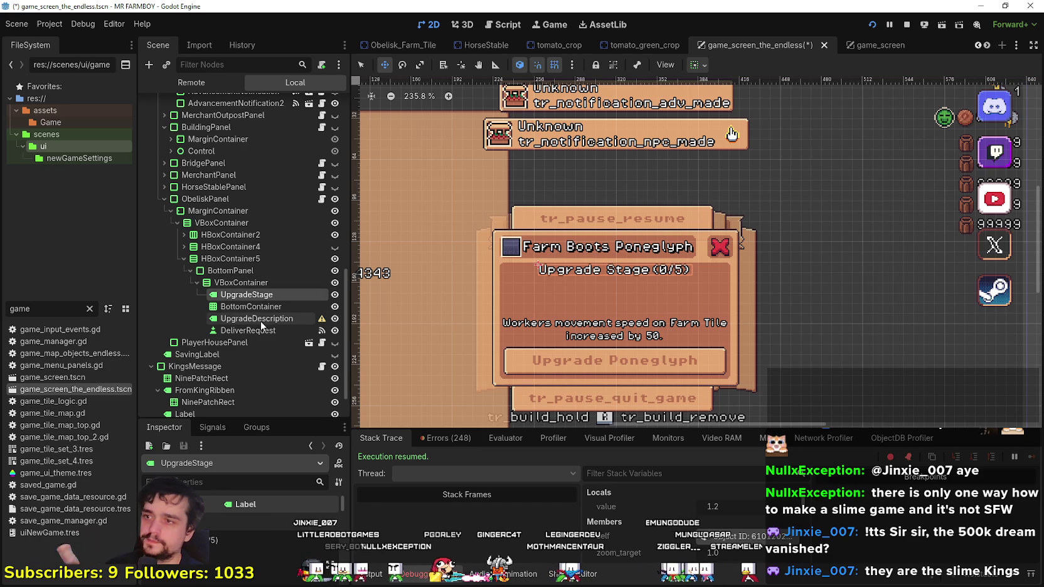
left_click(258, 307)
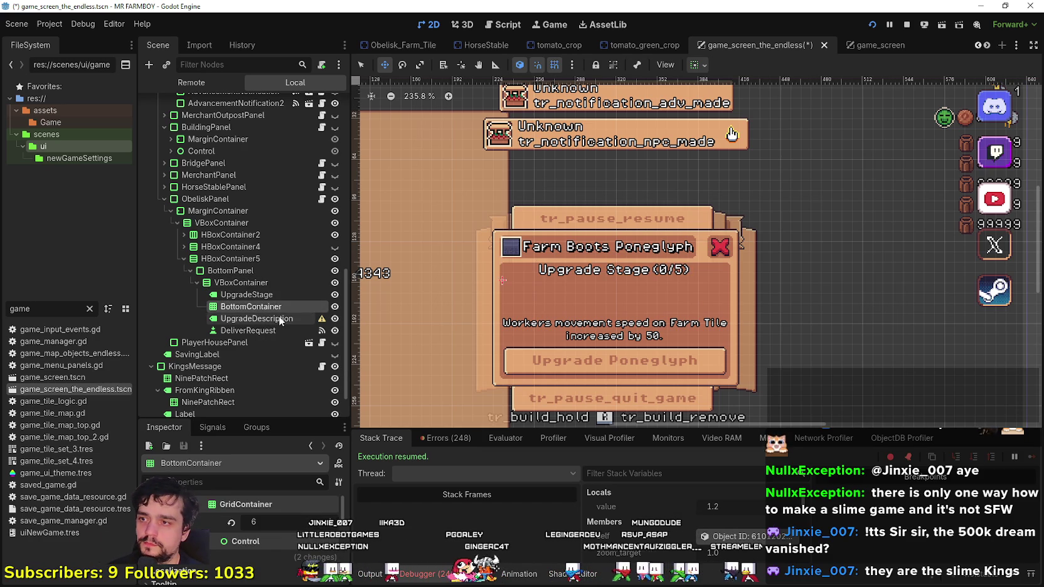
left_click(280, 319)
left_click(259, 307)
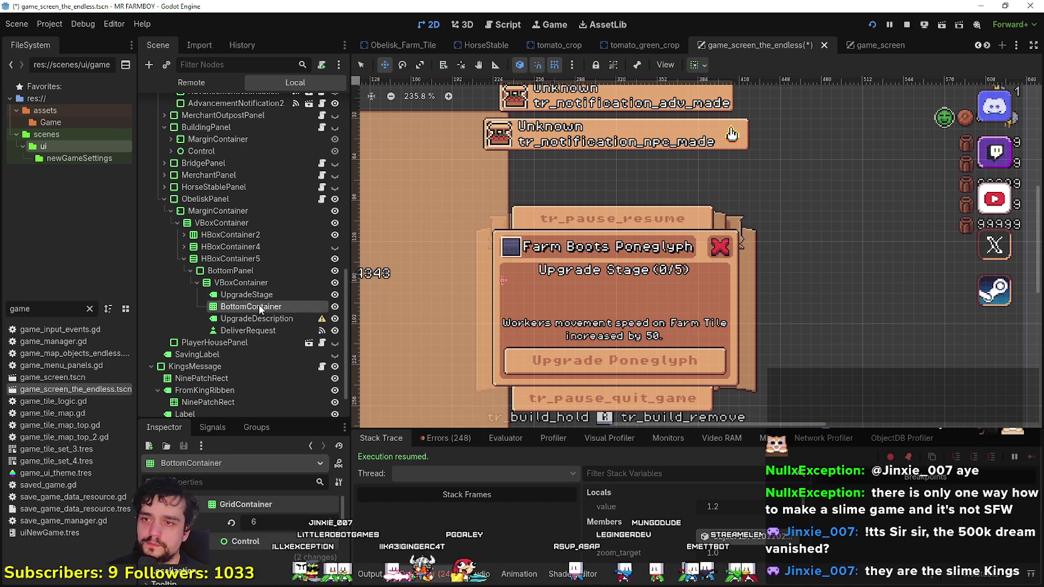
right_click(261, 307)
key("Delete")
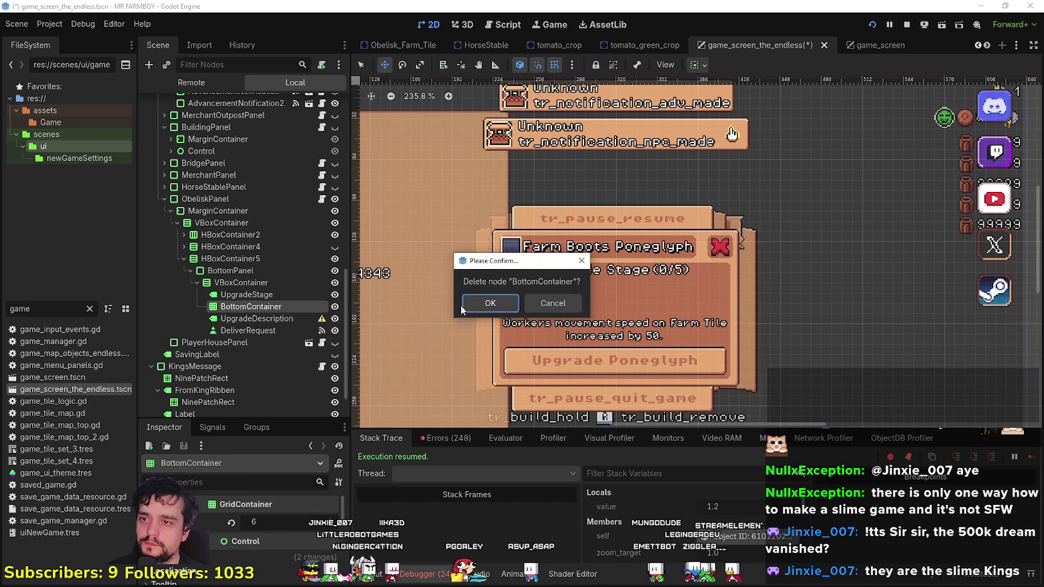
left_click(490, 304)
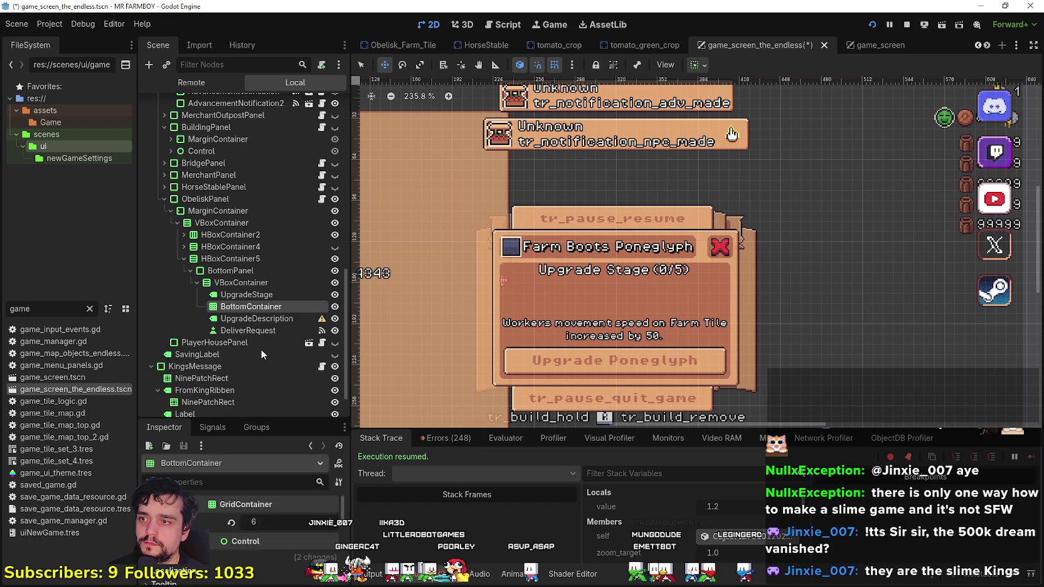
left_click(261, 307)
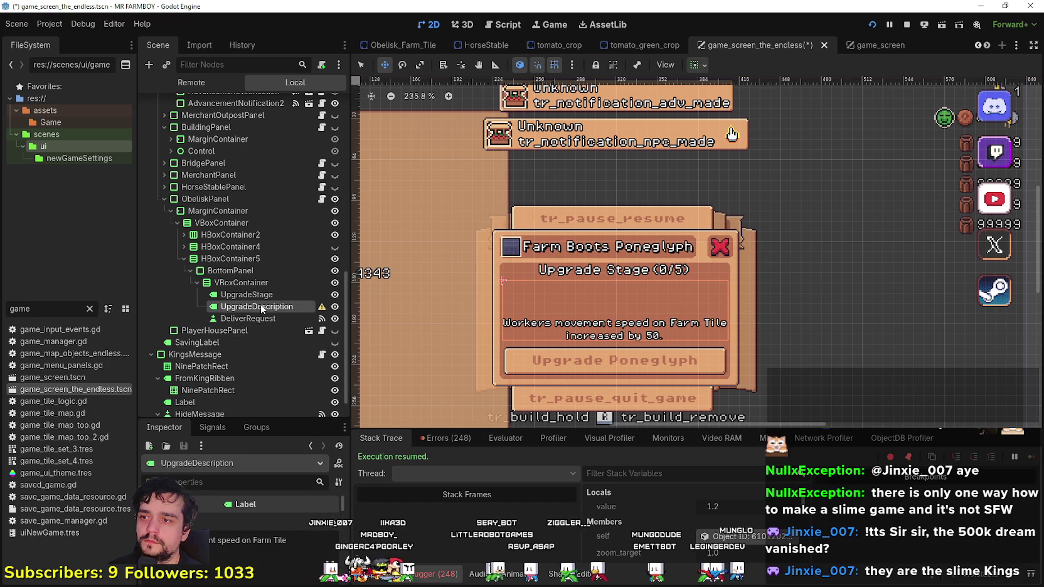
- Delete the DeliverRequest node, leaving only UpgradeStage and UpgradeDescription
left_click(264, 295)
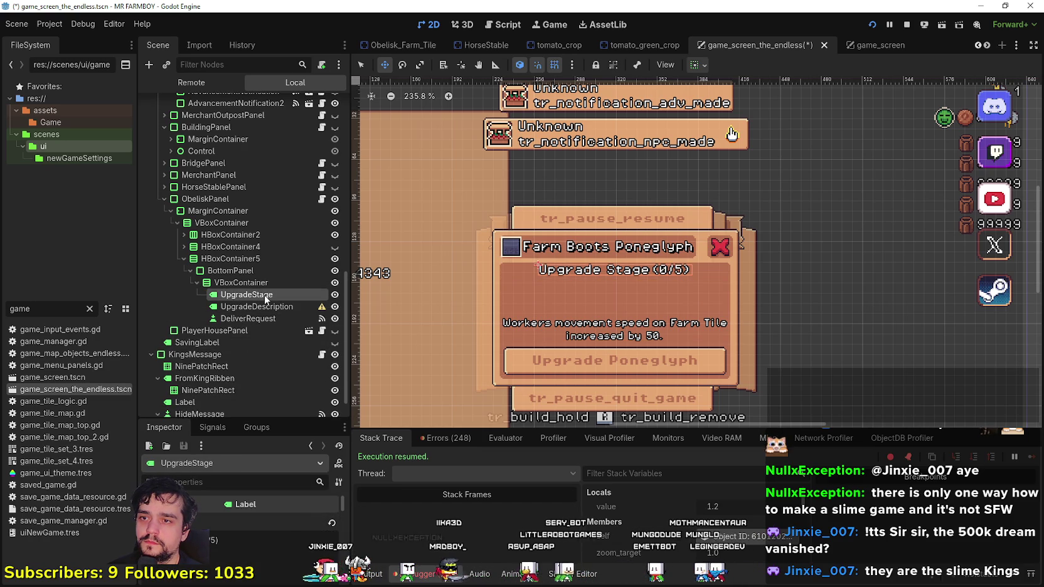
left_click(270, 307)
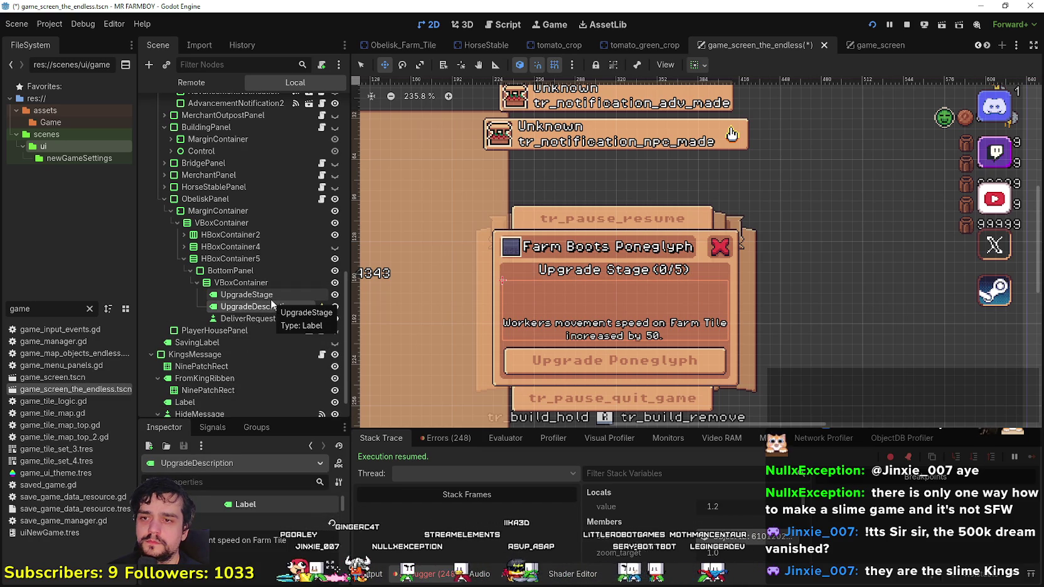
scroll(570, 319, "up", 1)
left_click(253, 319)
right_click(319, 319)
left_click(364, 496)
left_click(496, 302)
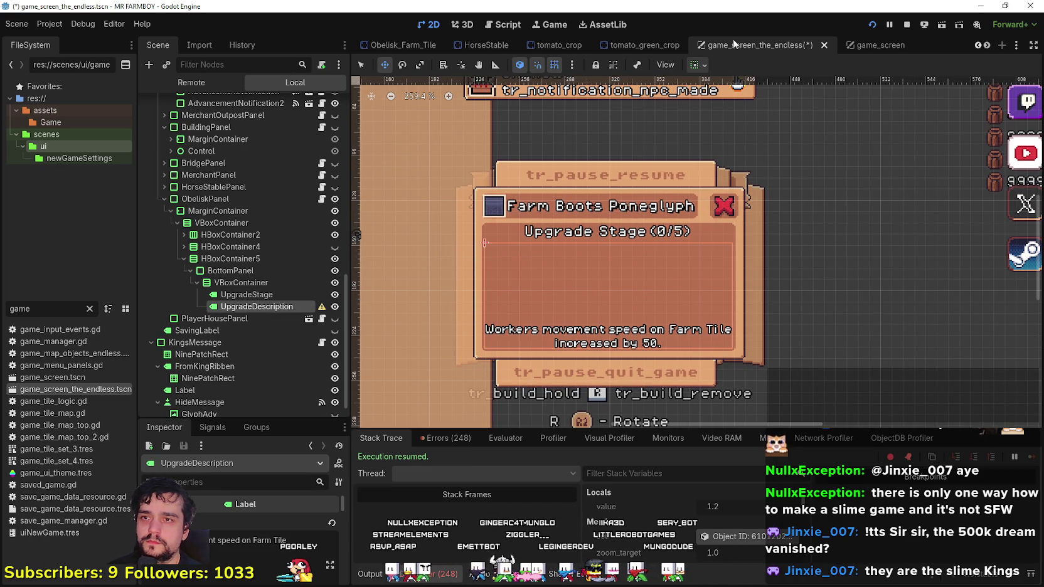
- Turn off UpgradeDescription's vertical Expand and enlarge the inspector panel
left_click(704, 66)
left_click(759, 192)
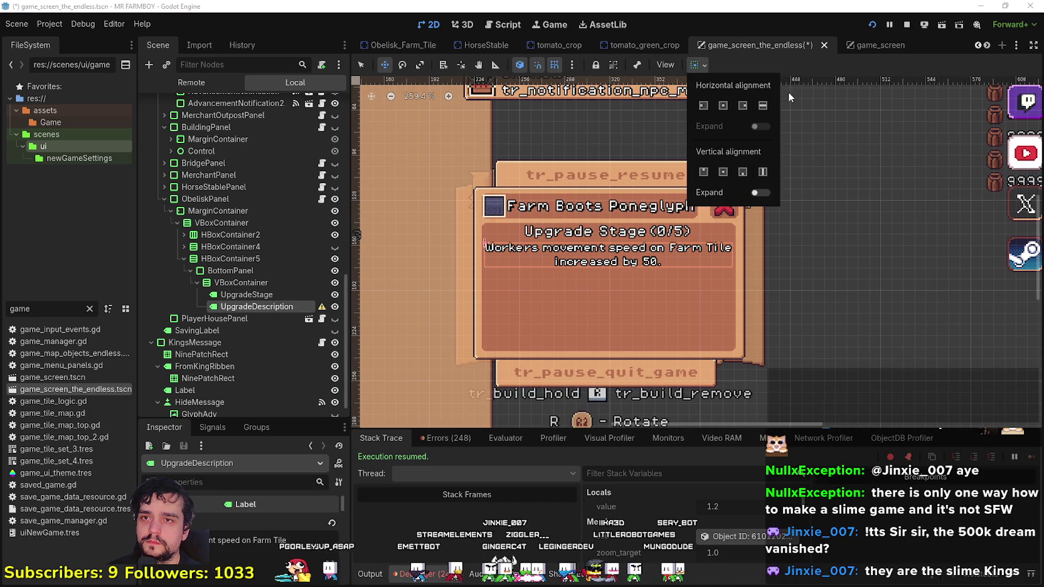
left_click(812, 64)
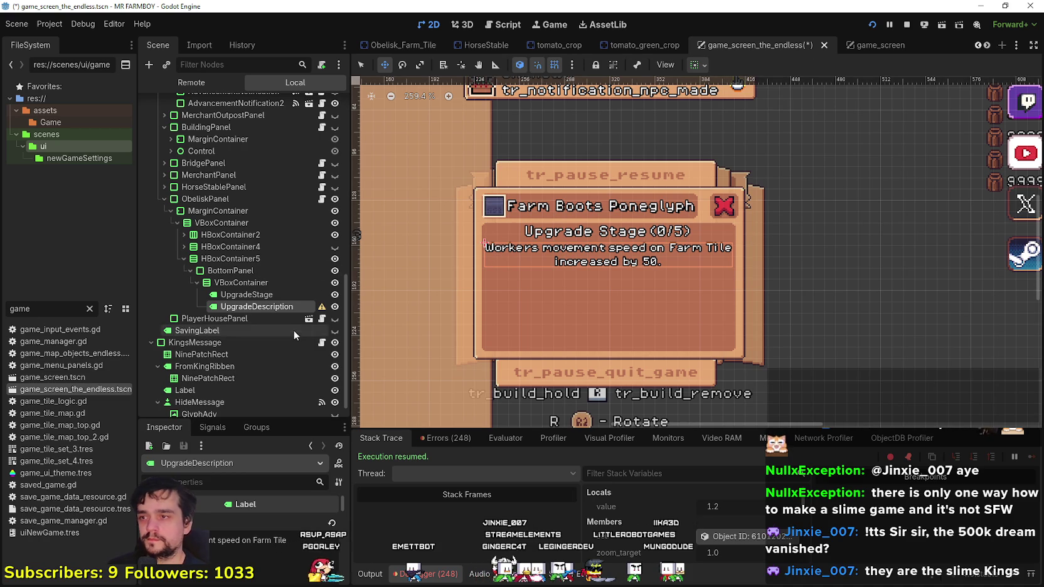
left_click(271, 295)
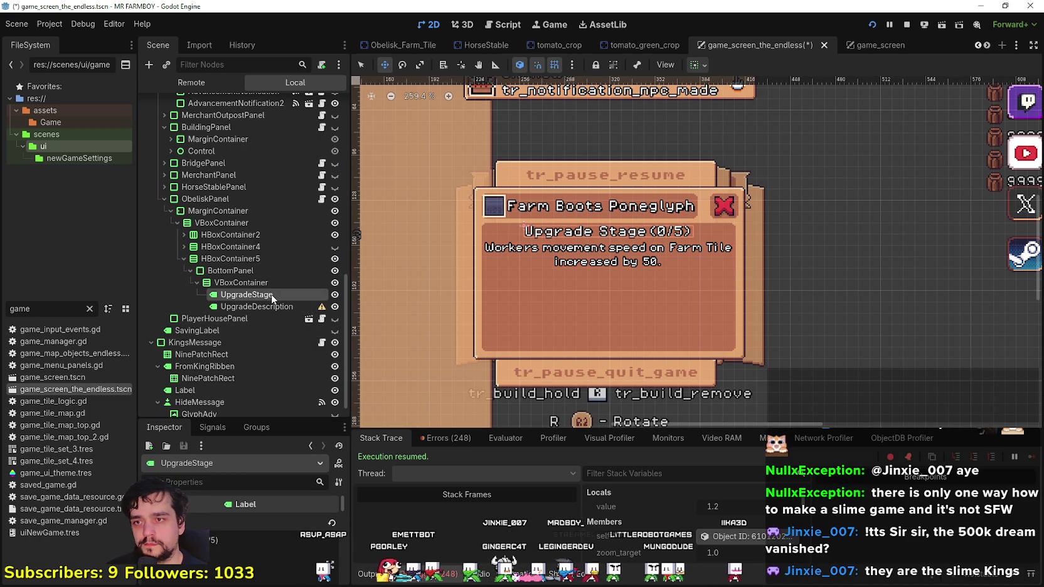
left_click(242, 282)
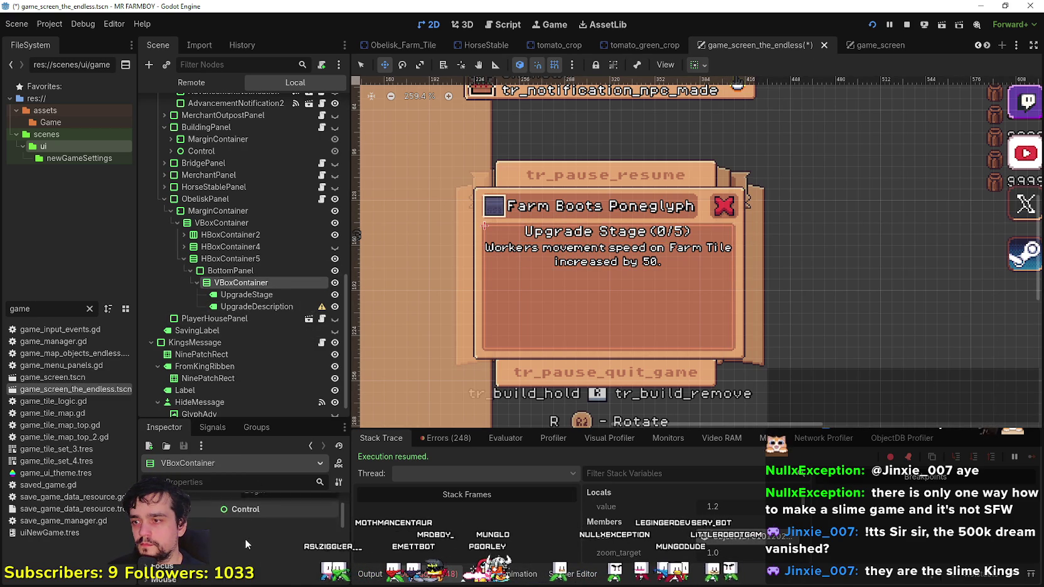
mouse_move(251, 420)
left_mouse_down()
mouse_move(267, 411)
mouse_move(274, 311)
left_mouse_up()
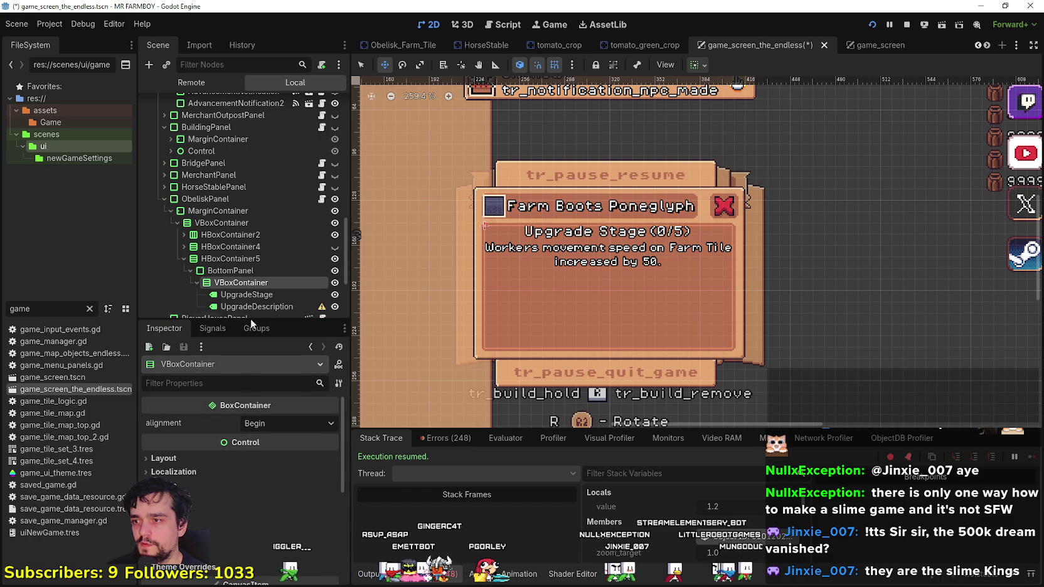
- Lower BottomPanel's minimum height to about 71.6 and re-enable UpgradeDescription's vertical Expand
left_click(239, 270)
left_click(232, 419)
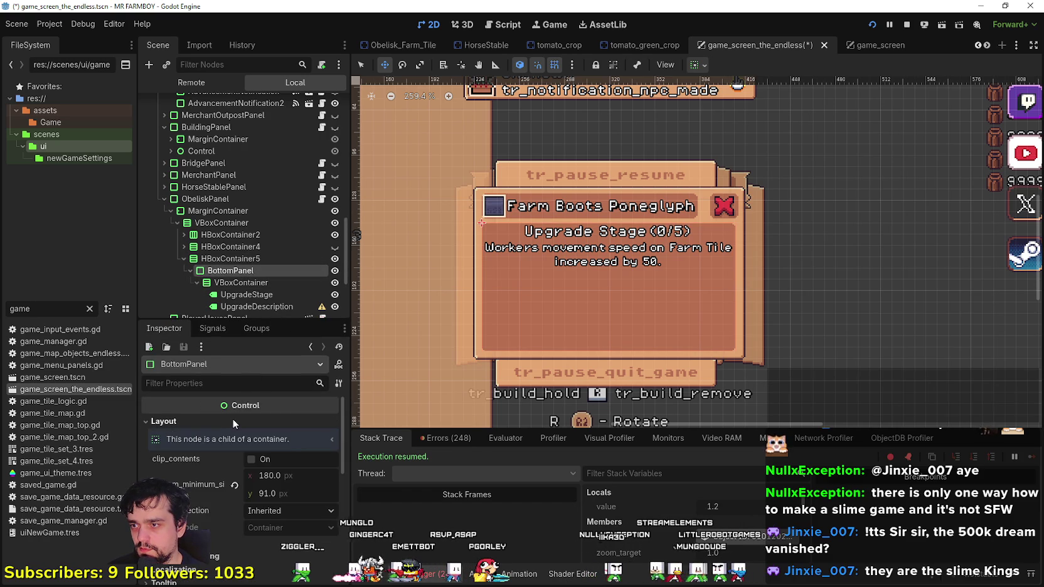
left_click_drag(270, 494, 247, 494)
left_click(263, 305)
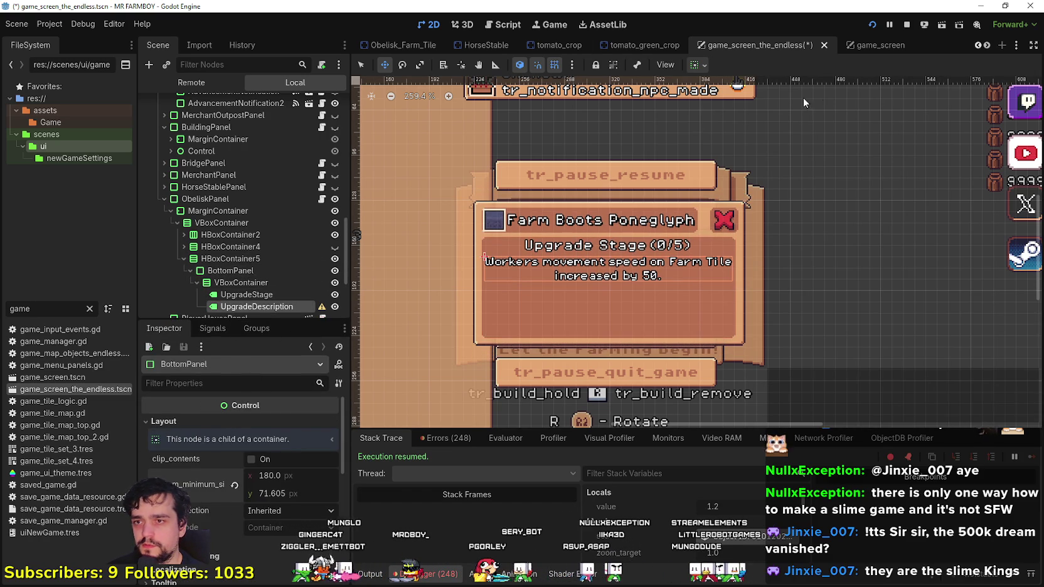
left_click(758, 190)
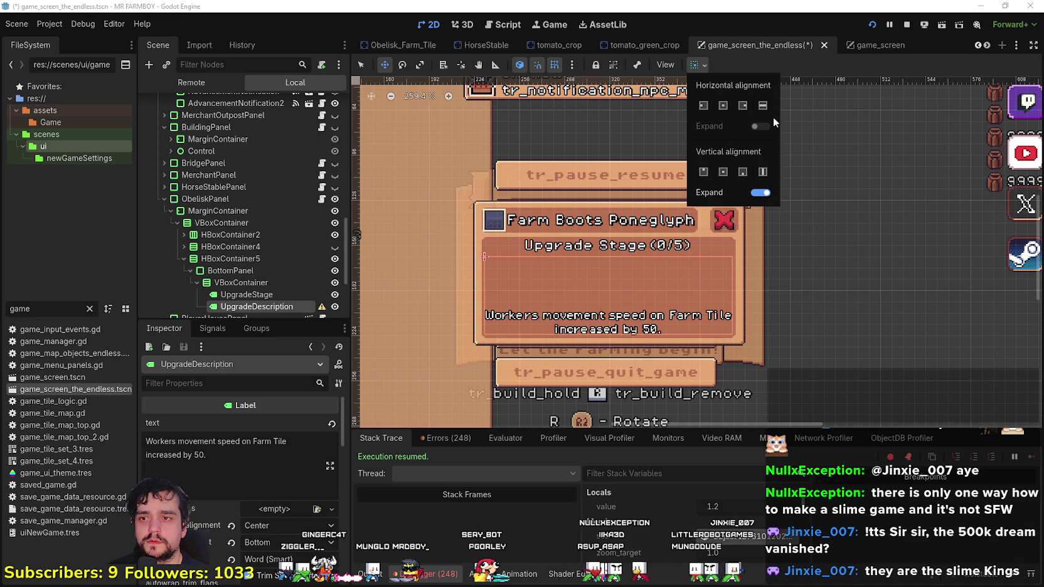
- Set BottomPanel's custom minimum height to exactly 50 and save the scene
scroll(257, 234, "down", 3)
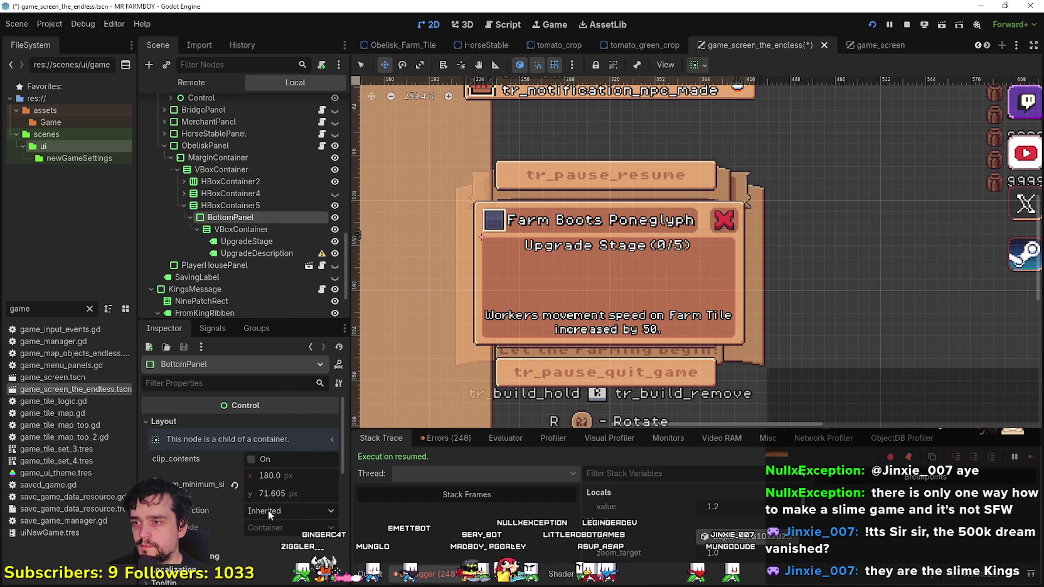
left_click_drag(278, 493, 264, 493)
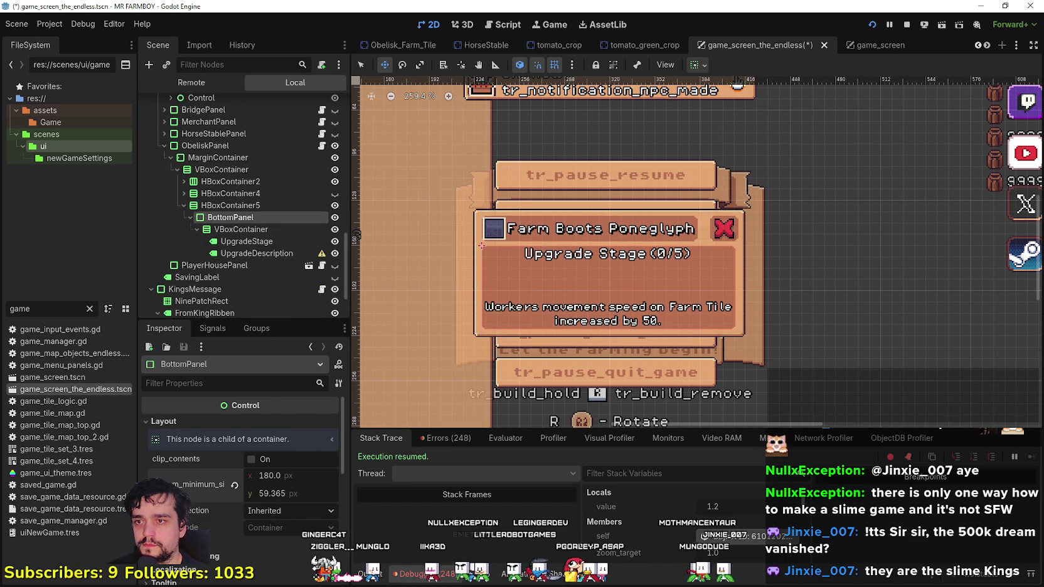
left_click_drag(524, 385, 543, 364)
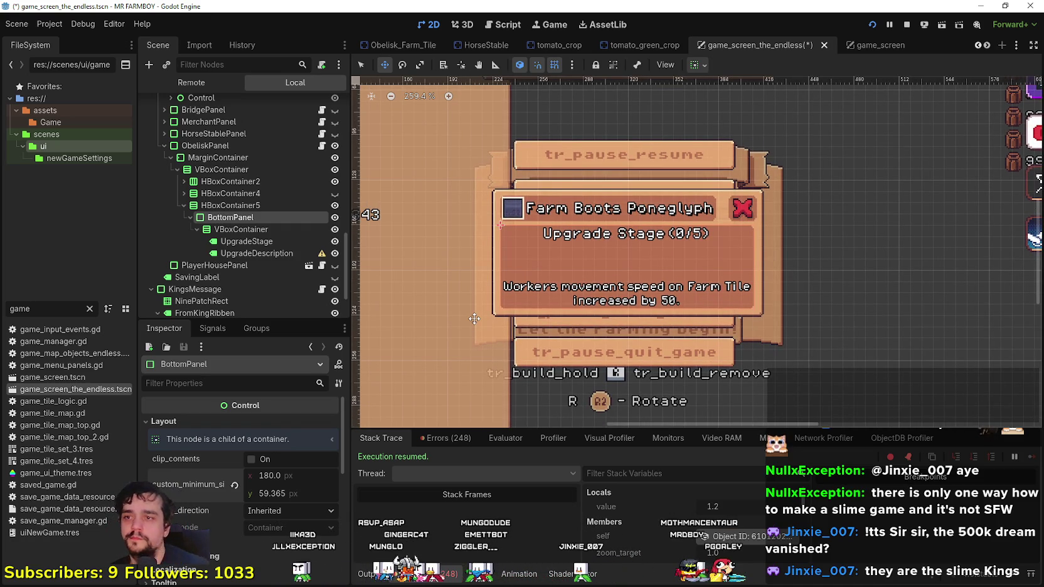
left_click_drag(289, 493, 269, 493)
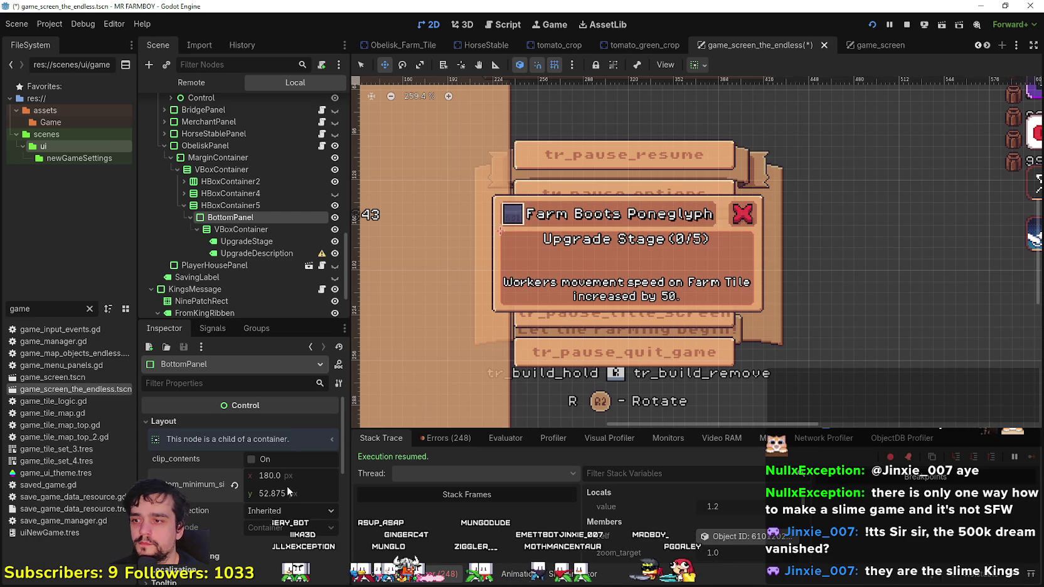
type("50")
key("Return")
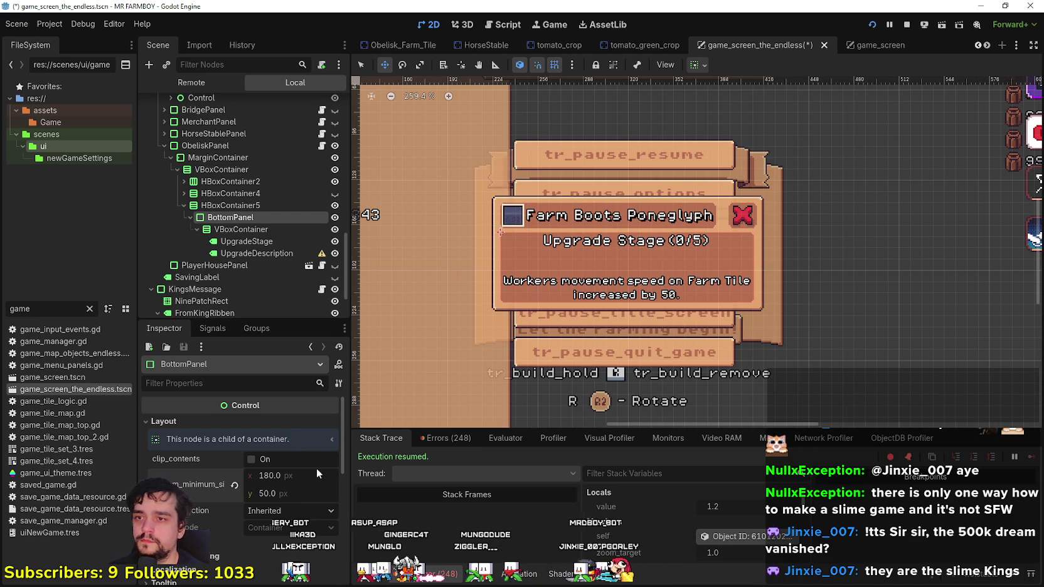
scroll(615, 301, "down", 3)
scroll(615, 301, "up", 2)
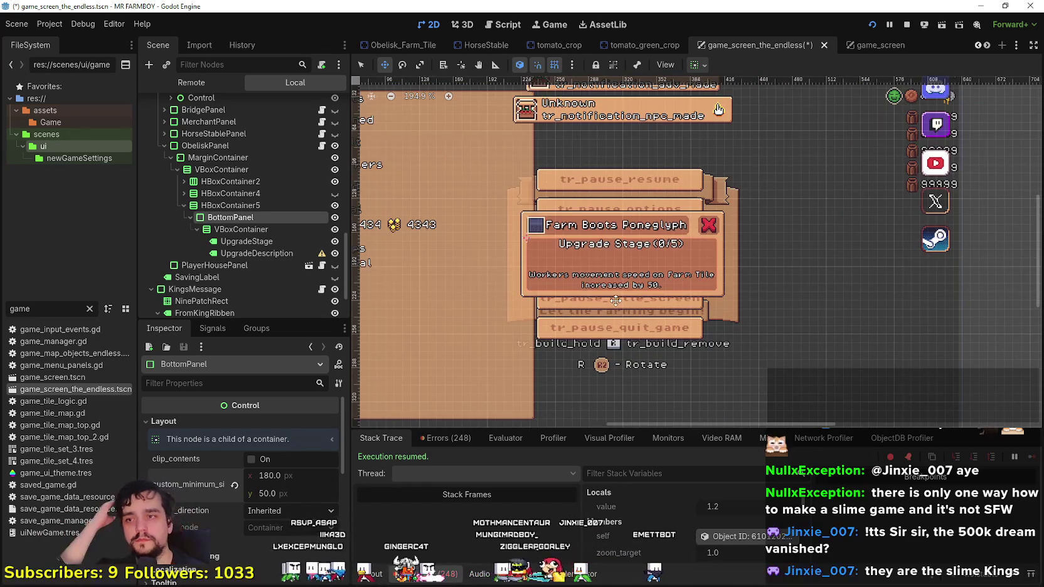
scroll(616, 301, "up", 3)
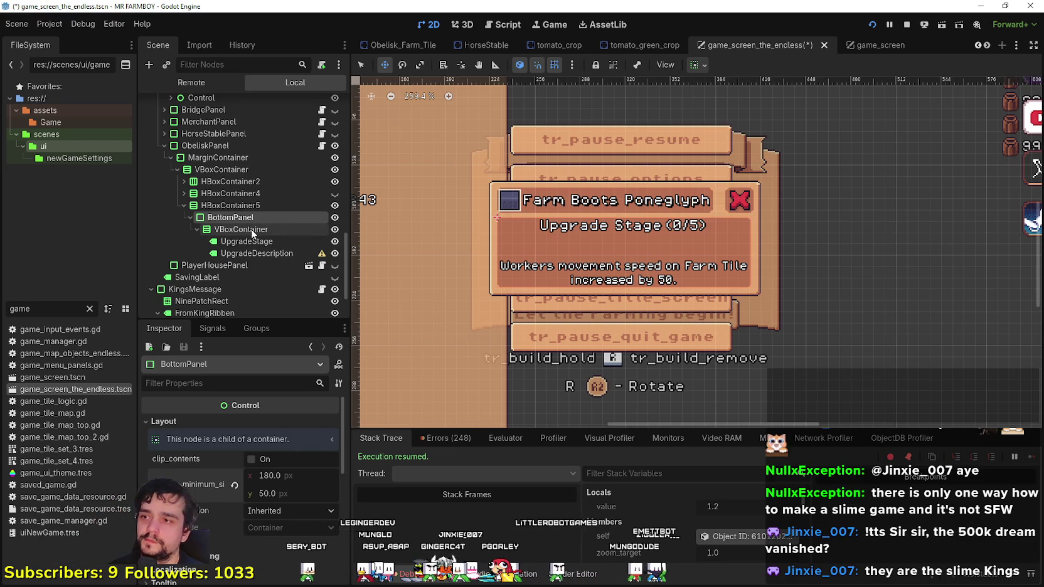
scroll(670, 287, "down", 1)
key("ctrl+s")
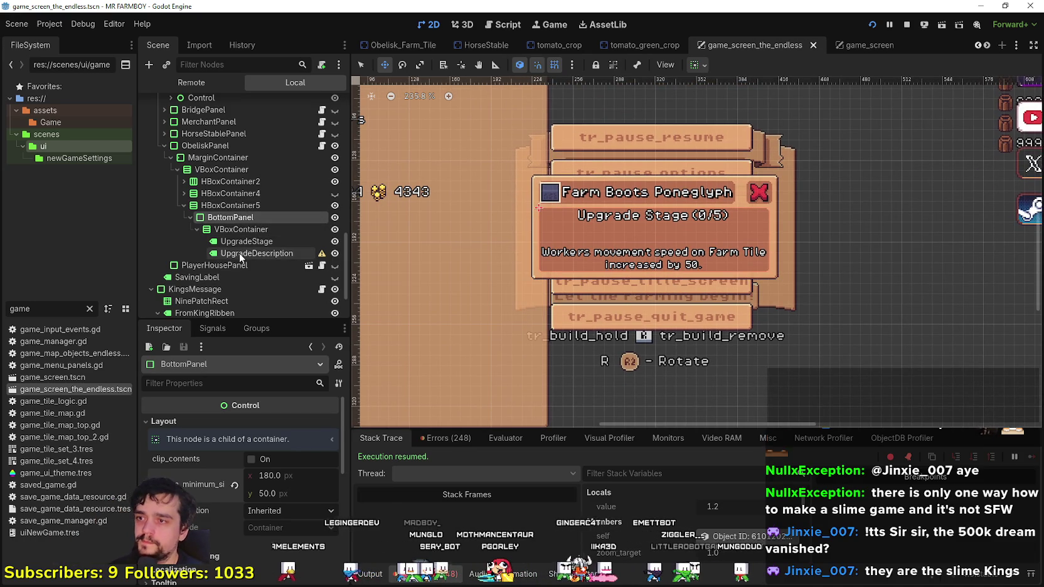
- Rename the HBoxContainer5 node to FinalObelisk
left_click(288, 206)
left_click(290, 207)
type("FinalObeli")
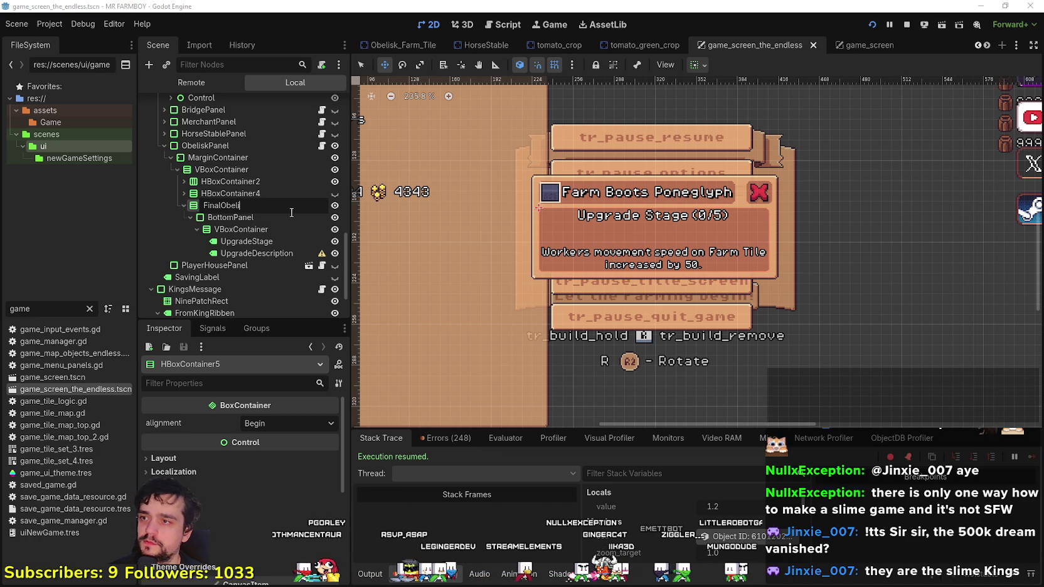
type("sk")
key("Return")
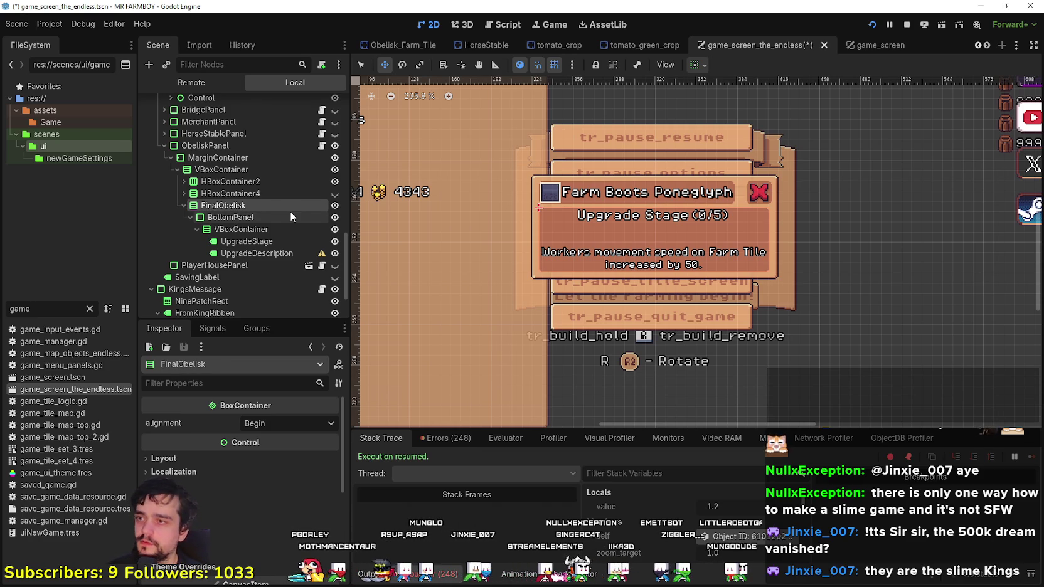
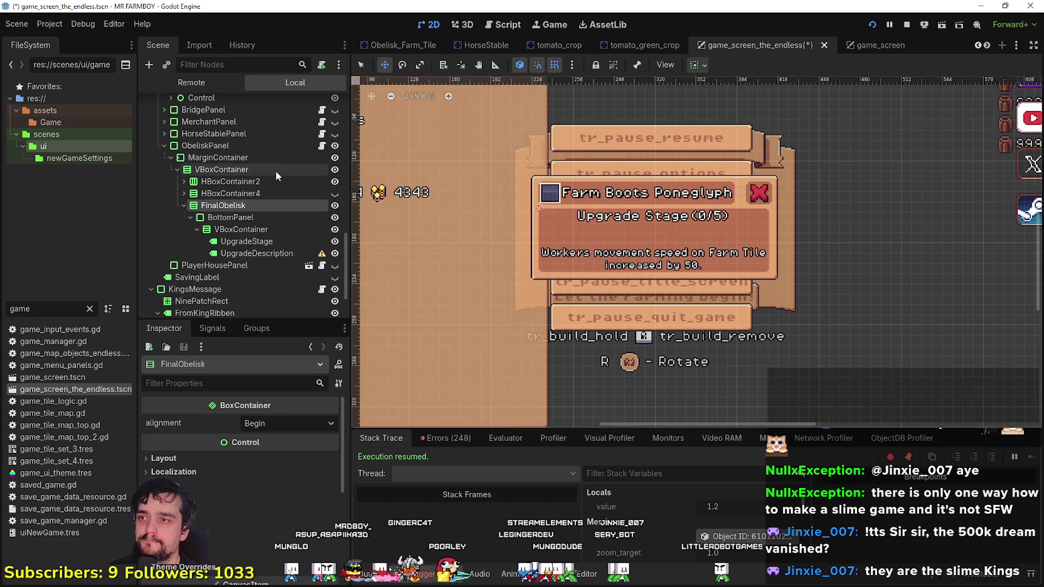
- Open ObeliskPanel's obelisk_panel.gd and scroll up to its variable declarations at line 1
left_click(322, 145)
scroll(816, 259, "up", 1)
left_click_drag(1029, 156, 1006, 89)
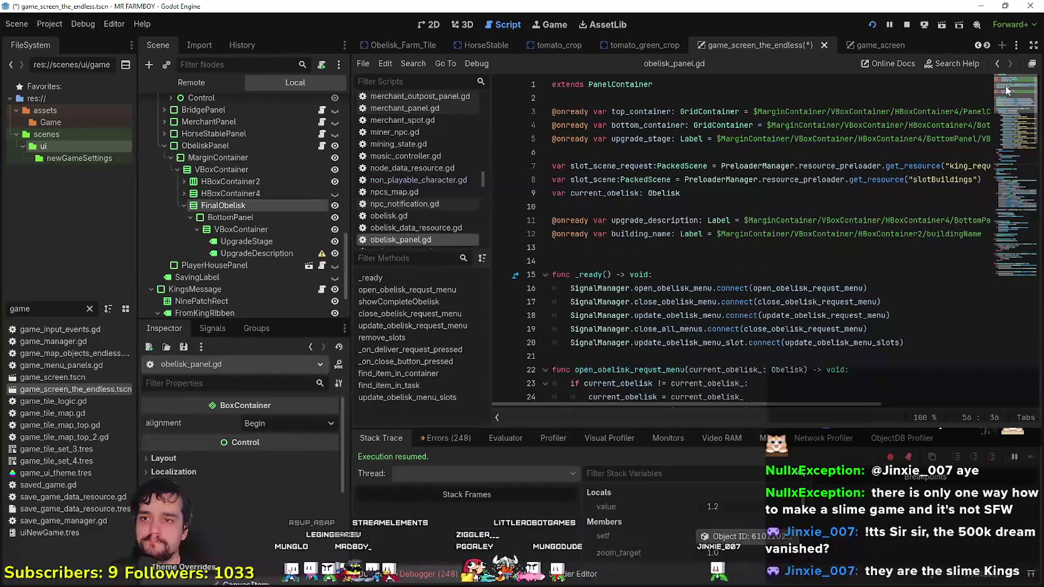
left_click(584, 247)
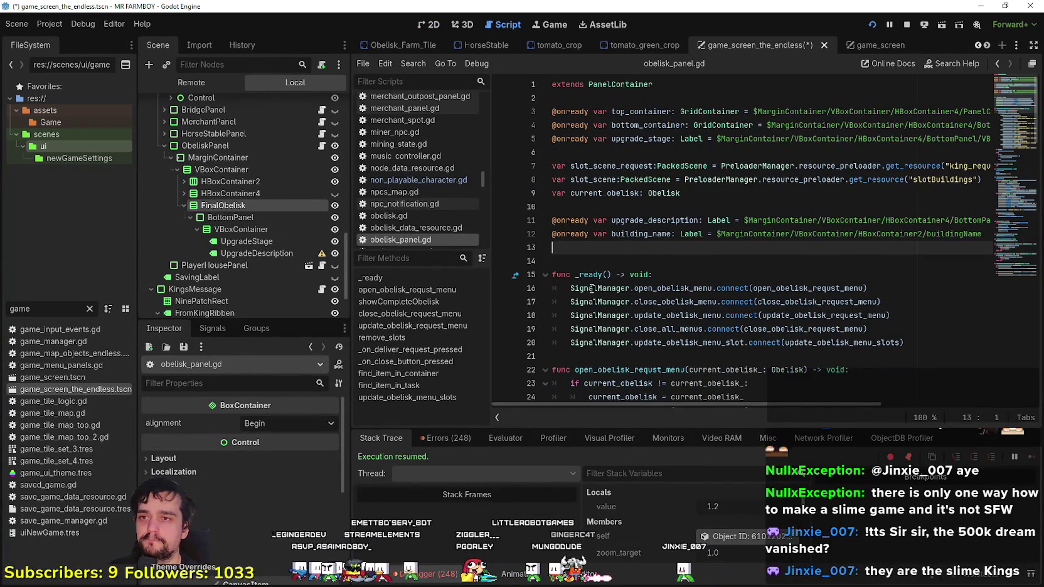
key("Return")
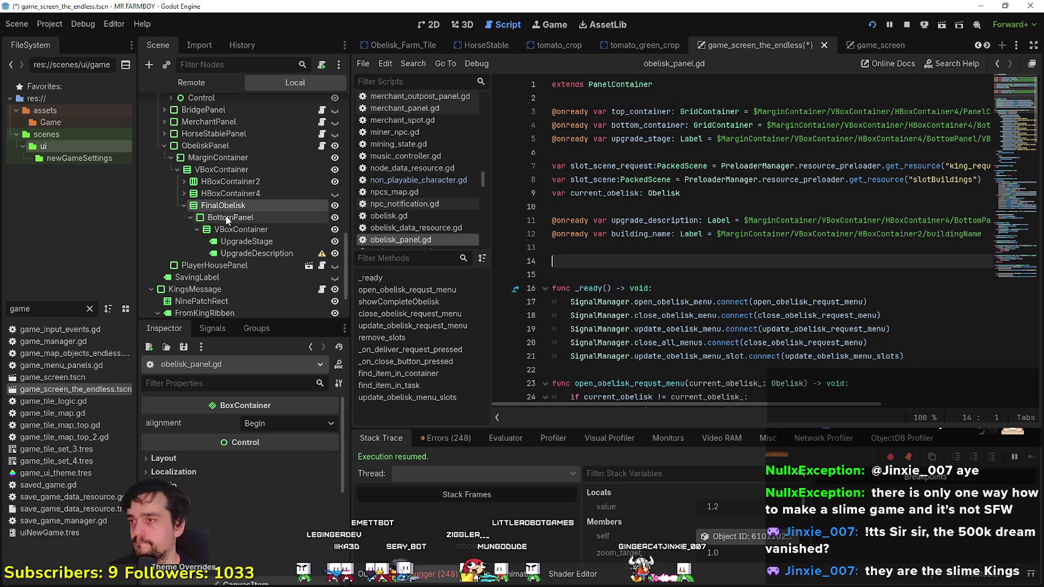
left_click(245, 241)
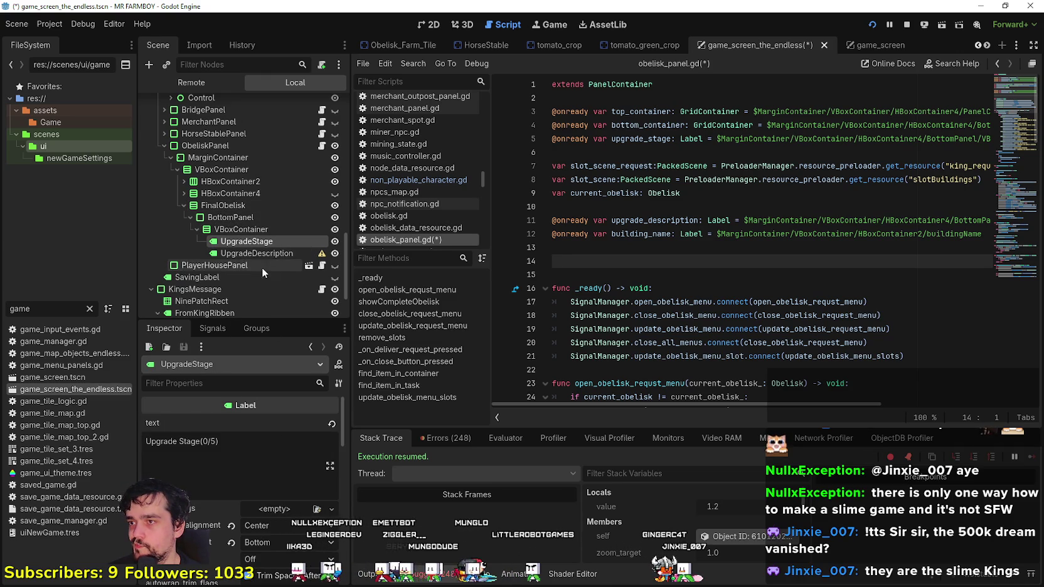
mouse_move(251, 241)
left_mouse_down()
mouse_move(603, 302)
mouse_move(615, 268)
left_mouse_up()
left_click_drag(613, 264, 613, 263)
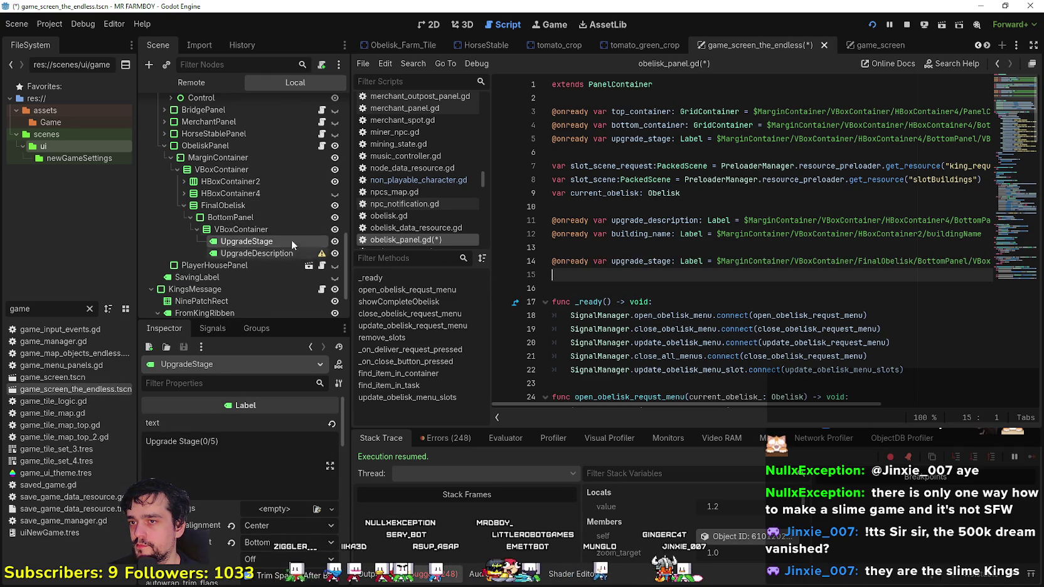
mouse_move(257, 253)
left_mouse_down()
mouse_move(646, 292)
mouse_move(615, 282)
left_mouse_up()
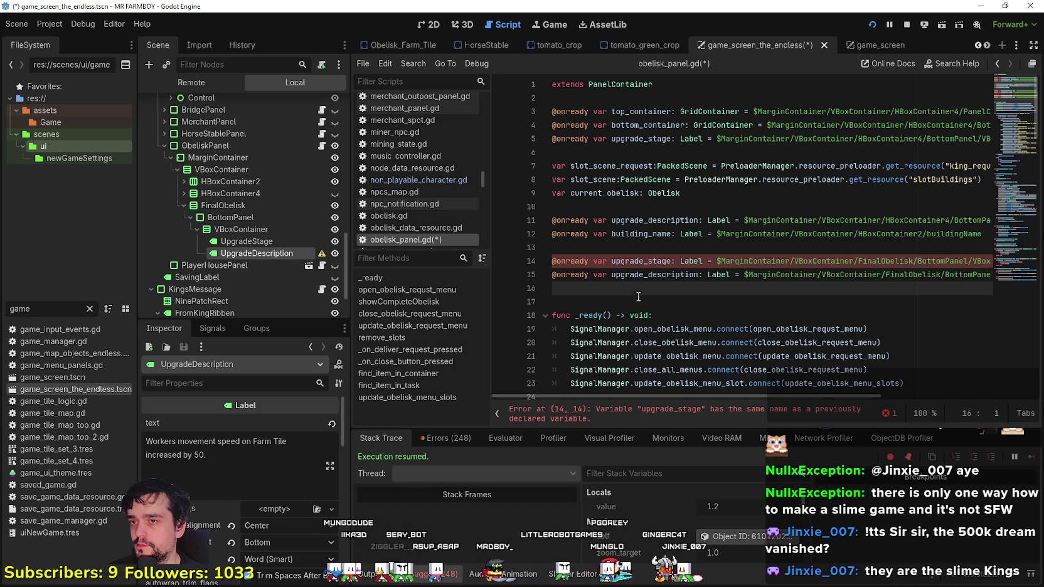
- Rename the new references to upgrade_stage_final and upgrade_description_final
left_click(672, 261)
type("_final")
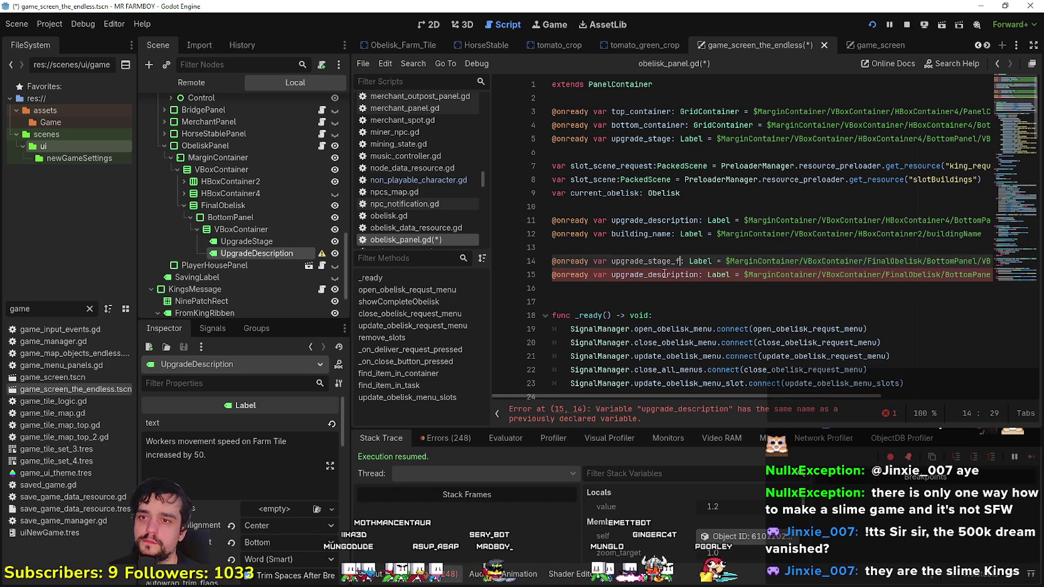
double_click(674, 264)
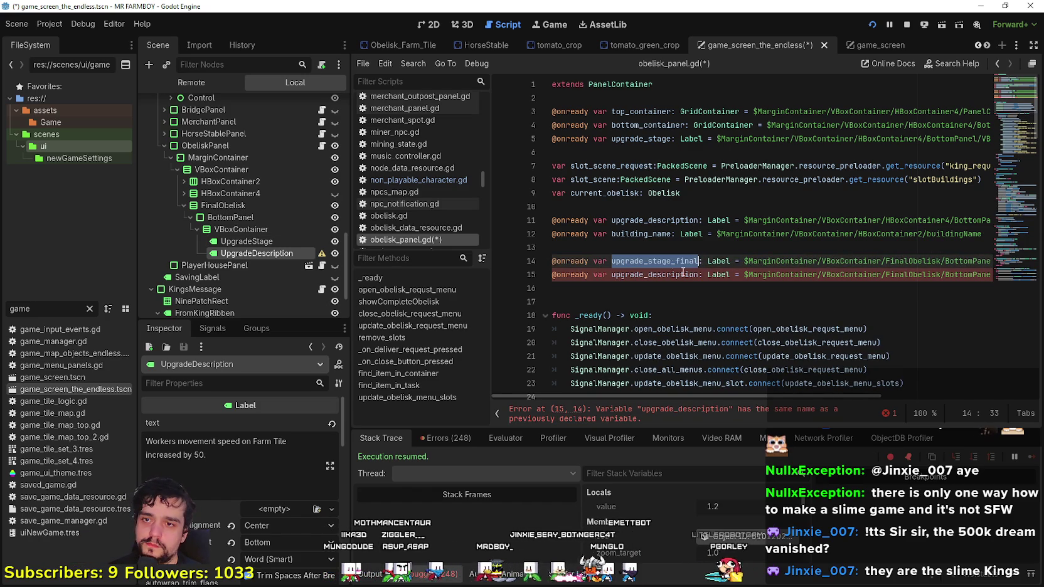
double_click(672, 276)
left_click(700, 277)
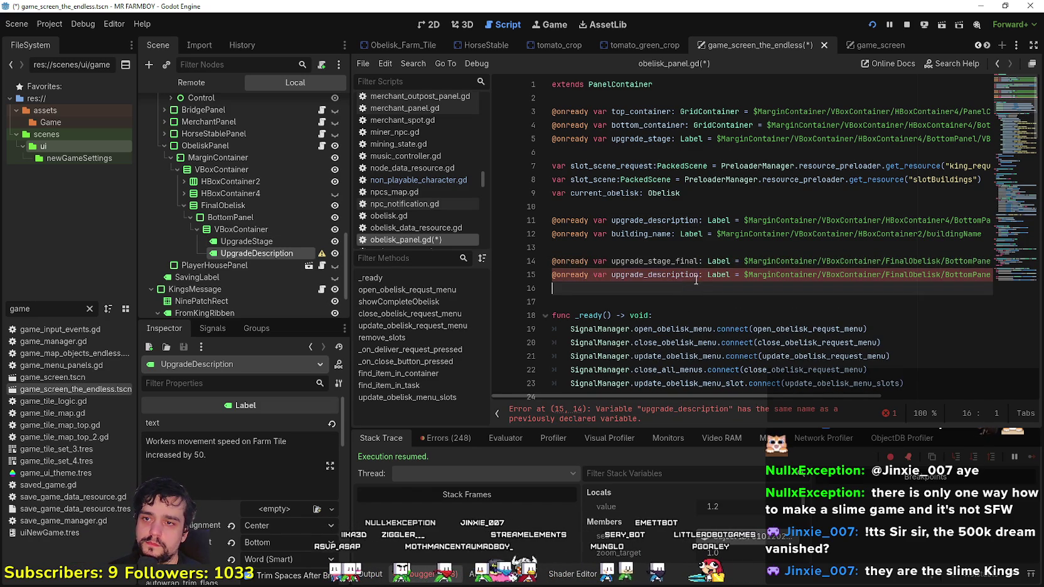
type("_")
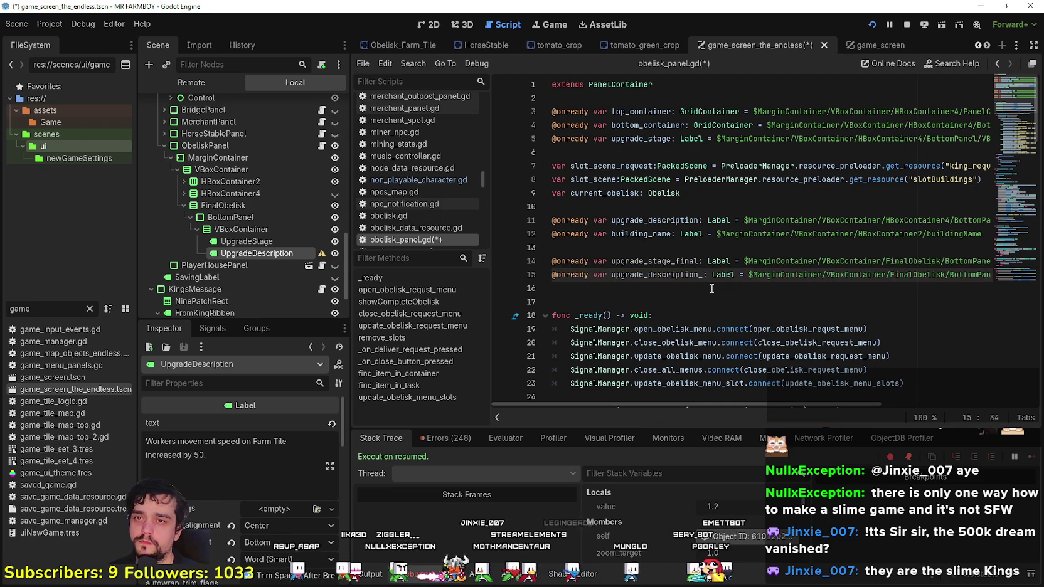
type("final")
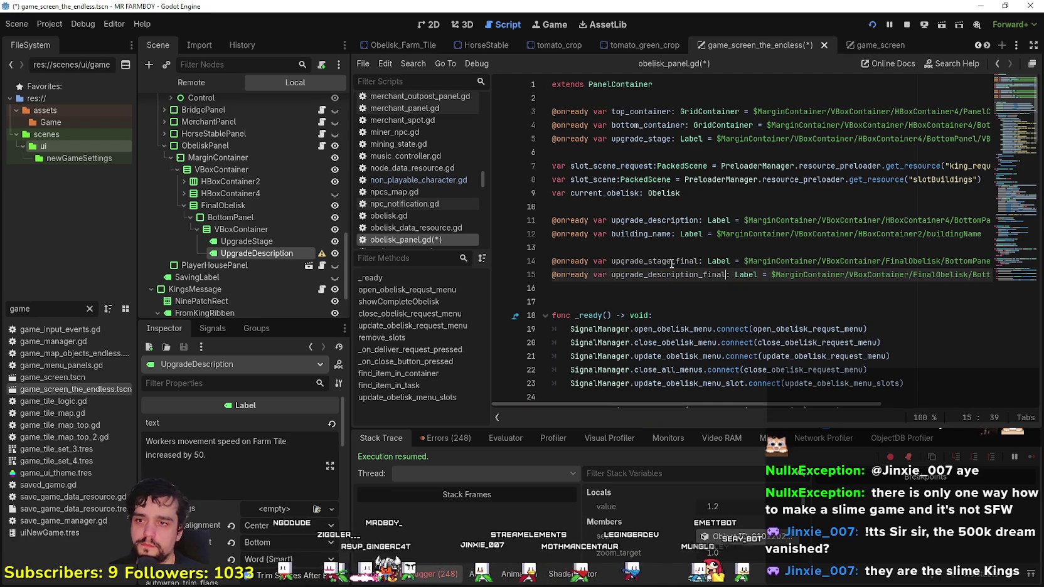
double_click(671, 262)
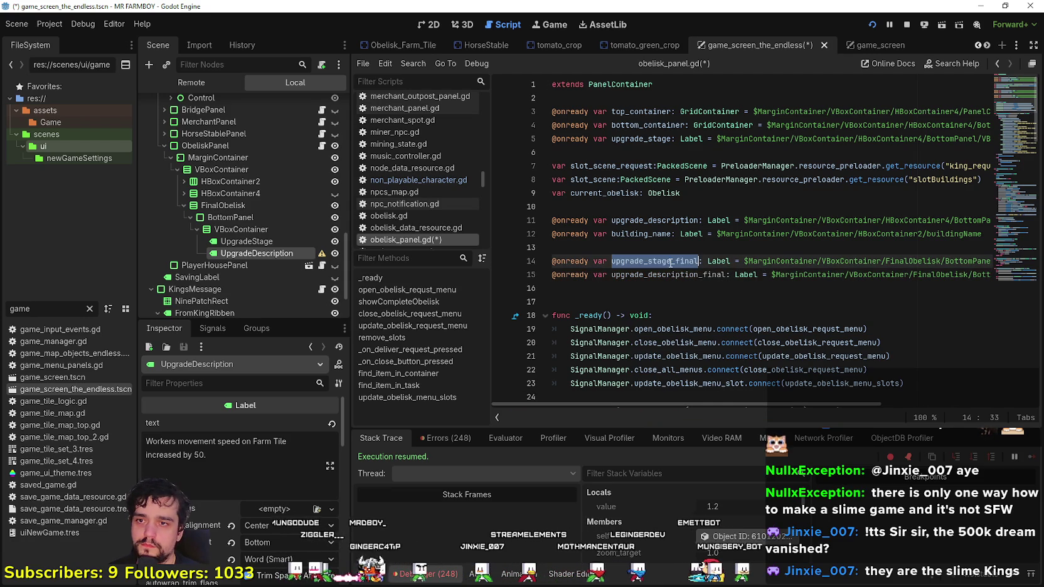
double_click(656, 221)
- Under WORKERS_WORK_TILE, set upgrade_description_final.text to the Farm/Animal Tiles speed description
key("ctrl+f")
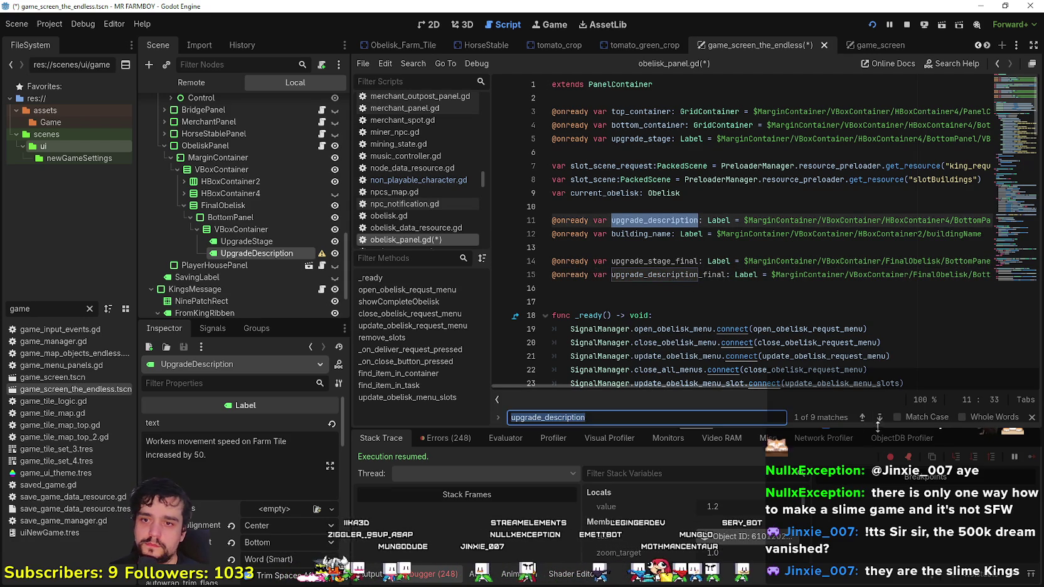
left_click(879, 417)
left_click(880, 417)
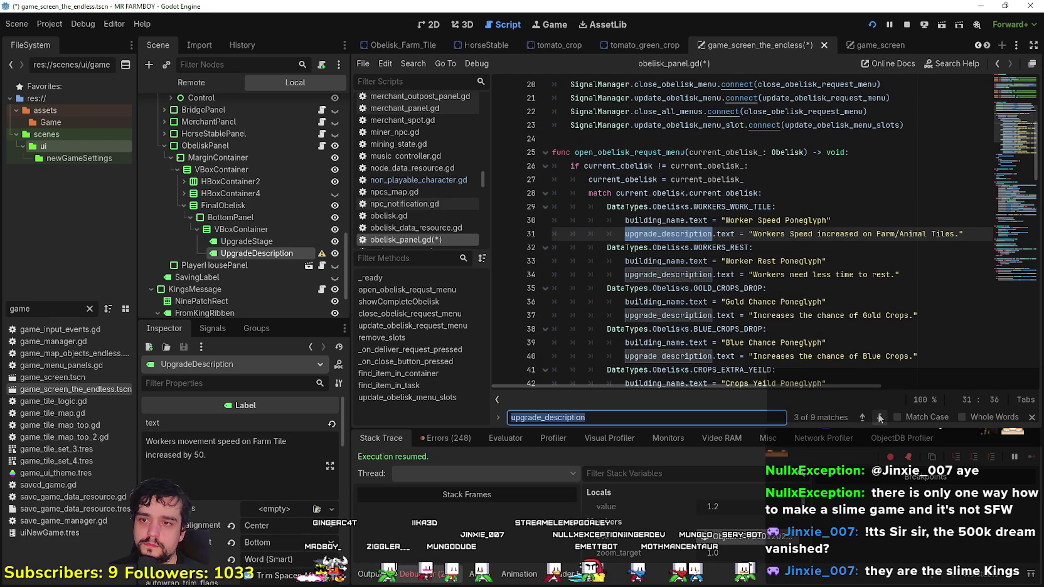
left_click(654, 234)
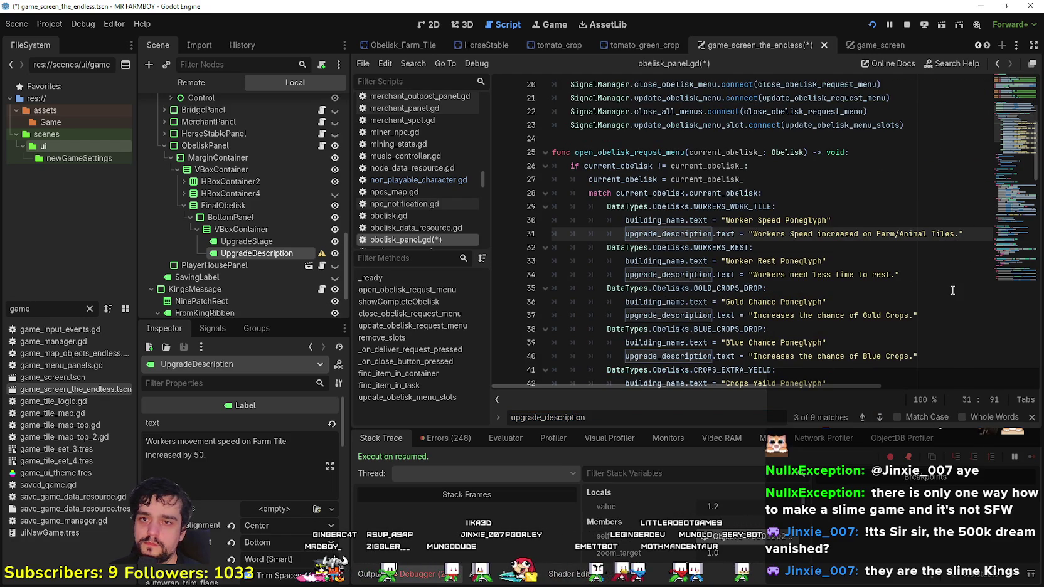
key("Return")
double_click(675, 234)
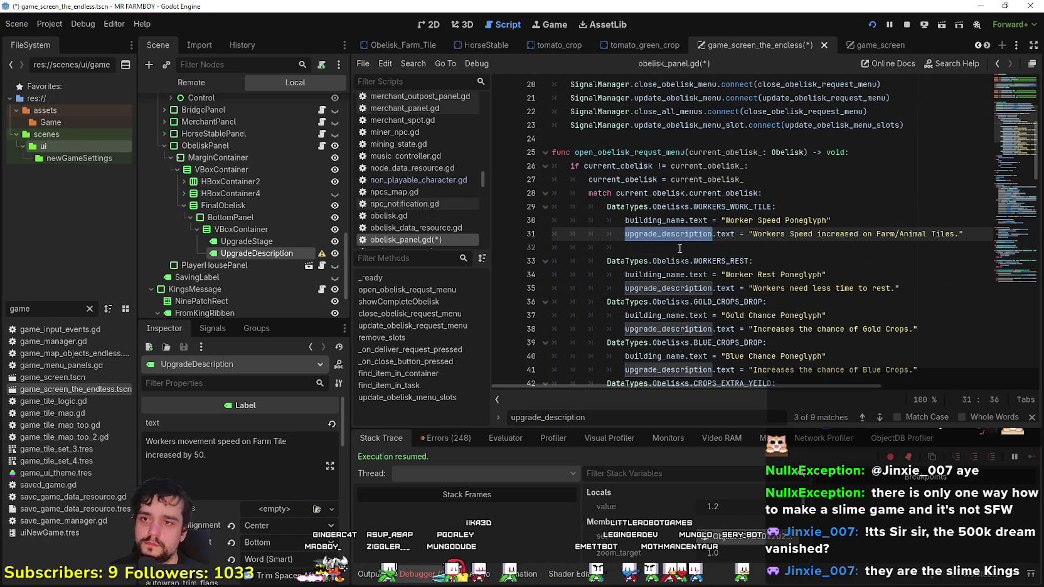
key("ctrl+c")
left_click(677, 247)
key("ctrl+v")
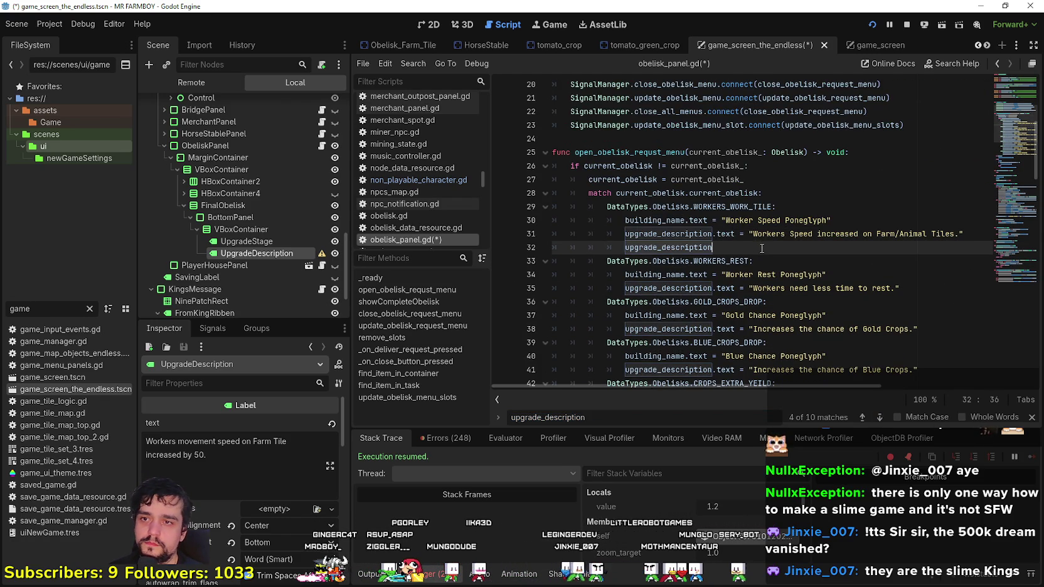
type("_final")
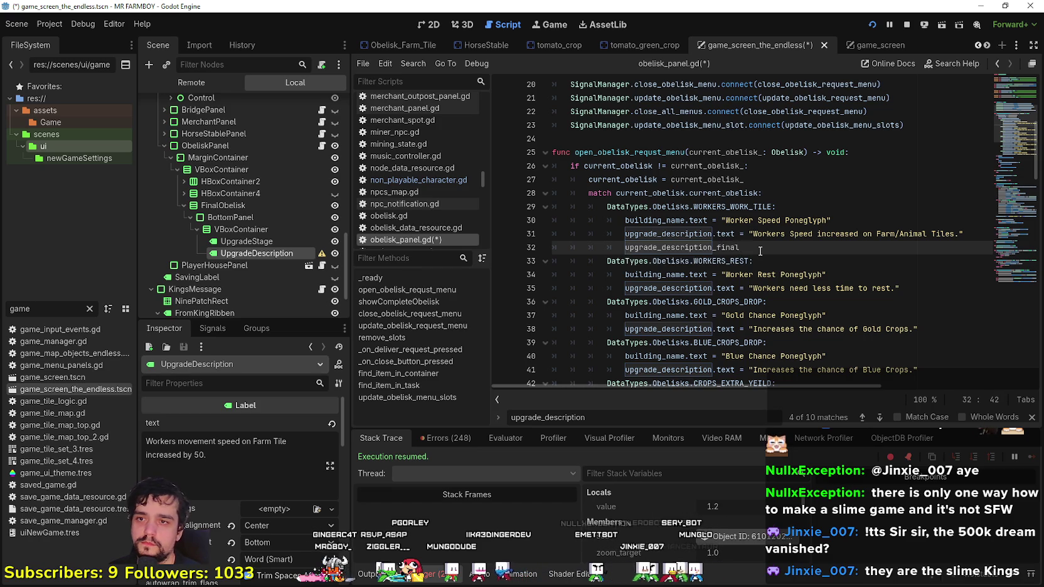
type(".tex")
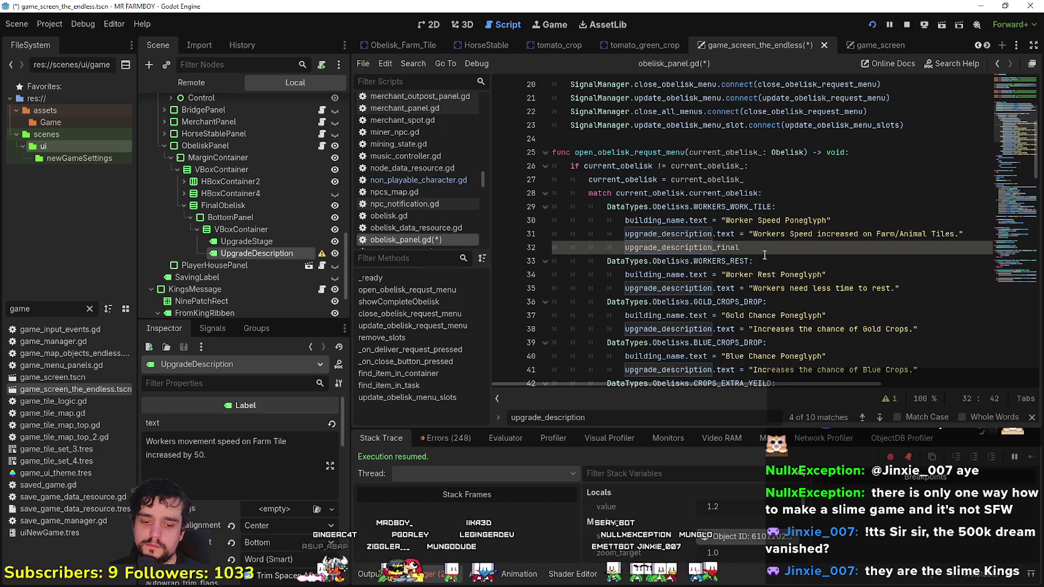
type("t =")
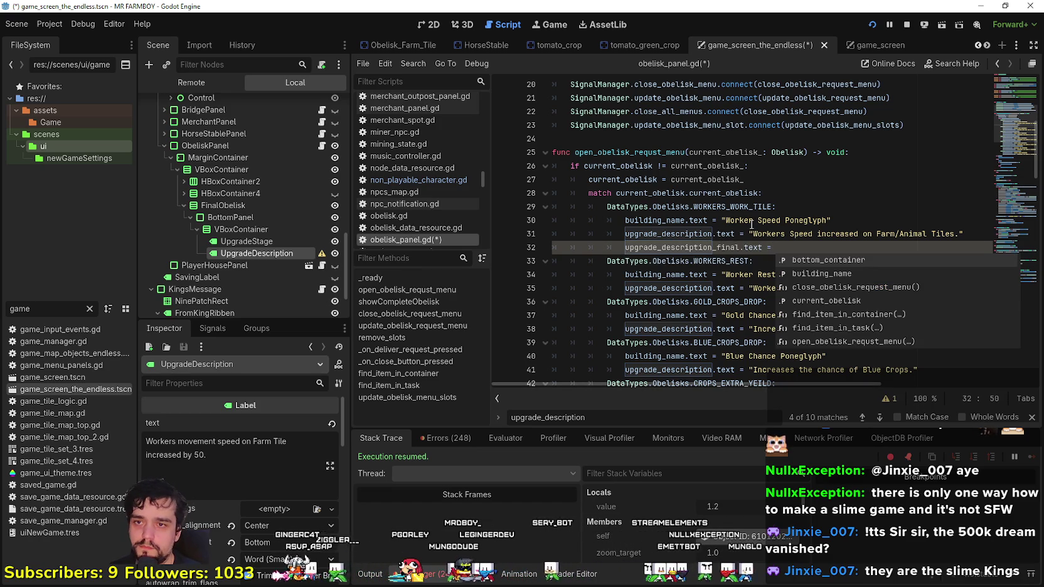
left_click_drag(751, 231, 979, 234)
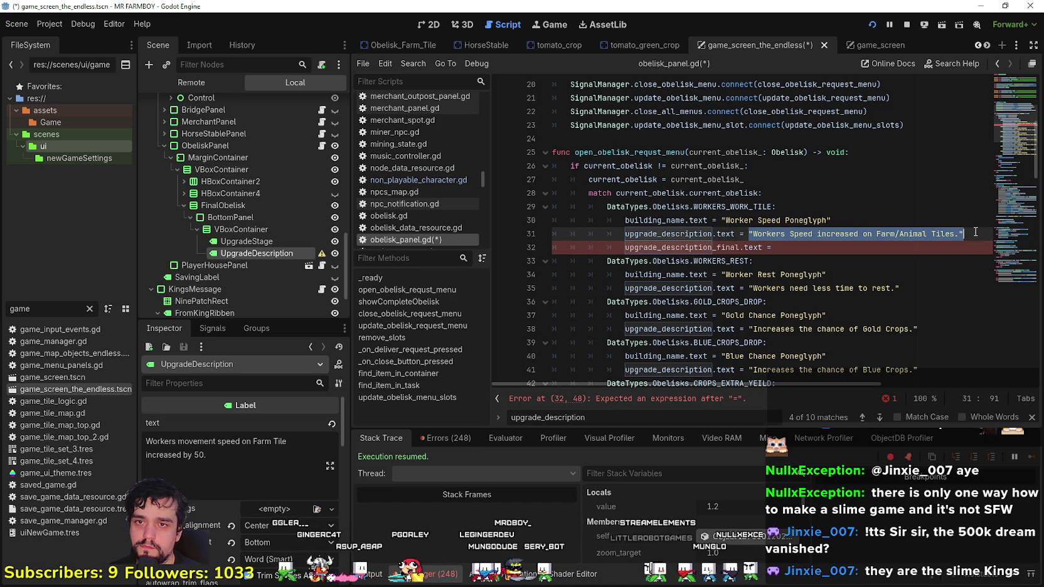
left_click(831, 246)
key("ctrl+v")
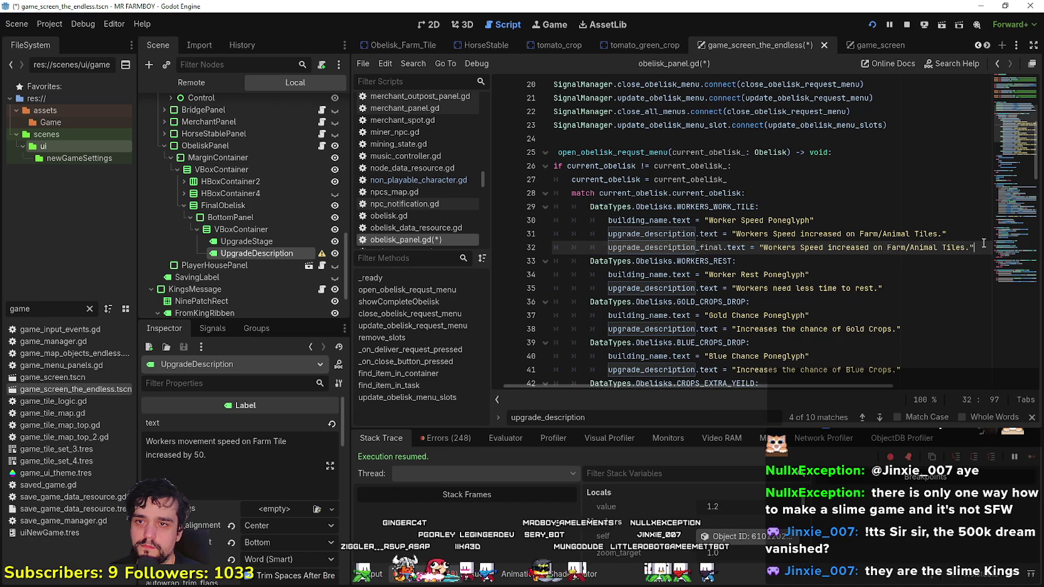
left_click(605, 247, "shift")
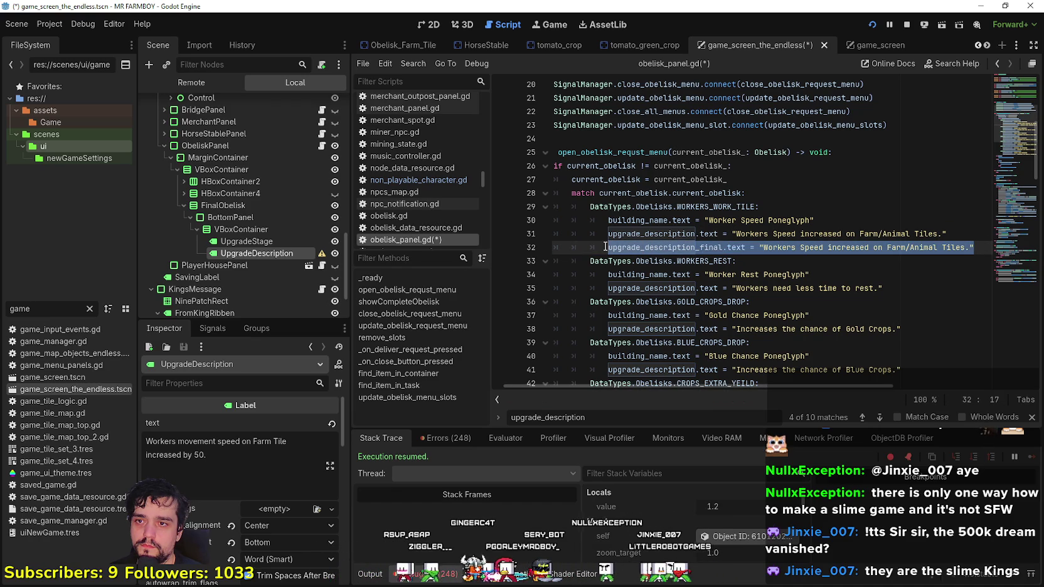
- Copy that upgrade_description_final line under the WORKERS_REST description
left_click(903, 290)
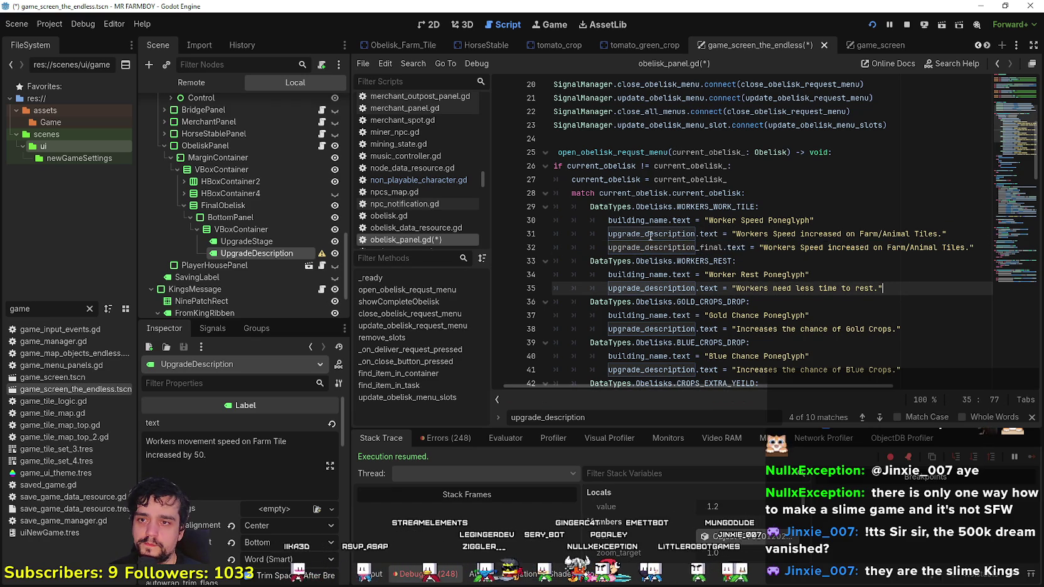
left_click_drag(669, 249, 1006, 249)
key("ctrl+c")
left_click(913, 290)
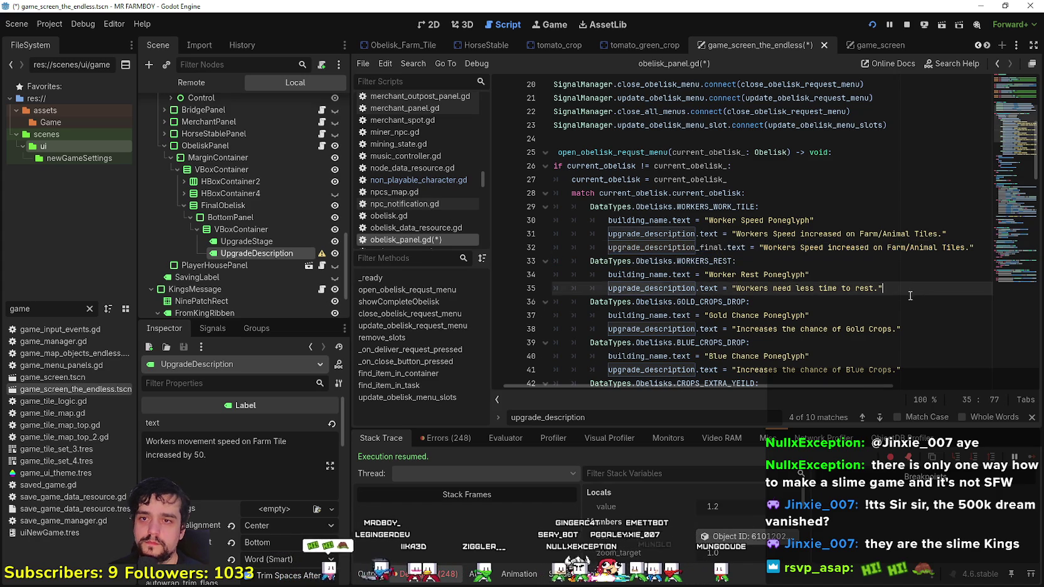
key("Return")
scroll(808, 282, "down", 1)
key("ctrl+v")
left_click(714, 261)
- Give the WORKERS_REST upgrade_description_final line the rest-time description text
left_click_drag(736, 248, 864, 251)
mouse_move(970, 261)
left_mouse_down()
mouse_move(761, 261)
mouse_move(769, 260)
left_mouse_up()
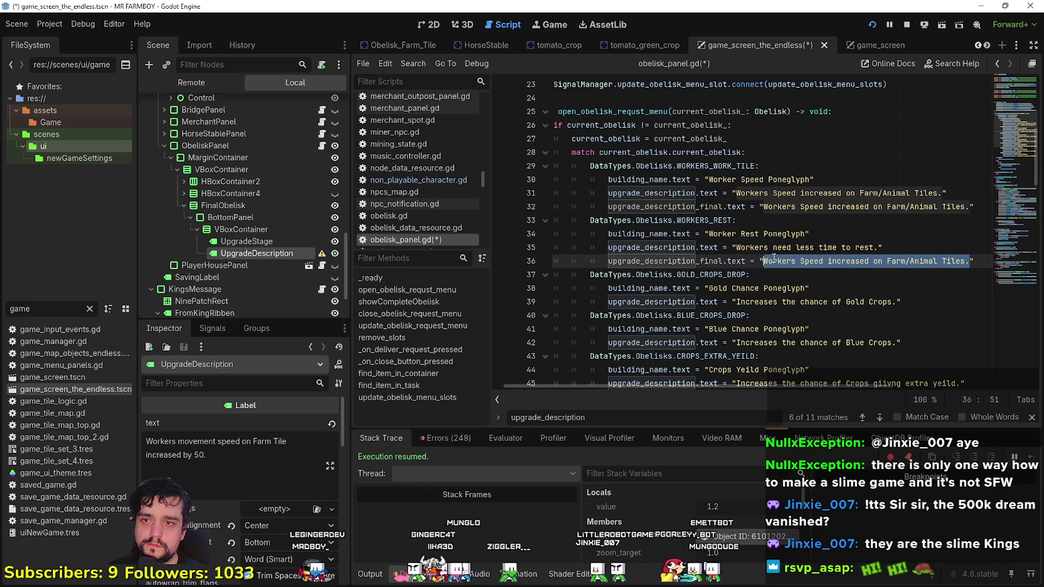
key("ctrl+v")
double_click(683, 261)
left_click_drag(683, 261, 983, 257)
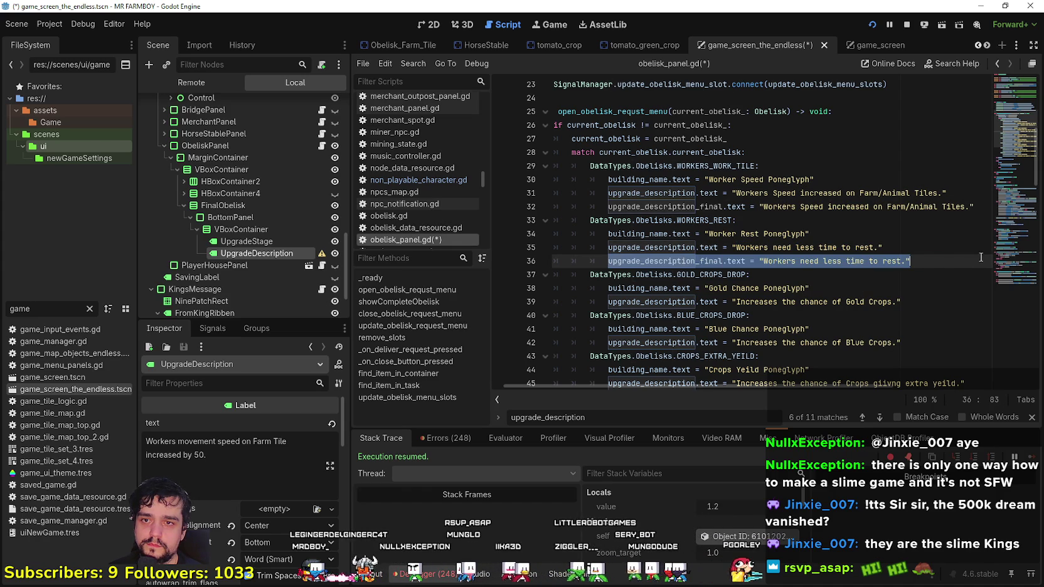
- Paste the upgrade_description_final line under GOLD_CROPS_DROP, BLUE_CROPS_DROP and CROPS_EXTRA_YEILD
left_click(925, 302)
key("Return")
scroll(885, 235, "down", 3)
key("ctrl+v")
left_click(906, 234)
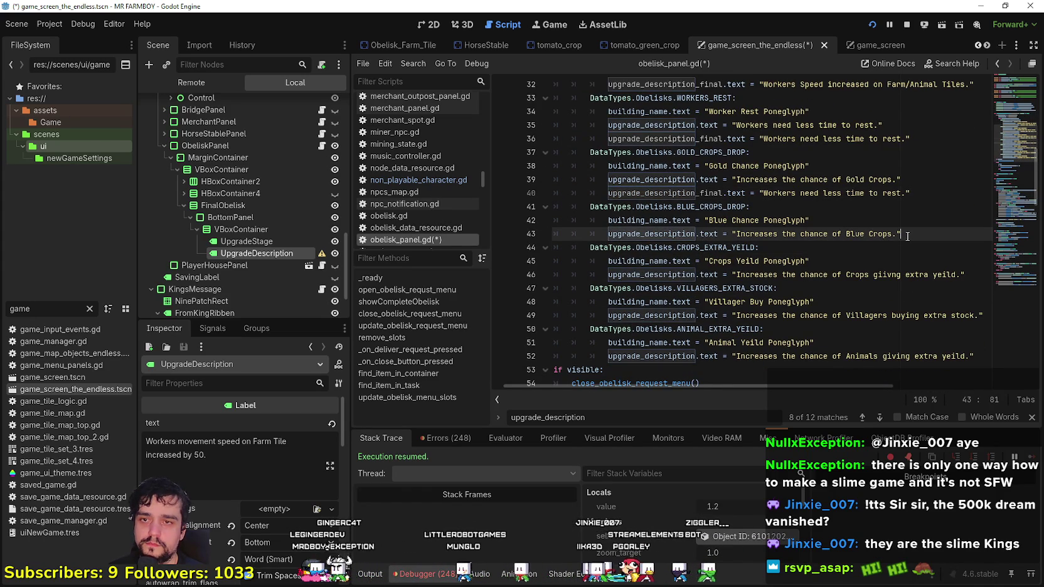
key("Return")
key("ctrl+v")
left_click(973, 287)
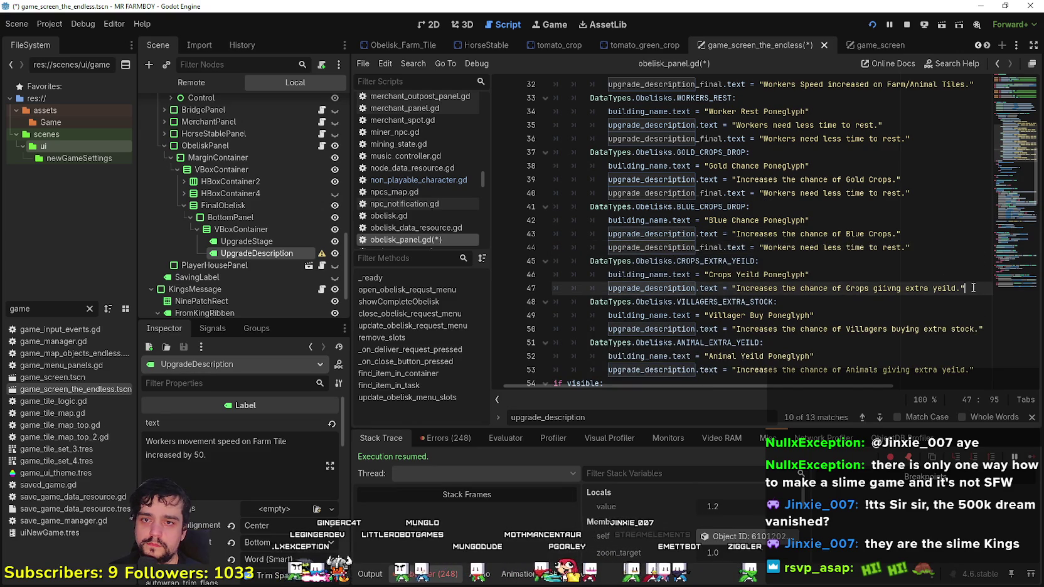
key("Return")
key("ctrl+v")
- Paste the upgrade_description_final line under the Villagers and Animals descriptions
scroll(973, 288, "down", 1)
left_click(969, 301)
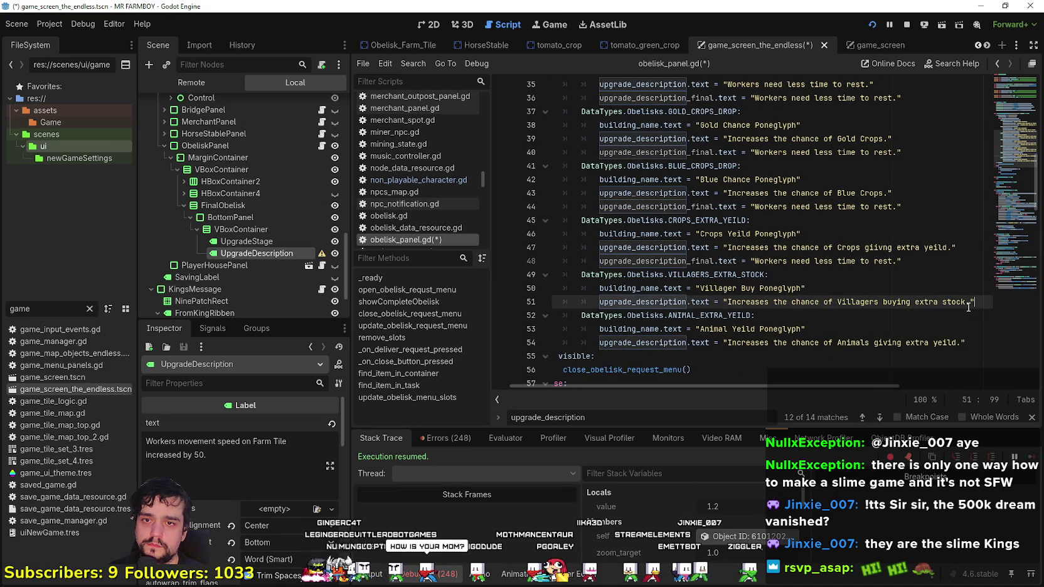
key("Return")
key("ctrl+v")
left_click(985, 353)
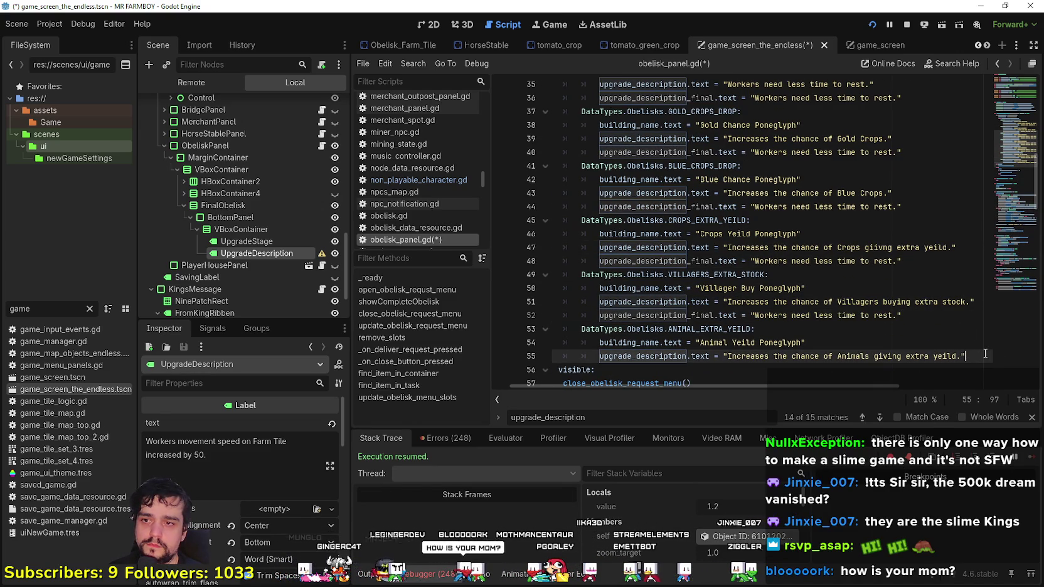
key("Return")
key("ctrl+v")
- Scroll back through the cases and select the Gold Crops description text
scroll(939, 302, "up", 3)
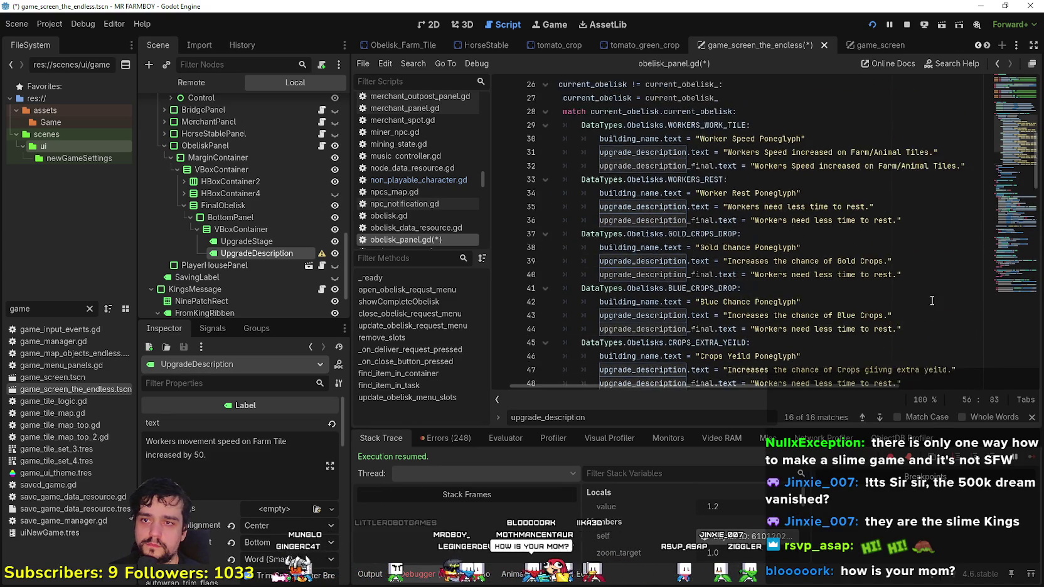
scroll(838, 257, "down", 6)
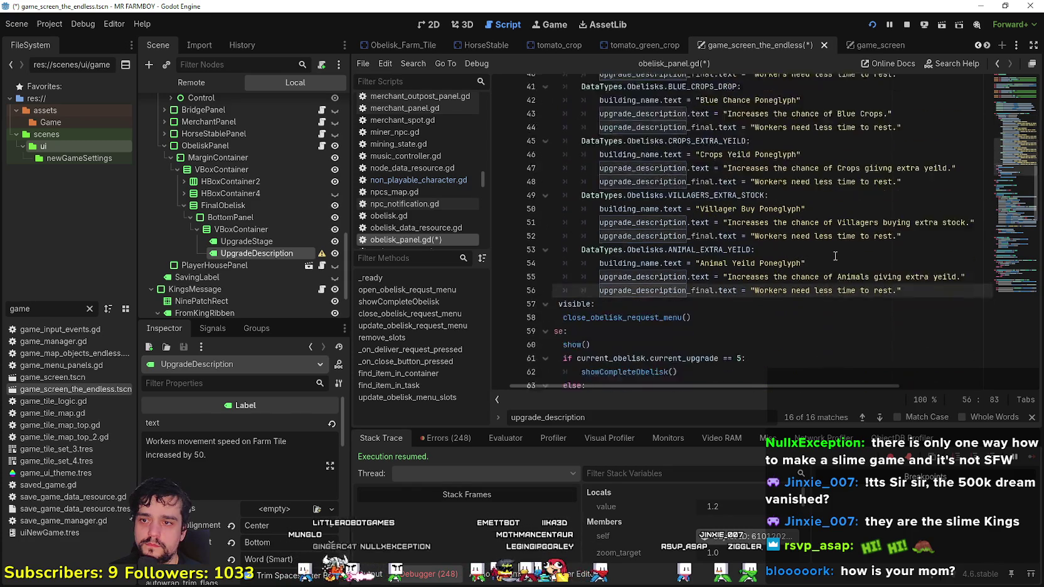
scroll(608, 276, "down", 1)
left_click_drag(600, 288, 553, 273)
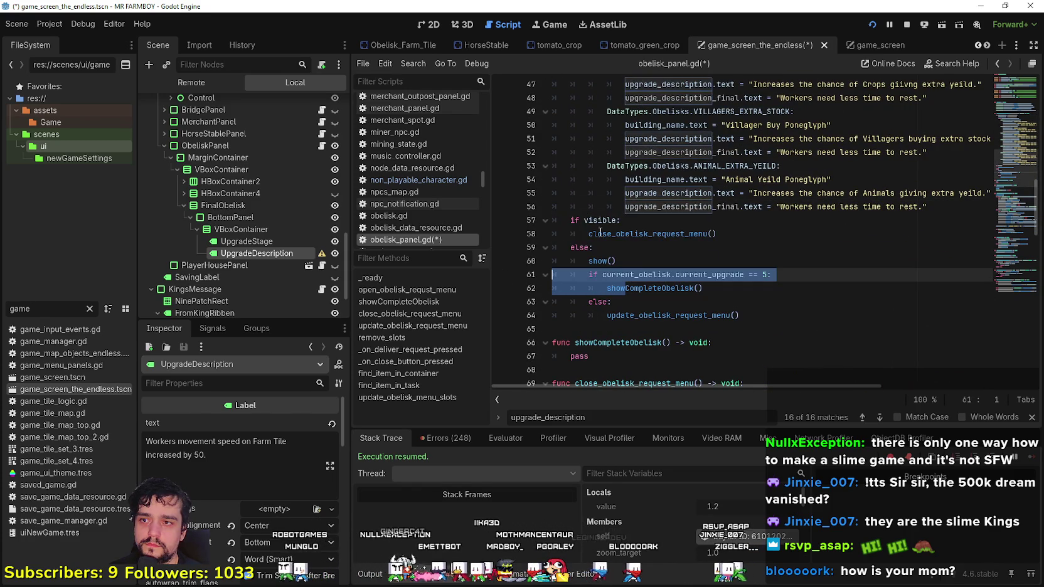
scroll(583, 240, "up", 2)
scroll(583, 240, "up", 5)
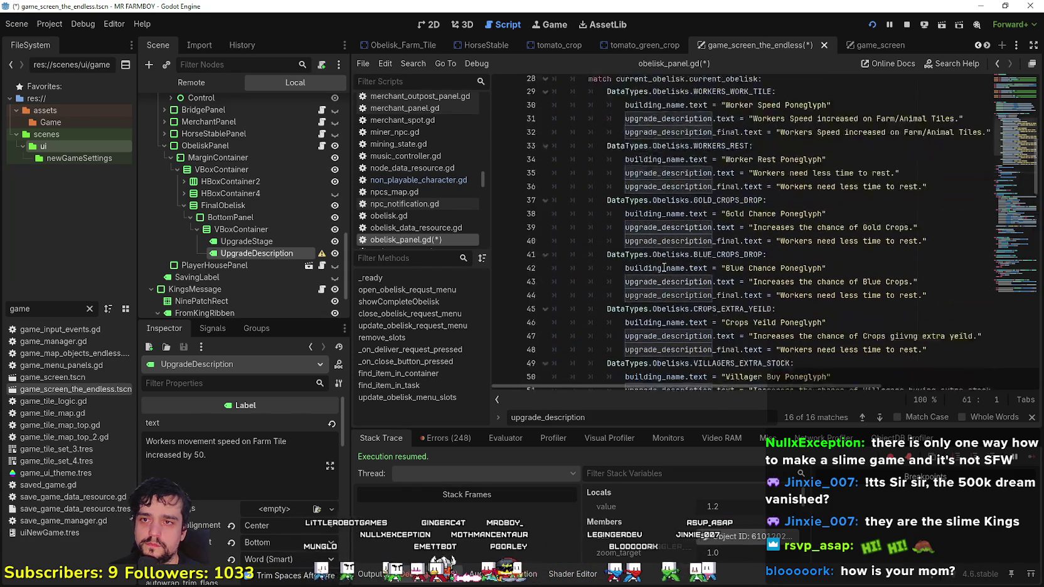
left_click(947, 224)
scroll(922, 234, "up", 1)
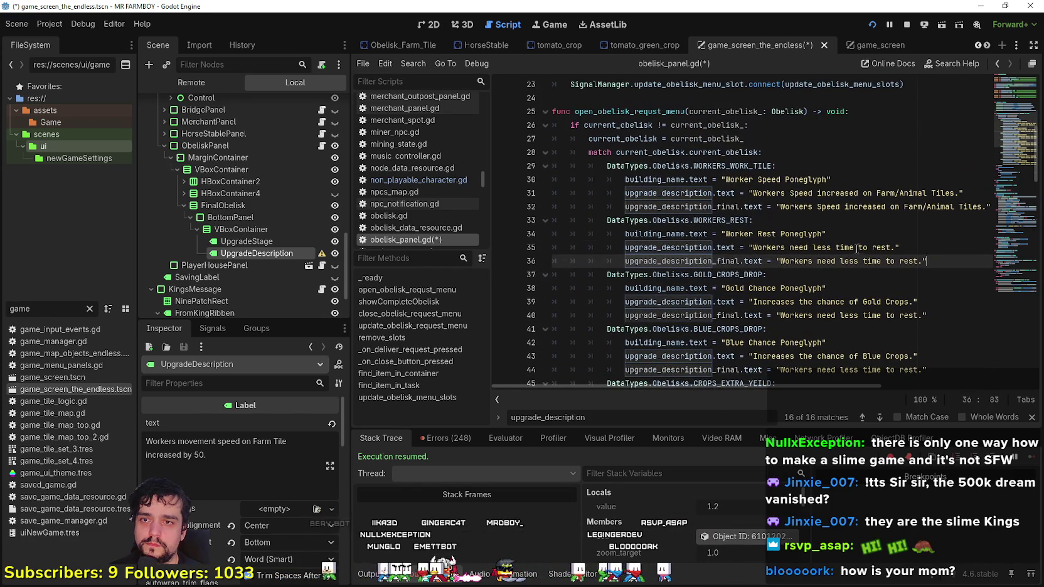
scroll(897, 300, "down", 1)
left_click_drag(909, 261, 753, 261)
- Copy the Gold Crops and Blue Crops descriptions into their upgrade_description_final lines
key("ctrl+c")
left_click_drag(920, 275, 778, 275)
key("ctrl+v")
mouse_move(909, 316)
left_mouse_down()
mouse_move(753, 316)
mouse_move(909, 316)
mouse_move(910, 329)
mouse_move(780, 329)
left_mouse_up()
key("ctrl+c")
key("ctrl+v")
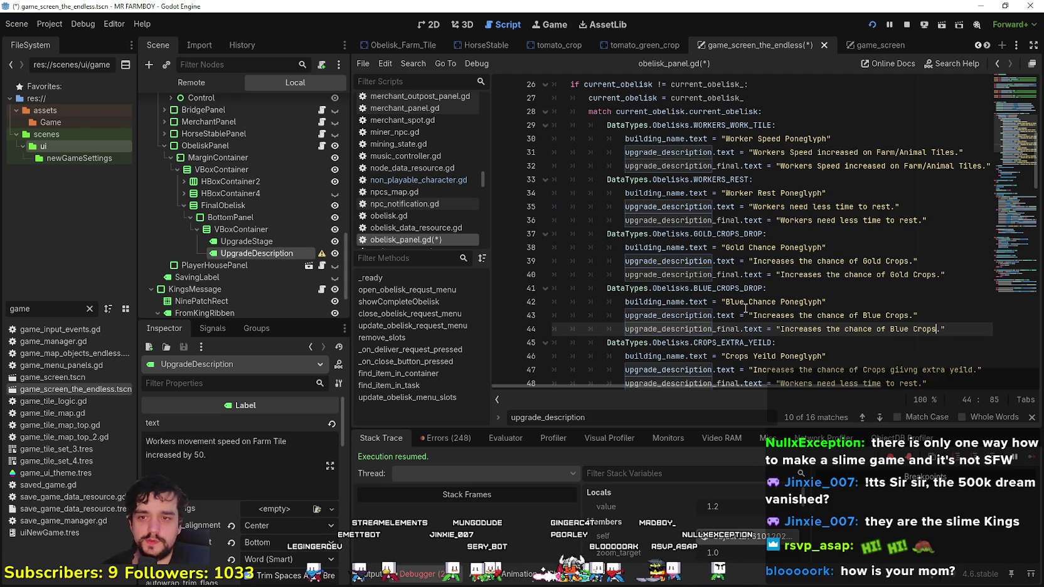
- Copy the Crops extra yield and Villagers extra stock descriptions into their final lines
scroll(737, 293, "down", 1)
key("Down")
key("Down")
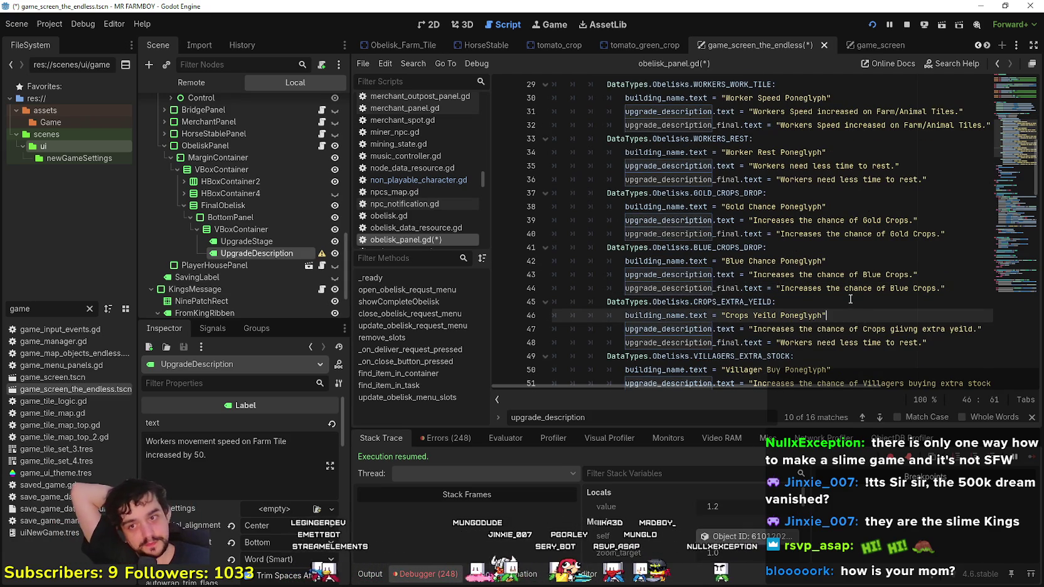
scroll(851, 261, "down", 2)
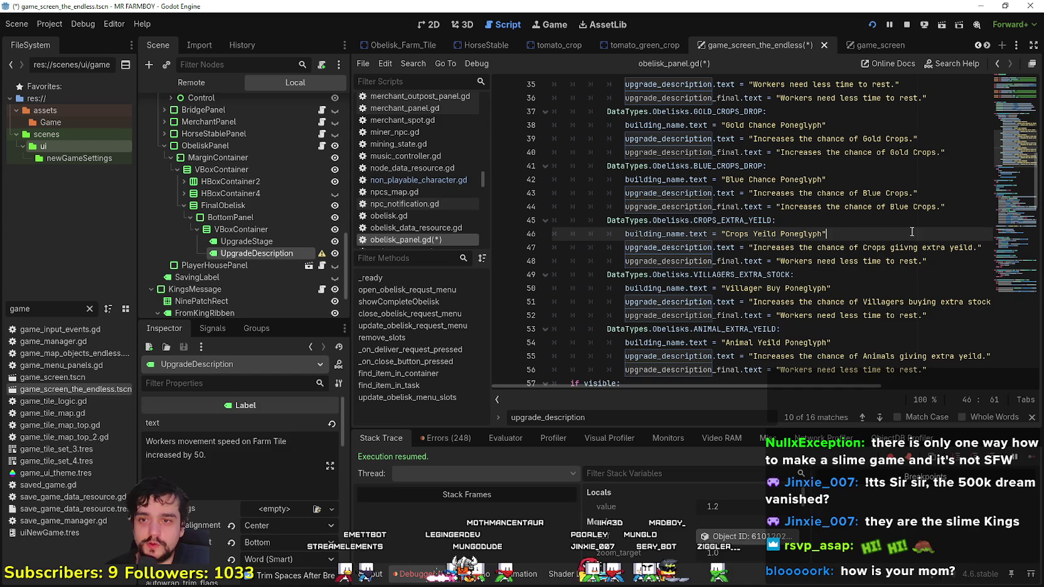
double_click(960, 248)
left_click_drag(920, 261, 802, 261)
key("ctrl+v")
mouse_move(967, 302)
left_mouse_down()
mouse_move(749, 292)
mouse_move(966, 301)
left_mouse_up()
key("ctrl+c")
left_click_drag(898, 315, 754, 315)
key("ctrl+v")
- Copy the Animals description into its final line and go to the pass in showCompleteObelisk
scroll(881, 257, "down", 2)
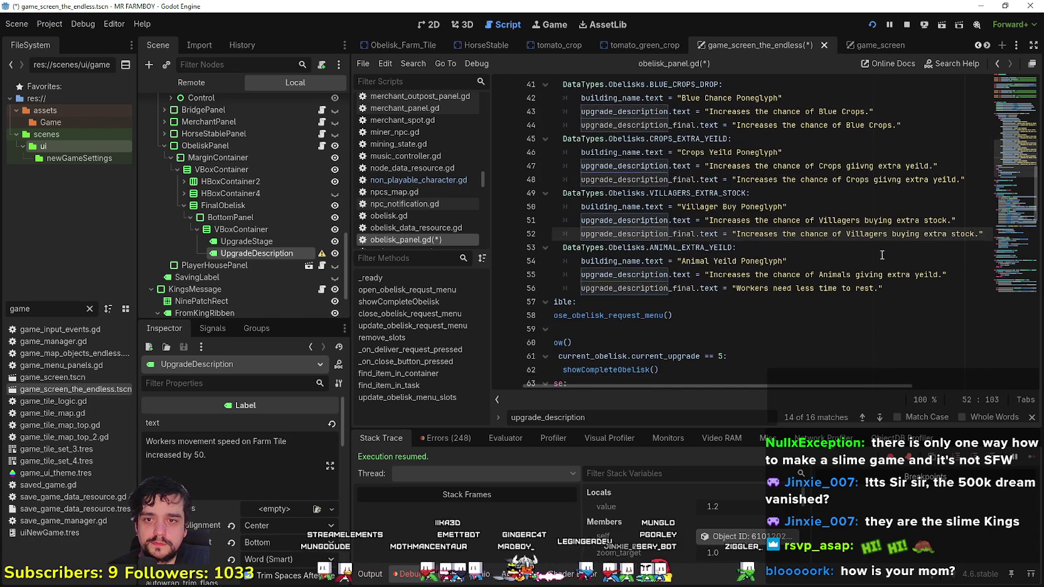
left_click(935, 284)
double_click(864, 288)
left_click_drag(846, 288, 736, 288)
key("ctrl+v")
left_click(785, 304)
key("shift+Up")
key("shift+Up")
key("shift+Up")
key("shift+Home")
scroll(701, 340, "down", 3)
left_click(671, 274)
left_click(737, 261)
left_click(737, 254)
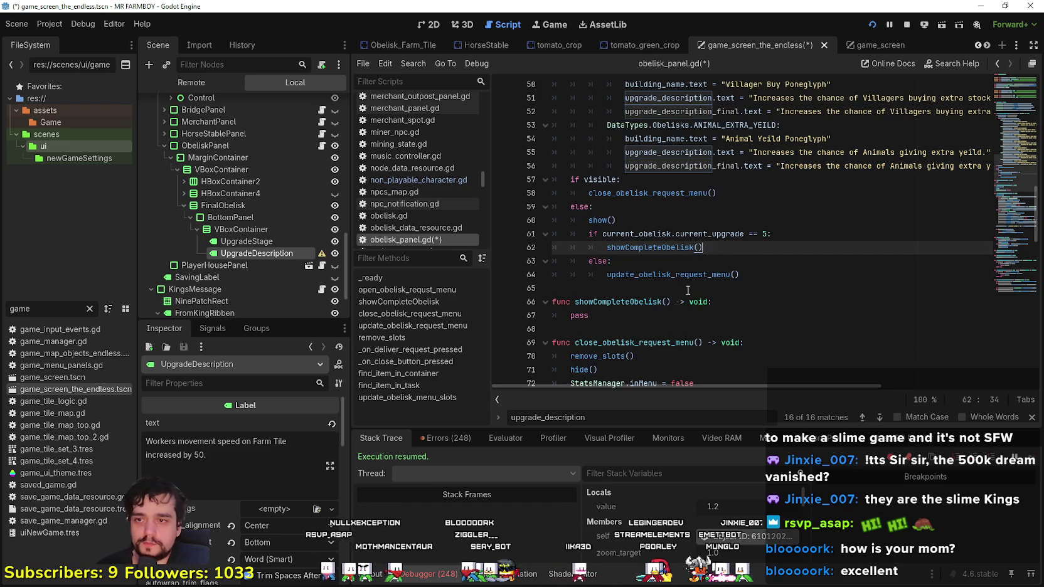
left_click(743, 317)
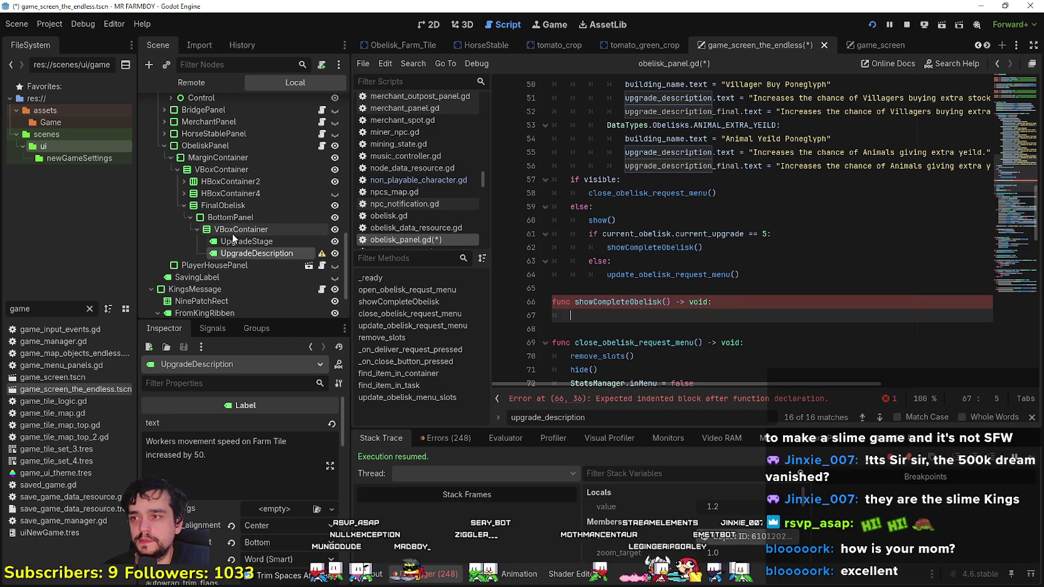
- Change the UpgradeStage label text to Upgrade Stage(5/5) and save the scene
left_click(251, 241)
double_click(209, 442)
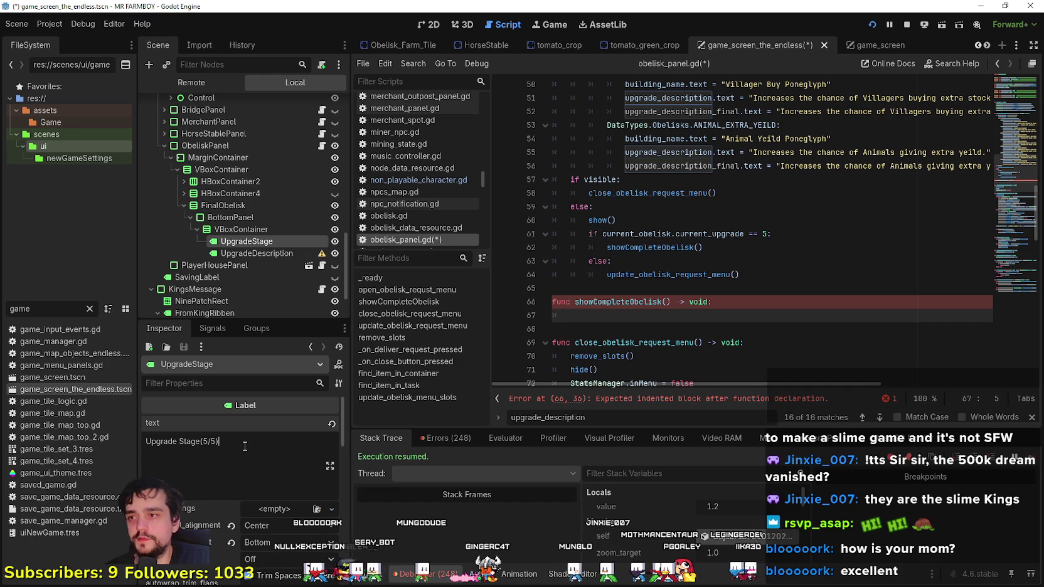
key("ctrl+s")
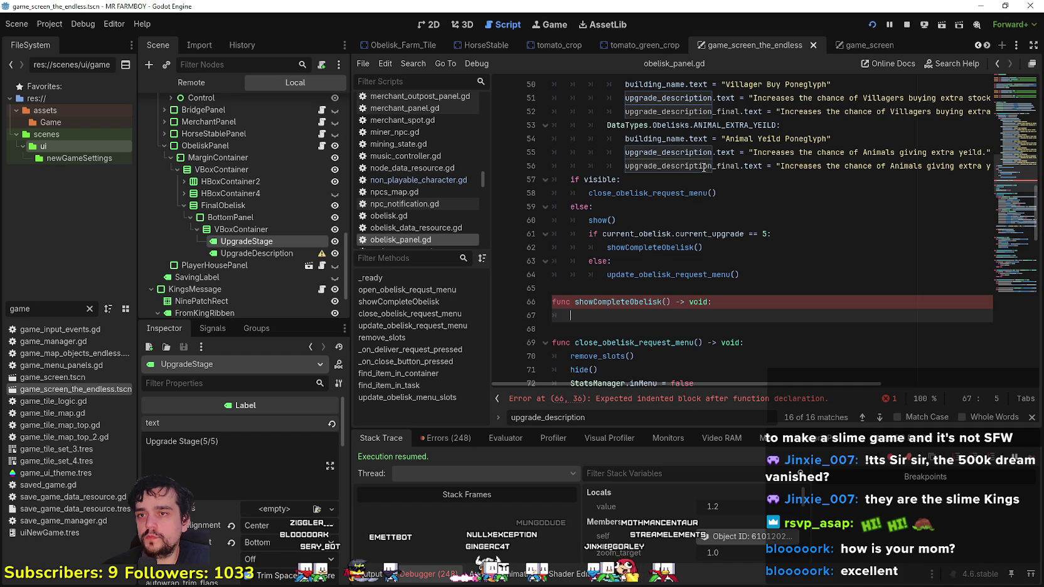
- Scroll obelisk_panel.gd to the top and select the upgrade_stage_final declaration
mouse_move(694, 171)
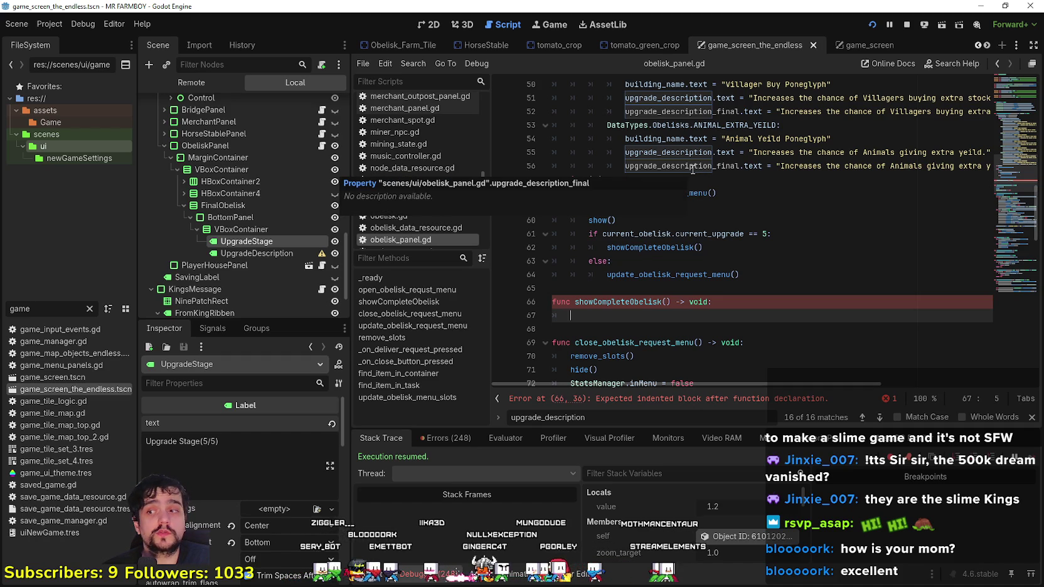
scroll(692, 167, "up", 2)
scroll(918, 215, "down", 2)
left_click_drag(1018, 173, 1006, 86)
left_click_drag(553, 288, 548, 275)
left_click(588, 261)
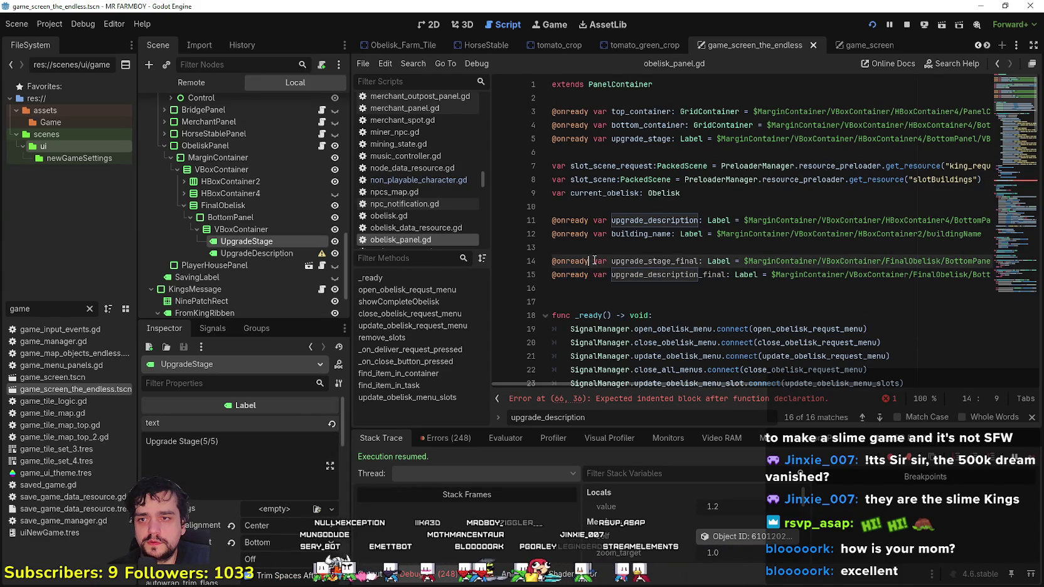
- Replace the upgrade_stage_final declaration with a final_obelisk reference to the FinalObelisk node
triple_click(678, 263)
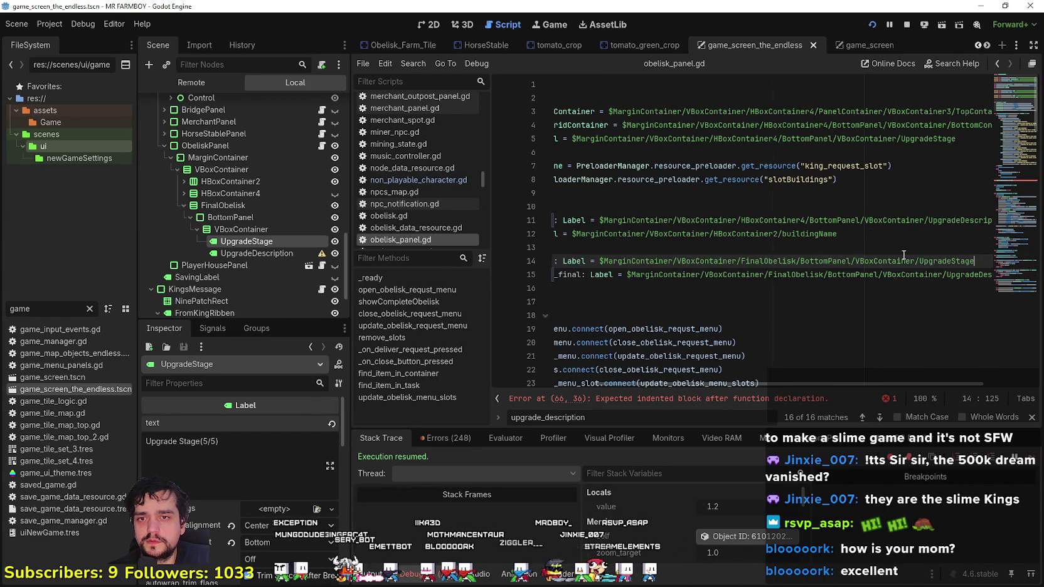
key("Delete")
key("Down")
key("Down")
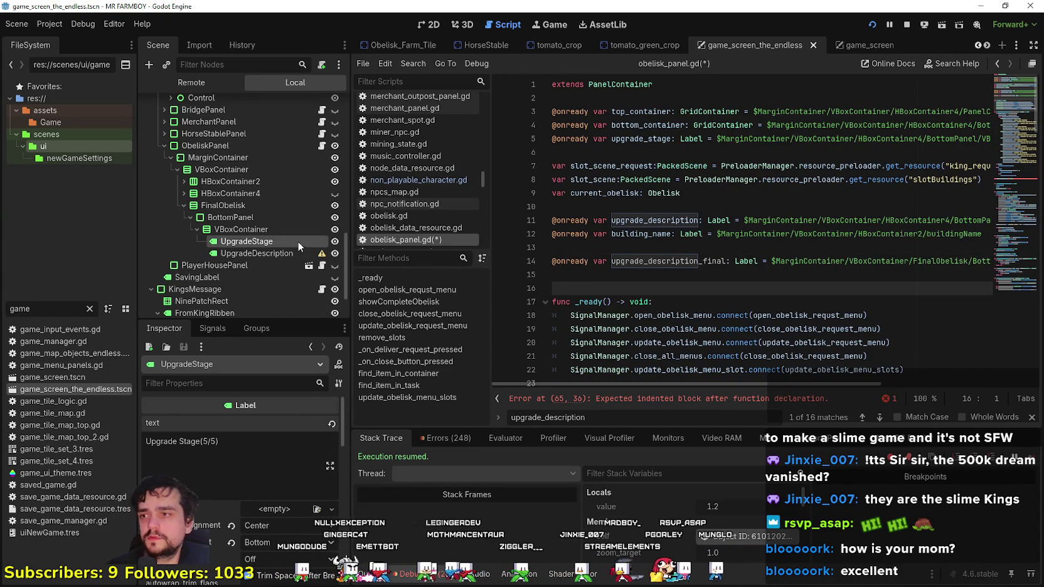
left_click(234, 217)
left_click(232, 207)
mouse_move(233, 211)
left_mouse_down()
mouse_move(631, 292)
mouse_move(640, 276)
left_mouse_up()
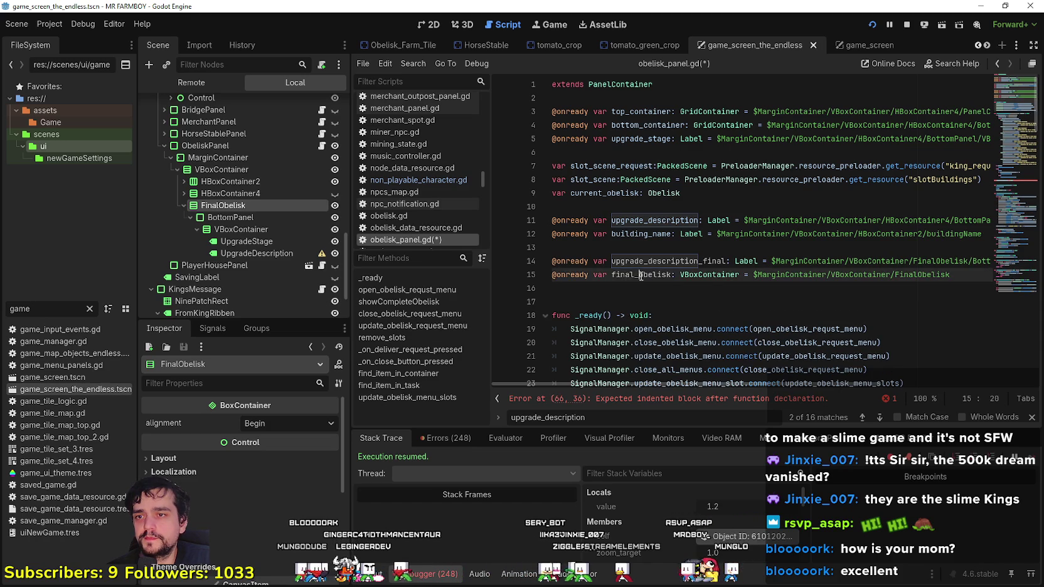
- Make showCompleteObelisk call final_obelisk.show()
left_click(647, 399)
key("Return")
type("final_obelisk")
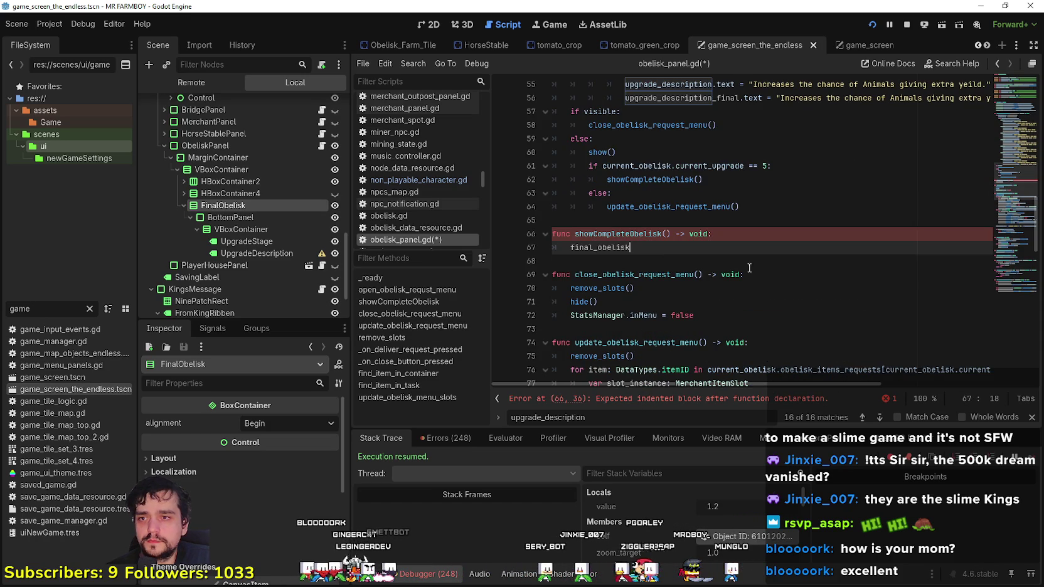
type(".show")
key("Return")
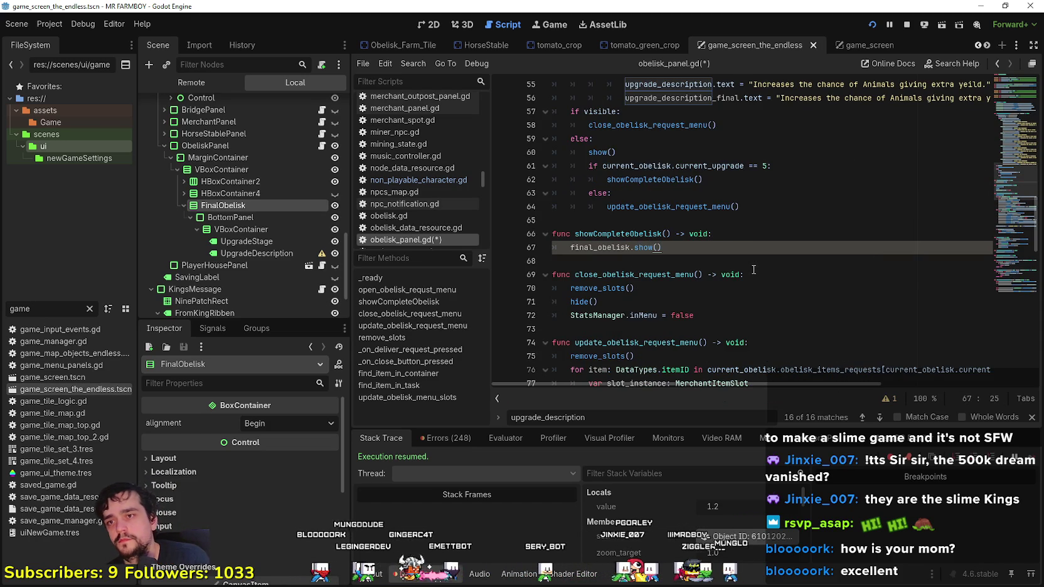
left_click(739, 235)
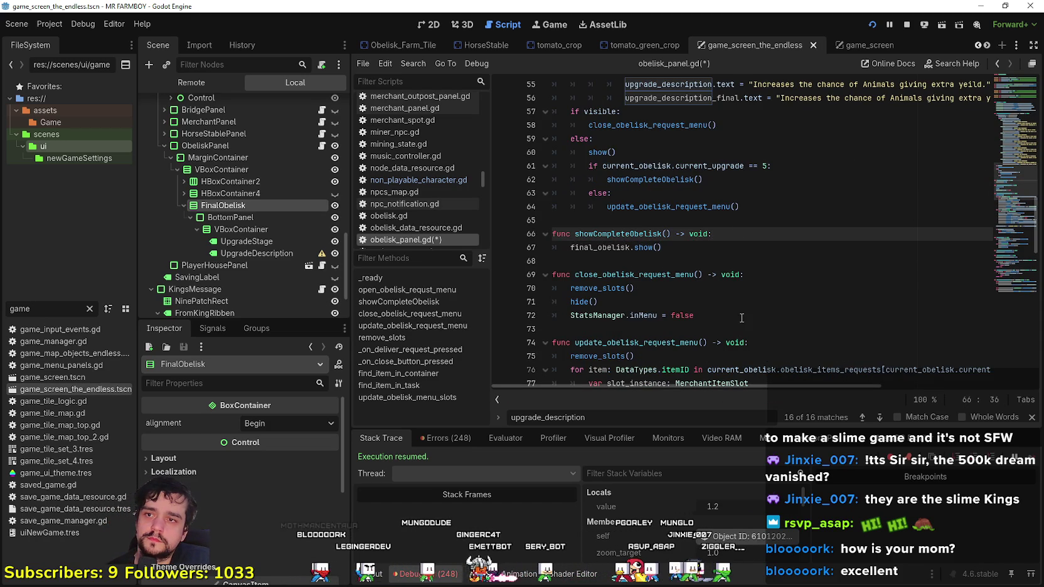
key("Return")
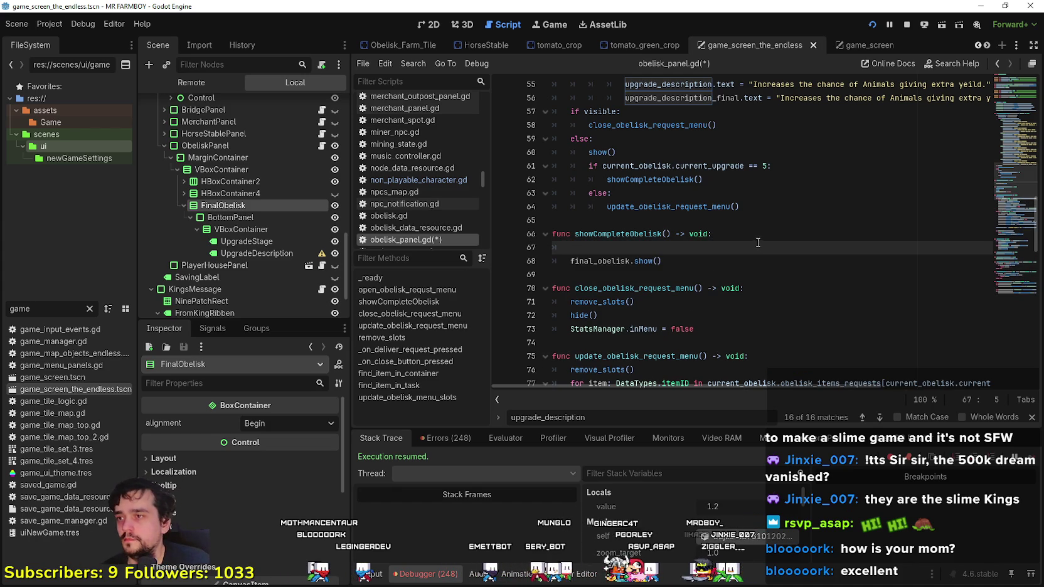
left_click(229, 193)
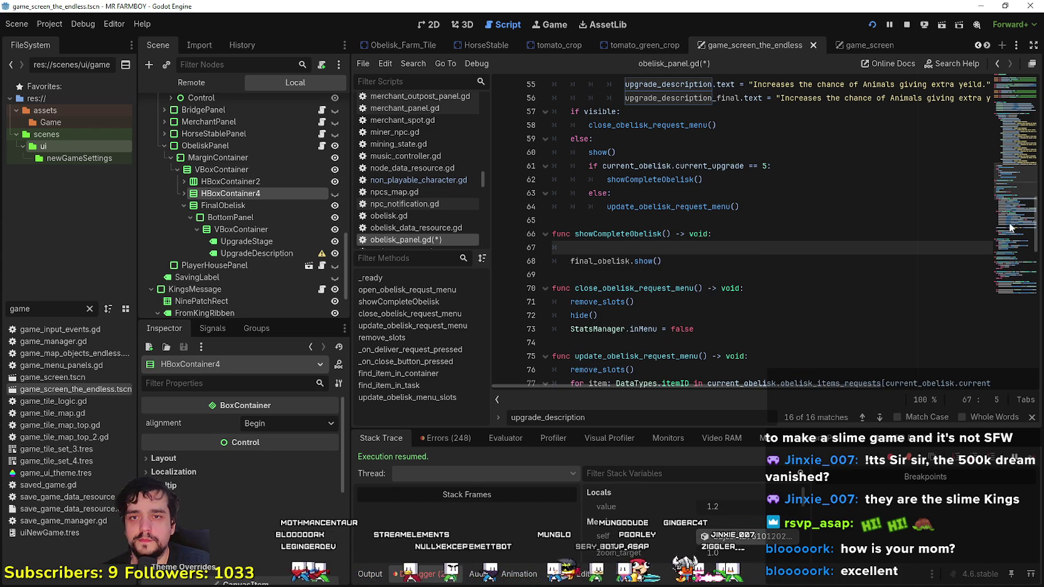
- Add a line-16 reference to HBoxContainer4 and rename the variable to main_obelisk
left_click(1019, 98)
left_click_drag(231, 193, 660, 238)
double_click(656, 230)
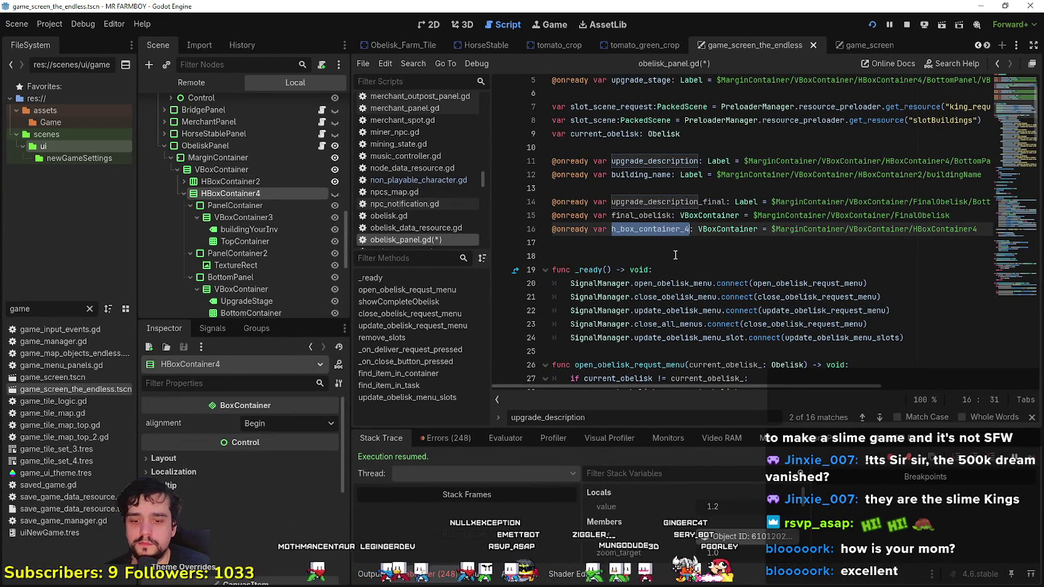
type("main_be")
key("BackSpace")
key("BackSpace")
type("obelisk")
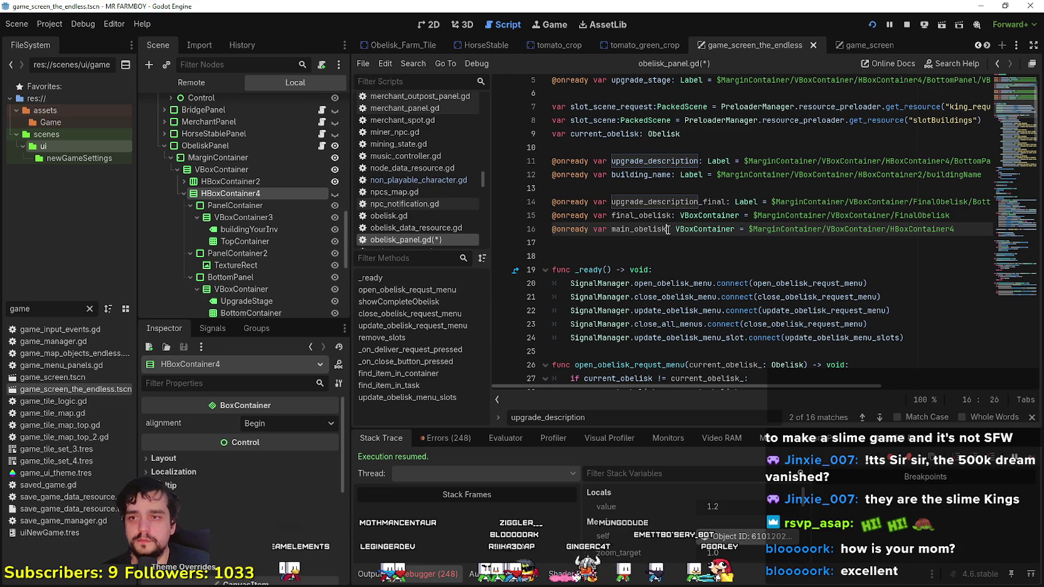
- Add main_obelisk.hide() on the blank line in showCompleteObelisk
scroll(620, 230, "down", 8)
scroll(620, 230, "down", 9)
left_click(695, 235)
key("ctrl+v")
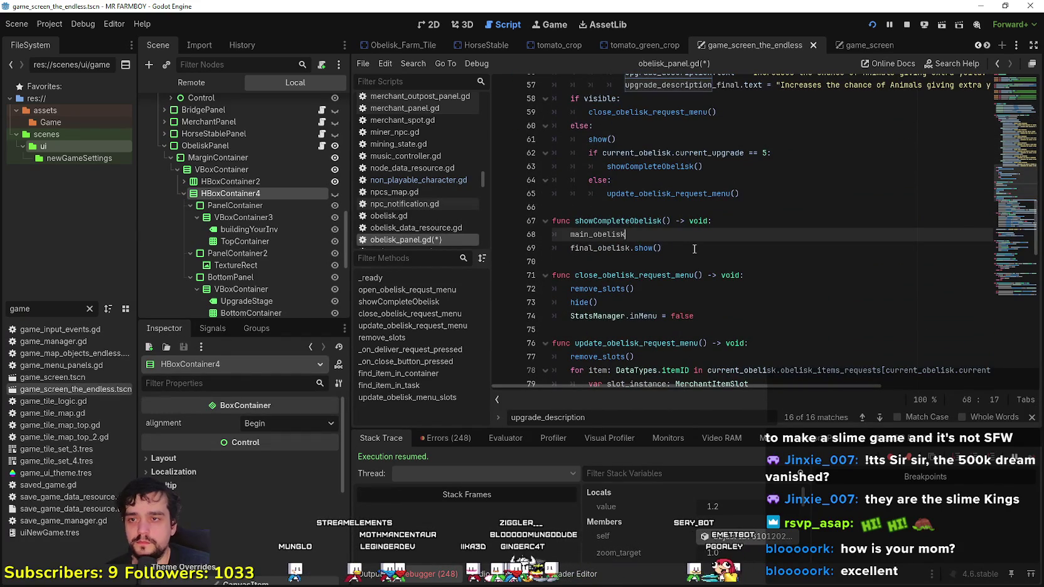
type(".hid")
key("Return")
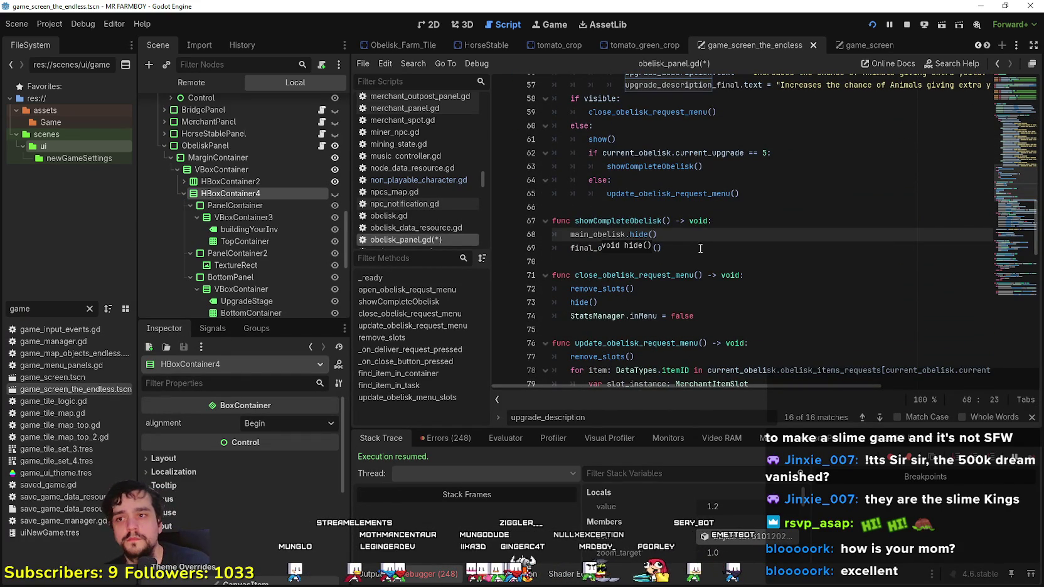
left_click(673, 251)
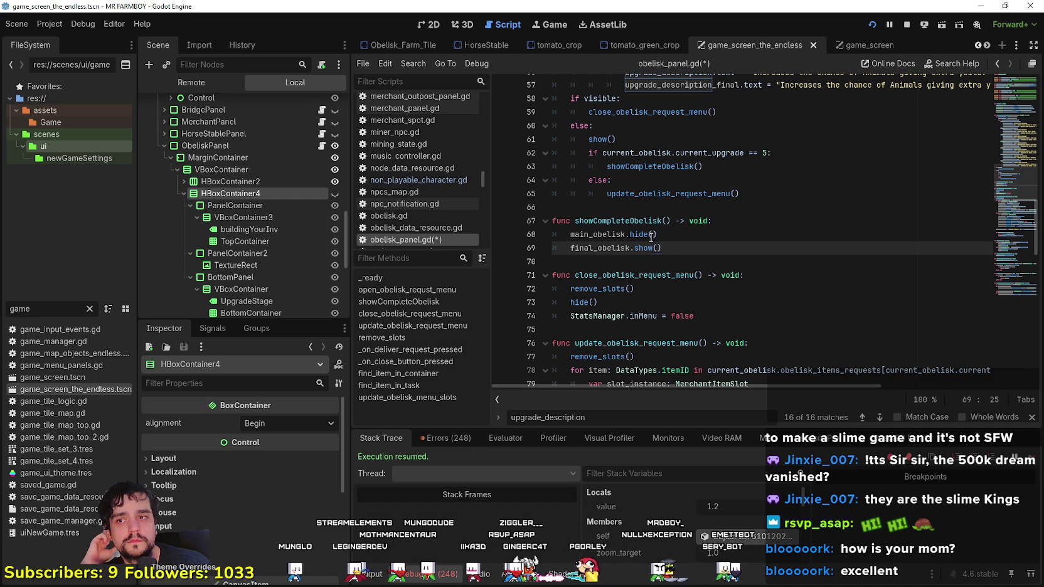
- Add main_obelisk.show() under else:, save the script, and pause the running game
triple_click(731, 236)
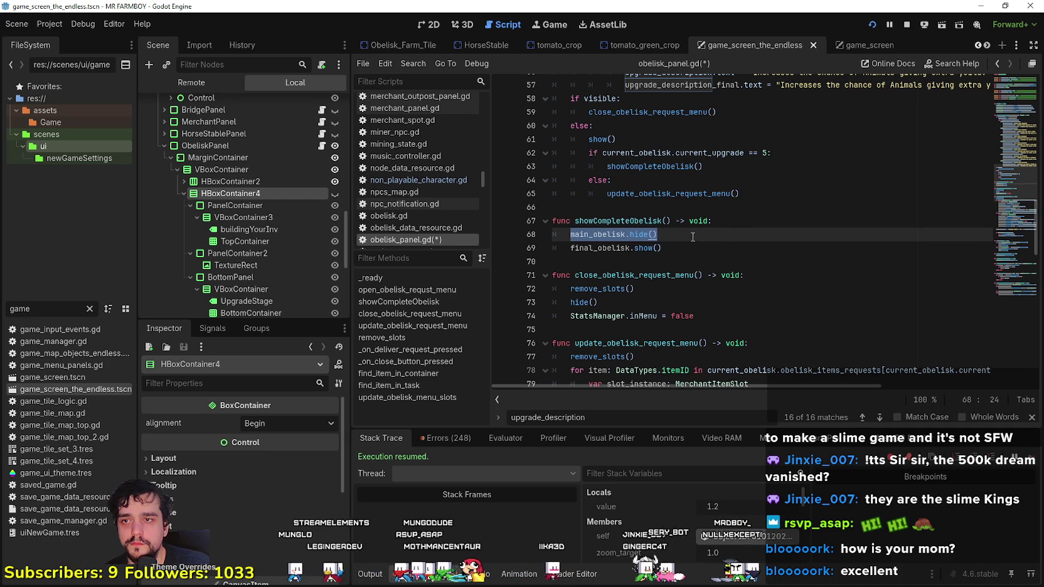
left_click_drag(730, 154, 721, 155)
left_click_drag(731, 167, 537, 149)
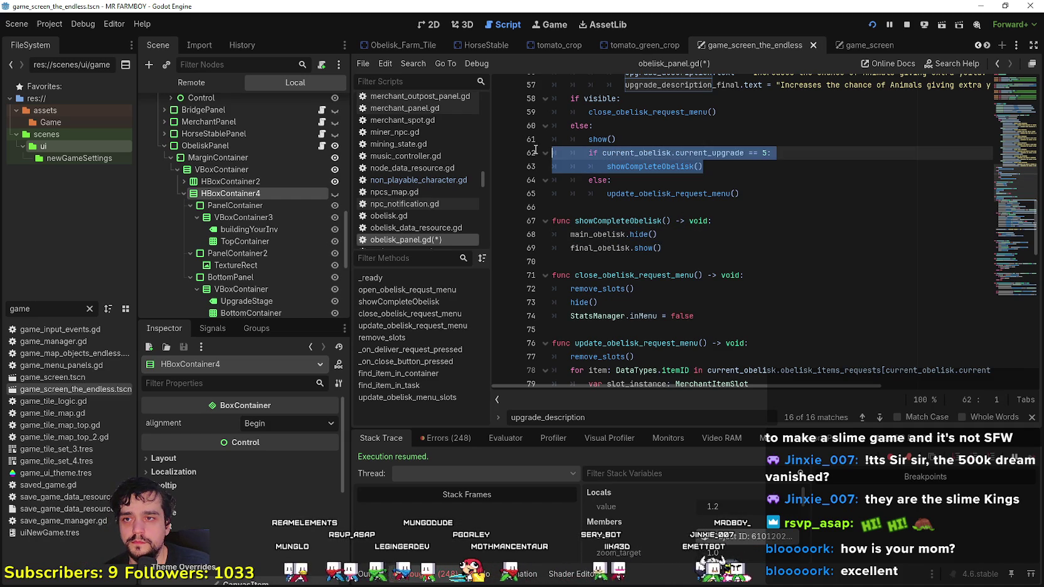
left_click_drag(665, 234, 547, 234)
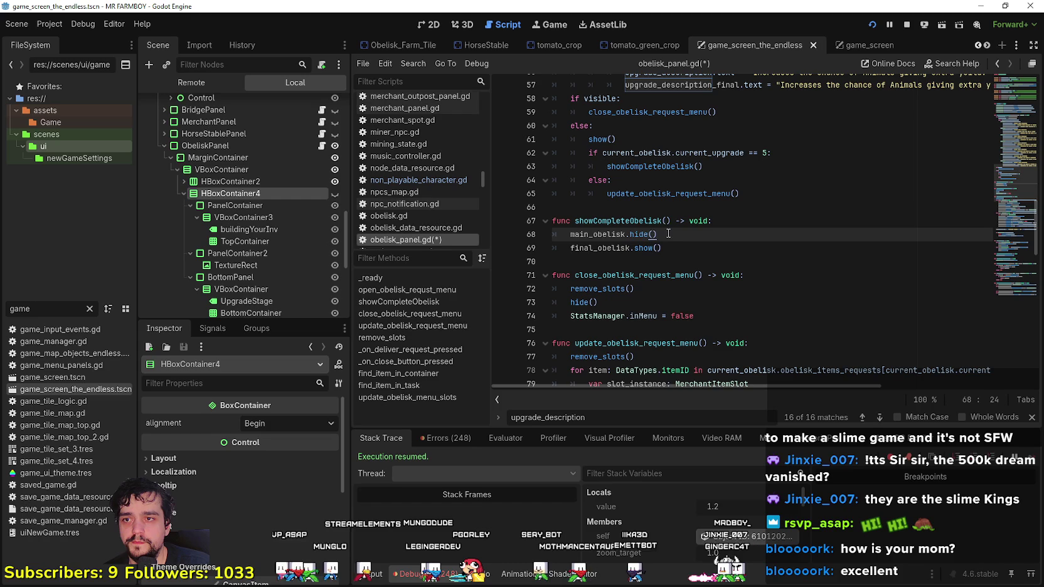
left_click(689, 182)
key("Return")
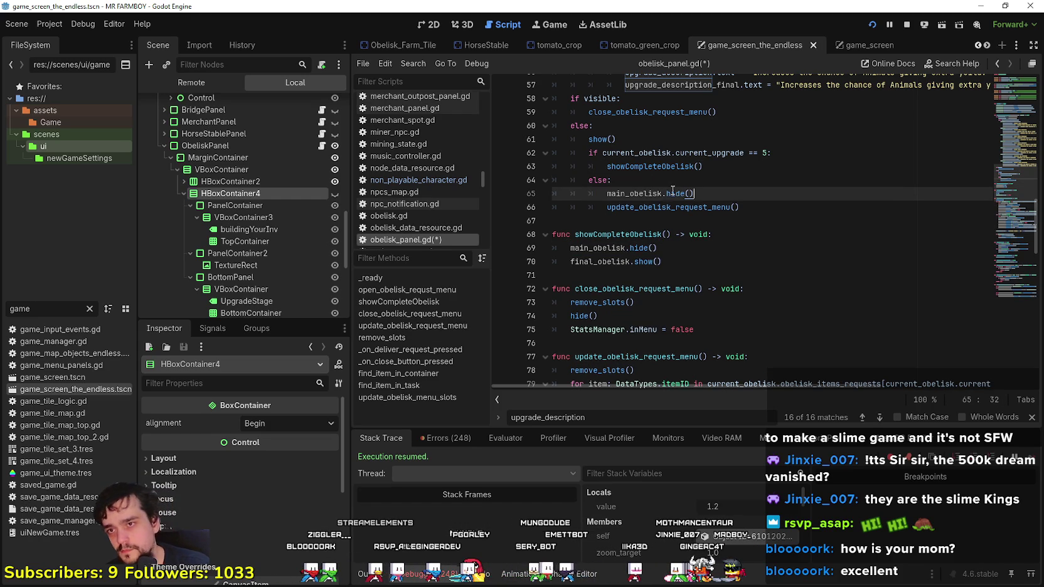
type("show")
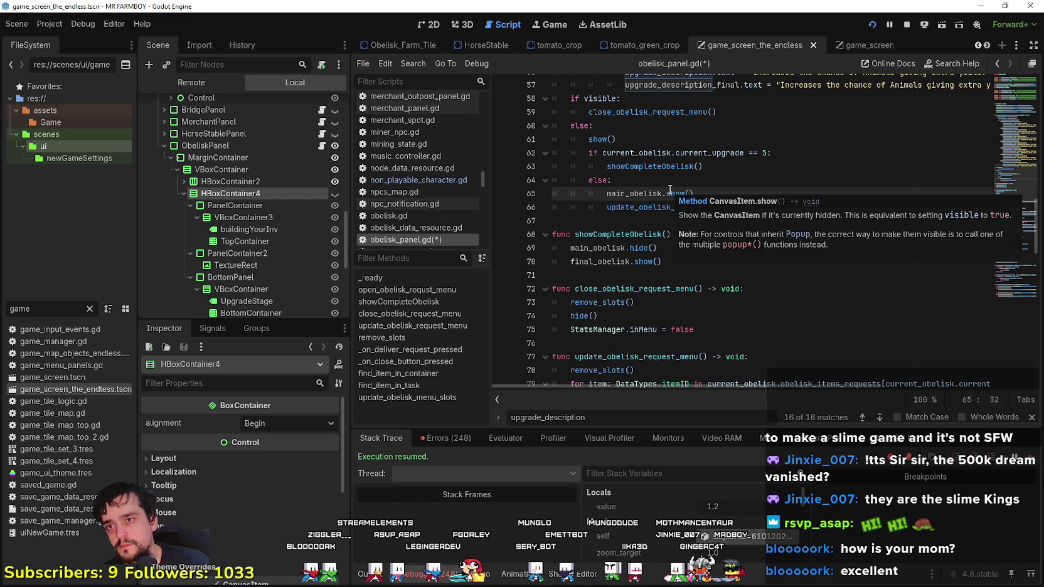
key("Return")
key("ctrl+s")
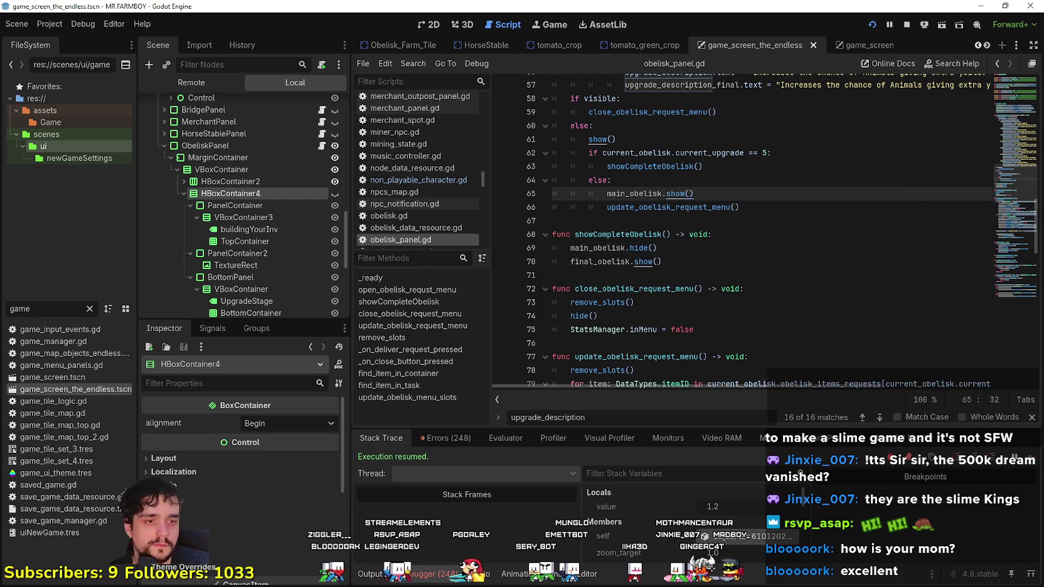
key("alt+Tab")
key("Escape")
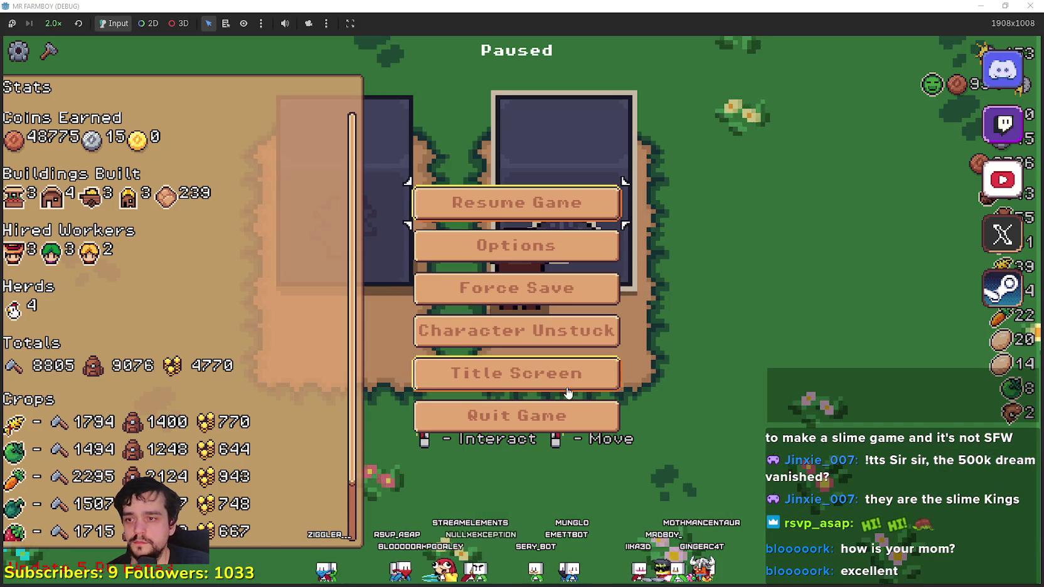
- Quit the running game from the pause menu and relaunch the project with Run Project
key("Escape")
key("Escape")
left_click(535, 432)
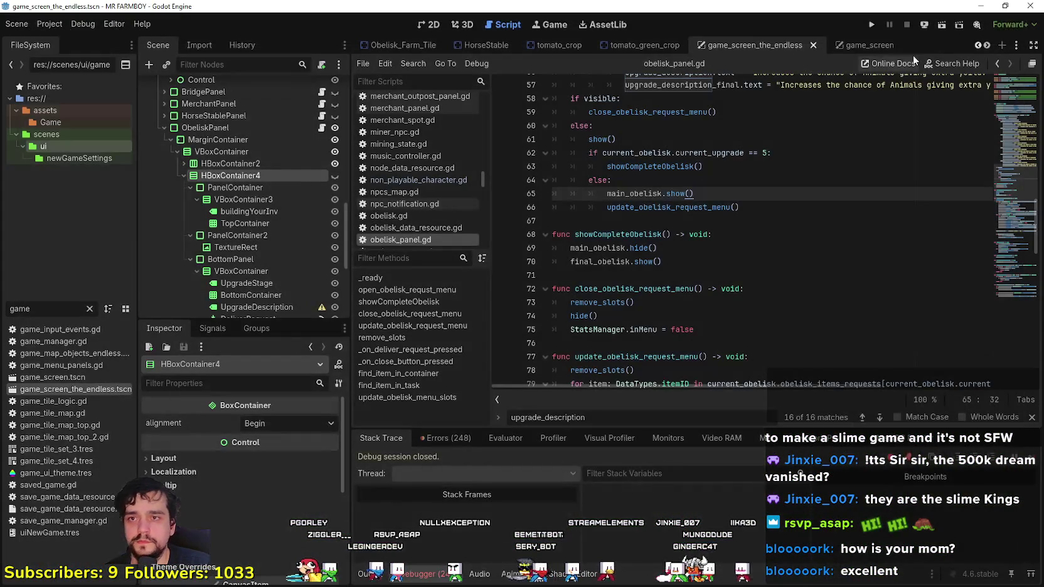
left_click(871, 24)
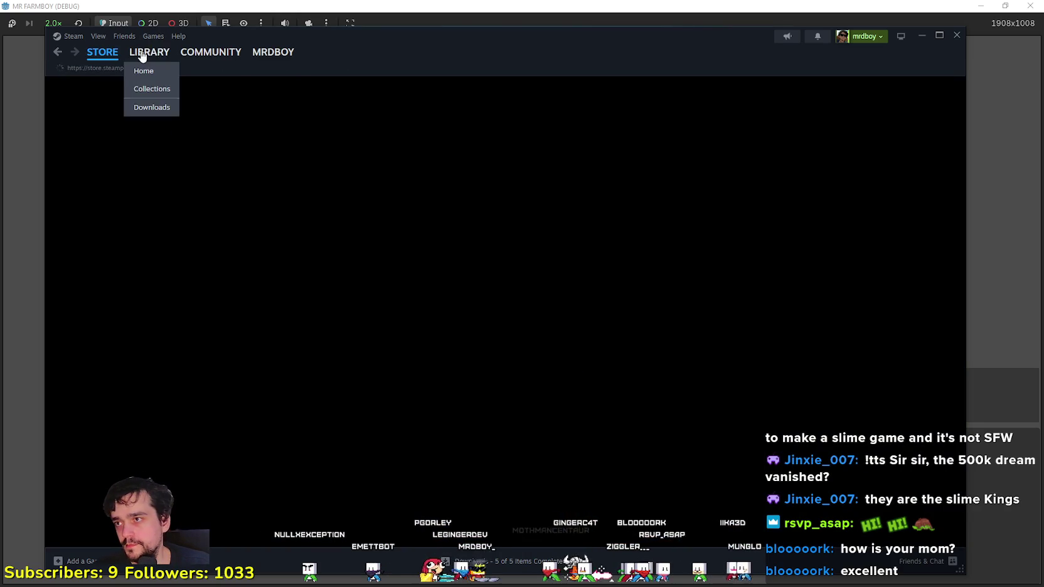
- Go from the Steam library to MR FARMBOY's Community Hub
left_click(150, 52)
left_click(233, 173)
left_click(238, 159)
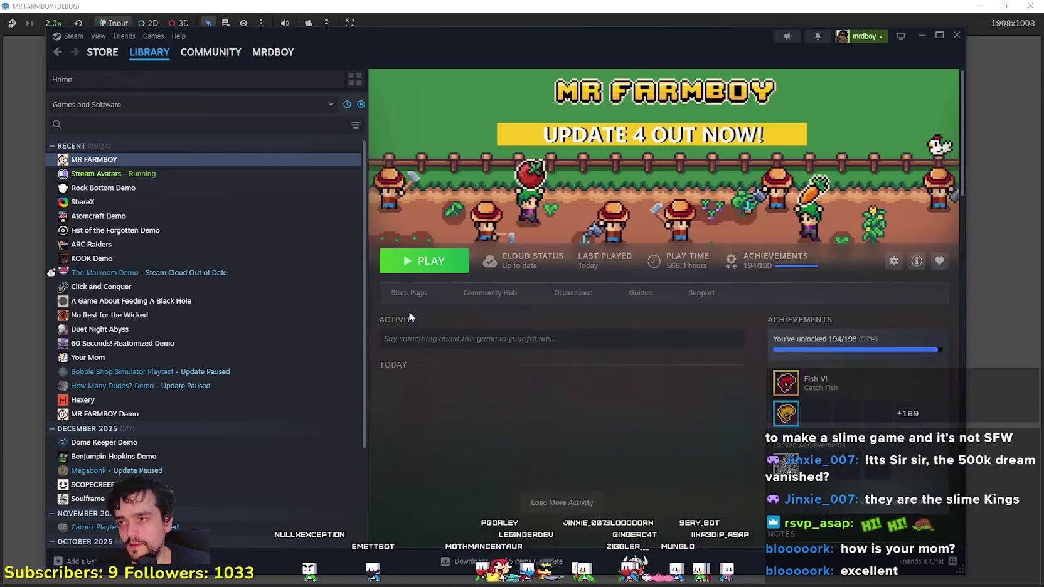
left_click(494, 298)
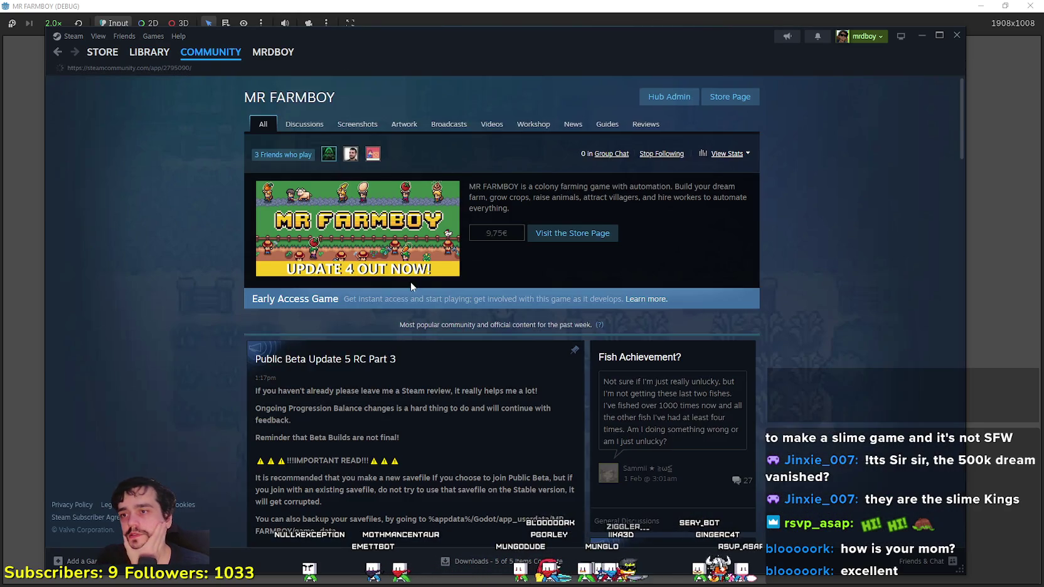
scroll(410, 281, "down", 3)
scroll(478, 343, "up", 1)
- Read the beta update announcement, browse the discussion forums, then minimize Steam
left_click(479, 343)
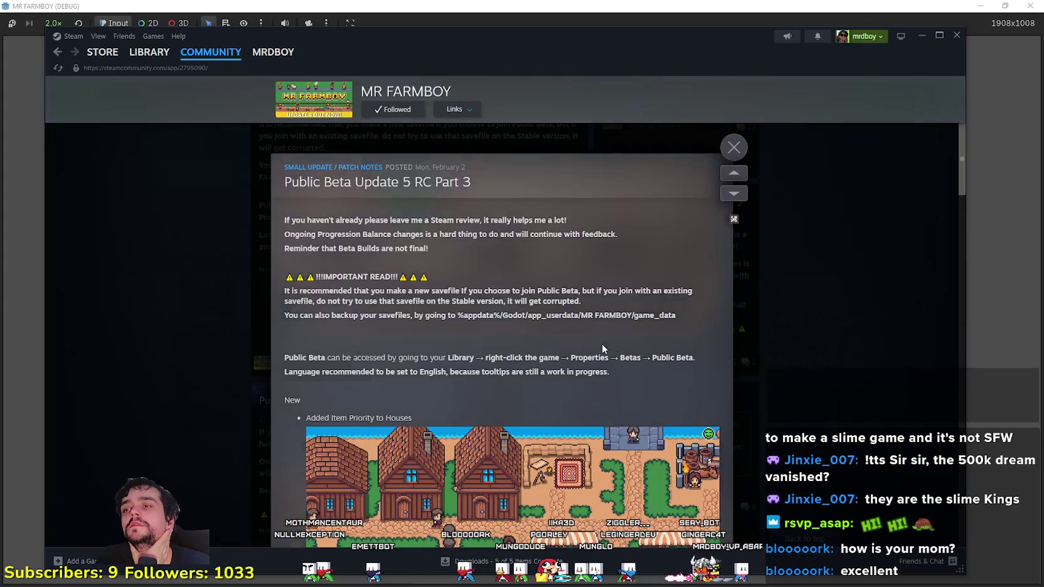
scroll(628, 342, "down", 10)
left_click(787, 323)
scroll(787, 324, "up", 5)
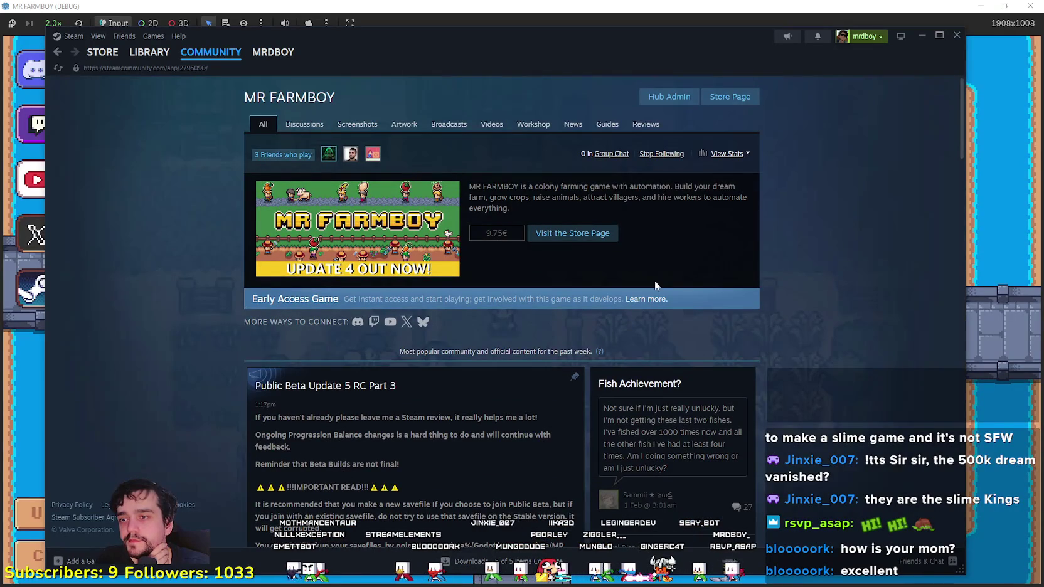
left_click(315, 128)
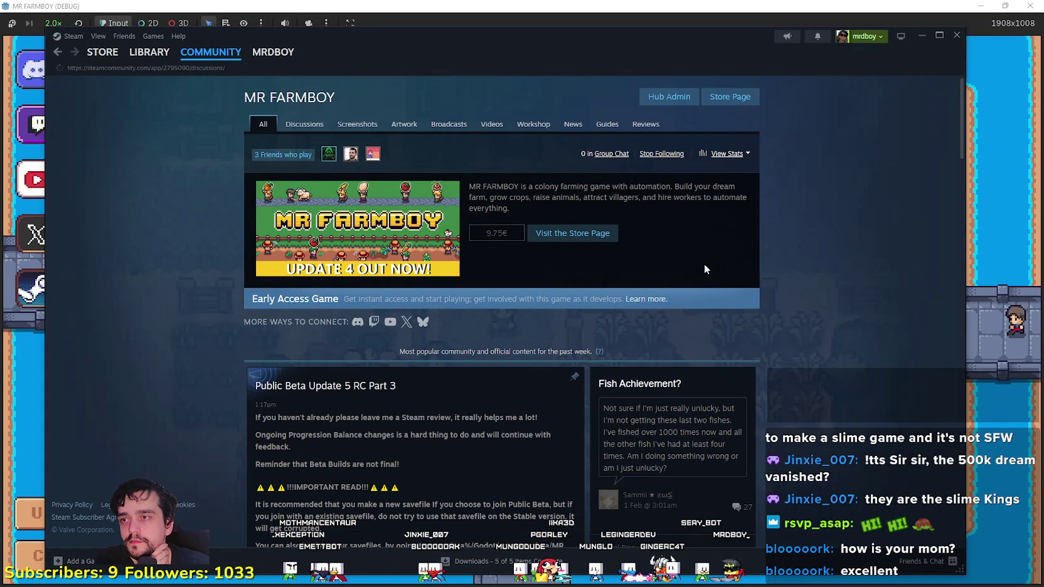
scroll(825, 313, "down", 3)
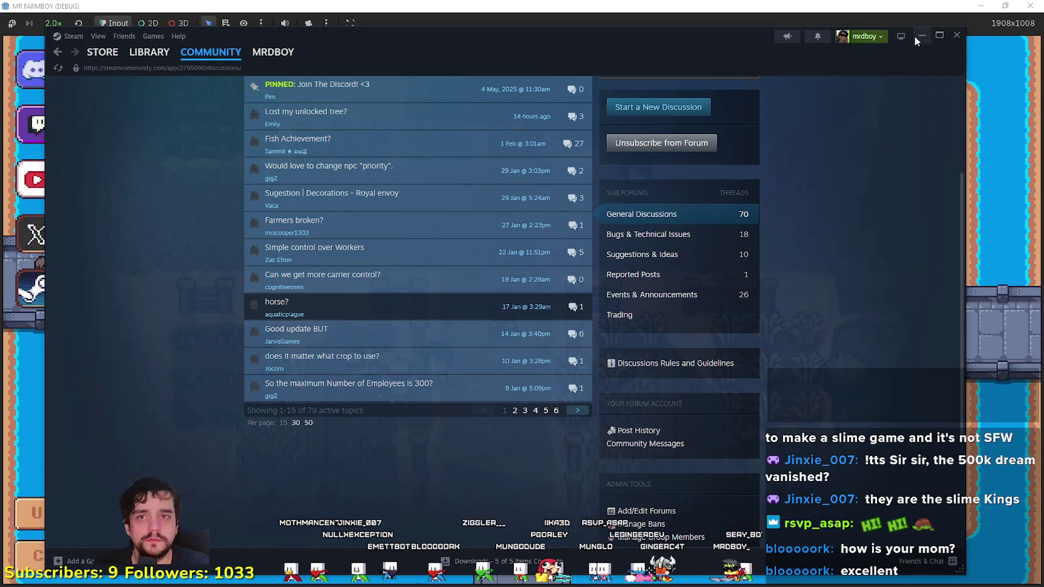
left_click(922, 36)
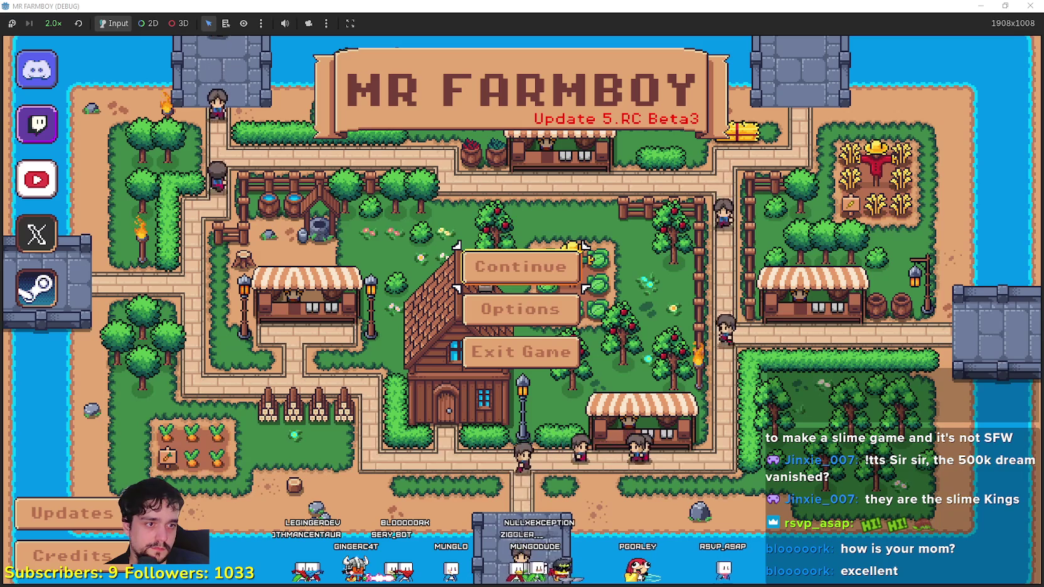
- Load Save 3 from the game's Continue menu
left_click(497, 274)
scroll(515, 301, "down", 2)
left_click(401, 295)
left_click(446, 315)
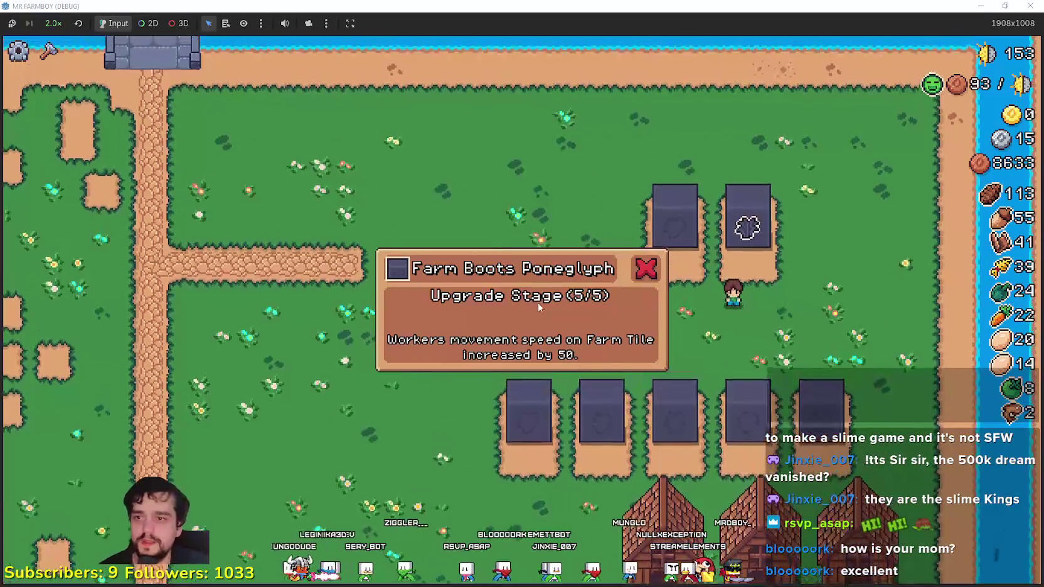
- Return to the editor and place the caret on empty line 67 of obelisk_panel.gd
key("F8")
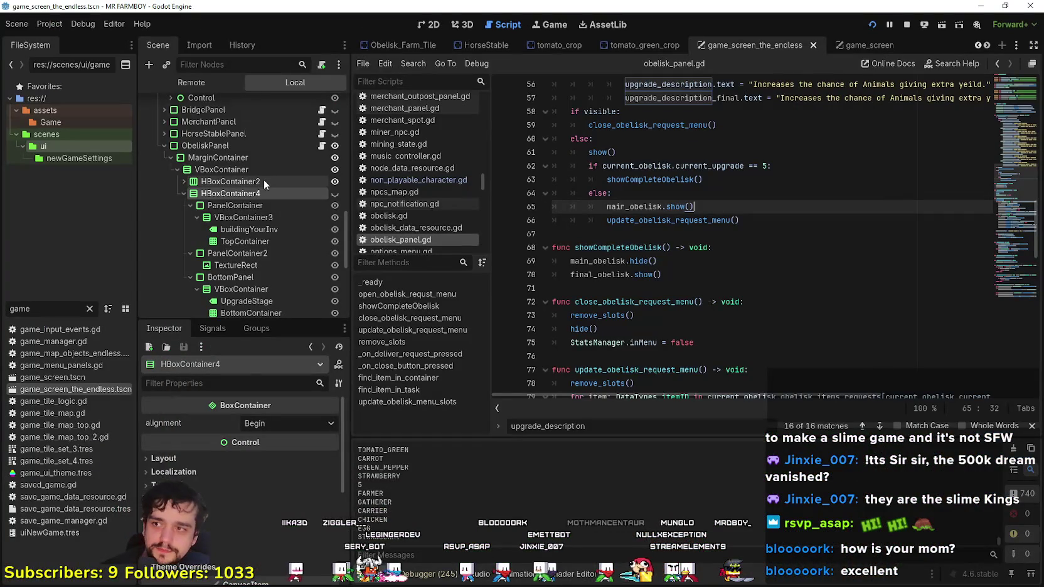
left_click(769, 223)
left_click(772, 234)
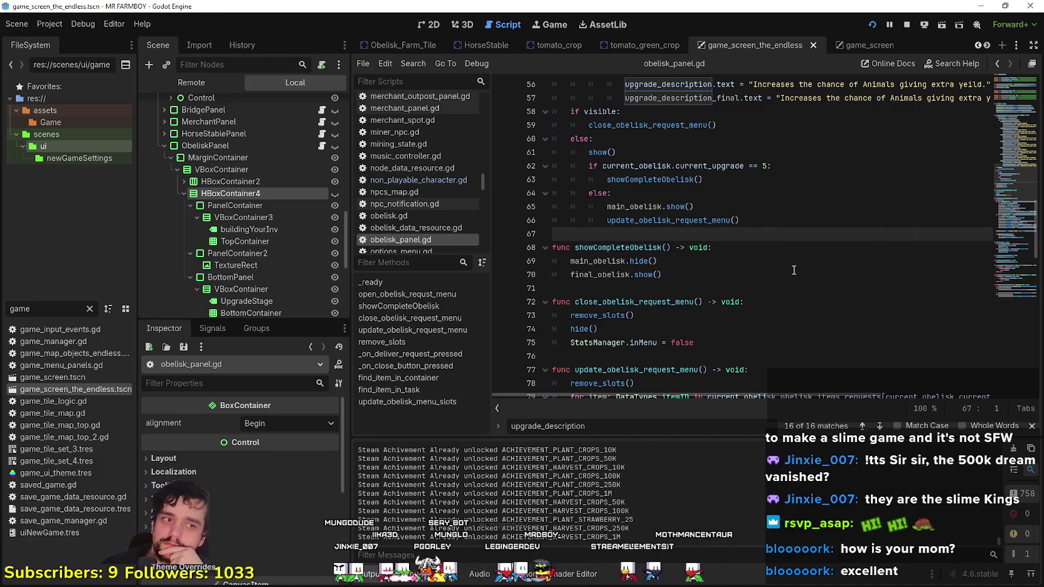
- Bring the game back full screen and inspect the Worker Speed Poneglyph
key("F5")
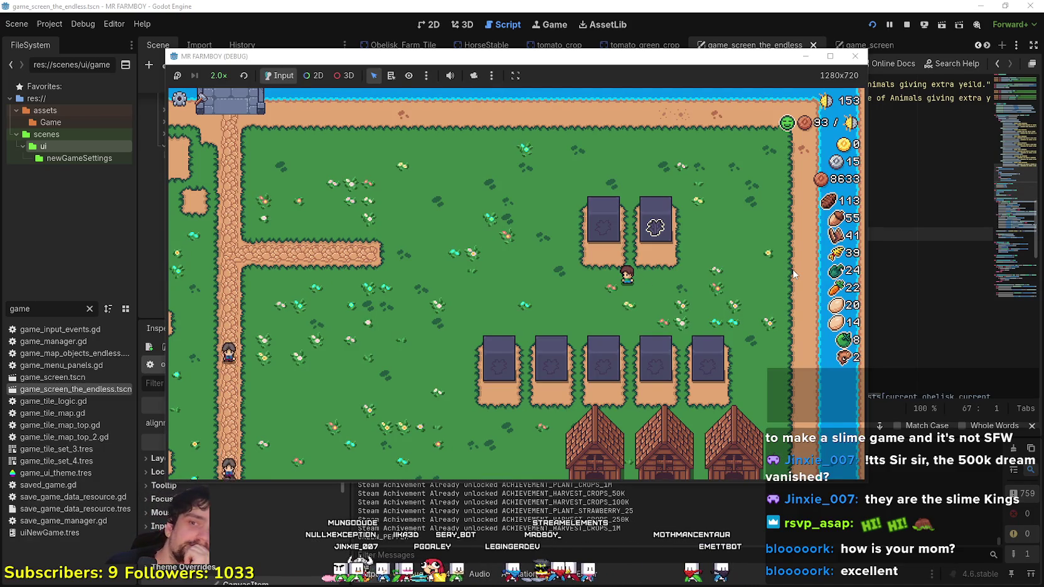
key("super+Up")
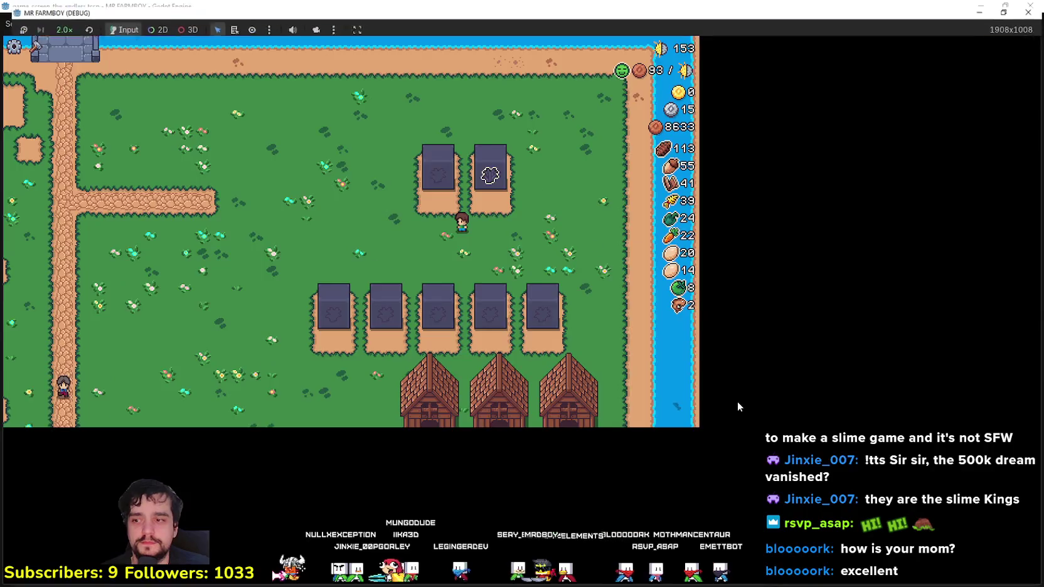
key("w")
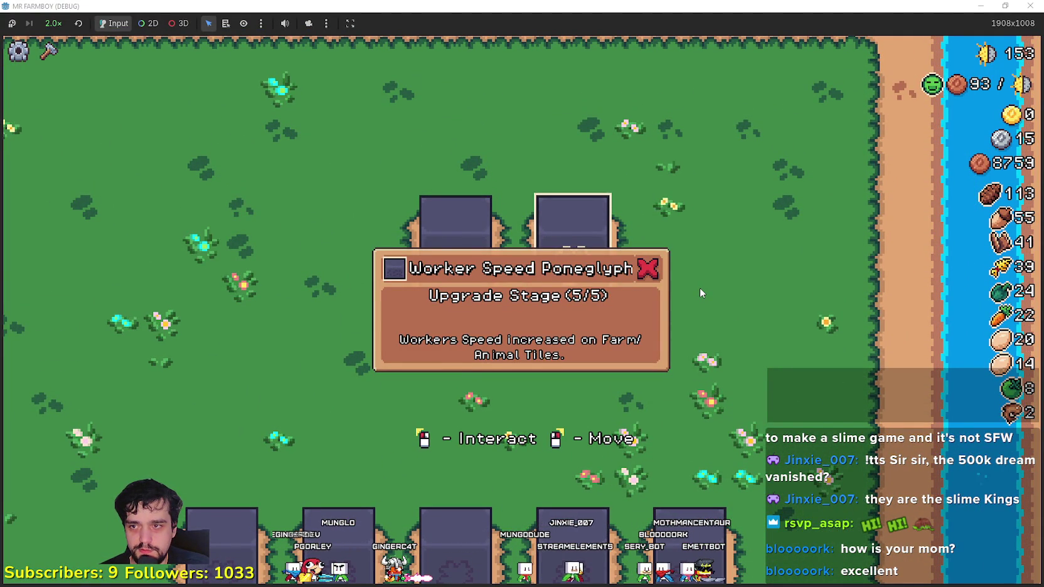
left_click(648, 271)
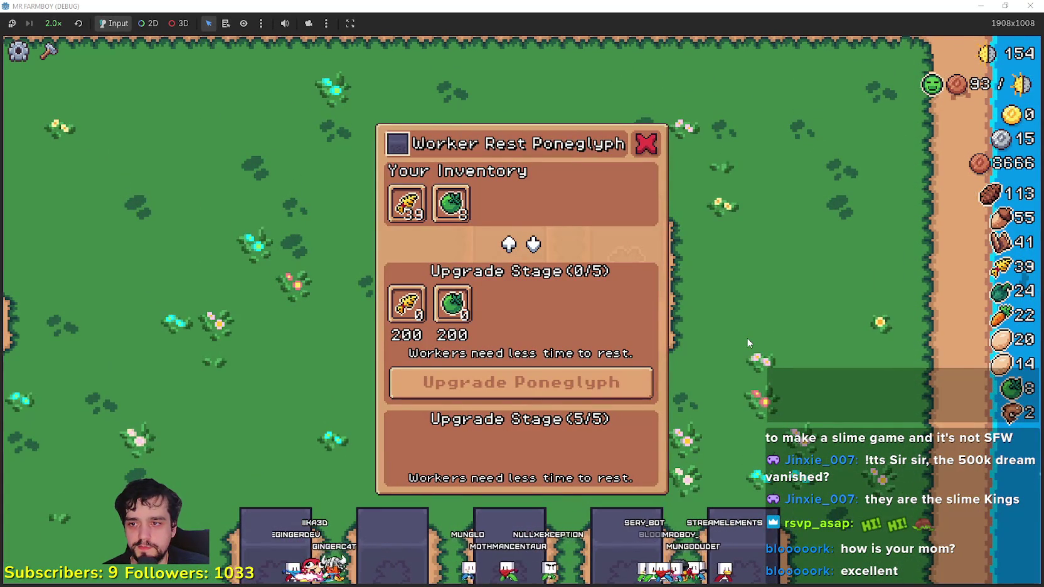
- Move the game window aside and check TopContainer's node options in the scene tree
mouse_move(741, 6)
left_mouse_down()
mouse_move(742, 130)
mouse_move(827, 90)
left_mouse_up()
right_click(285, 239)
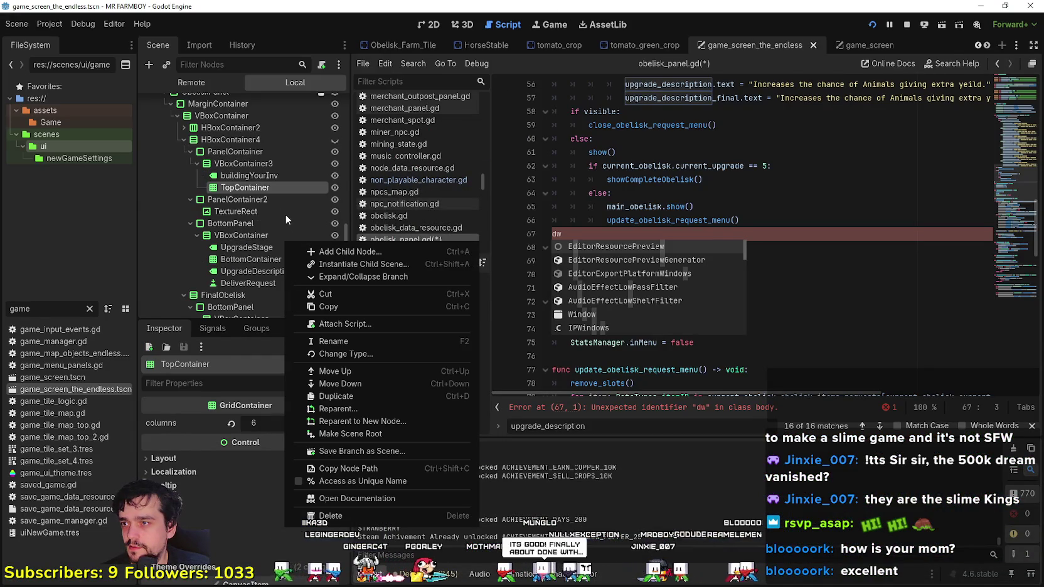
scroll(269, 223, "down", 3)
key("Escape")
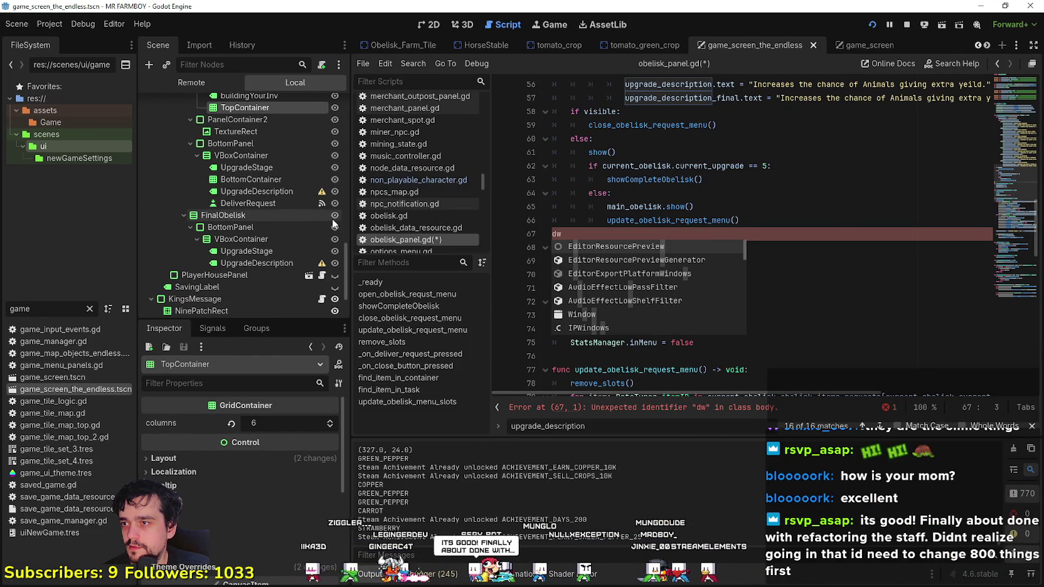
- Hide the FinalObelisk node, stop the running game, and save the scene and script
left_click(335, 215)
key("alt+Tab")
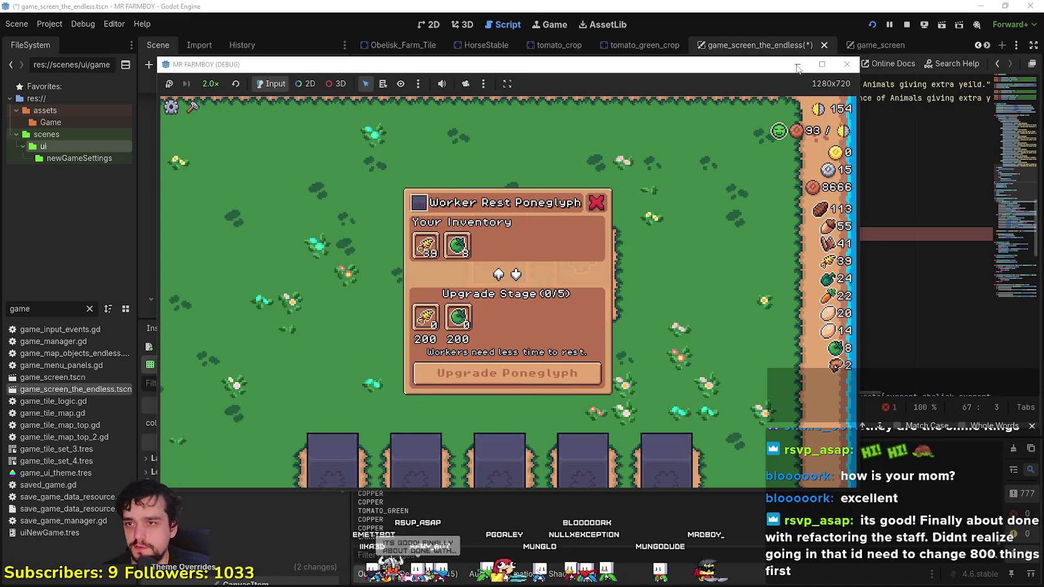
left_click(907, 25)
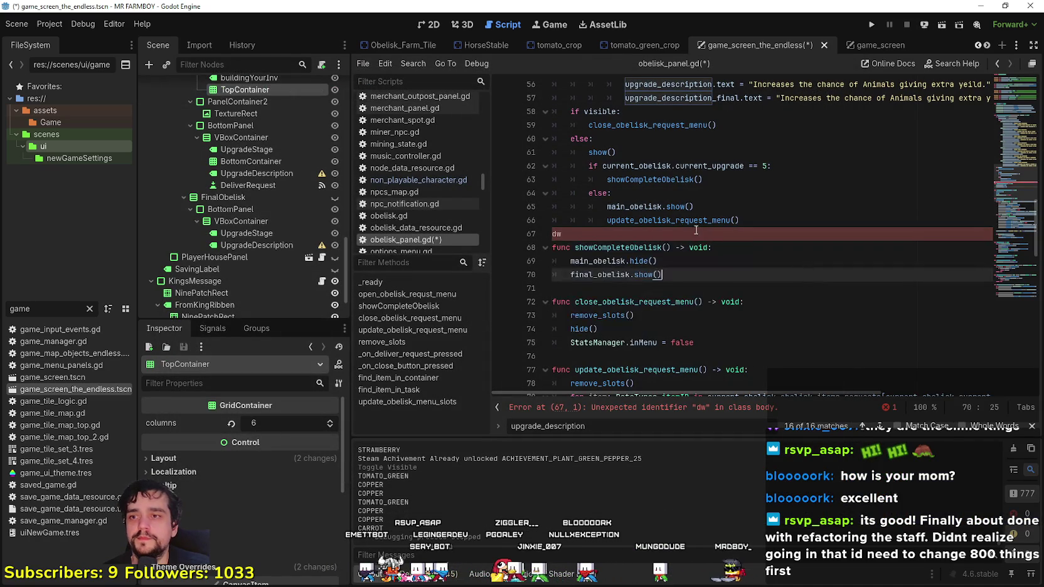
key("ctrl+s")
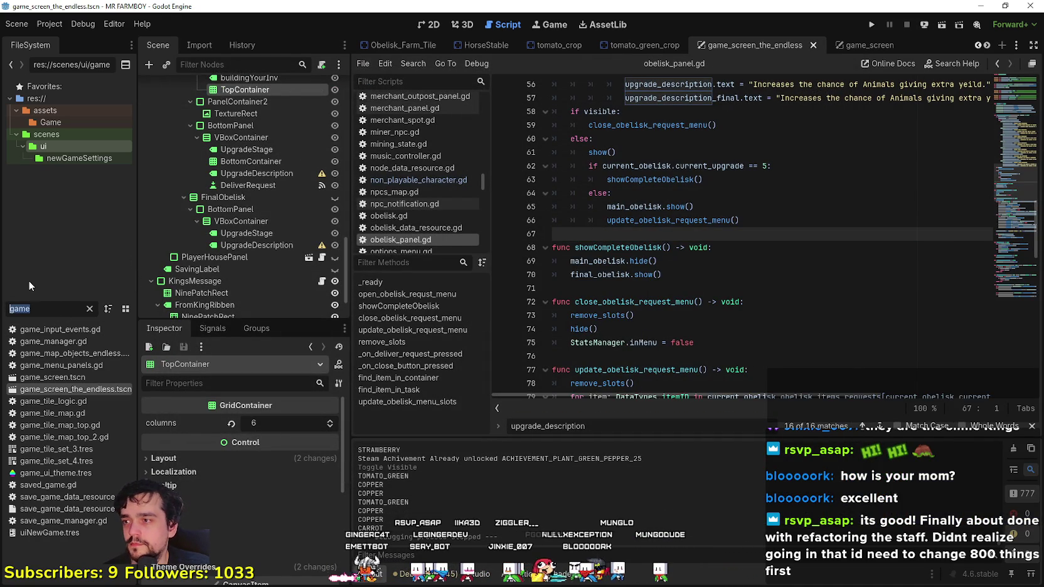
- Open data_types.gd and select the COPPER cost entries in the obelisk requests dictionary
type("type")
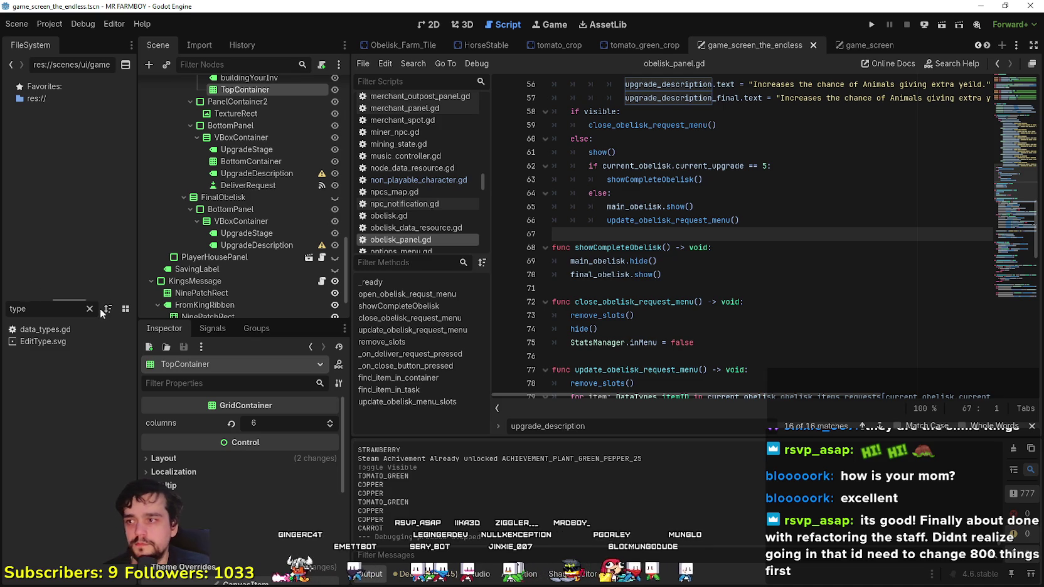
double_click(69, 327)
scroll(858, 211, "up", 1)
left_click(858, 208)
mouse_move(858, 210)
left_mouse_down()
mouse_move(785, 154)
mouse_move(715, 141)
left_mouse_up()
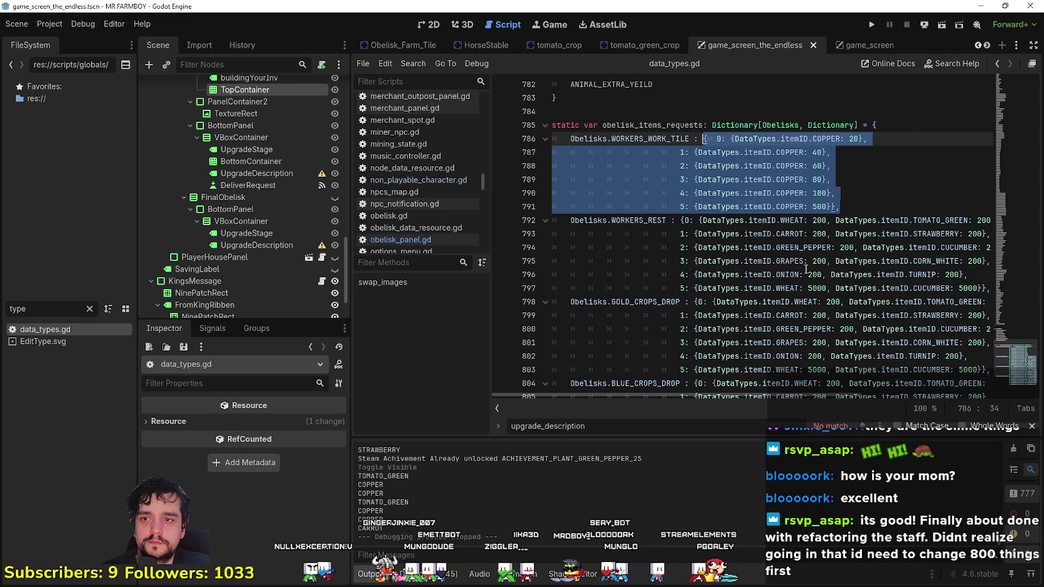
left_click(879, 288)
left_click(717, 138)
left_click_drag(841, 207, 700, 138)
key("ctrl+c")
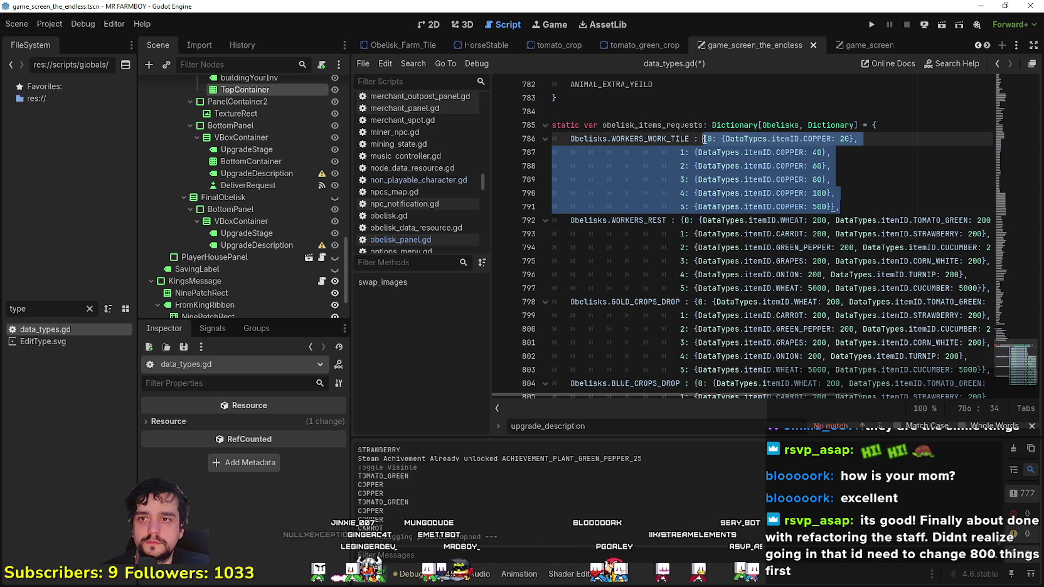
left_click(941, 288)
- Replace the WORKERS_REST, GOLD_CROPS_DROP and BLUE_CROPS_DROP requests with the COPPER entries
triple_click(966, 290)
left_click(977, 290)
left_click_drag(977, 290, 667, 221)
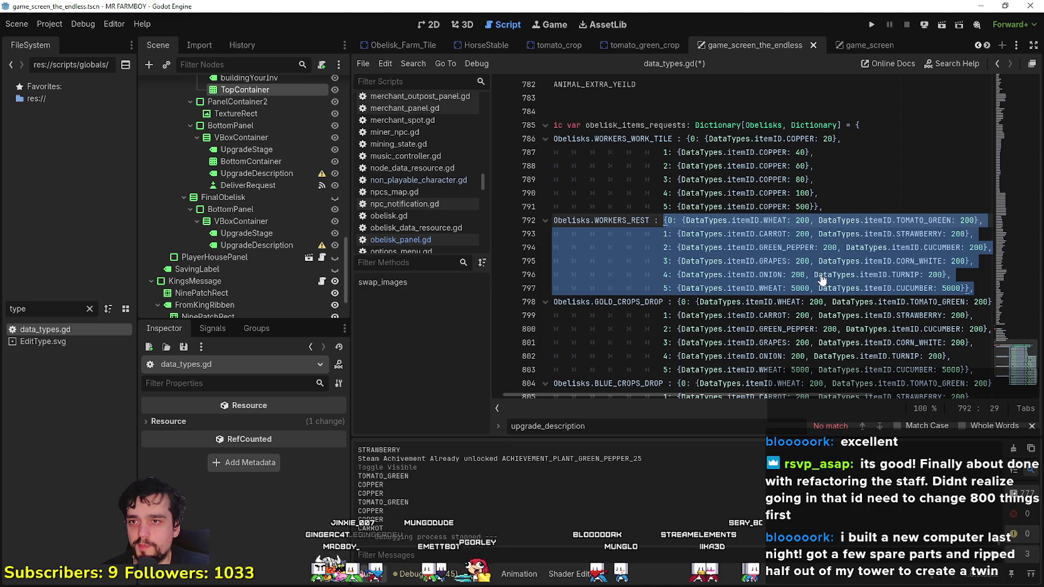
key("ctrl+v")
mouse_move(978, 290)
left_mouse_down()
mouse_move(816, 247)
mouse_move(844, 234)
mouse_move(677, 220)
left_mouse_up()
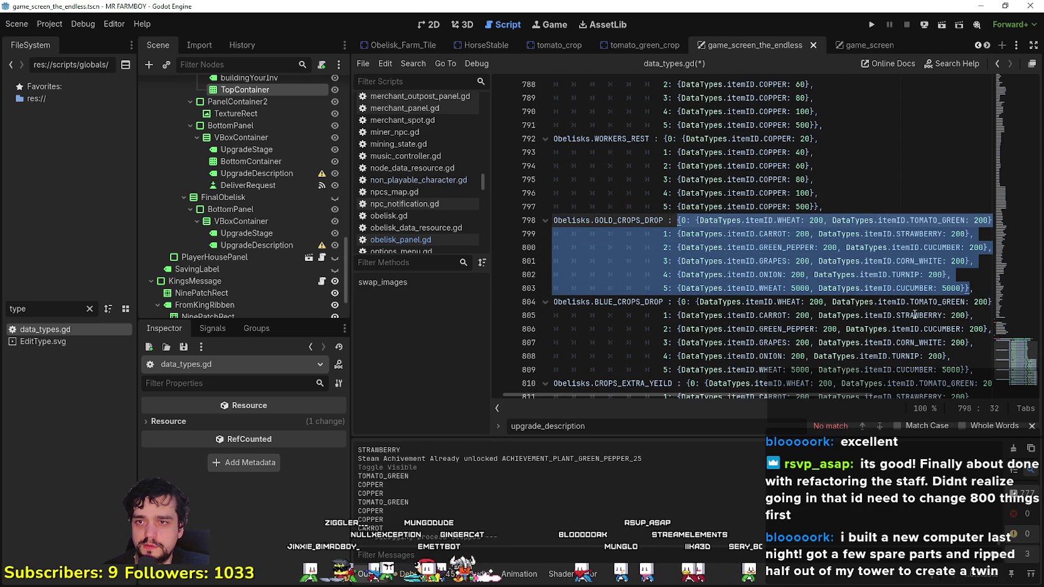
key("ctrl+v")
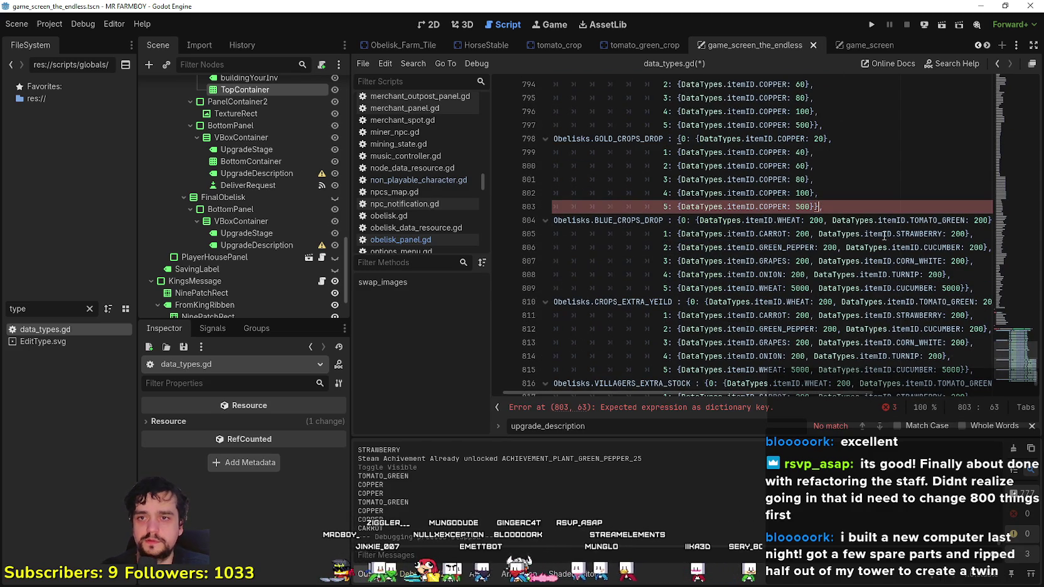
left_click(975, 287)
mouse_move(975, 287)
left_mouse_down()
mouse_move(784, 221)
mouse_move(681, 222)
left_mouse_up()
key("ctrl+v")
- Replace the CROPS_EXTRA_YEILD, VILLAGERS_EXTRA_STOCK and ANIMAL_EXTRA_YEILD requests with the COPPER entries
scroll(714, 239, "down", 2)
mouse_move(974, 288)
left_mouse_down()
mouse_move(753, 288)
mouse_move(653, 238)
mouse_move(687, 220)
left_mouse_up()
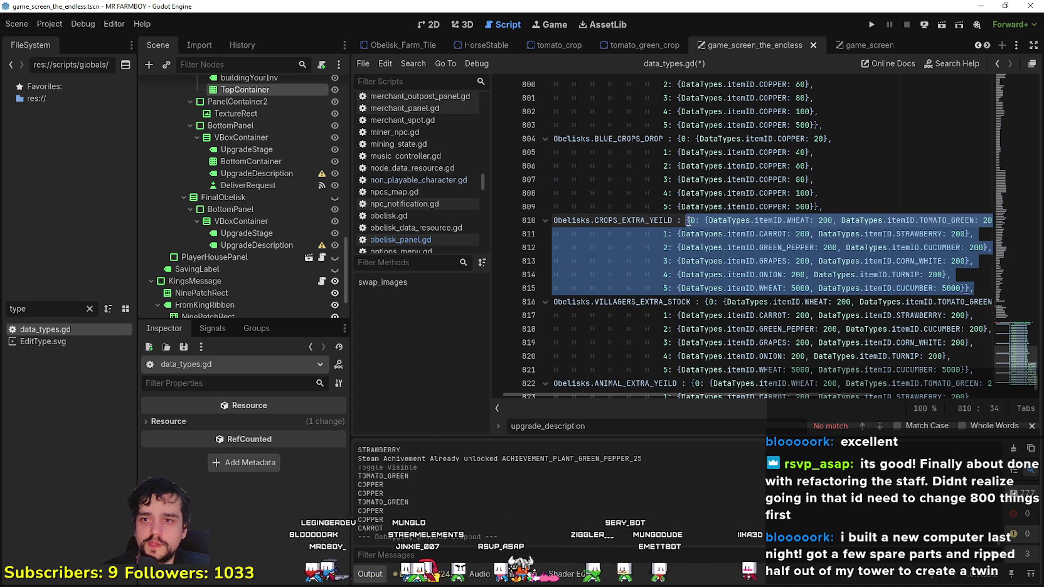
key("ctrl+v")
scroll(910, 286, "down", 1)
scroll(911, 286, "down", 2)
mouse_move(974, 274)
left_mouse_down()
mouse_move(910, 270)
mouse_move(706, 208)
left_mouse_up()
key("ctrl+v")
mouse_move(974, 356)
left_mouse_down()
mouse_move(879, 356)
mouse_move(688, 287)
left_mouse_up()
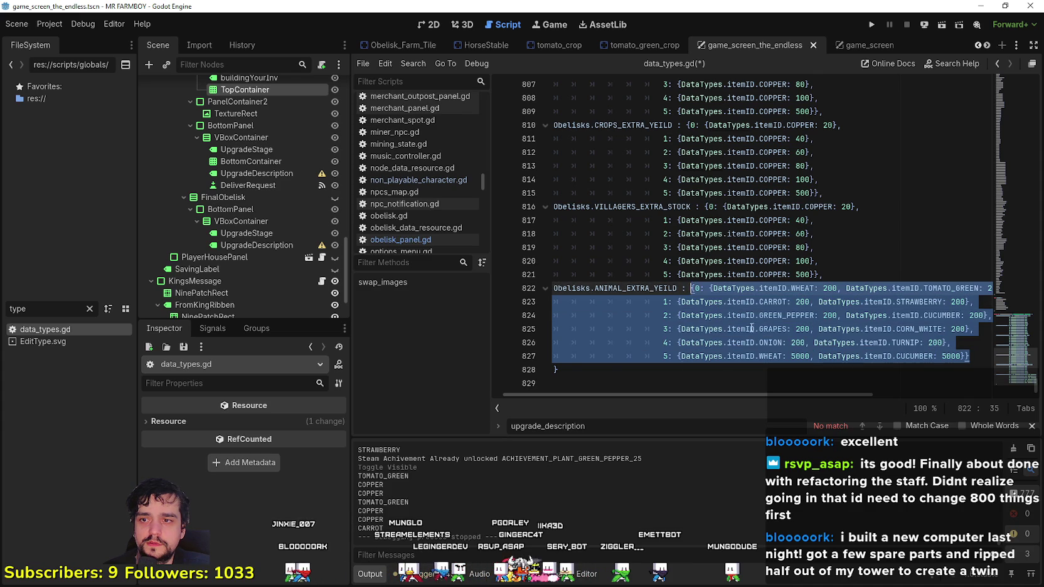
key("ctrl+v")
- Save data_types.gd and run the project to test the copper requests
left_click(855, 277)
key("ctrl+s")
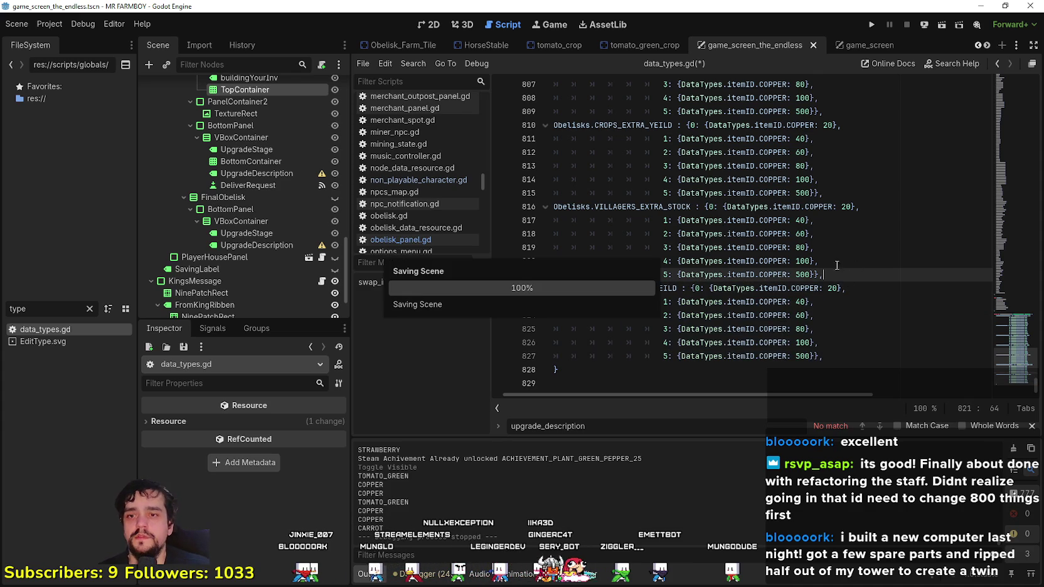
key("Escape")
scroll(816, 220, "up", 7)
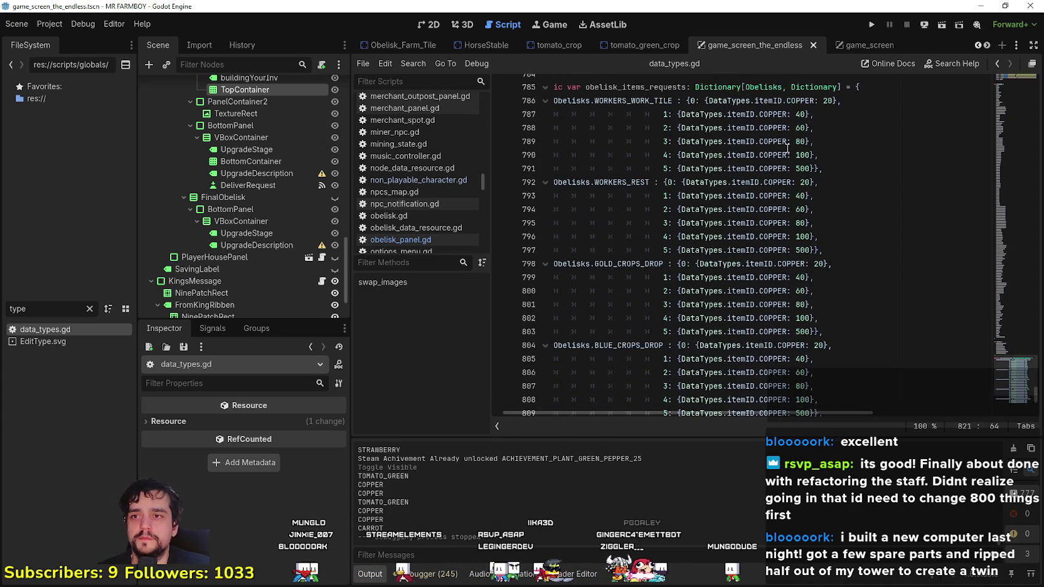
left_click(873, 24)
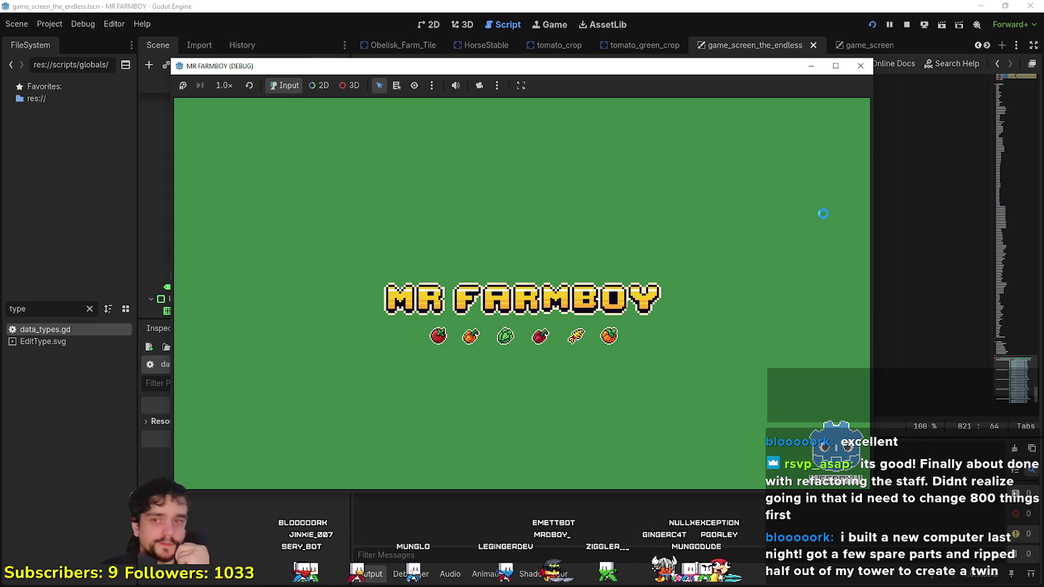
key("F8")
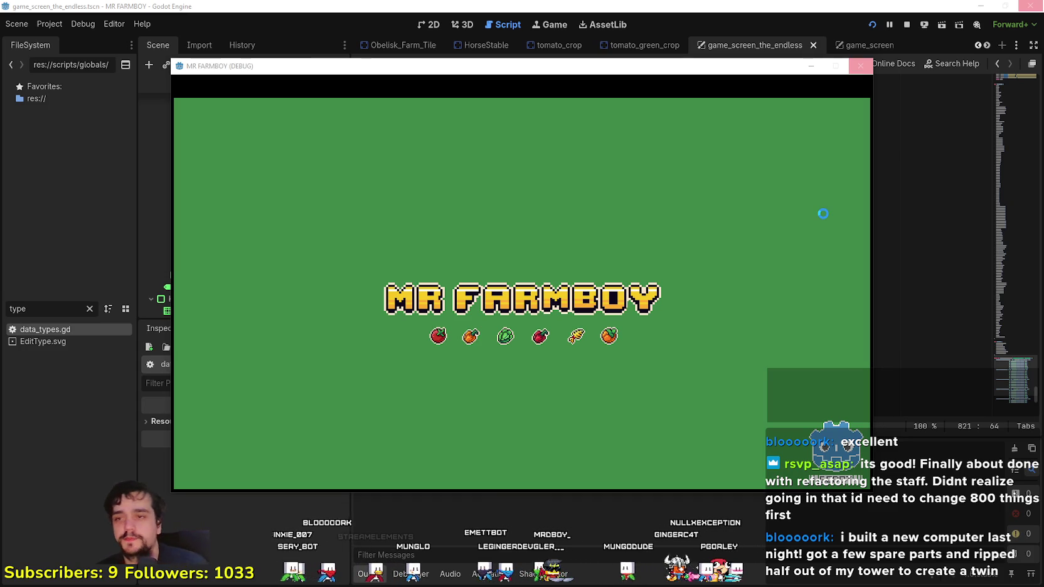
- Load Save 3, maximize the game window, and open the Worker Speed Poneglyph panel
left_click_drag(542, 68, 634, 65)
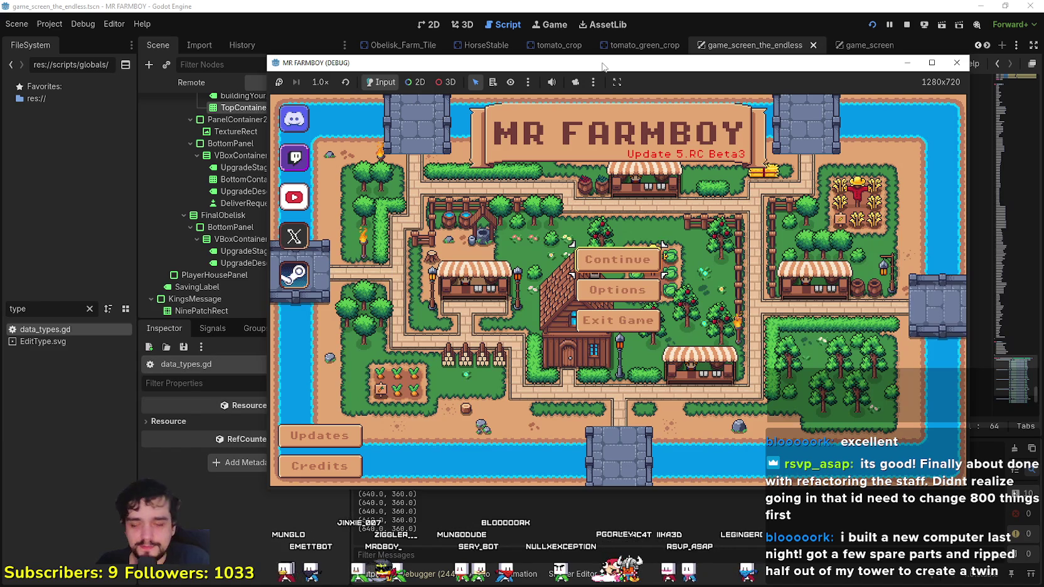
left_click(620, 264)
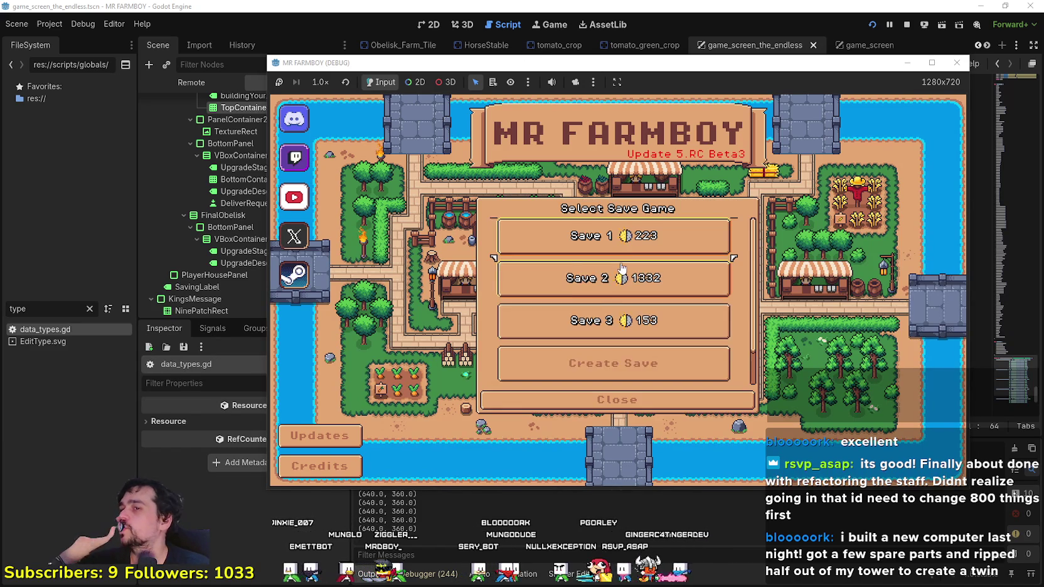
left_click(610, 288)
left_click(610, 289)
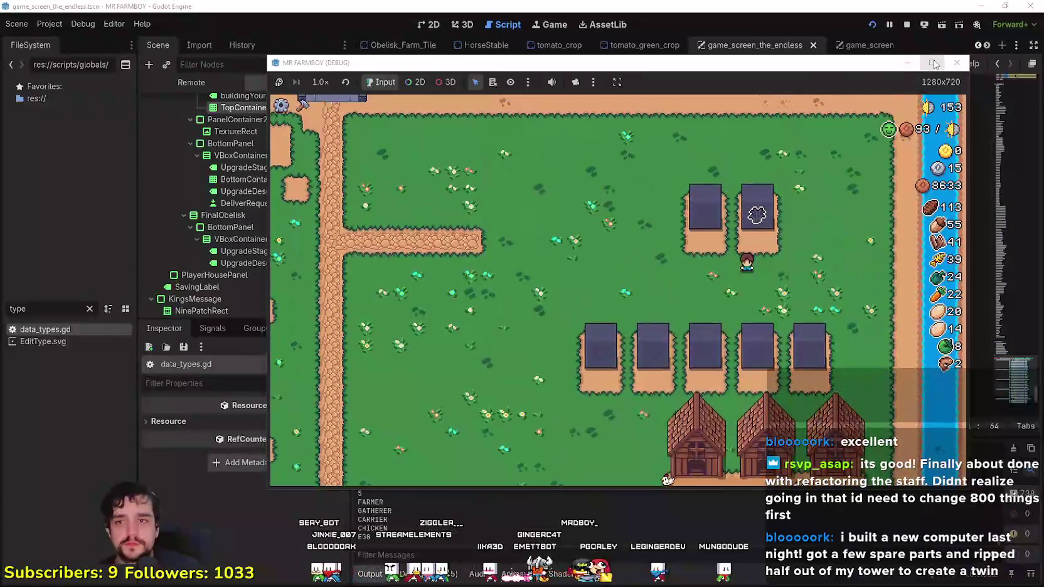
left_click(933, 63)
key("e")
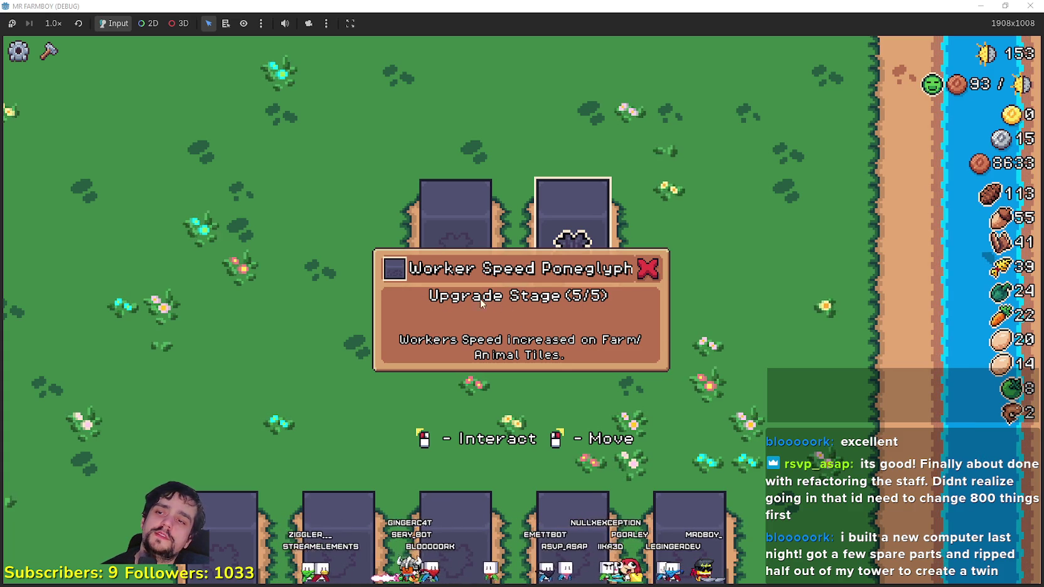
- Change the first UpgradeStage label from Upgrade Stage(0/5) to Upgrade Complete and save
key("alt+Tab")
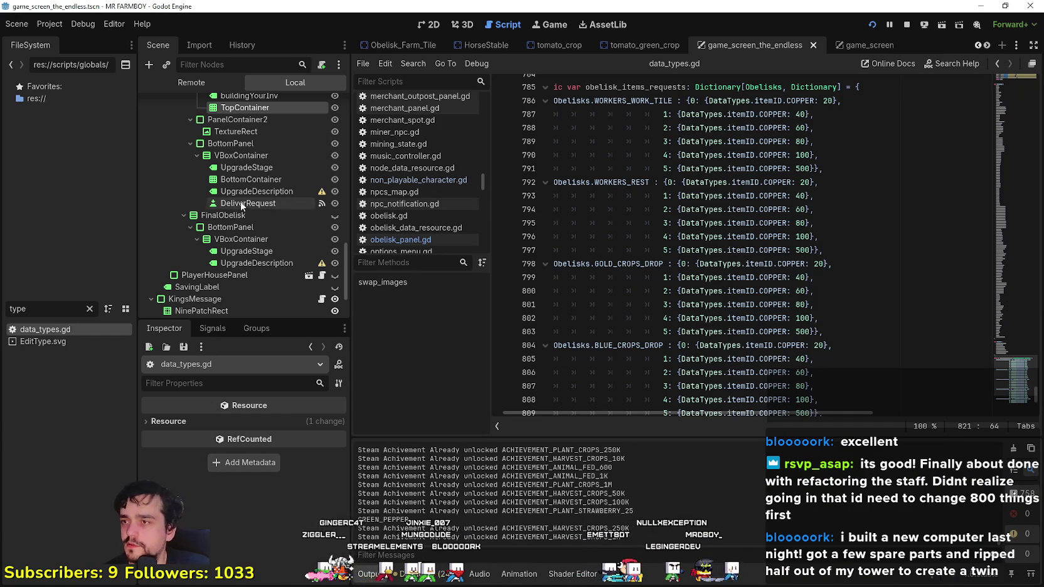
left_click(270, 191)
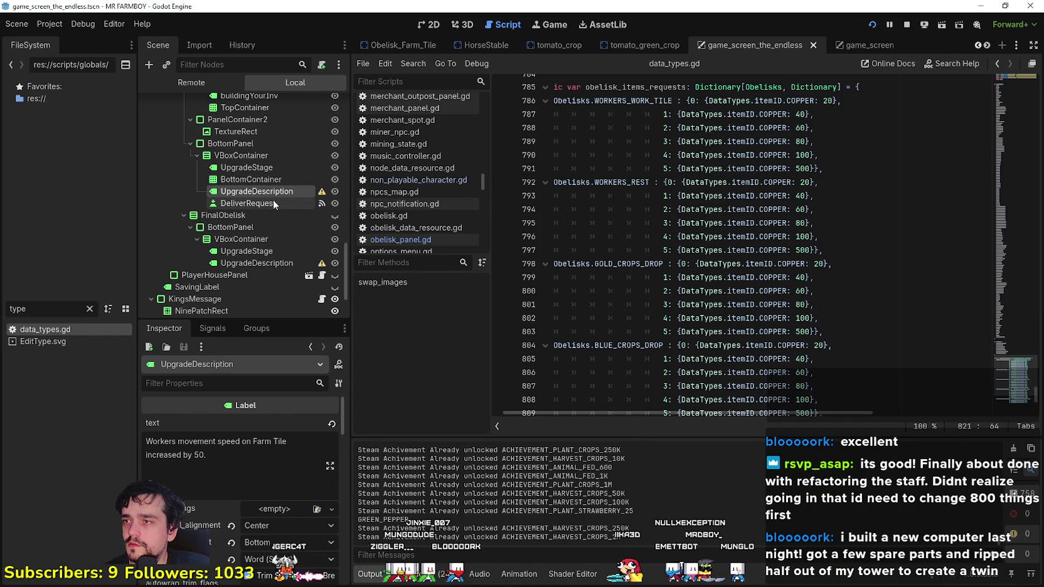
left_click(251, 167)
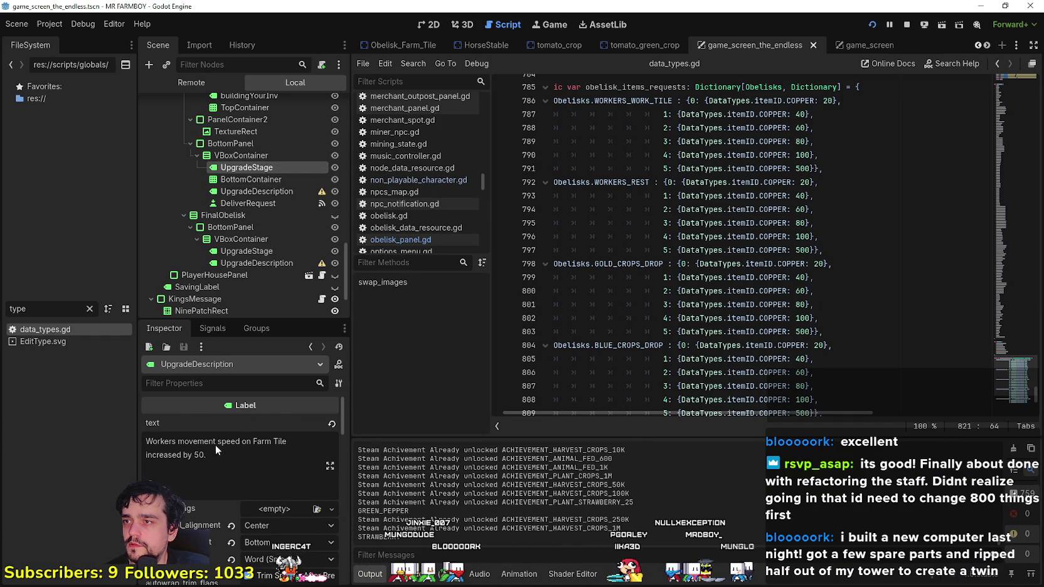
left_click_drag(220, 427, 116, 432)
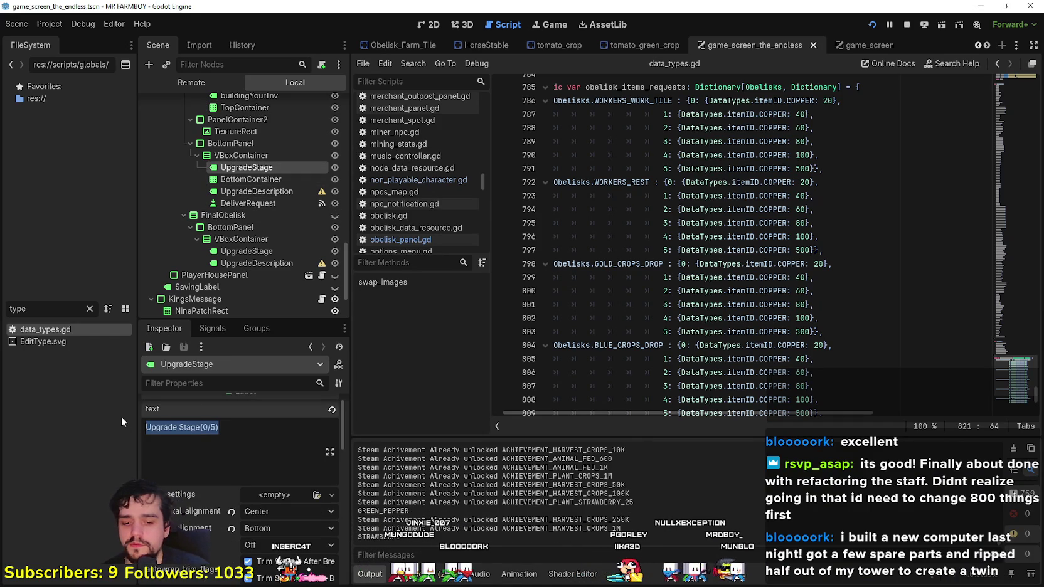
type("Upgrade Complete")
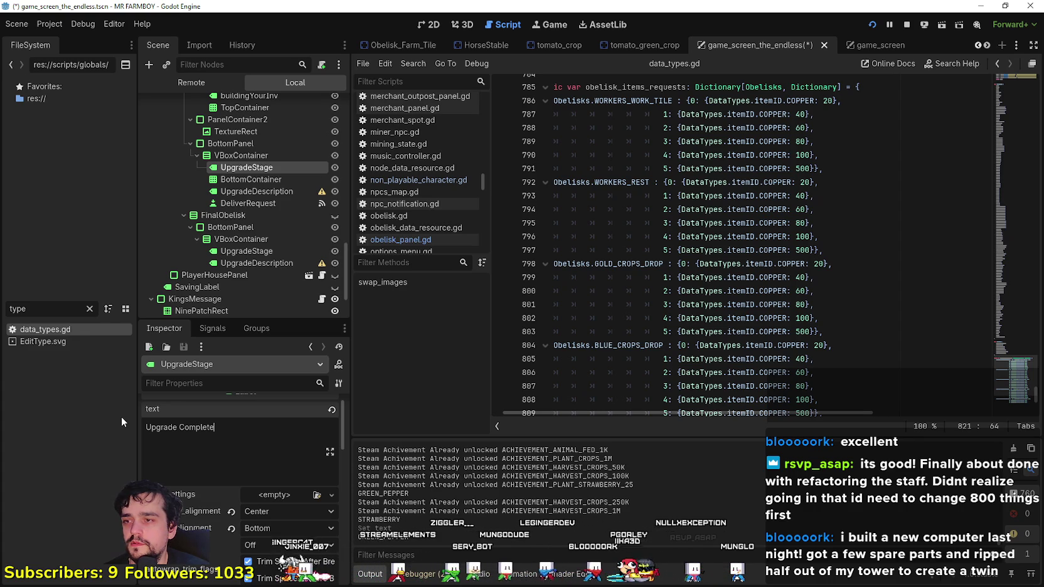
key("ctrl+s")
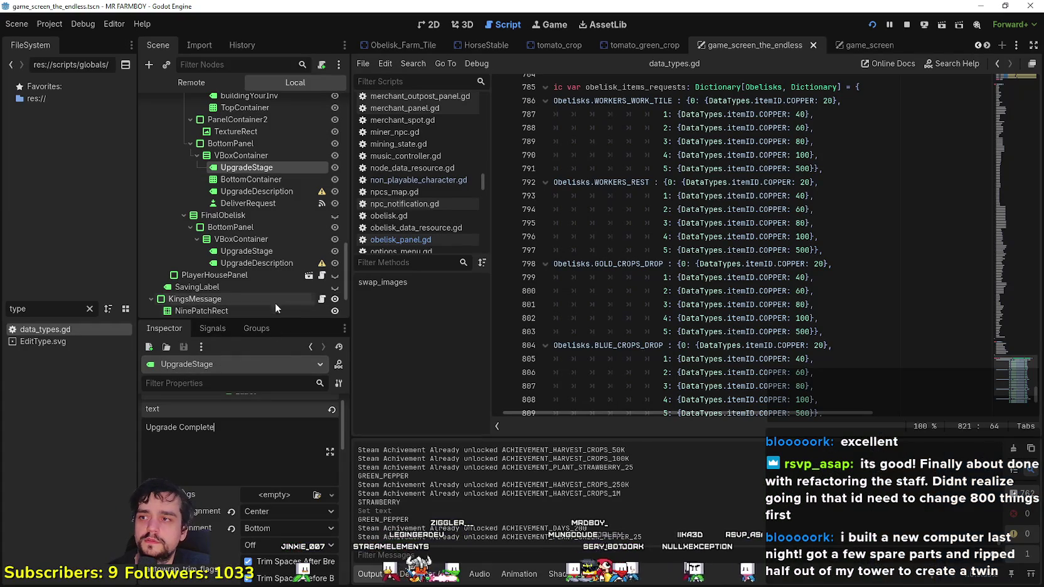
- Undo that edit and instead set FinalObelisk's UpgradeStage text to Upgrade Complete, then save
scroll(305, 172, "up", 2)
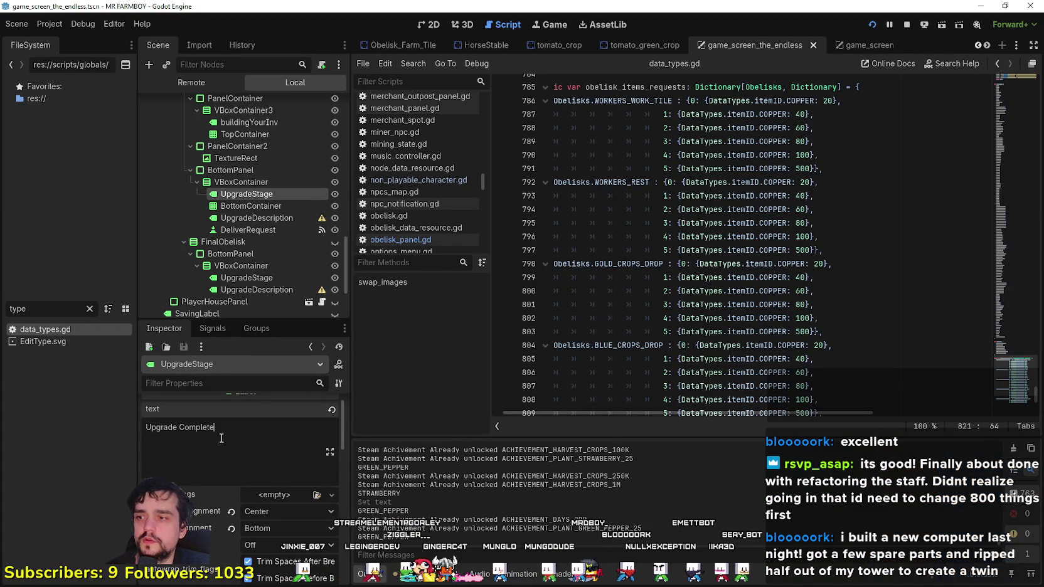
key("ctrl+z")
scroll(279, 196, "down", 2)
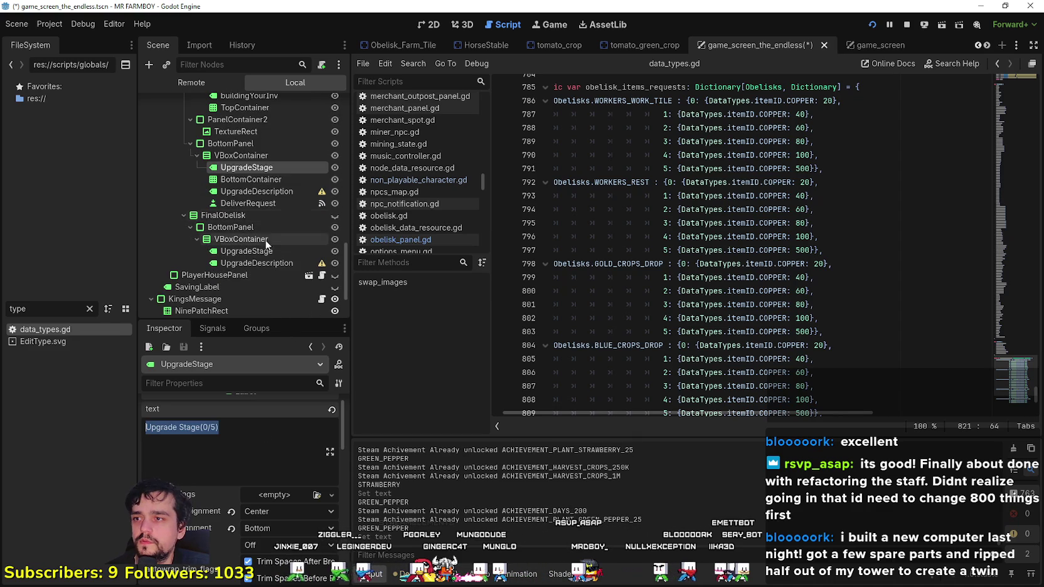
left_click(248, 203)
left_click(241, 240)
left_click(248, 251)
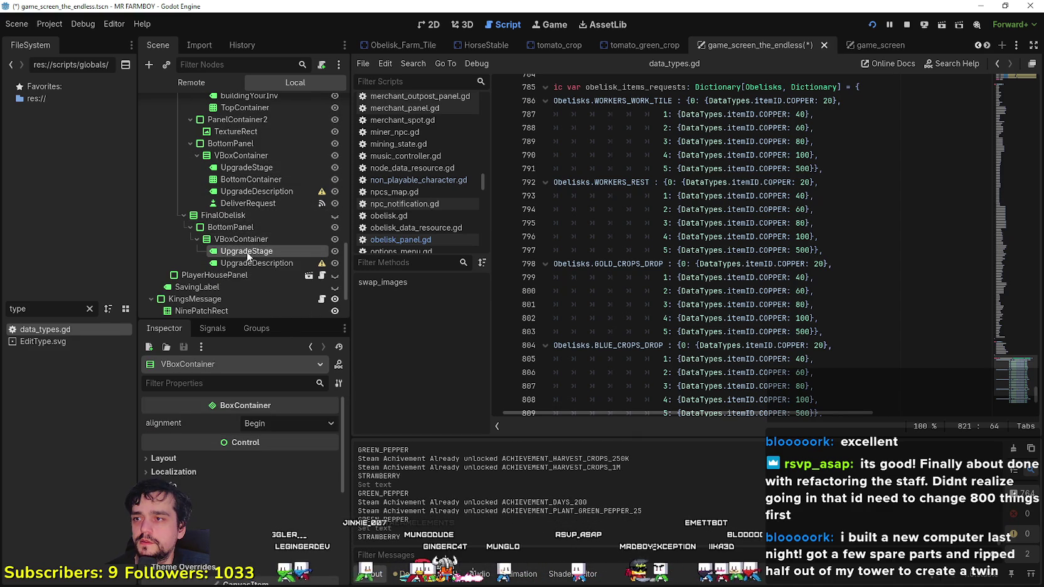
triple_click(149, 439)
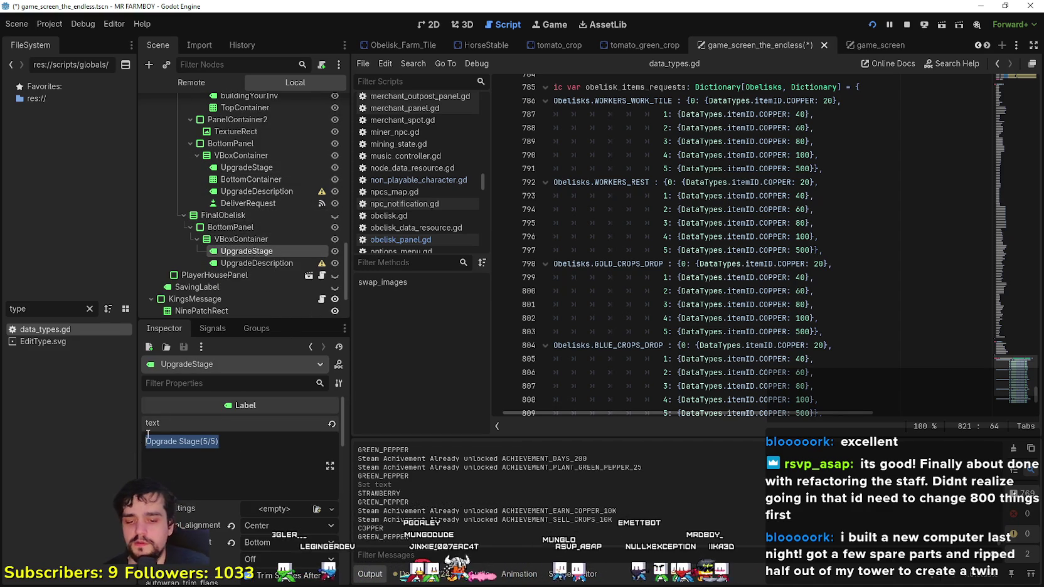
type("U")
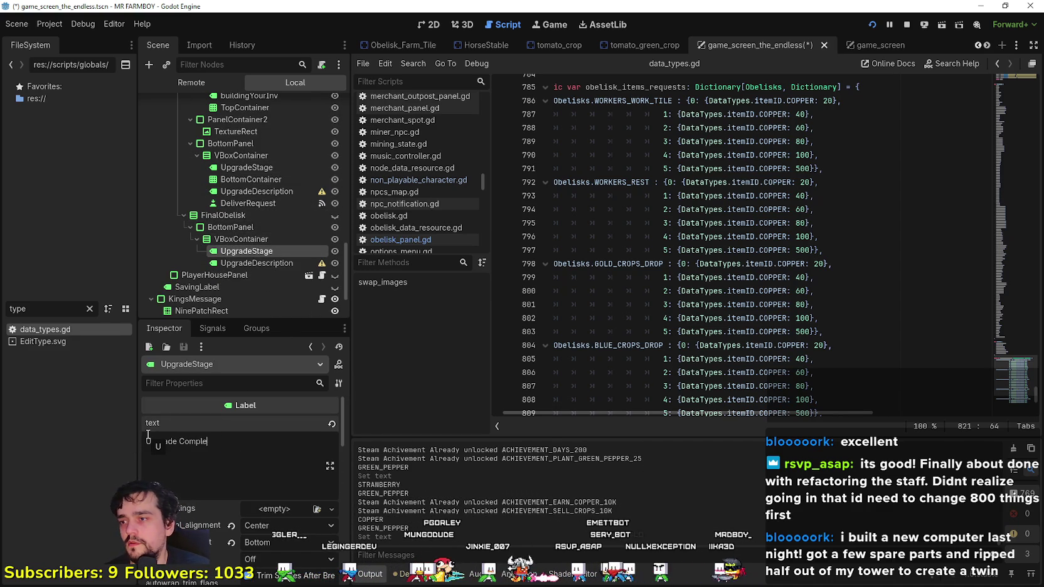
key("ctrl+s")
scroll(235, 465, "down", 5)
scroll(236, 471, "down", 5)
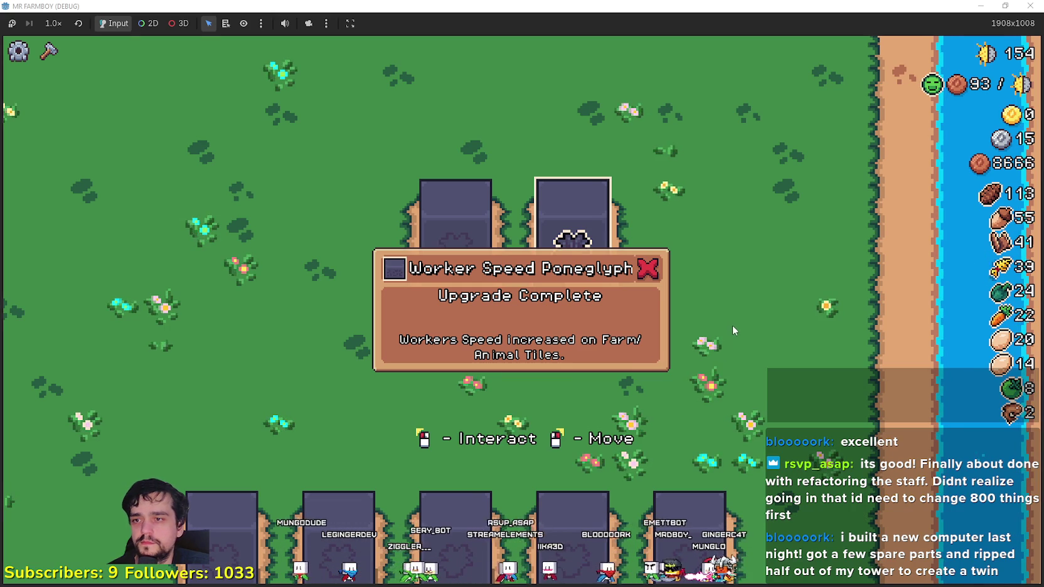
- Walk the farmer over and open the Worker Rest Poneglyph panel
key("Escape")
key("a")
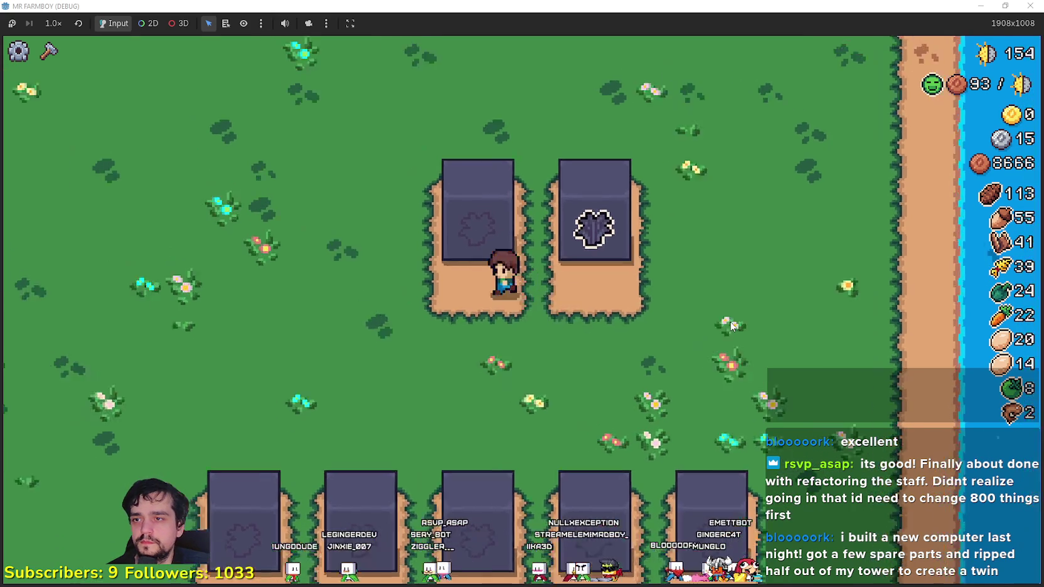
key("e")
- Stop and rerun the game, then bring up obelisk_panel.gd in the editor
key("F8")
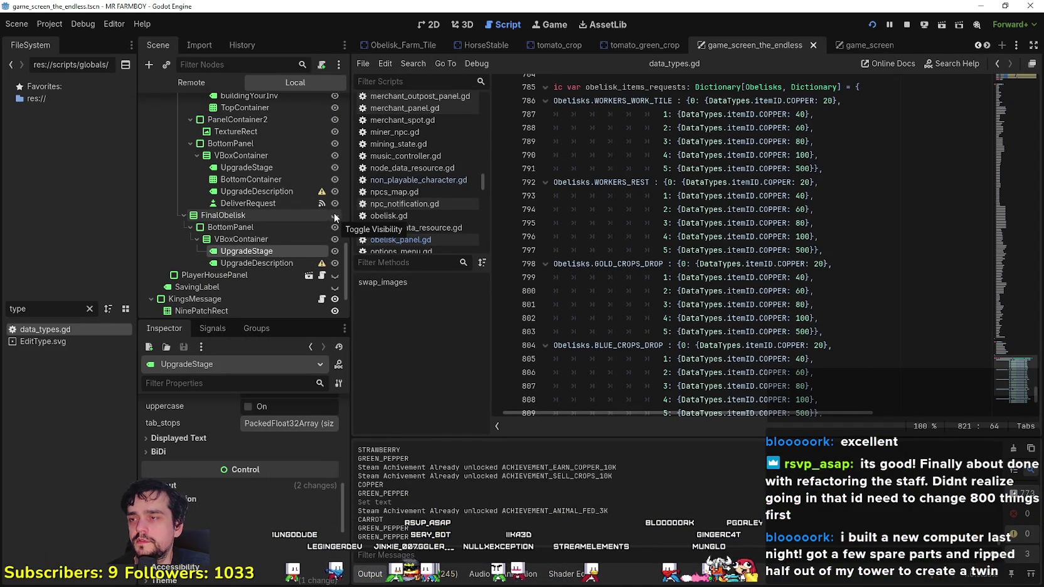
key("F5")
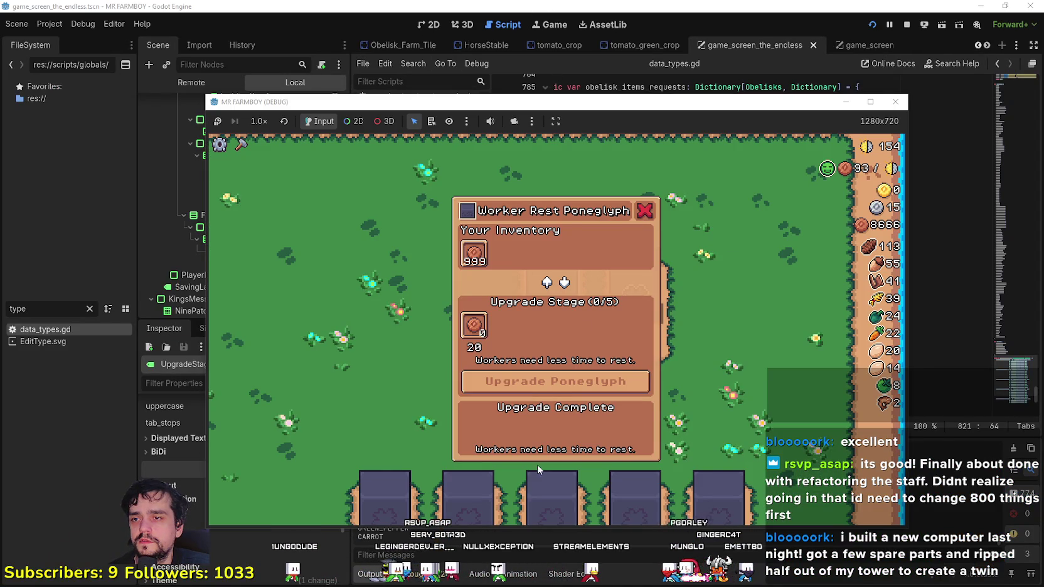
left_click(543, 5)
scroll(282, 216, "up", 2)
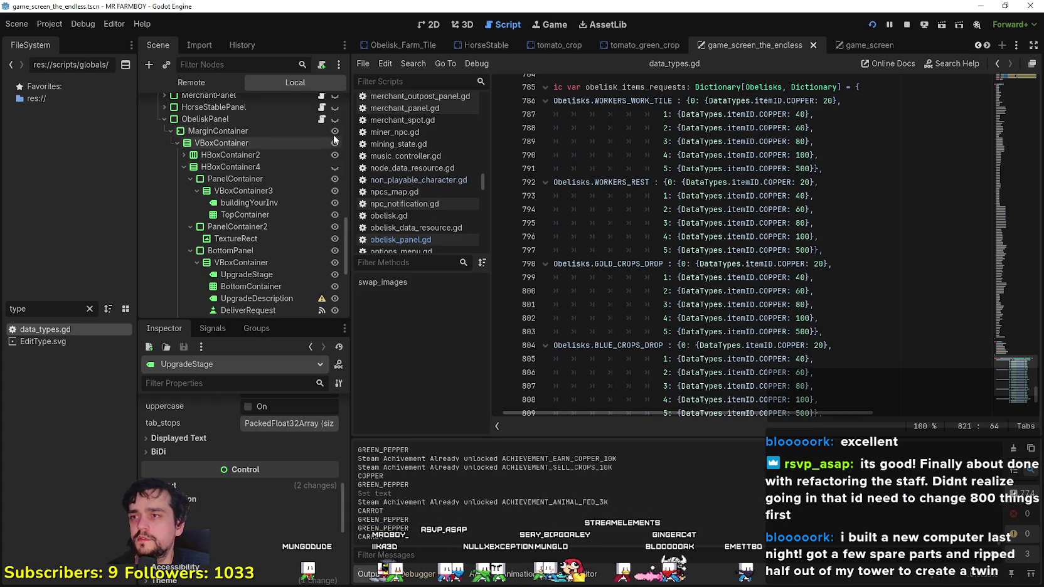
left_click(322, 120)
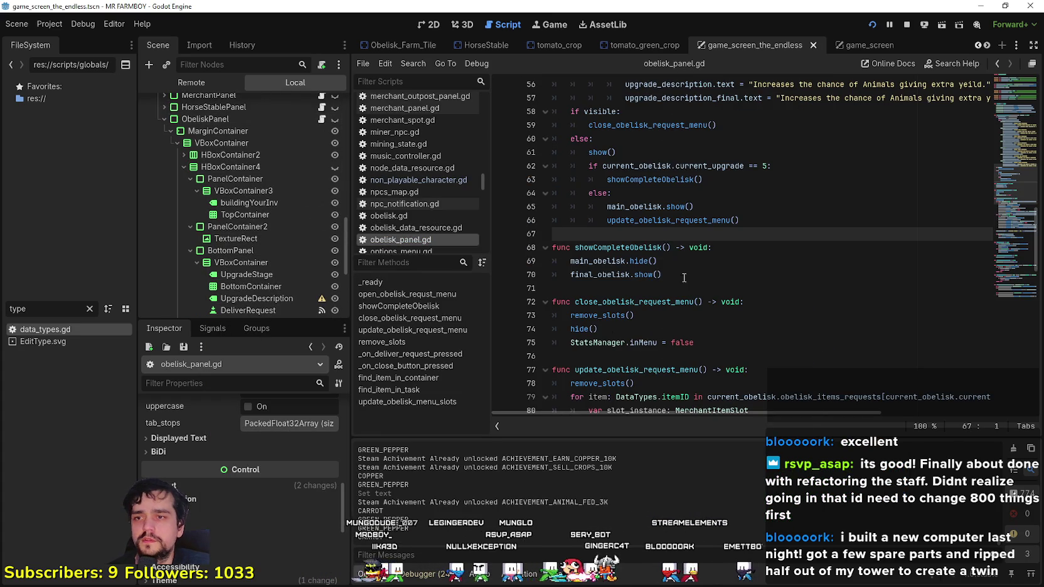
- Change line 65 of obelisk_panel.gd to main_obelisk.hide() and save the script
left_click(662, 274)
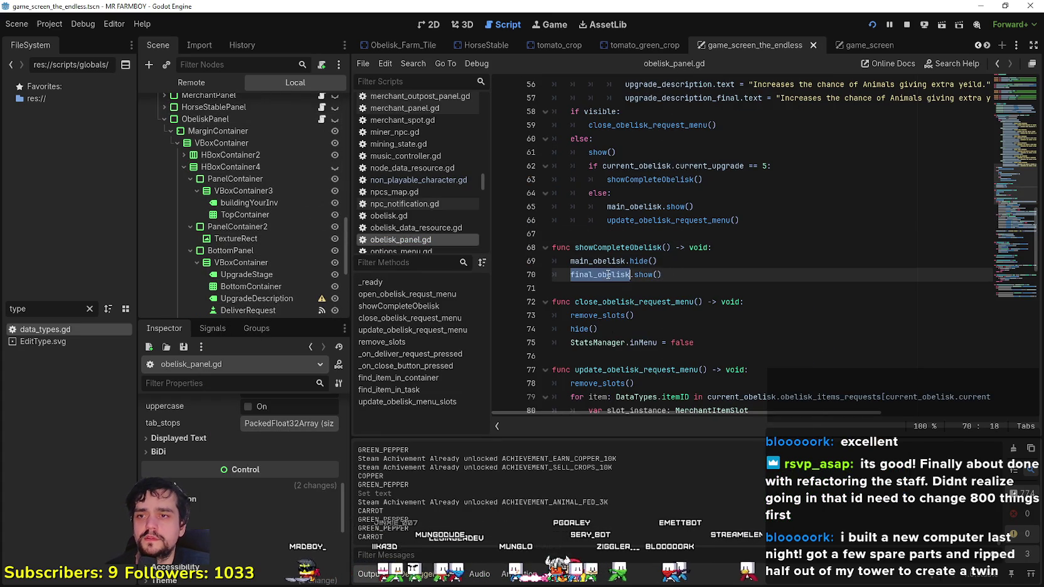
double_click(588, 251)
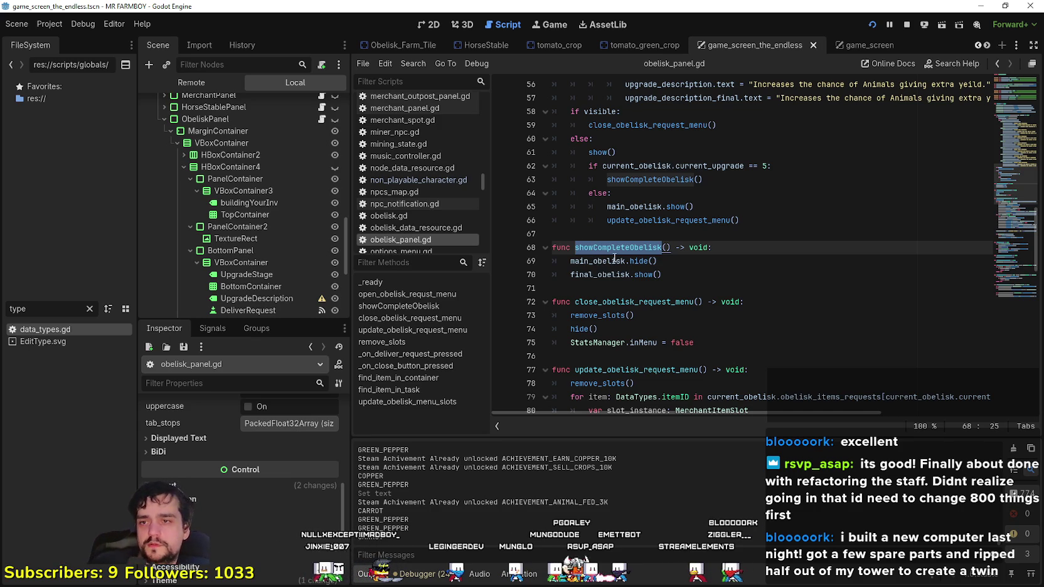
double_click(635, 206)
double_click(676, 207)
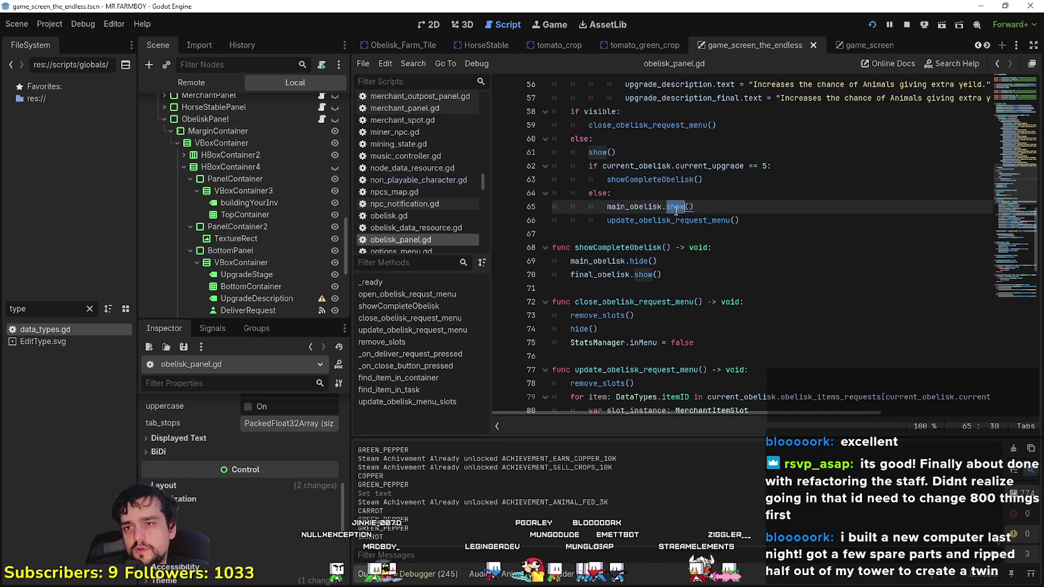
type("hide")
key("ctrl+s")
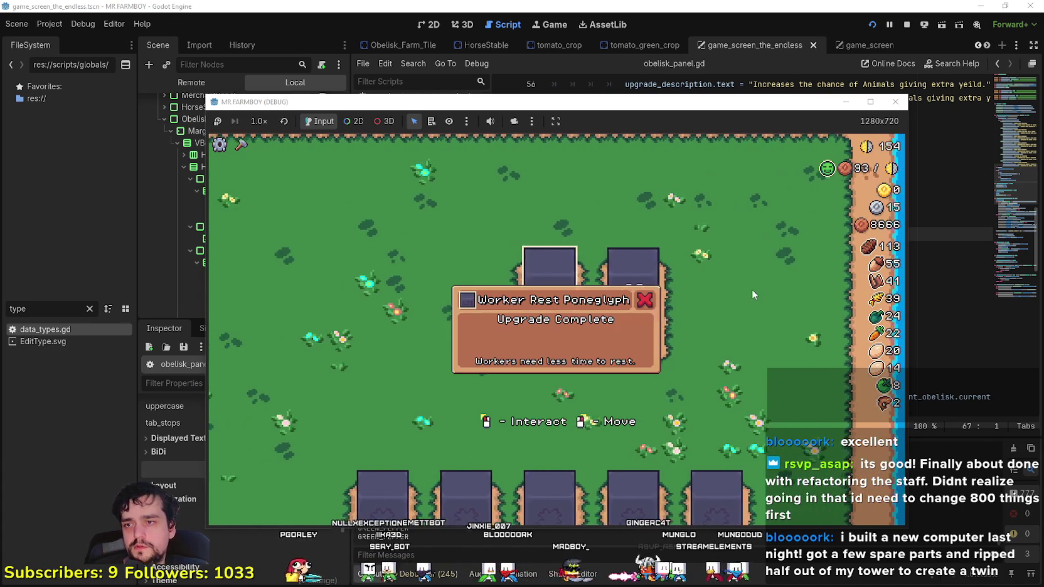
- Review current_obelisk.current_upgrade on line 62 and close the game's upgrade panel
key("F8")
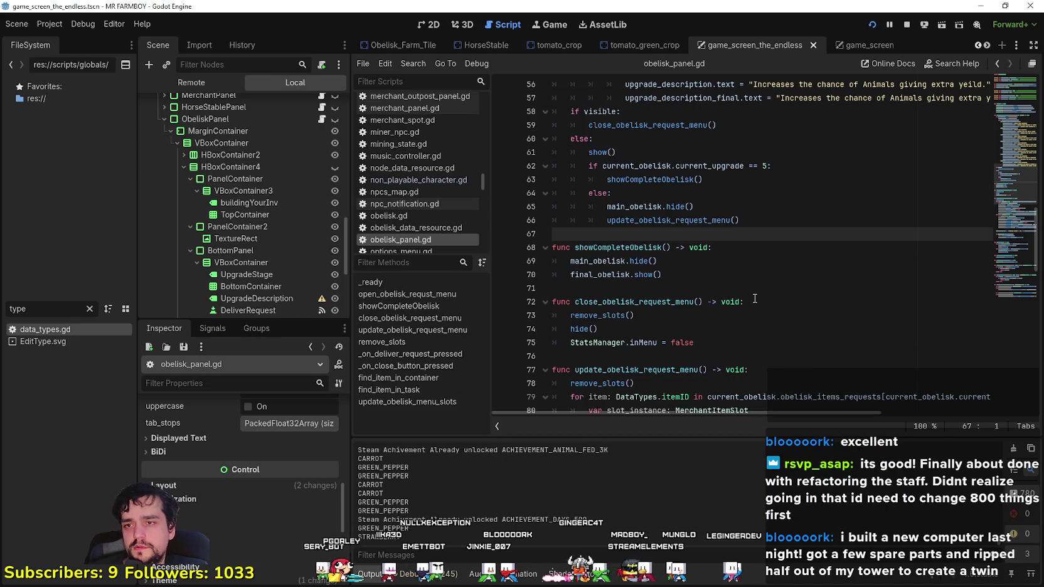
double_click(633, 206)
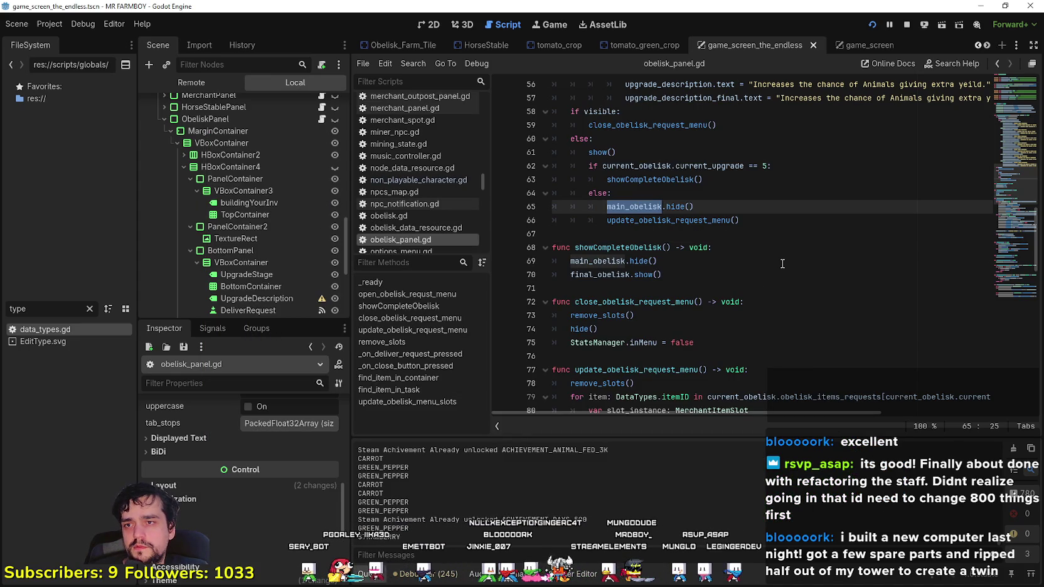
double_click(714, 166)
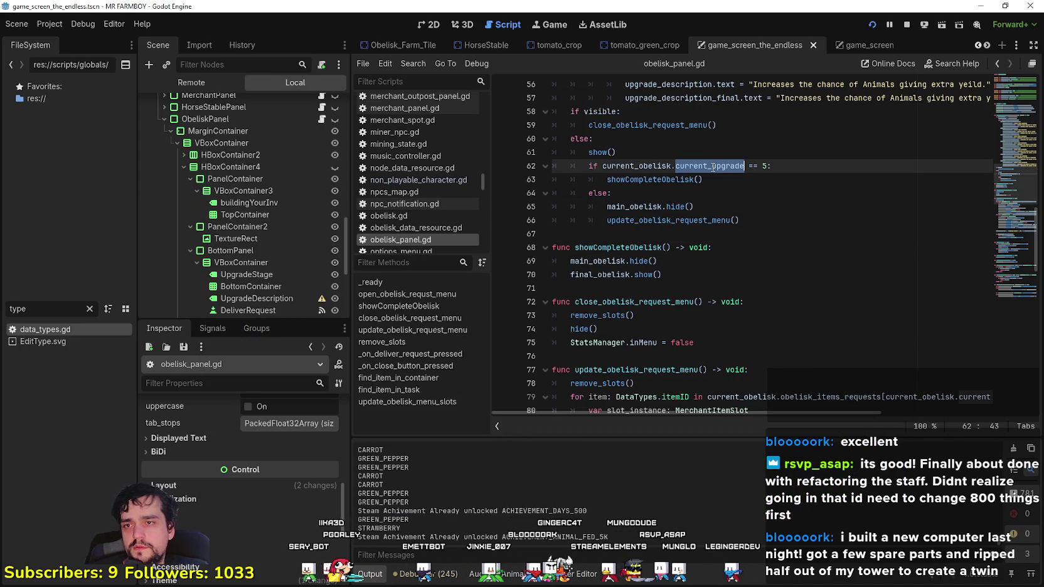
double_click(662, 166)
key("alt+Tab")
key("s")
key("alt+Tab")
- Set a breakpoint on line 63's showCompleteObelisk() call and test the obelisk panel in-game
left_click(595, 180)
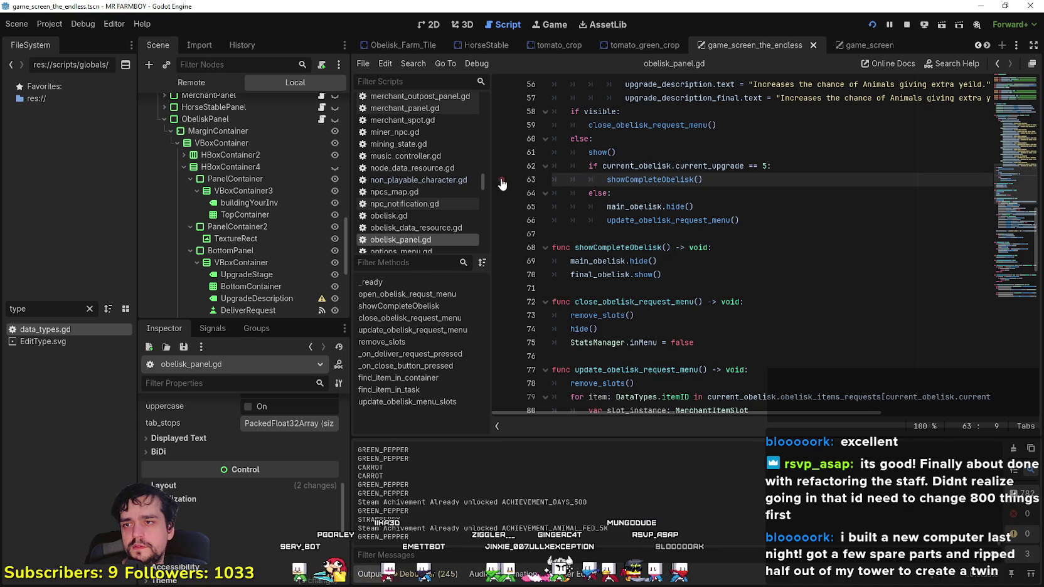
key("alt+Tab")
key("w")
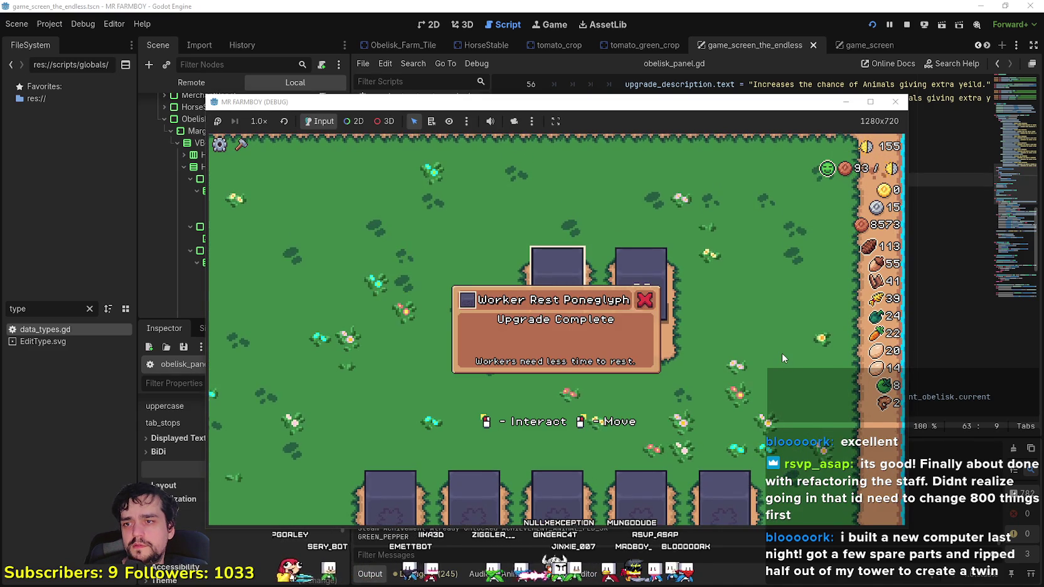
key("s")
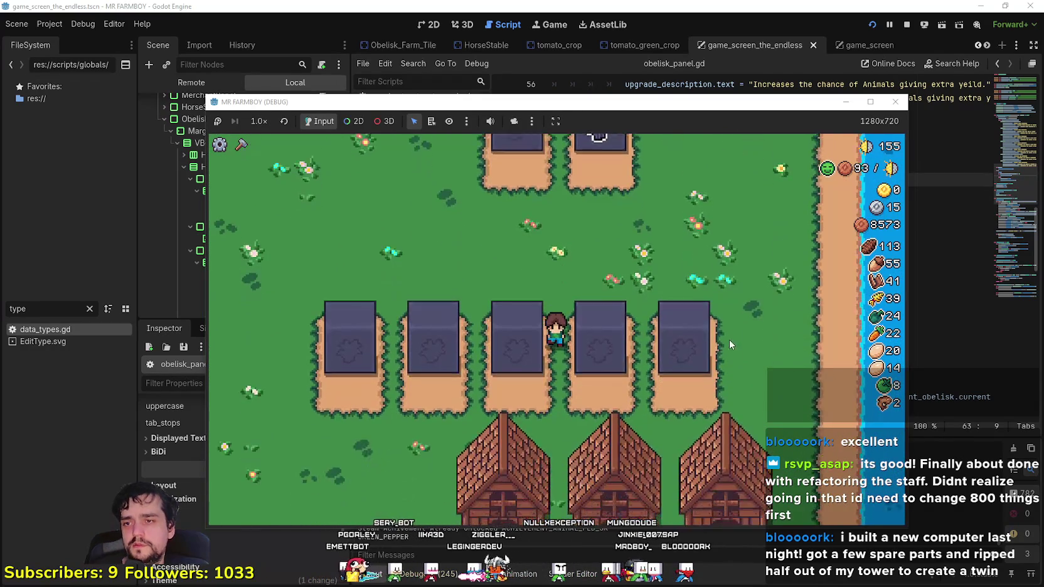
key("w")
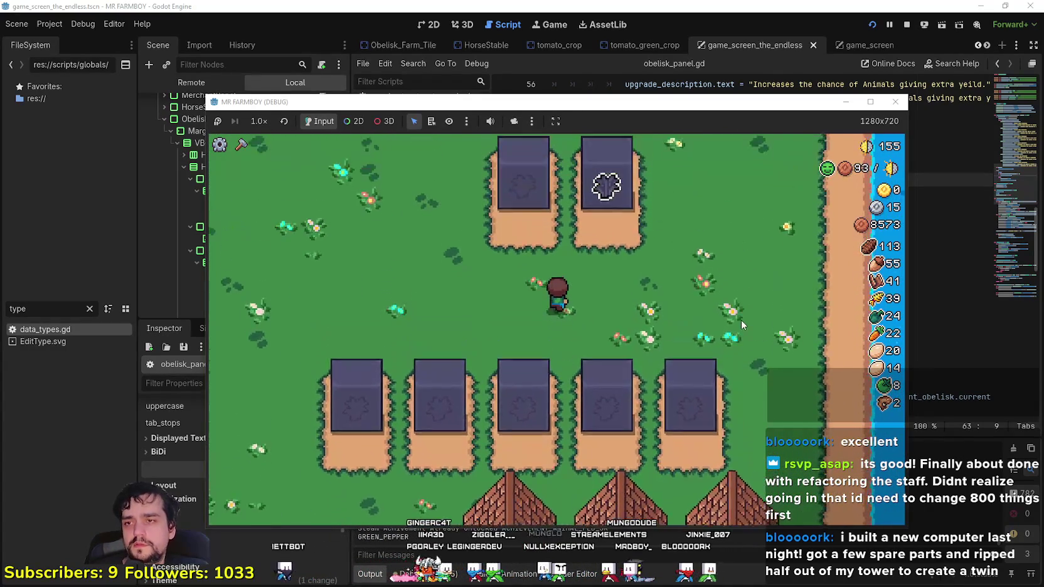
key("alt+Tab")
left_click(748, 232)
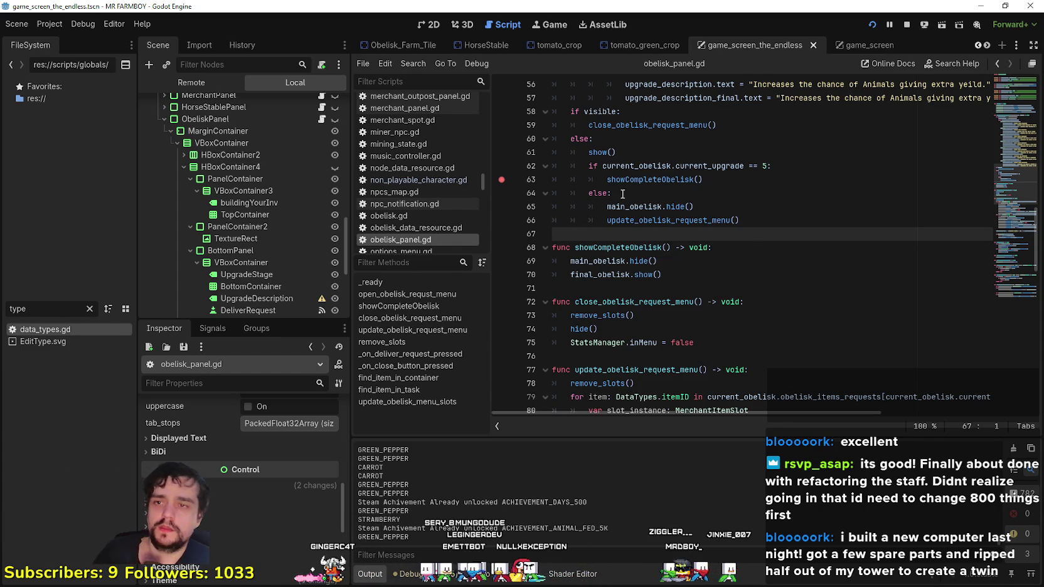
- Revert line 65 to main_obelisk.show(), save, and copy the final_obelisk name from line 70
double_click(671, 208)
type("show")
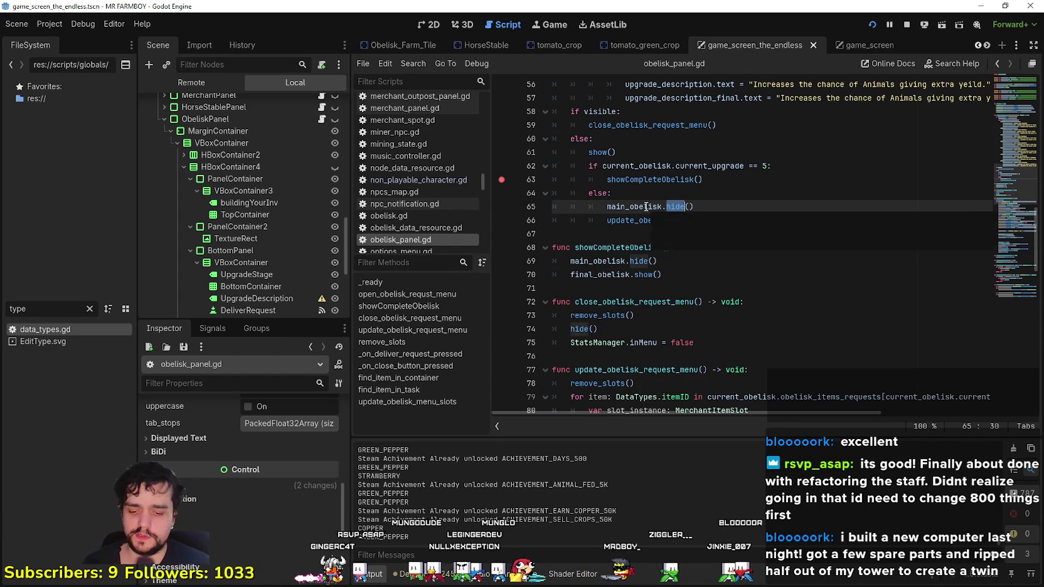
key("ctrl+s")
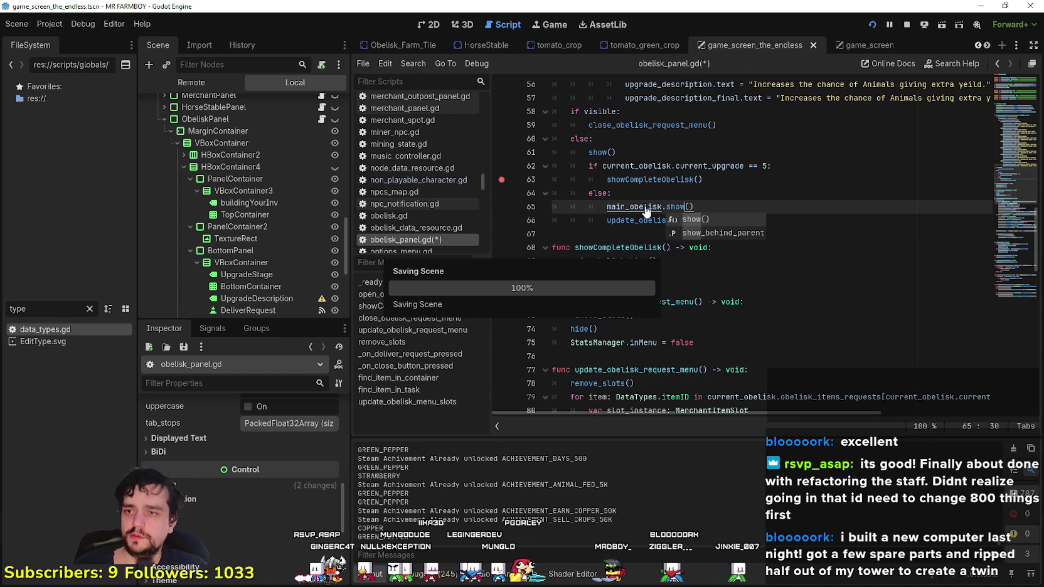
left_click(641, 280)
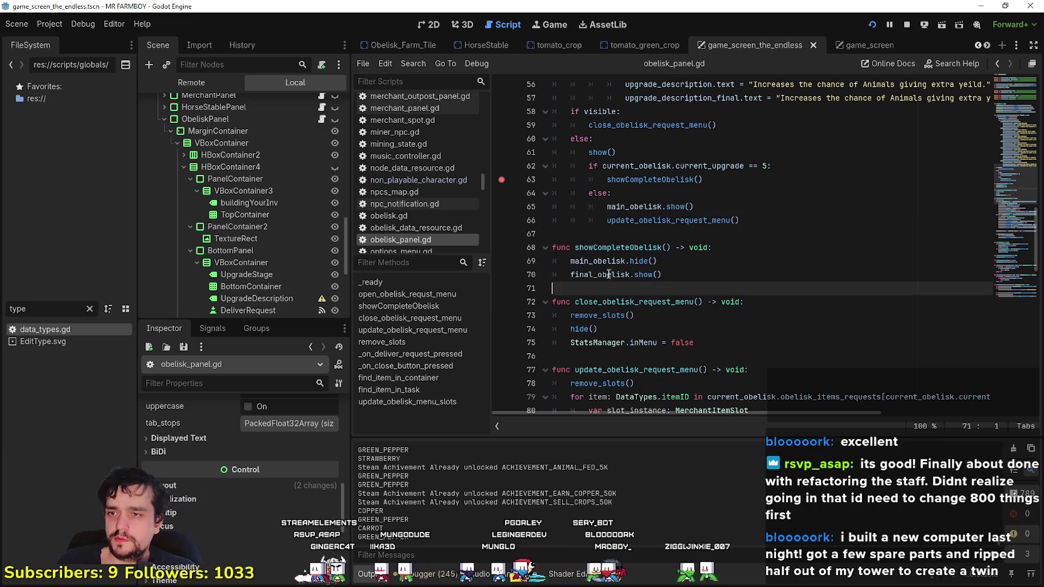
key("Home")
key("ctrl+shift+Right")
key("ctrl+c")
- Add final_obelisk.hide() on a new line below main_obelisk.show() and save
left_click(715, 213)
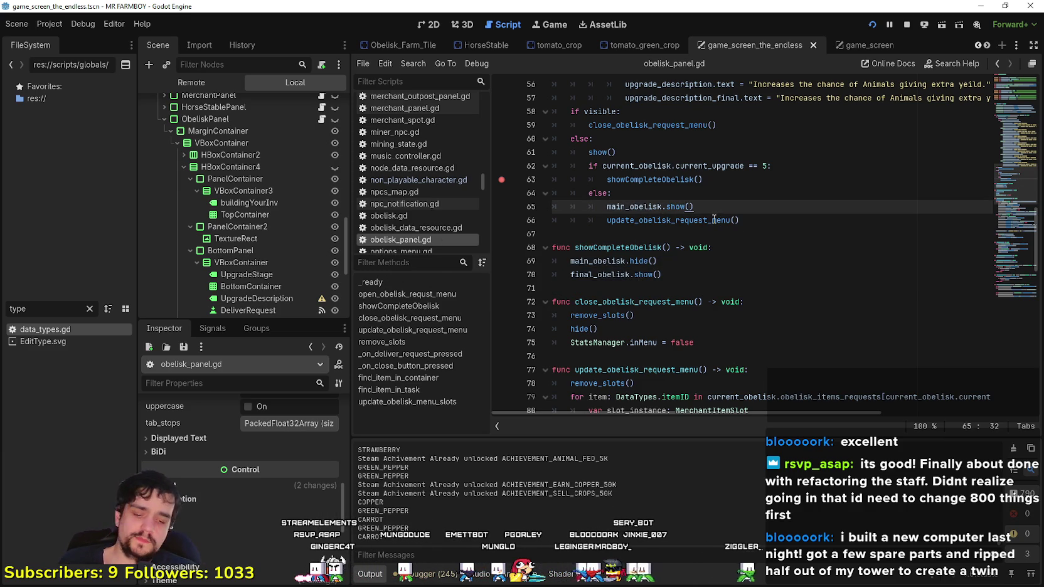
key("Return")
key("ctrl+v")
type("hi")
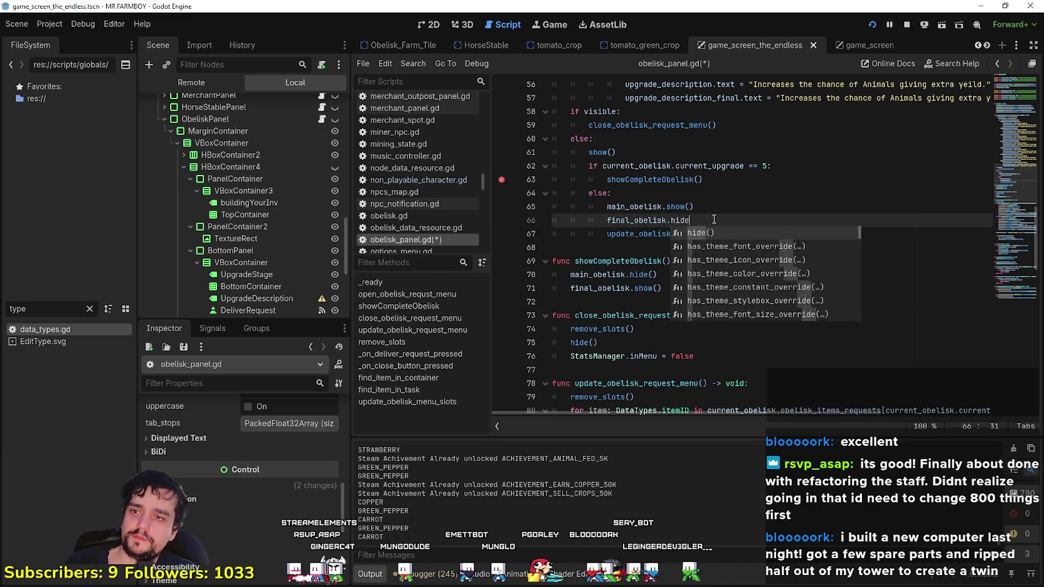
key("Return")
key("ctrl+s")
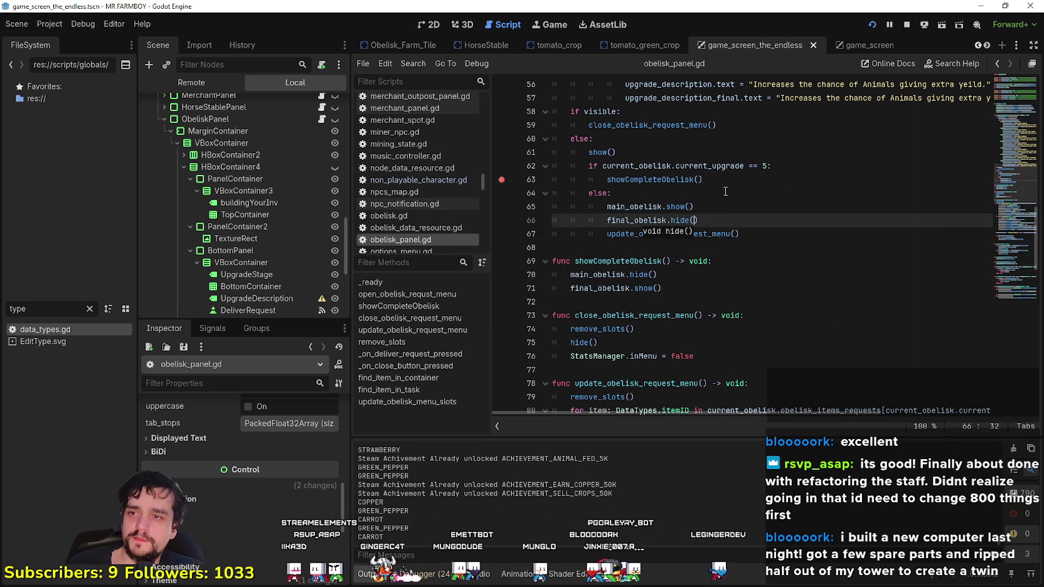
- Deposit coins to raise the Worker Rest Poneglyph upgrade to stage 2/5 in the running game
left_click(712, 211)
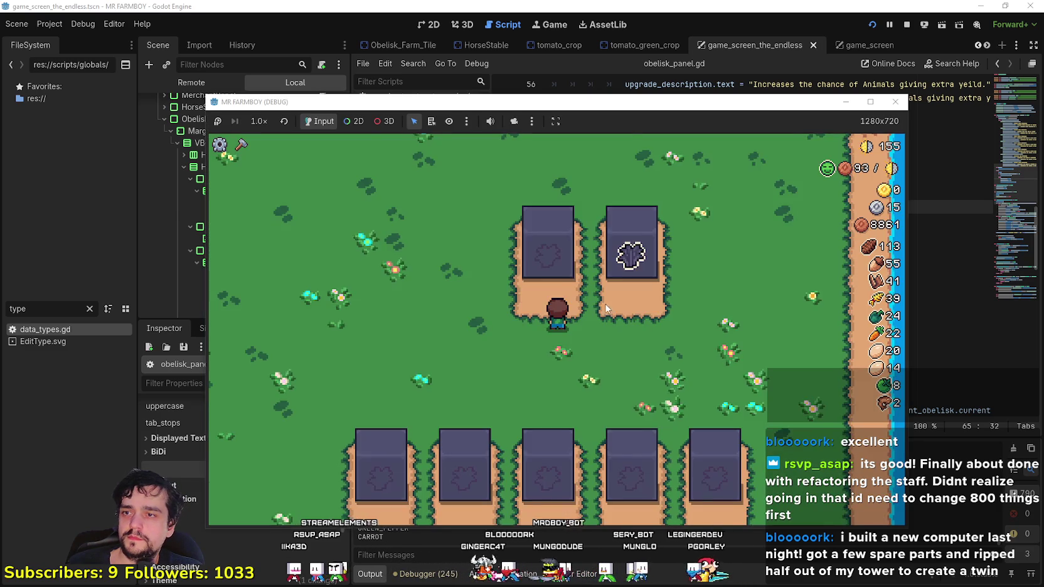
left_click(624, 248)
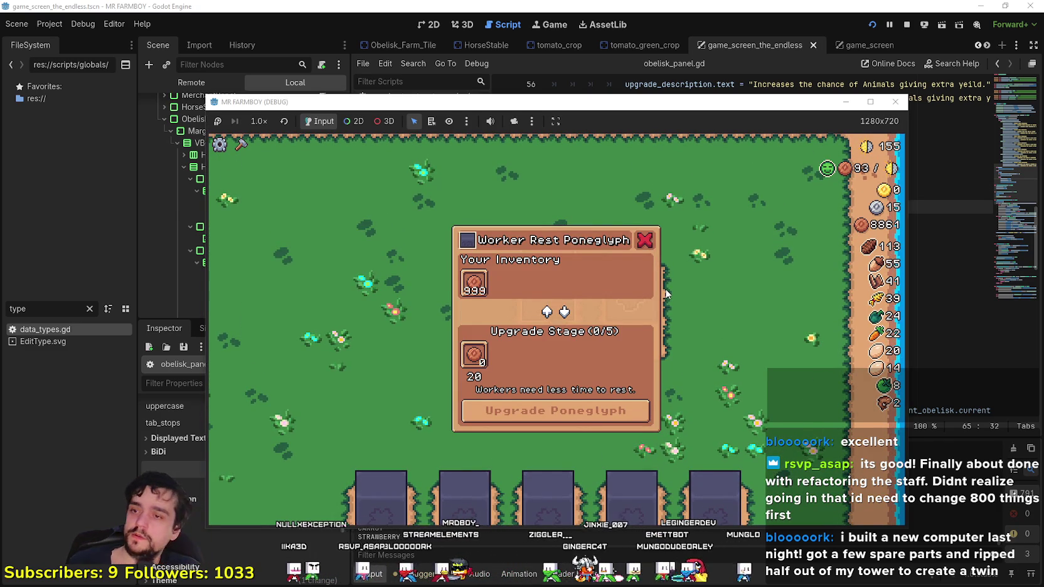
left_click(474, 283)
left_click(475, 283)
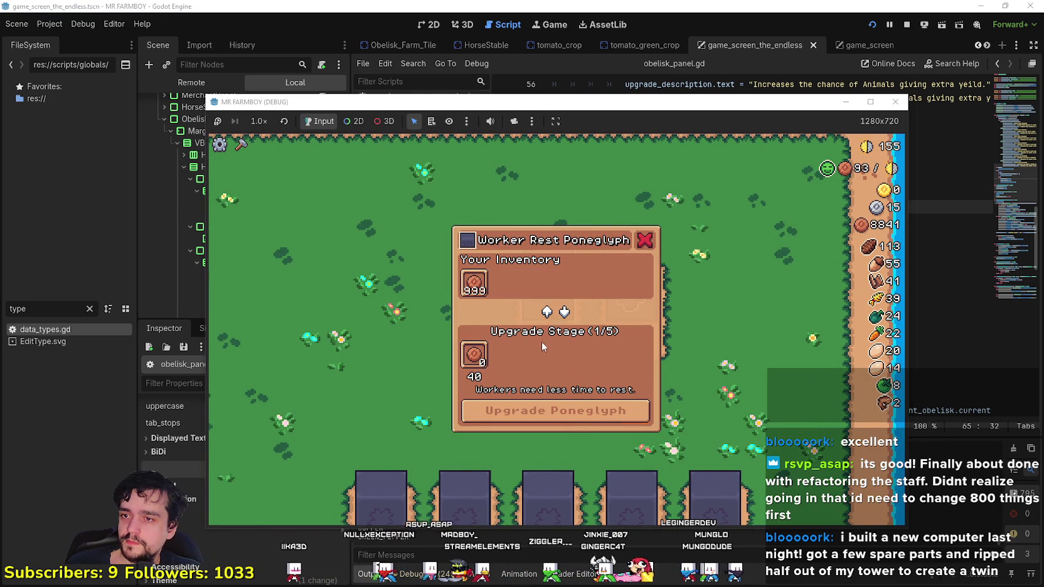
left_click(557, 418)
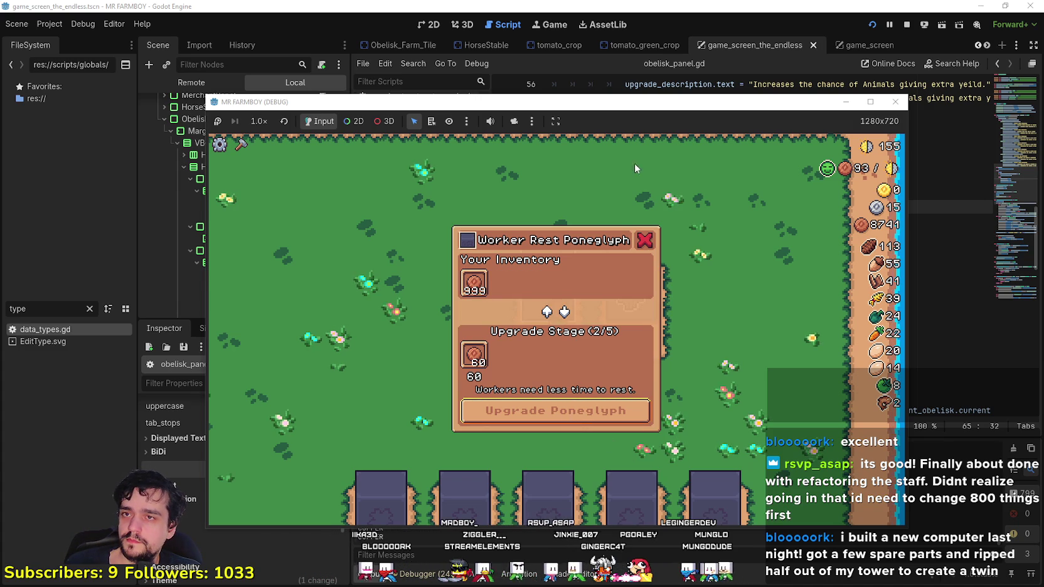
left_click(657, 27)
scroll(682, 238, "up", 1)
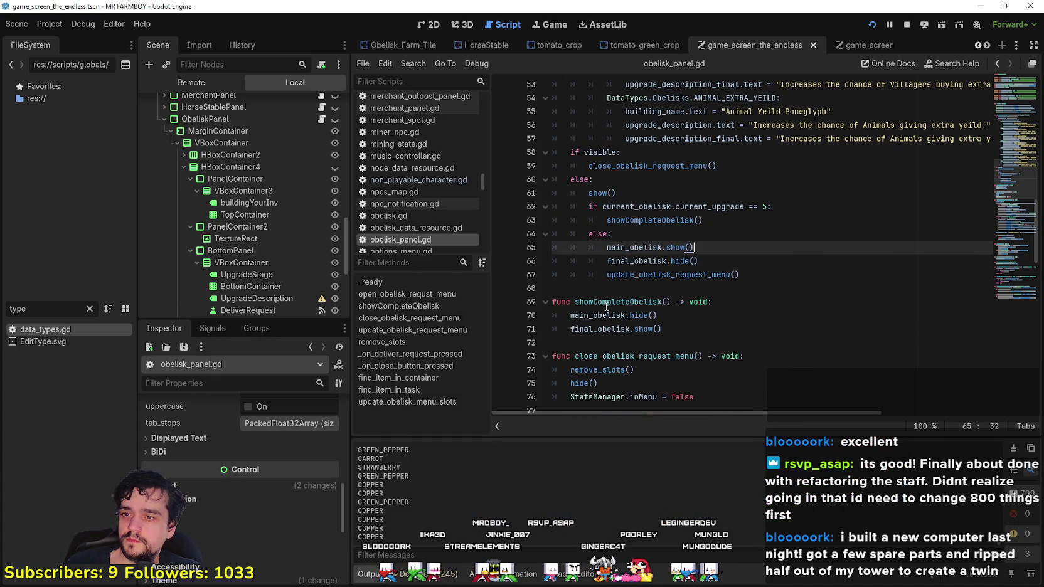
- Locate line 99 in update_obelisk_request_menu and start a new line after the upgrade stage text
left_click_drag(576, 302, 672, 301)
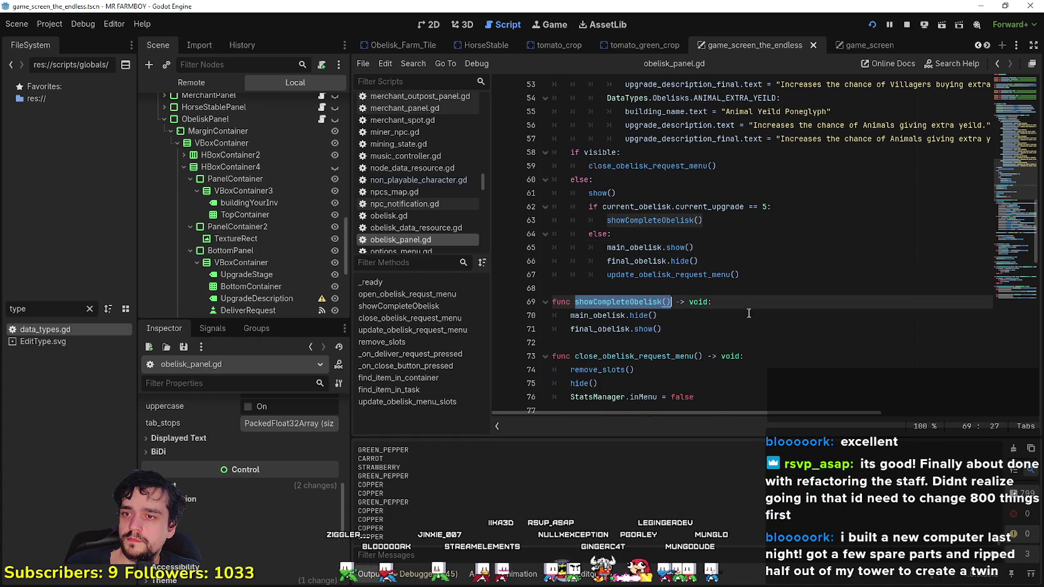
left_click(721, 289)
scroll(879, 251, "down", 4)
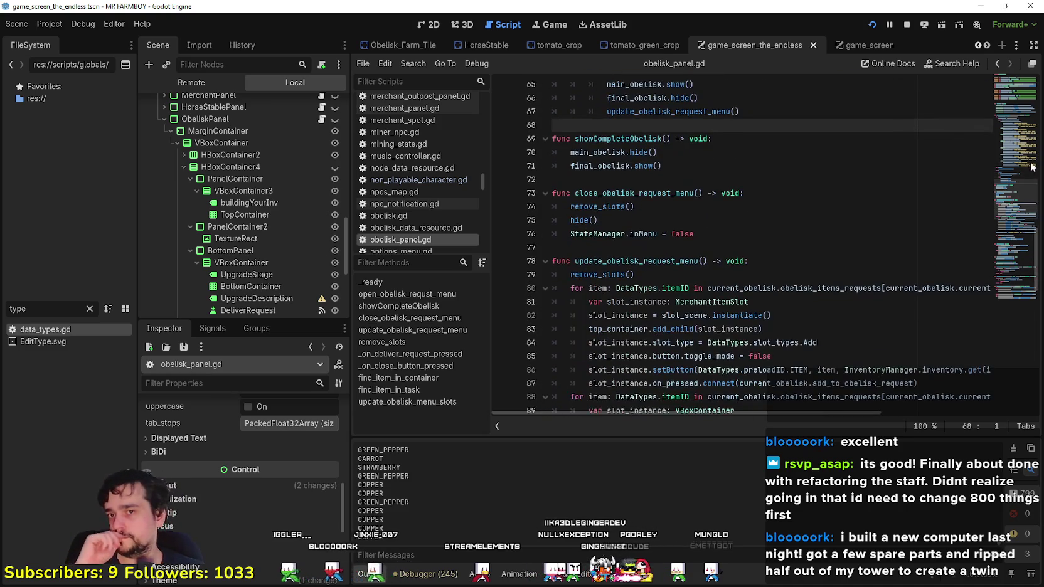
scroll(798, 239, "down", 7)
scroll(797, 239, "down", 2)
left_click(700, 183)
scroll(700, 183, "up", 6)
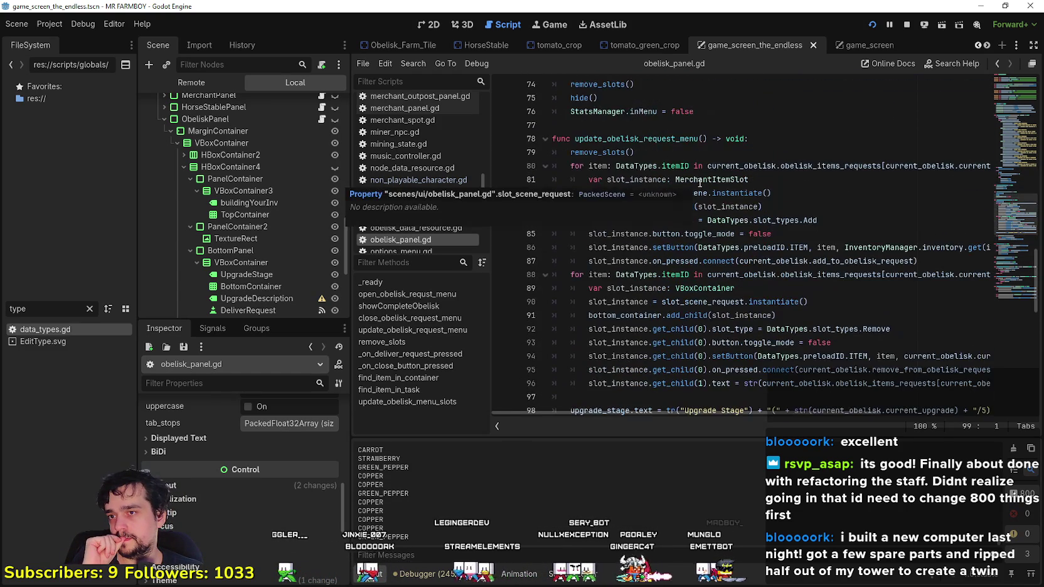
scroll(723, 245, "down", 7)
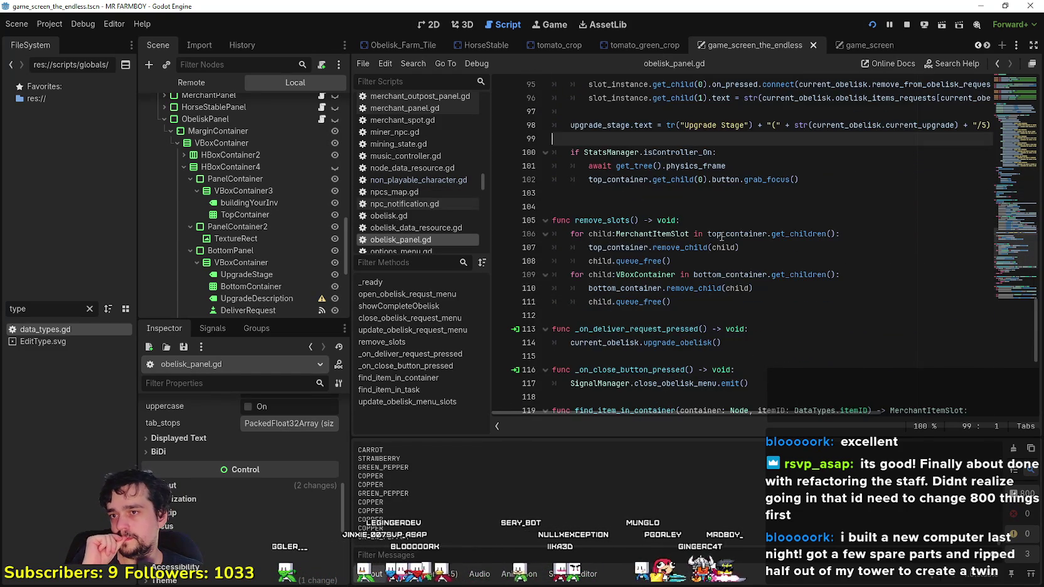
scroll(706, 189, "down", 3)
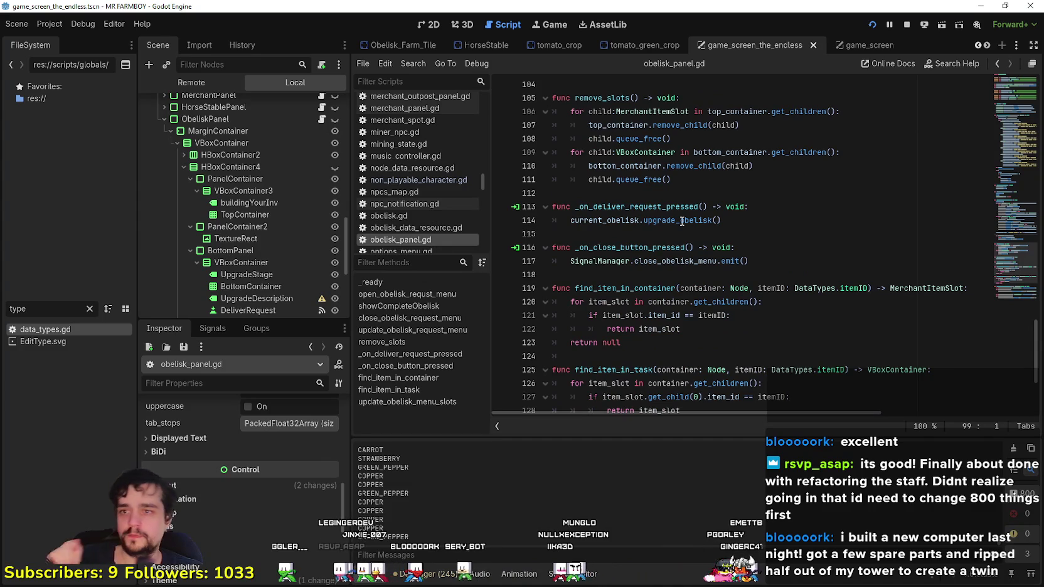
mouse_move(682, 221)
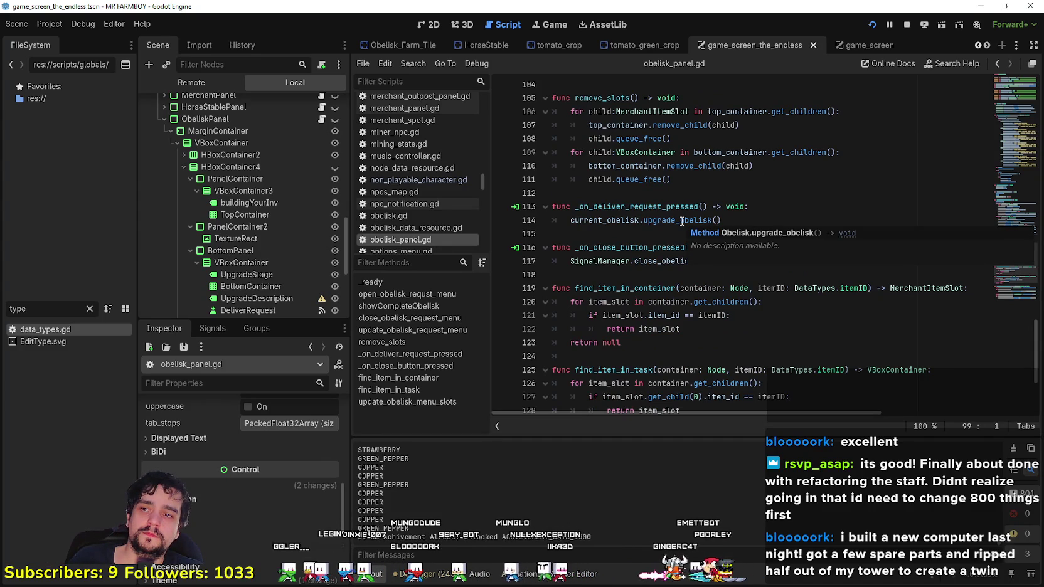
scroll(684, 213, "down", 4)
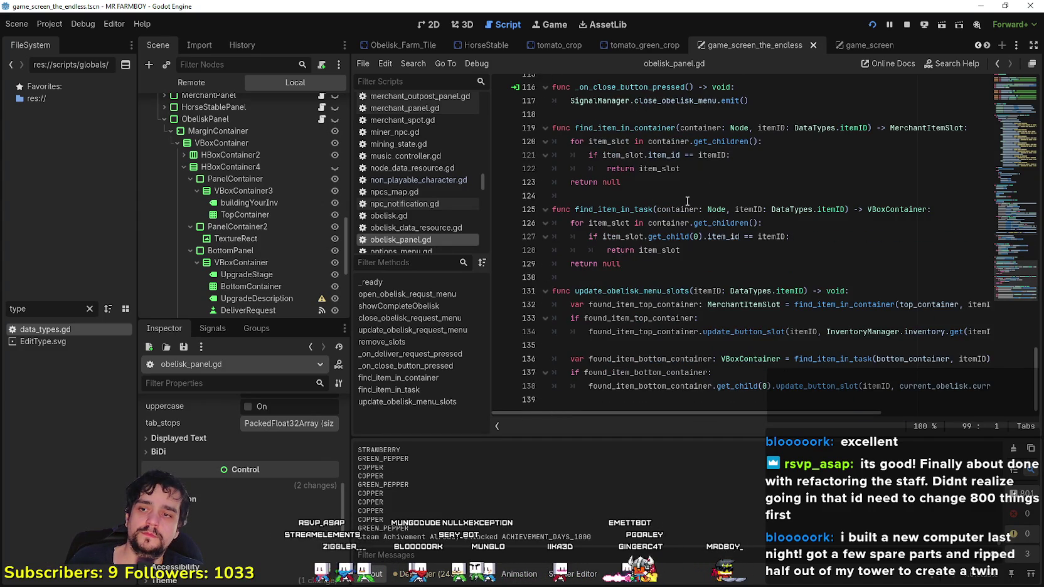
scroll(689, 204, "up", 3)
scroll(689, 204, "up", 3)
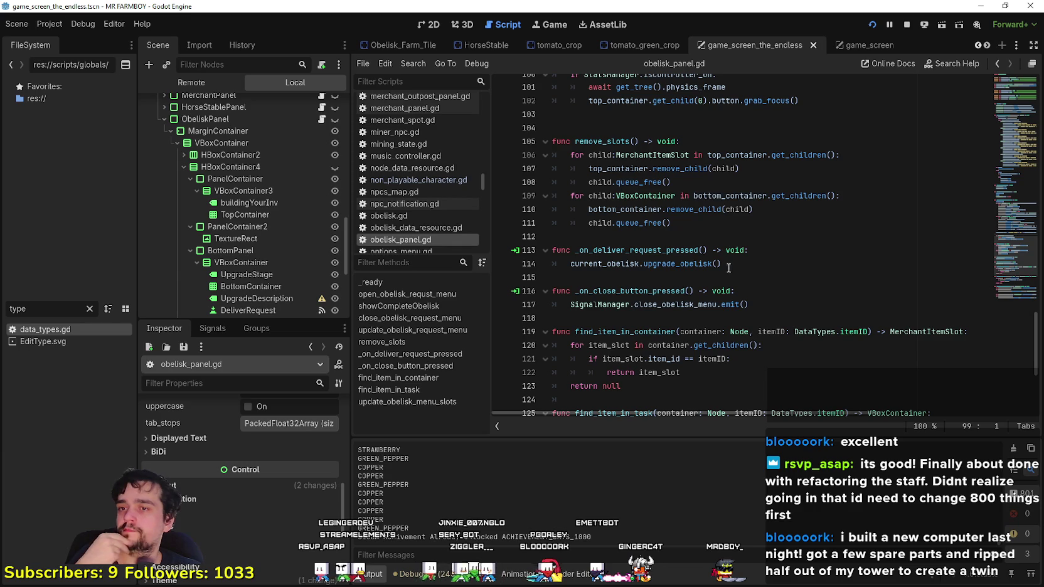
scroll(720, 278, "up", 5)
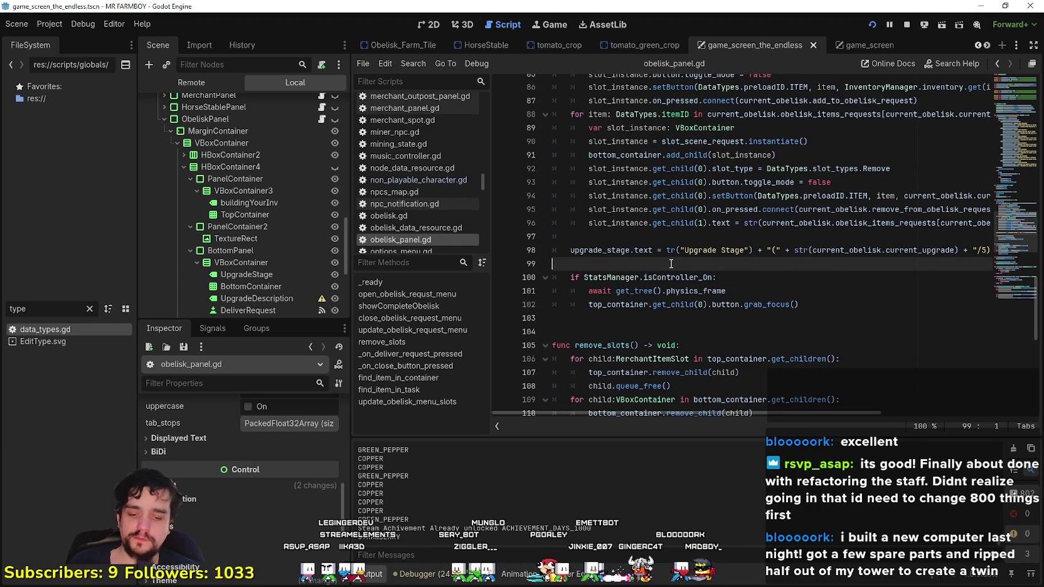
key("Return")
type("if")
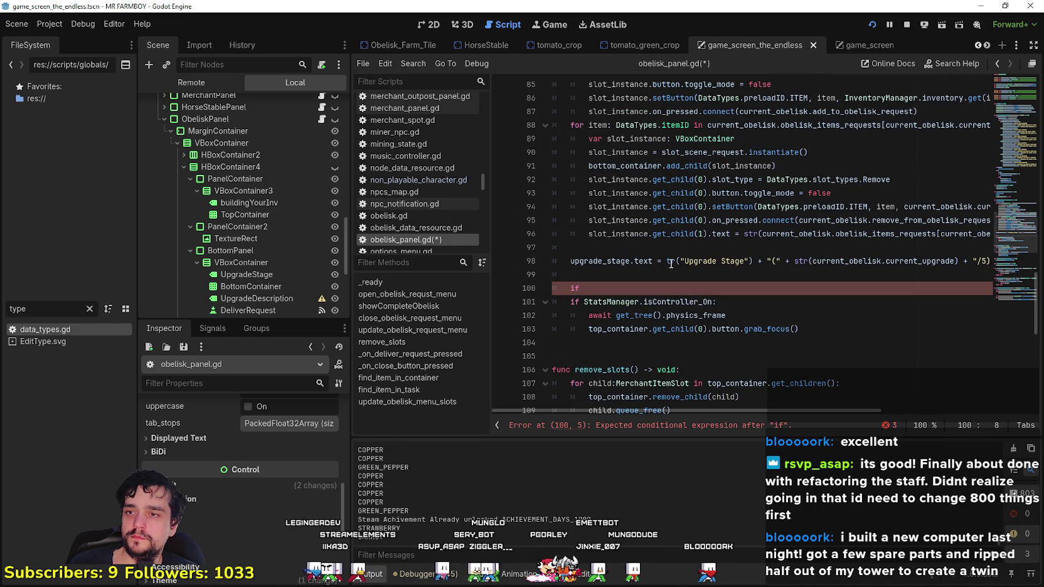
scroll(671, 264, "up", 10)
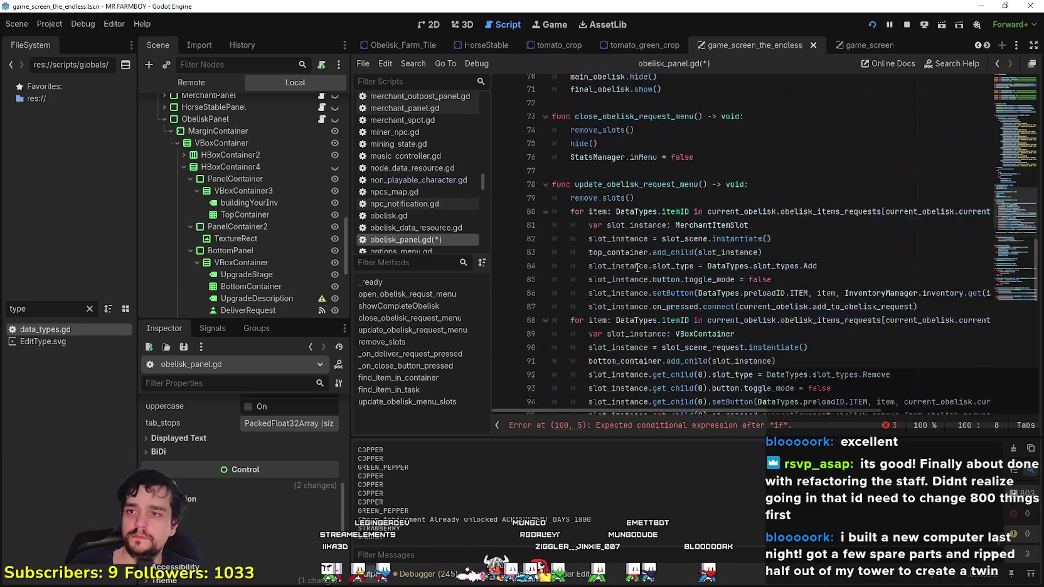
- Paste the 'if current_obelisk.current_upgrade == 5' showCompleteObelisk() block at line 100, dedent it, and save
left_click(797, 161)
left_click_drag(759, 174, 551, 162)
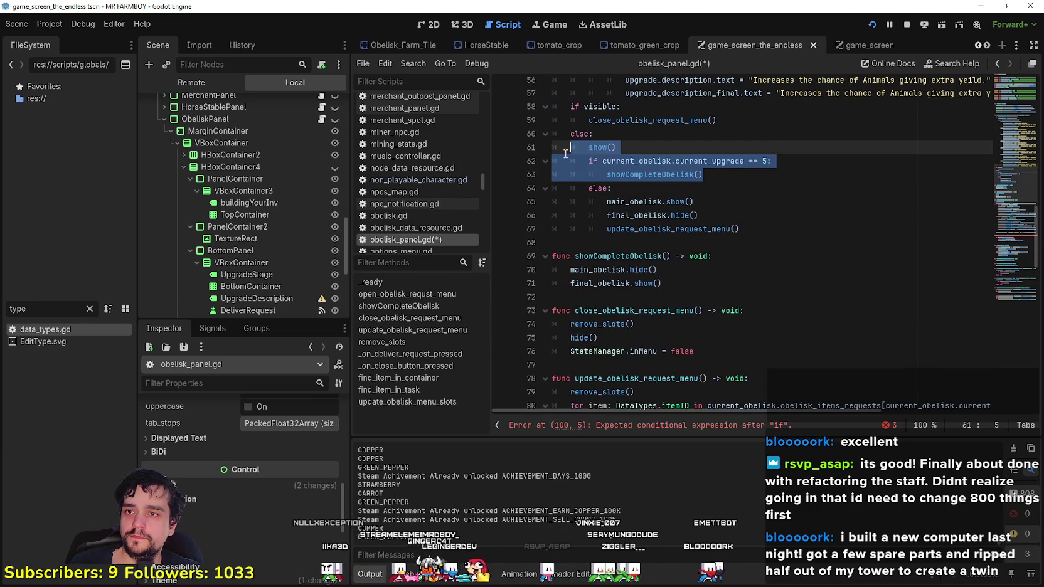
key("ctrl+c")
scroll(640, 218, "down", 10)
left_click(560, 336)
key("ctrl+v")
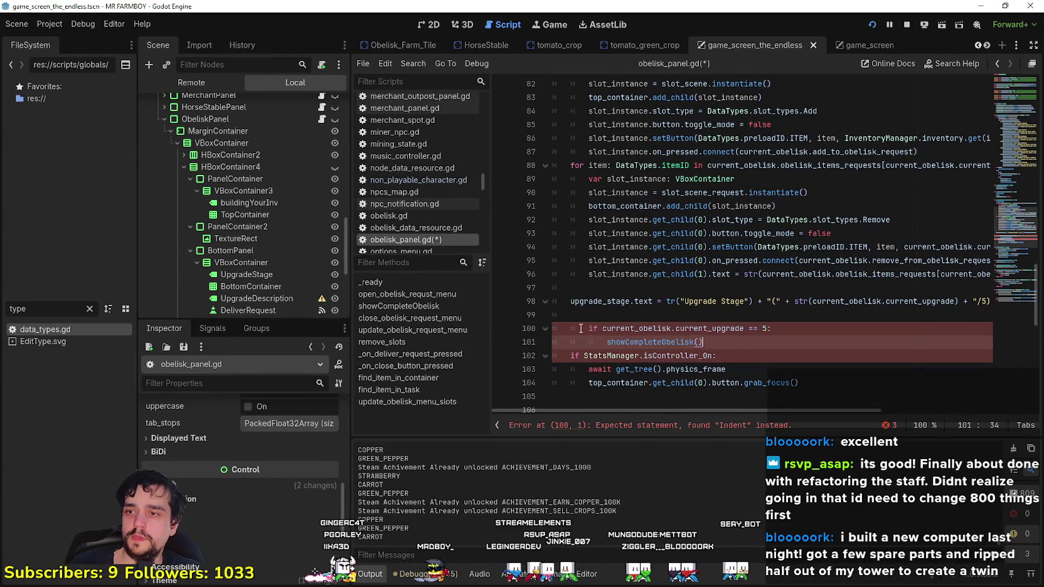
left_click_drag(581, 329, 761, 342)
key("shift+Tab")
left_click(761, 341)
key("ctrl+s")
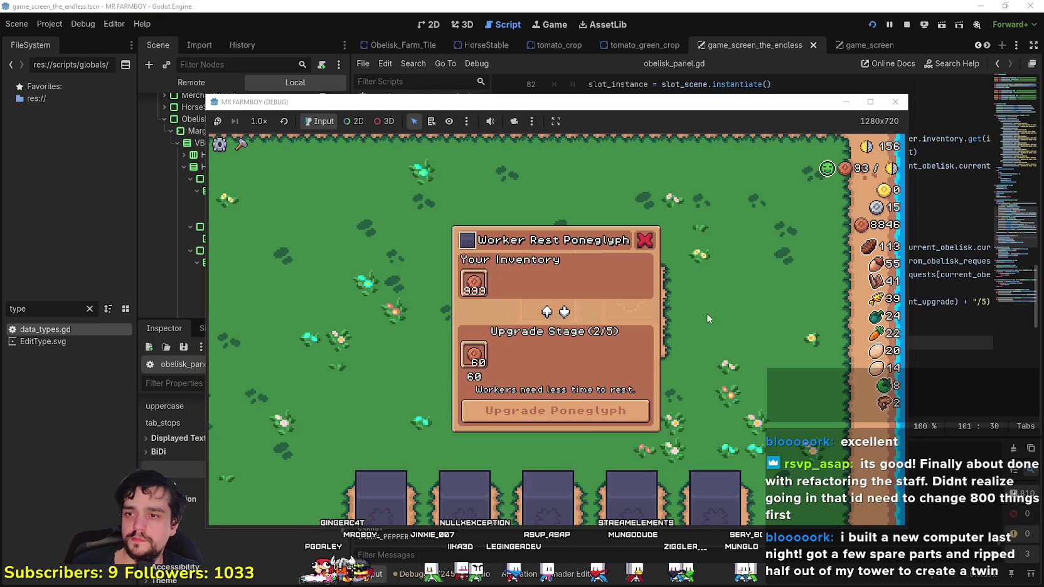
- Finish upgrading the Worker Rest Poneglyph and maximize the game window
left_click(572, 419)
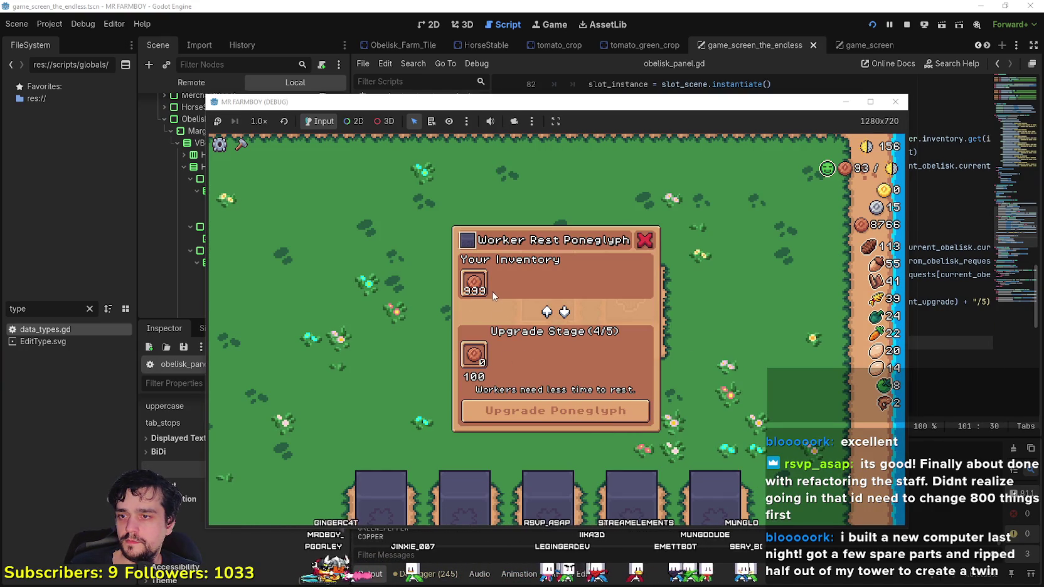
left_click(565, 411)
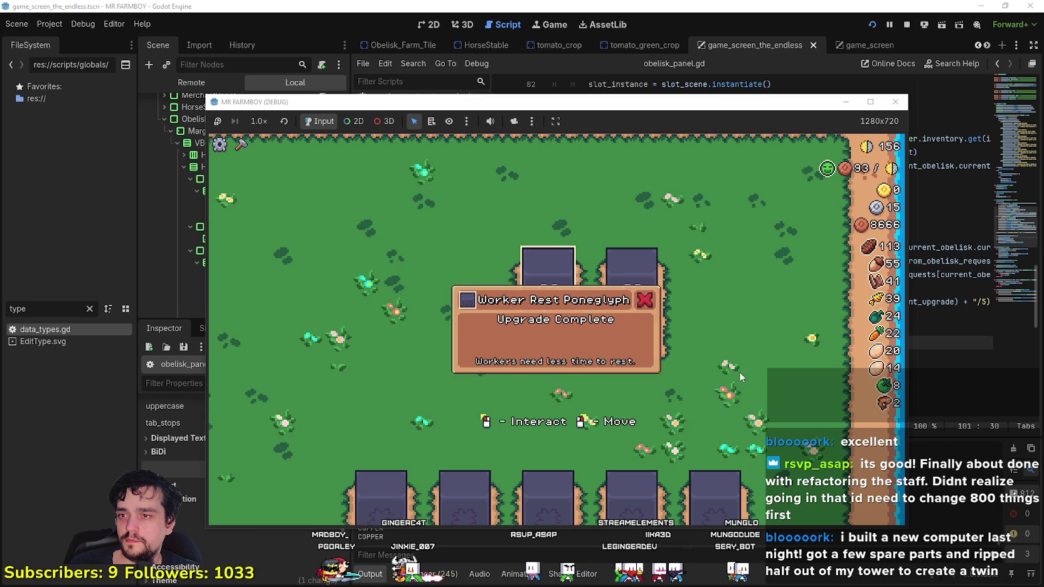
left_click(871, 102)
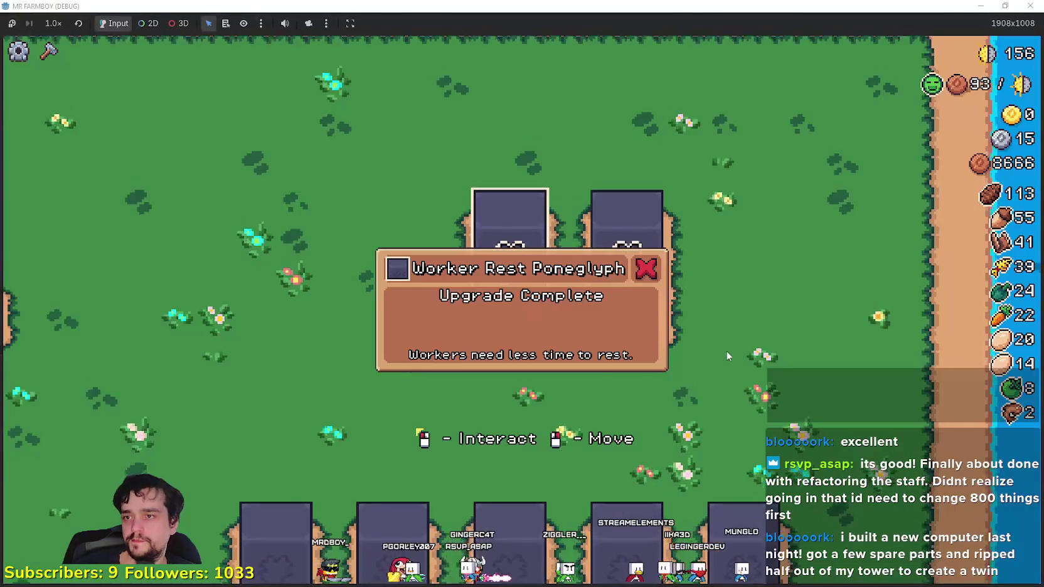
left_click(631, 309)
- Walk the farmer to the Crops Yeild Poneglyph, cancelling building placement previews along the way
key("s")
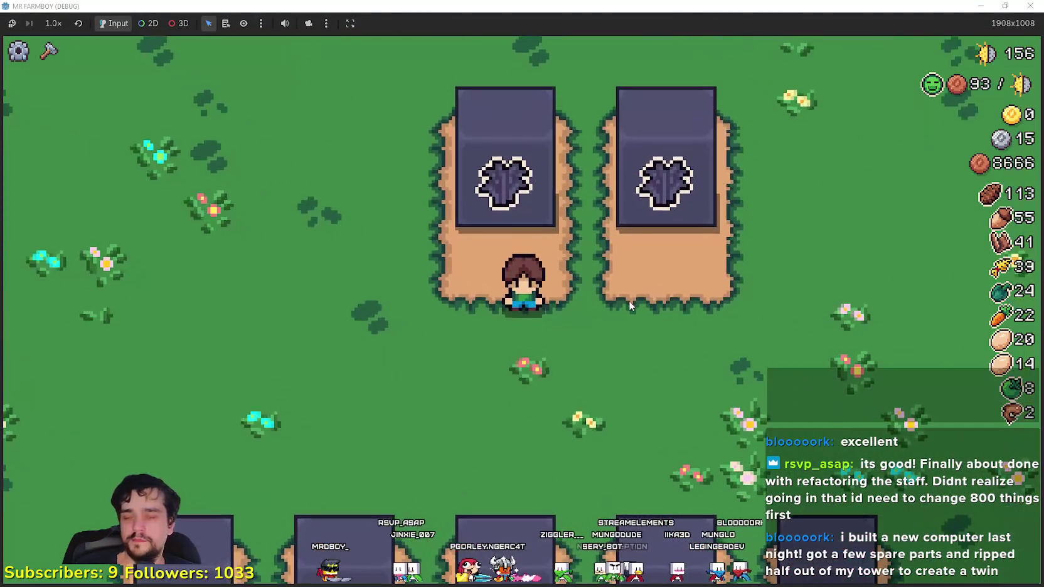
key("a")
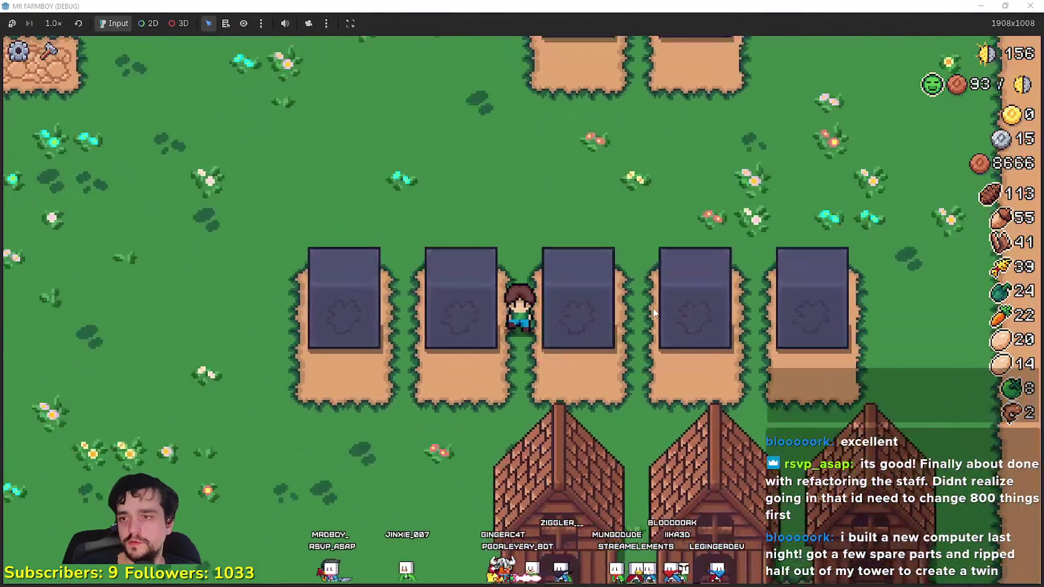
key("e")
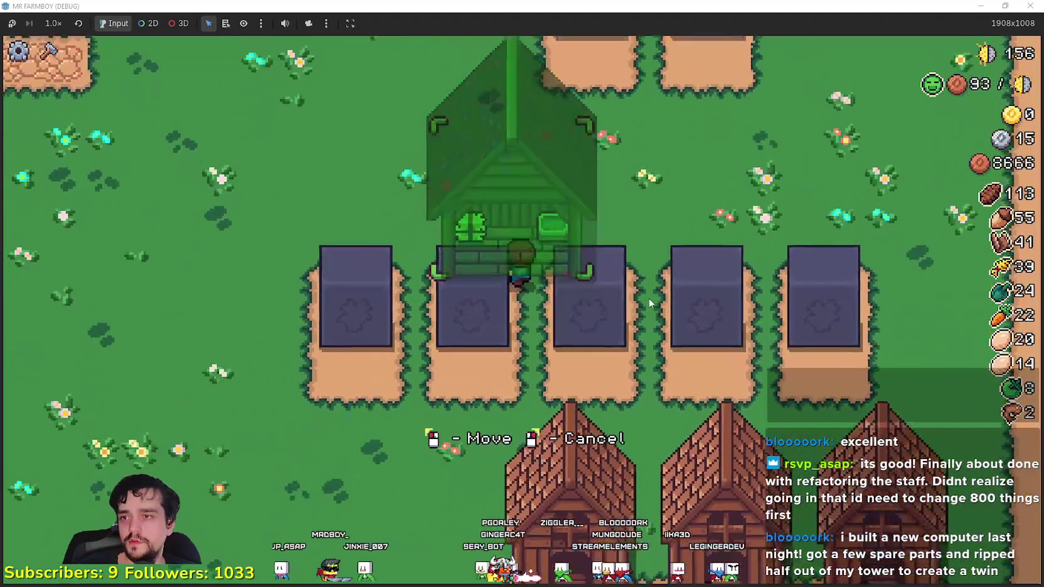
key("w")
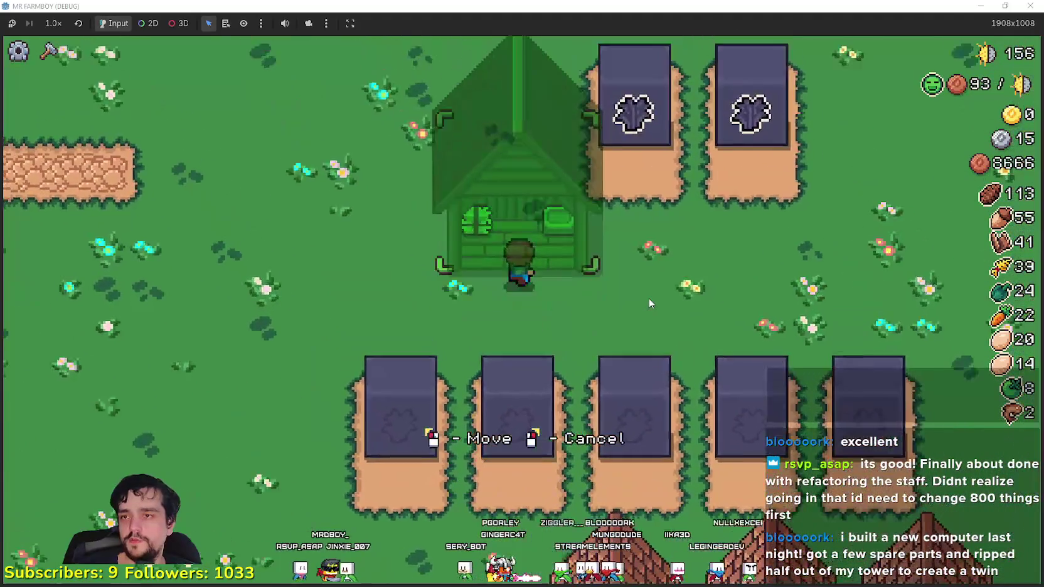
right_click(713, 337)
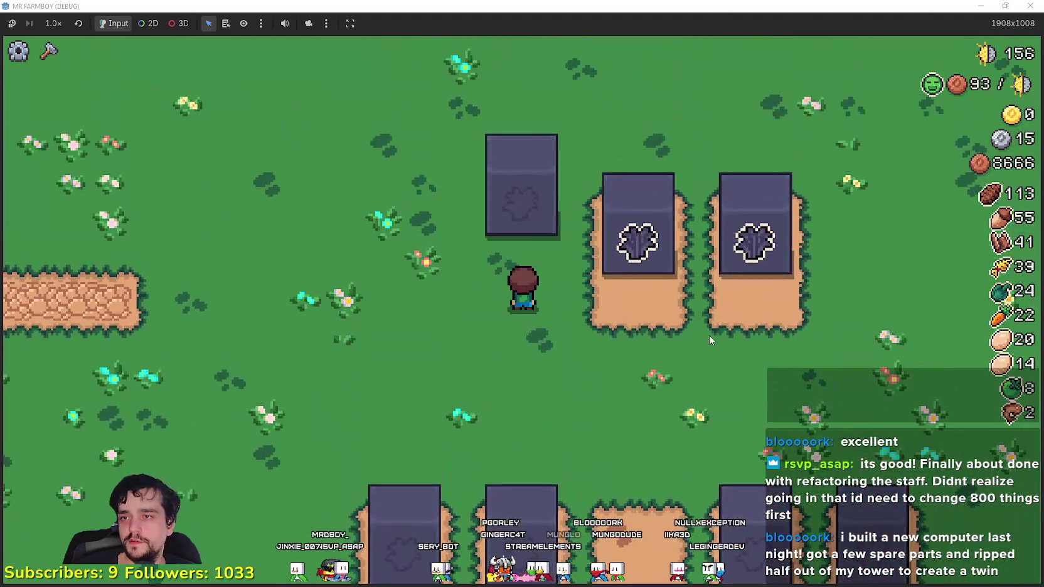
key("e")
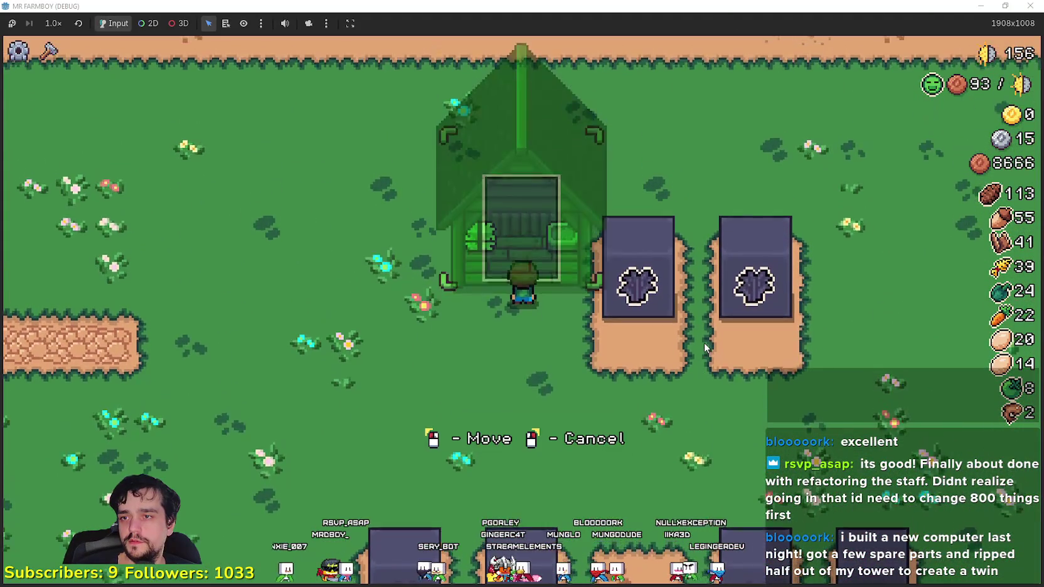
right_click(705, 349)
key("e")
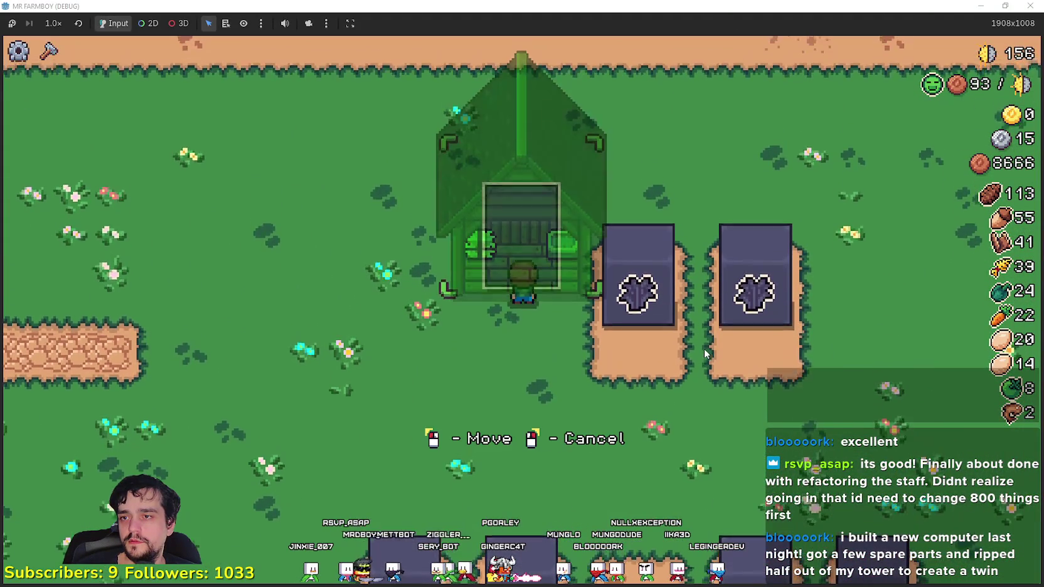
right_click(702, 349)
key("w")
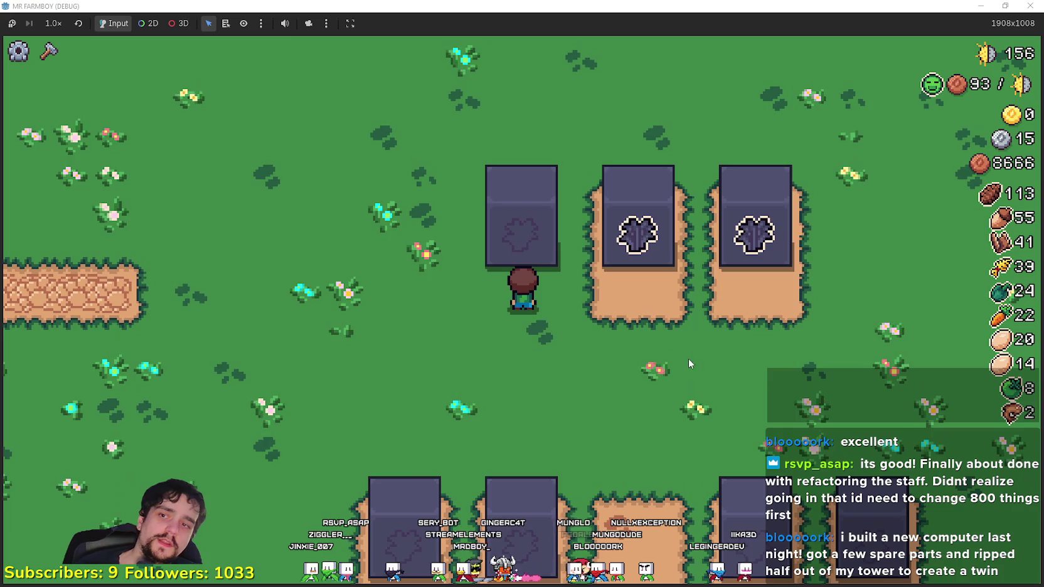
key("d")
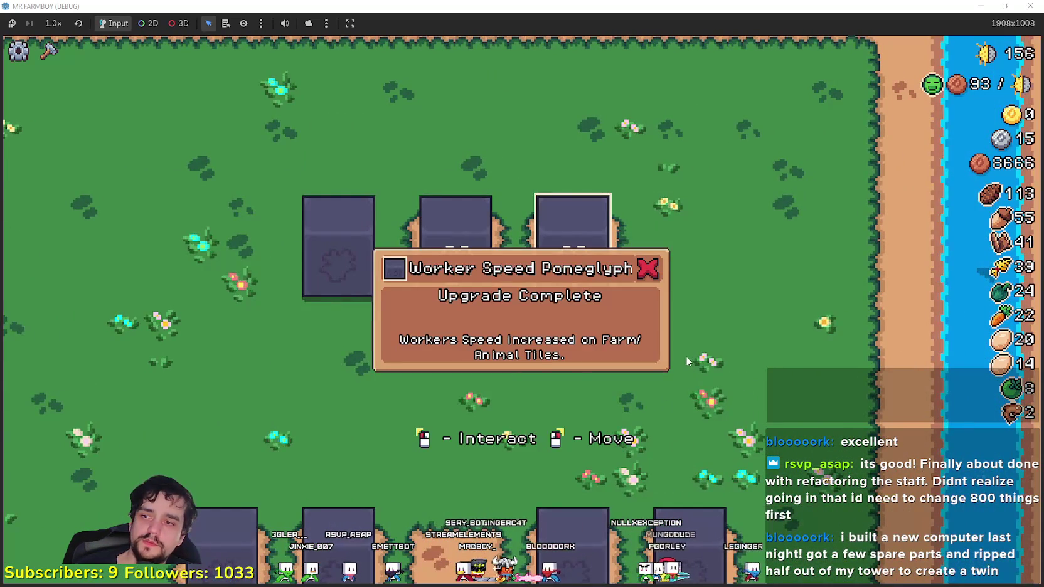
key("a")
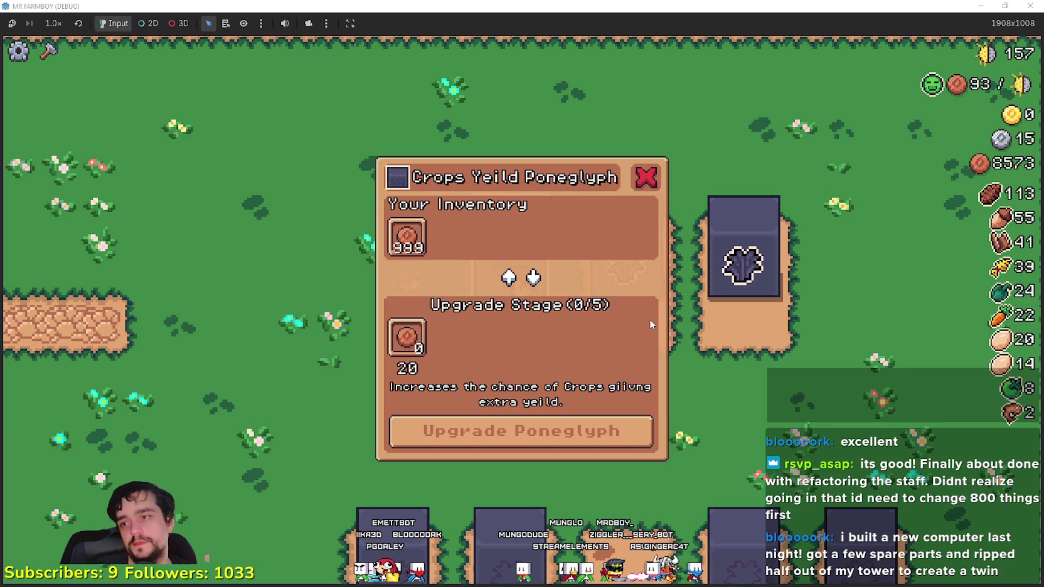
- Deposit copper coins repeatedly to raise the Crops Yeild upgrade through stage 5
left_click(398, 251)
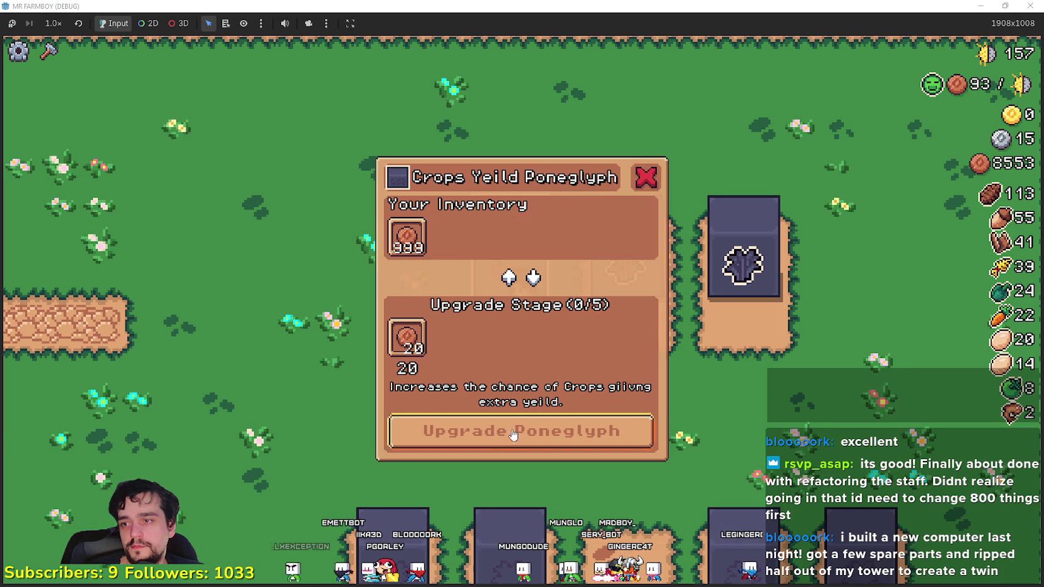
left_click(505, 431)
left_click(405, 239)
left_click(503, 435)
left_click(407, 237)
left_click(477, 433)
left_click(406, 238)
left_click(521, 432)
left_click(407, 229)
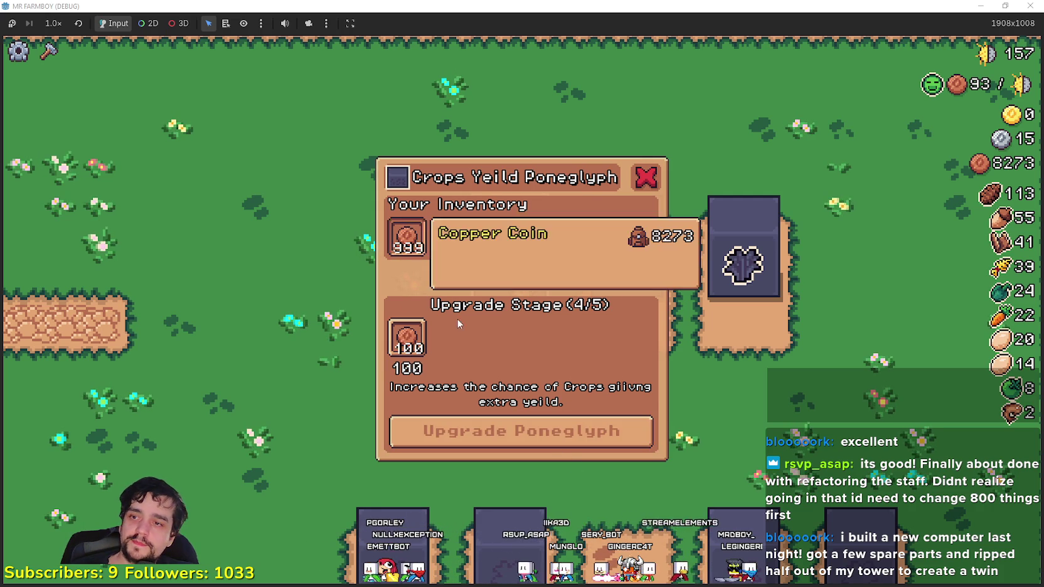
left_click(559, 422)
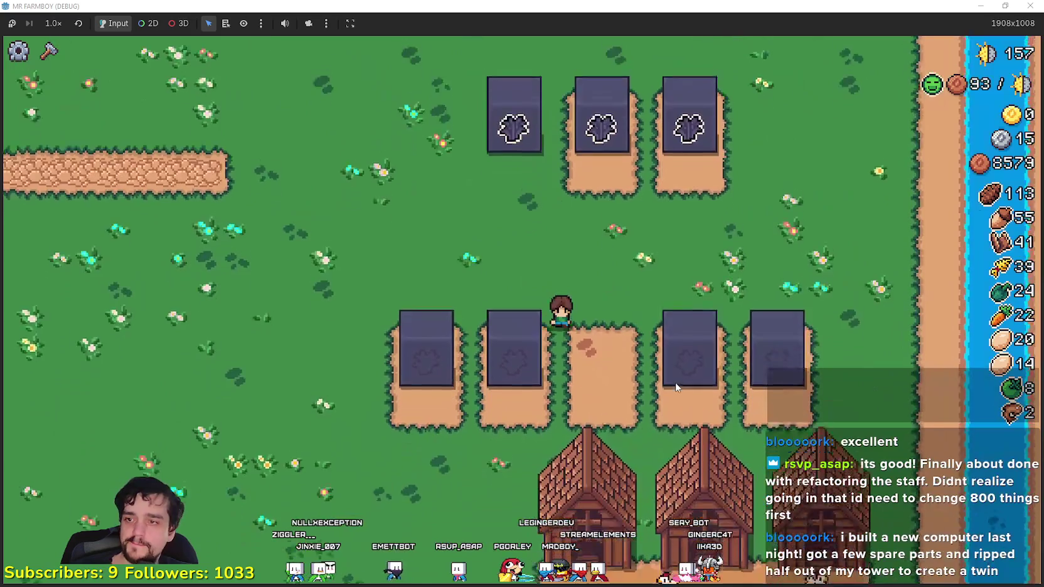
- Confirm the Crops Yeild Poneglyph shows Upgrade Complete and return to the editor
key("s")
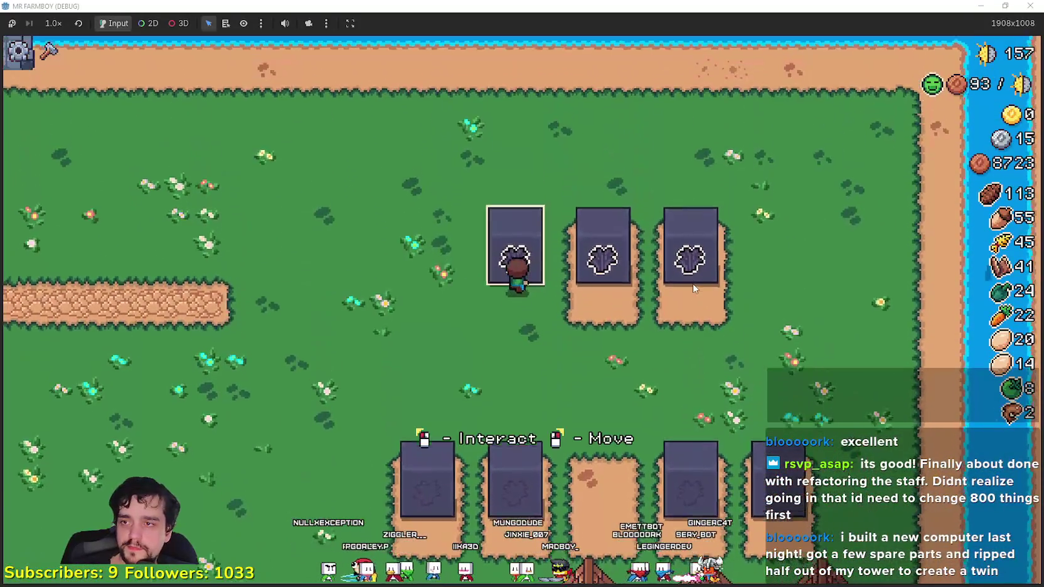
left_click(693, 284)
key("Escape")
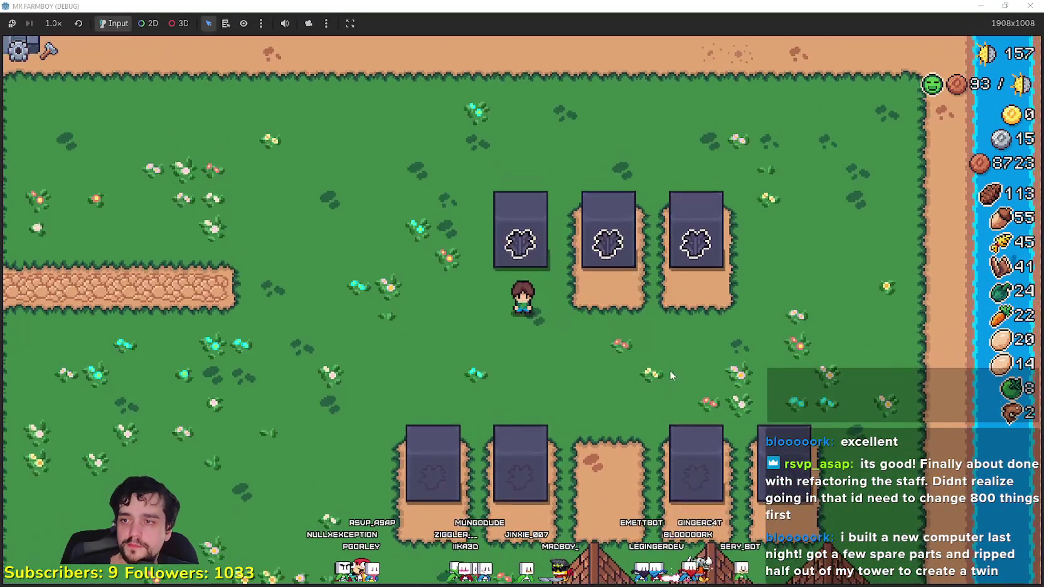
key("alt+Tab")
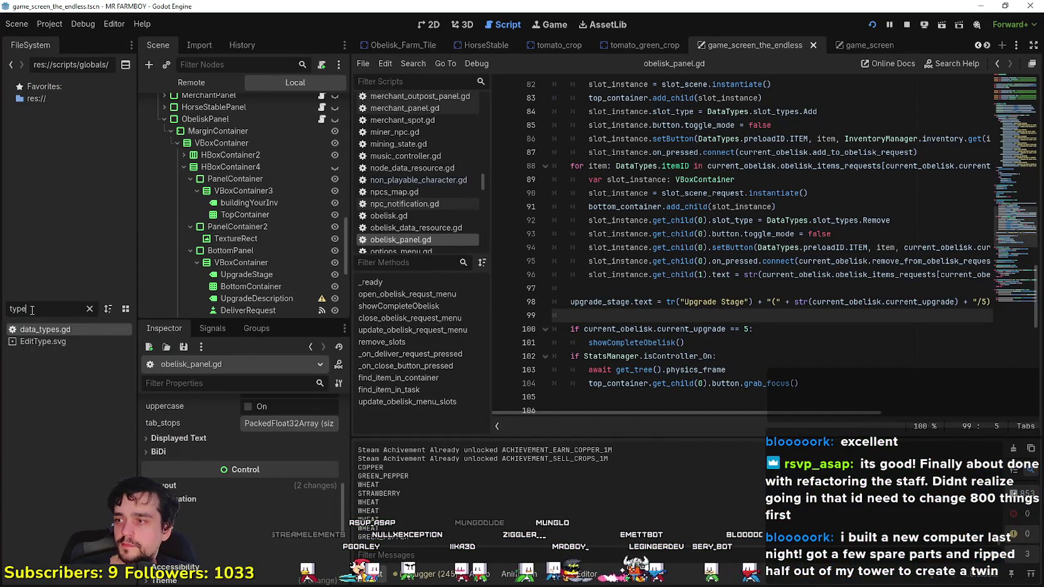
type("crop")
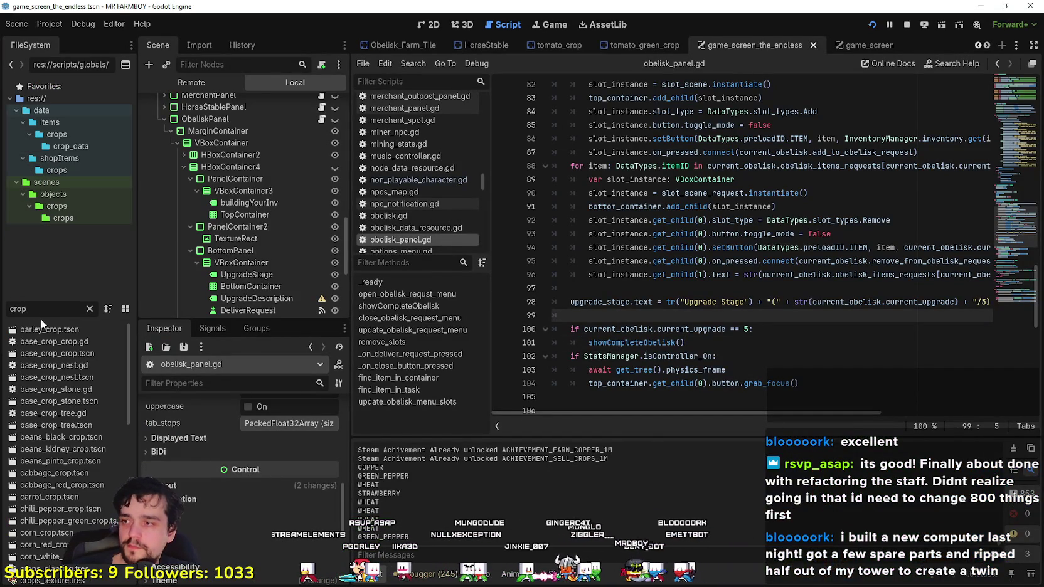
double_click(50, 329)
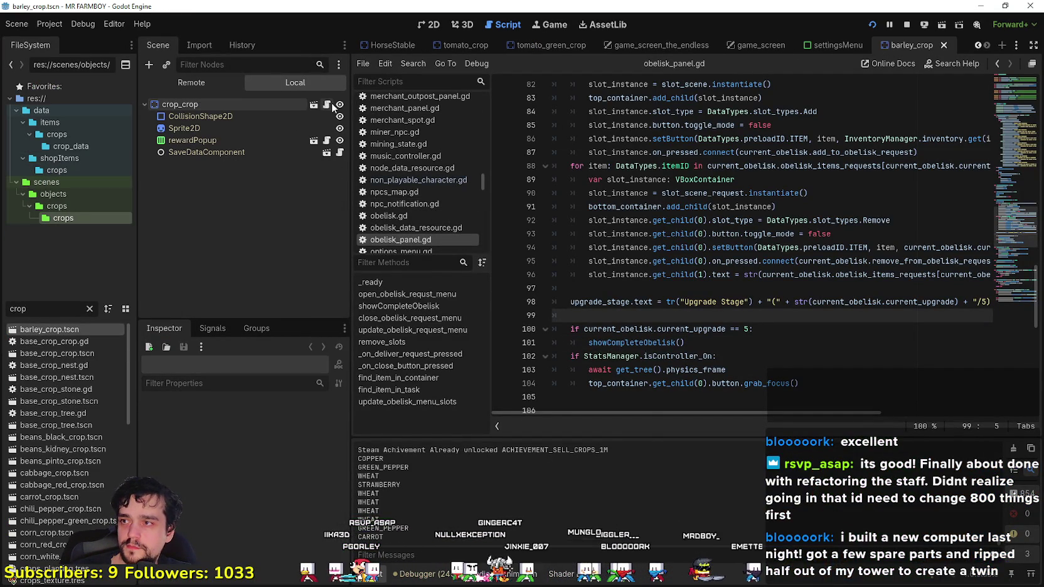
scroll(827, 308, "down", 2)
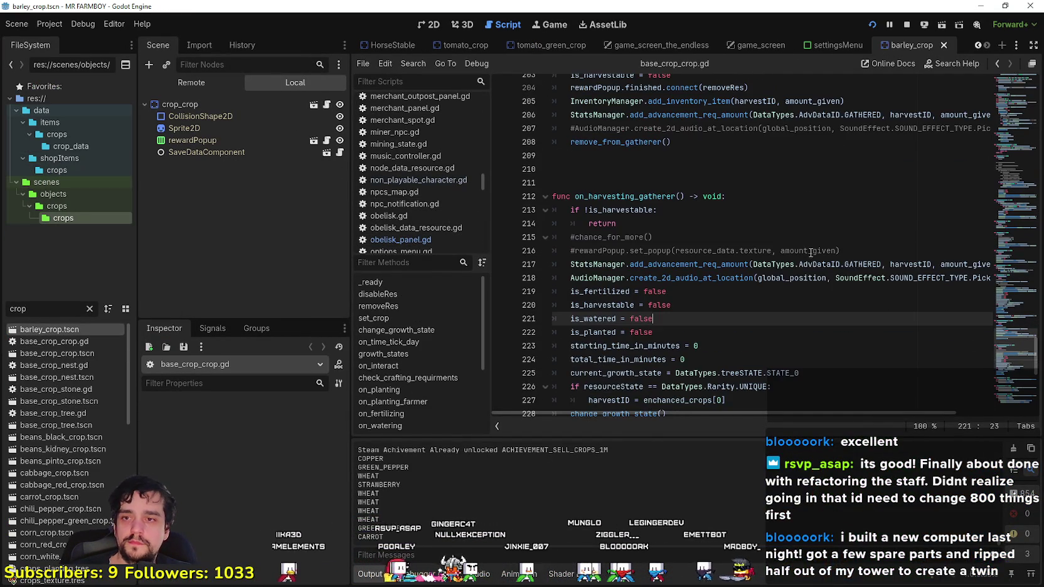
scroll(780, 251, "up", 4)
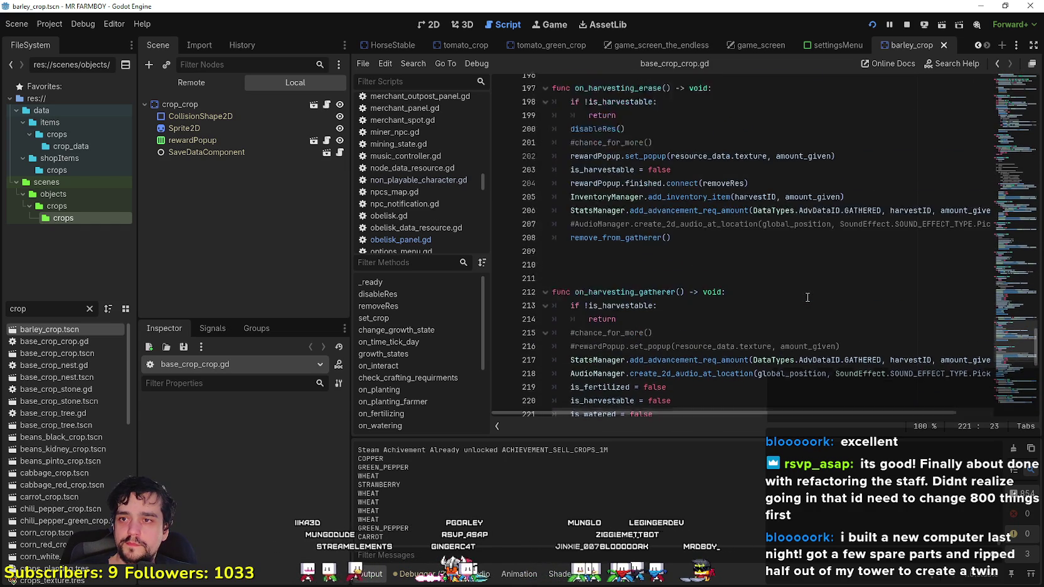
scroll(802, 264, "up", 6)
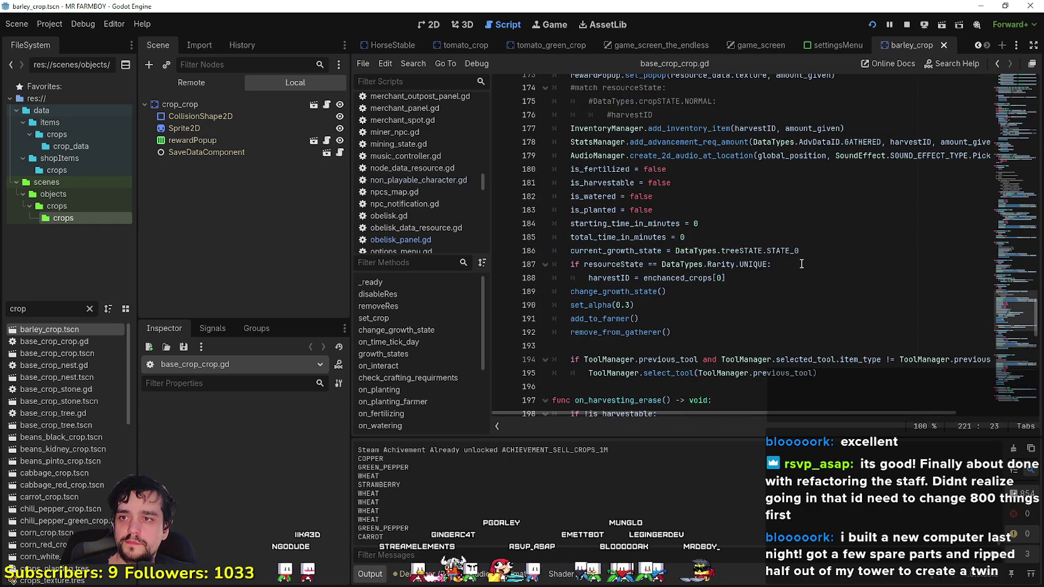
scroll(801, 264, "up", 3)
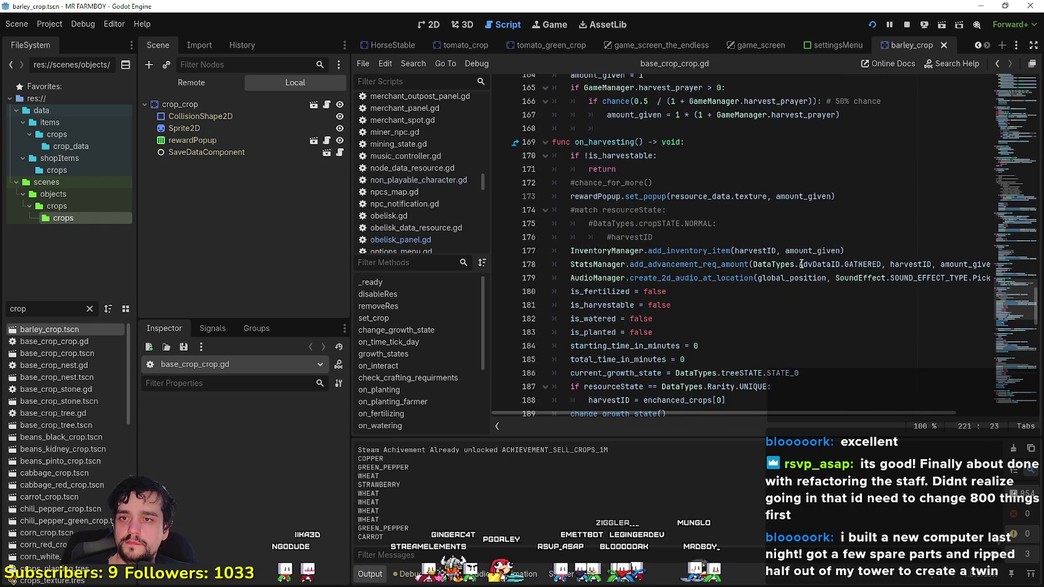
scroll(777, 292, "down", 3)
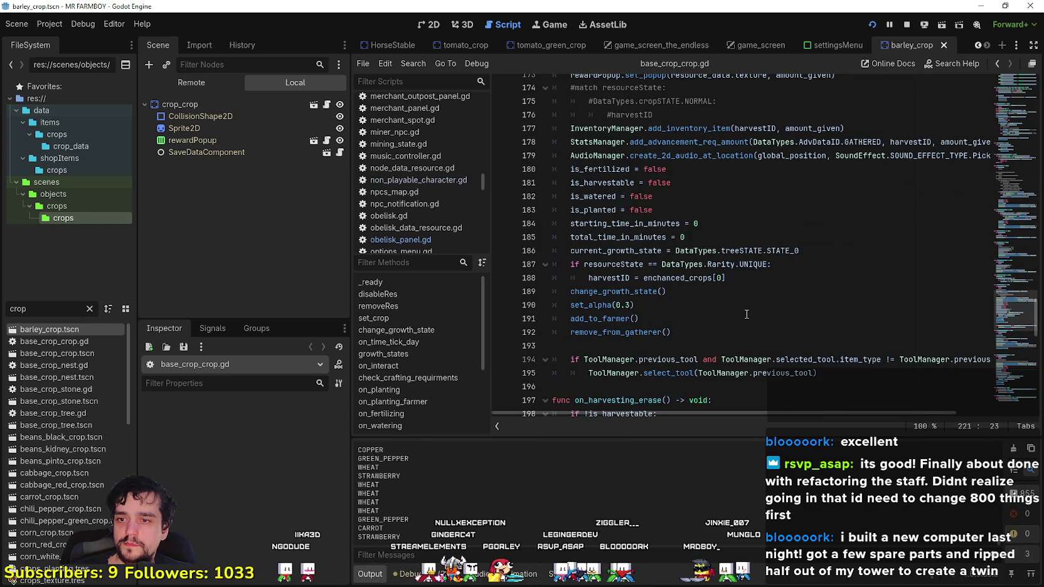
scroll(722, 353, "down", 2)
scroll(669, 311, "up", 1)
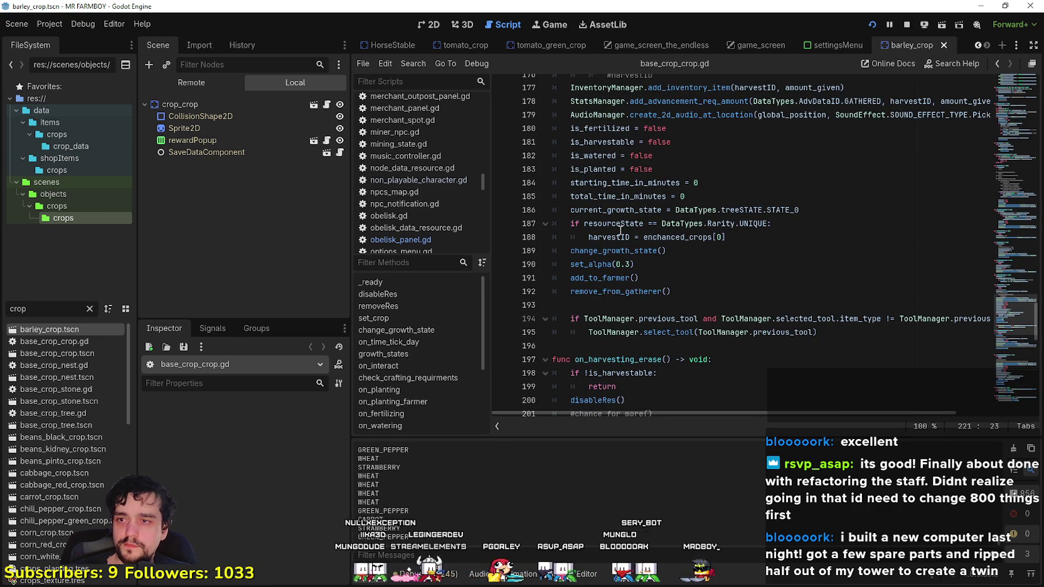
scroll(633, 261, "up", 2)
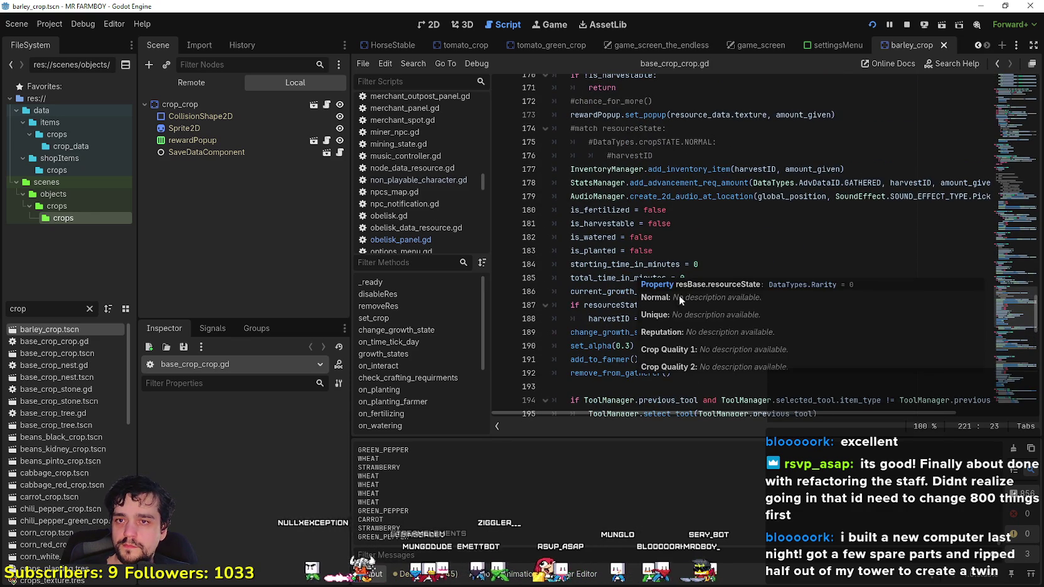
scroll(639, 293, "up", 12)
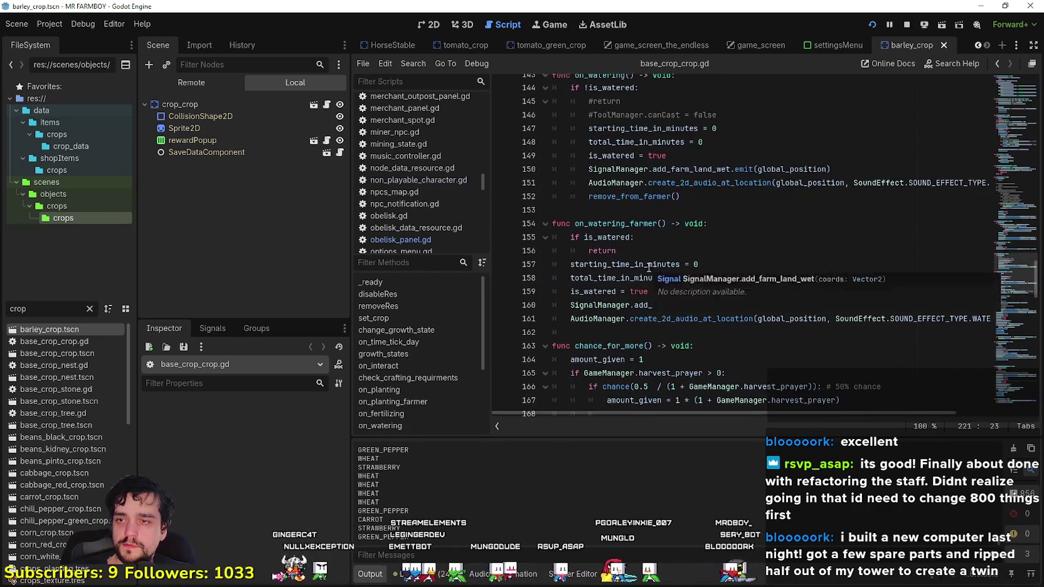
scroll(766, 306, "up", 7)
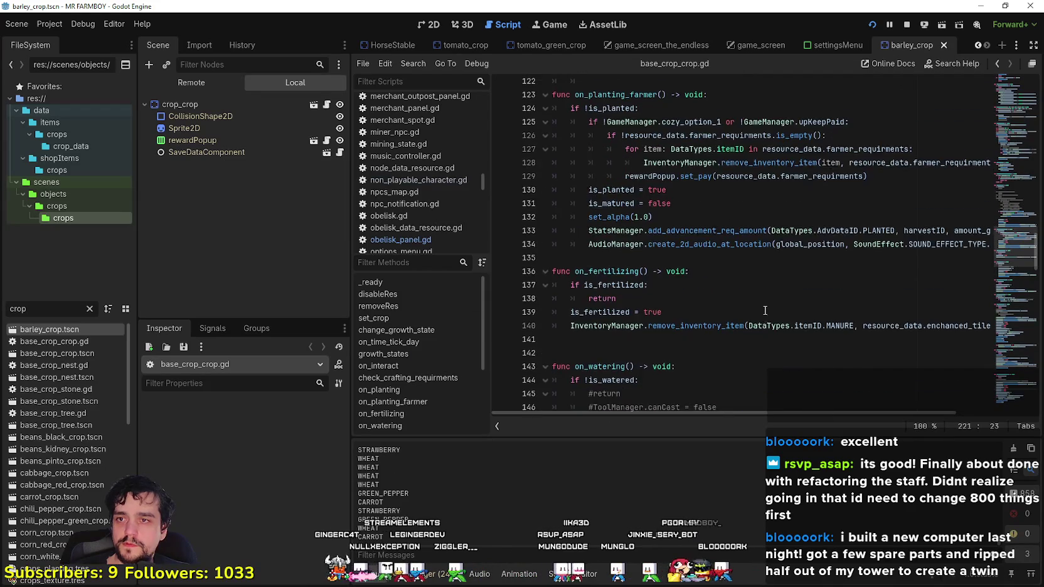
scroll(759, 318, "up", 12)
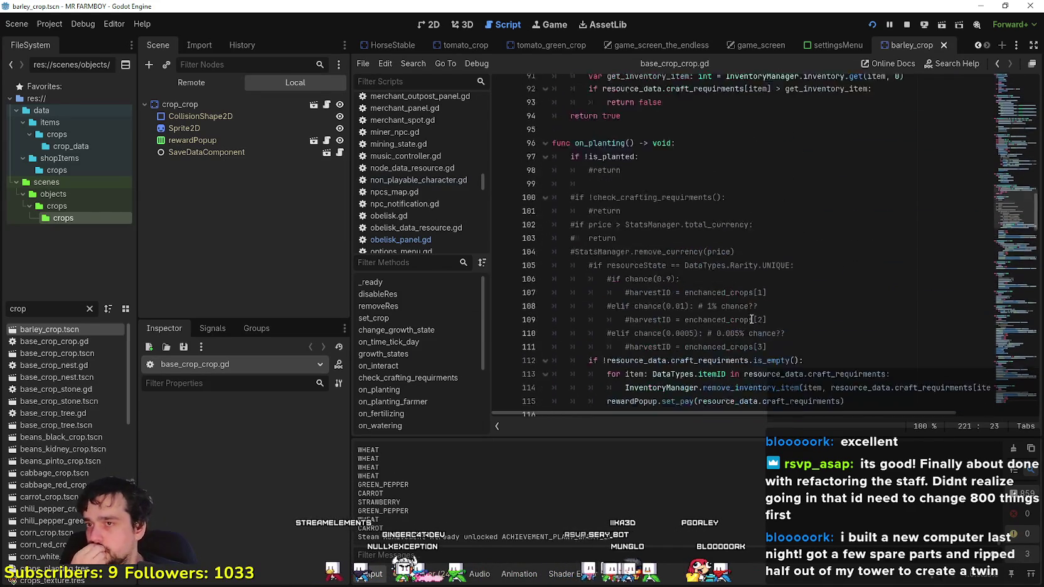
scroll(751, 308, "up", 8)
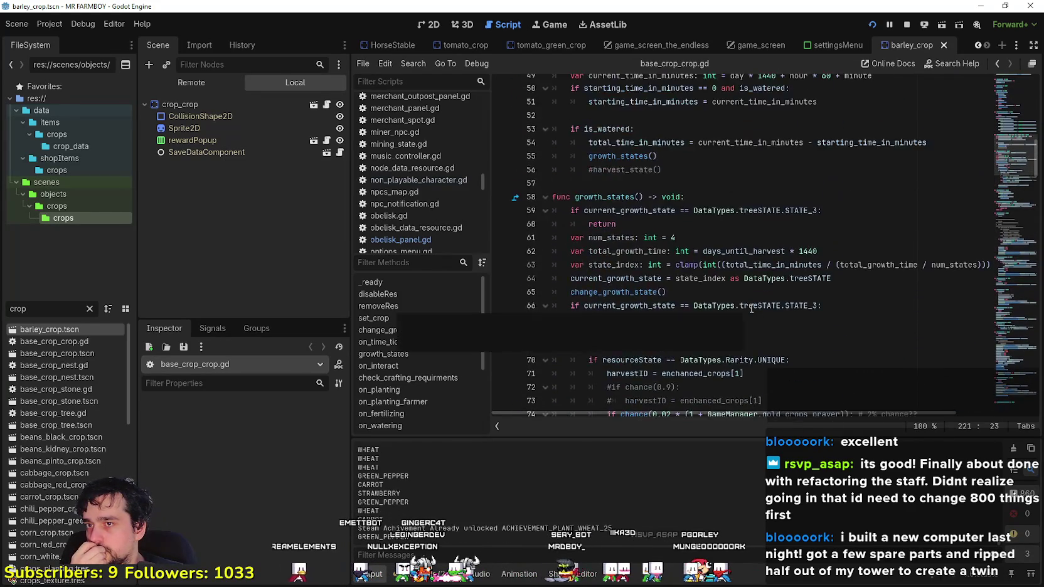
scroll(784, 241, "down", 3)
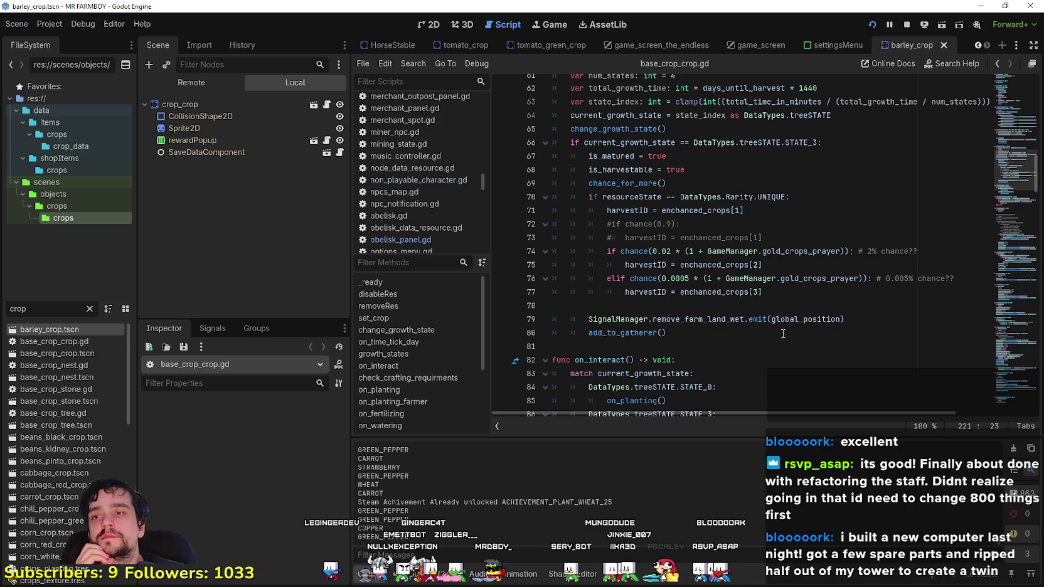
double_click(715, 265)
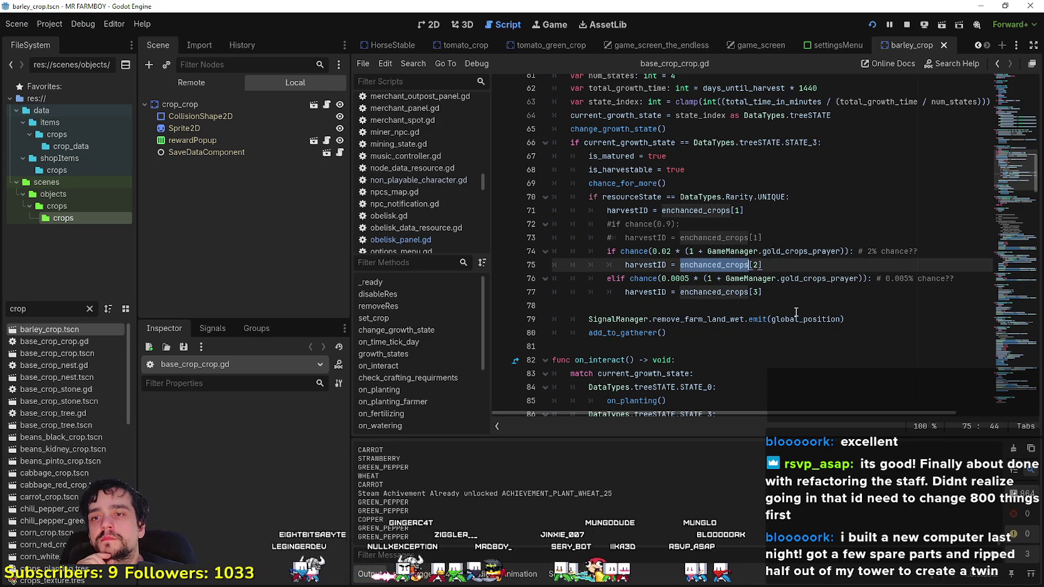
- Inspect GameManager.gold_crops_prayer on line 74 and add a + after it on line 76
double_click(822, 251)
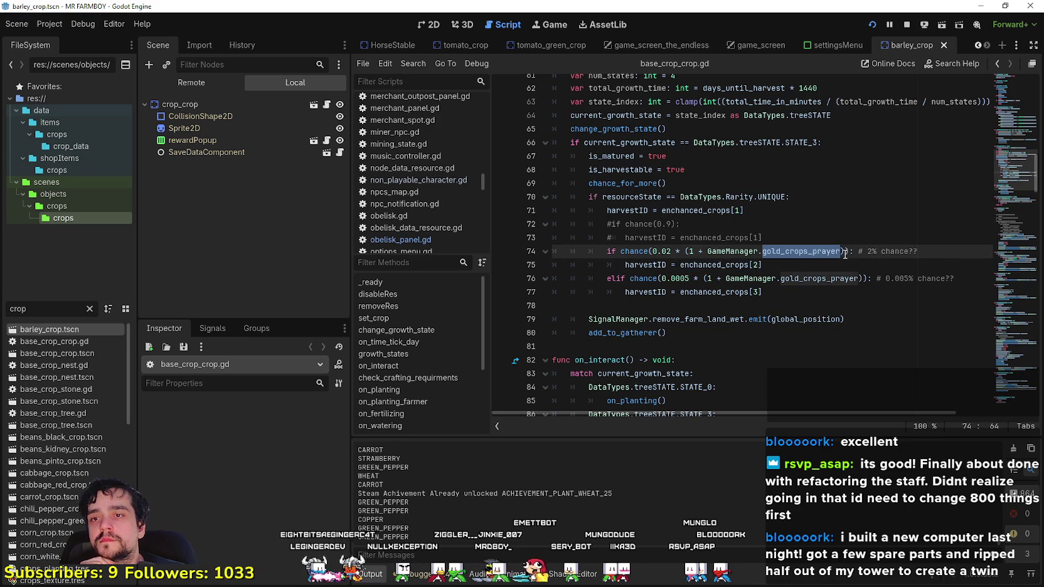
left_click_drag(725, 251, 831, 250)
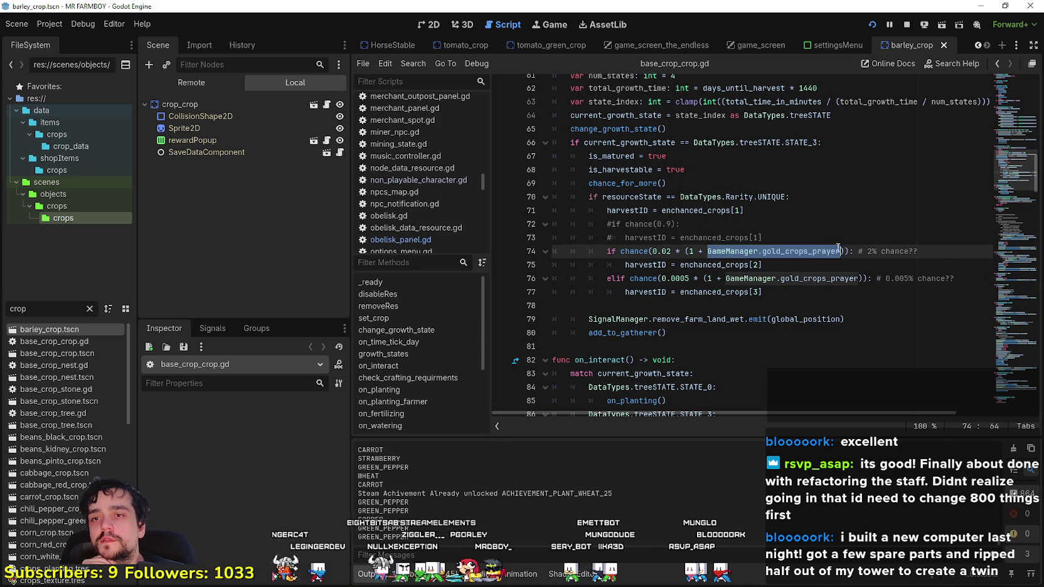
left_click(842, 250)
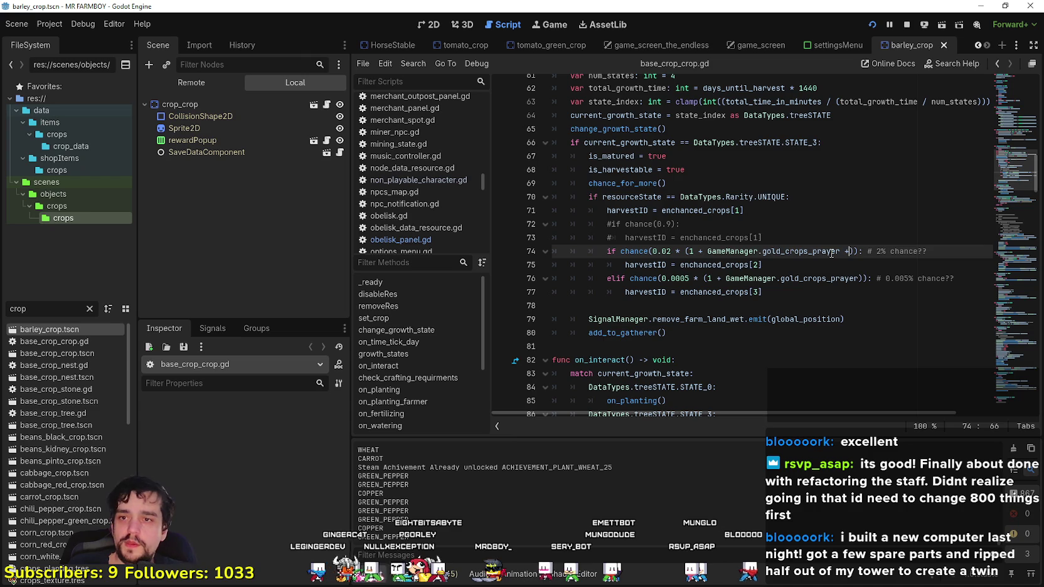
left_click(855, 278)
type("+")
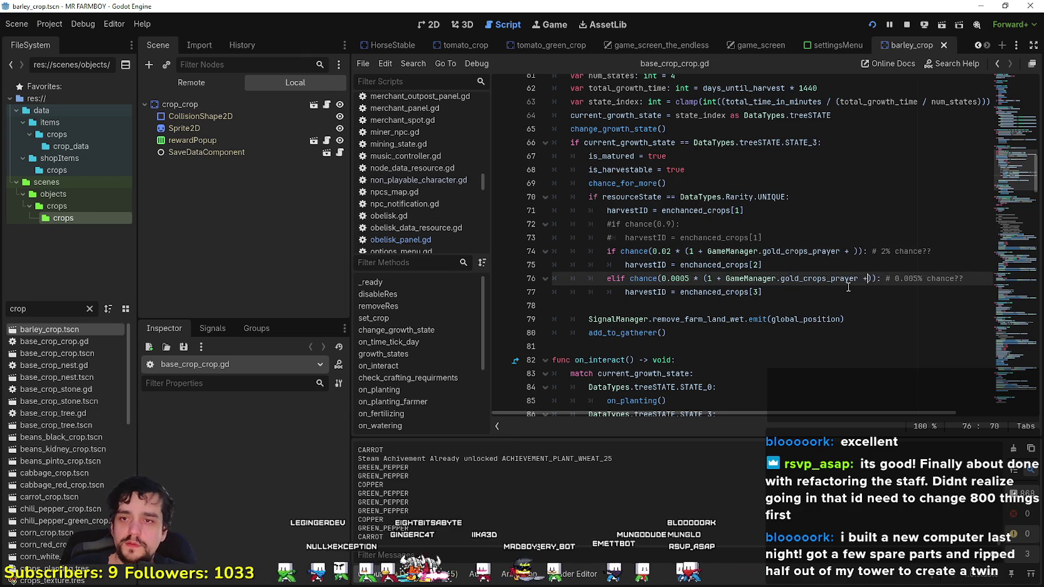
- Append GameManager.GOLD_CROPS_DROP to the line 74 chance condition via autocomplete
left_click(853, 261)
type("GameM")
key("Return")
type(".")
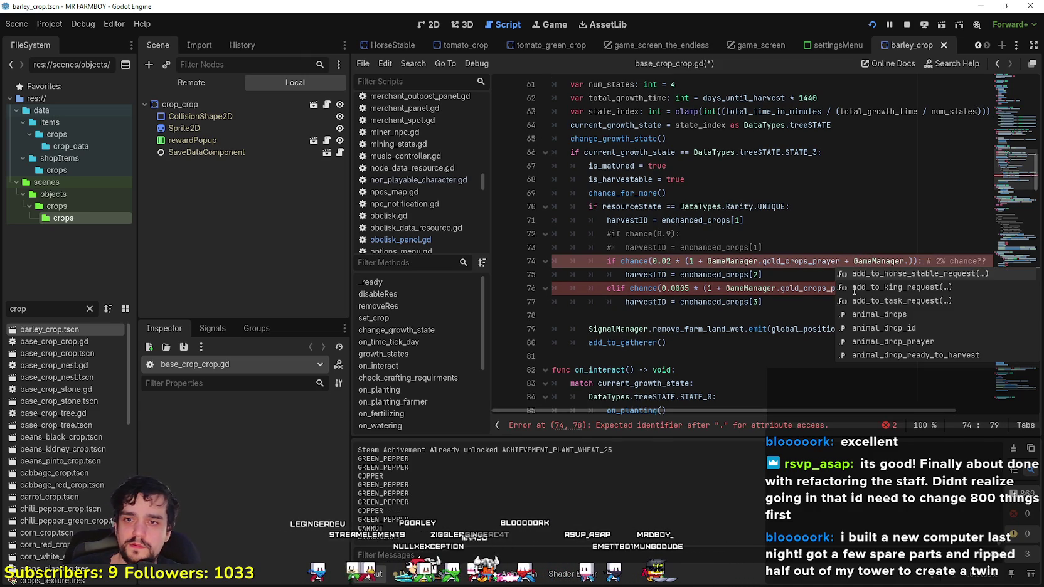
type("CROP")
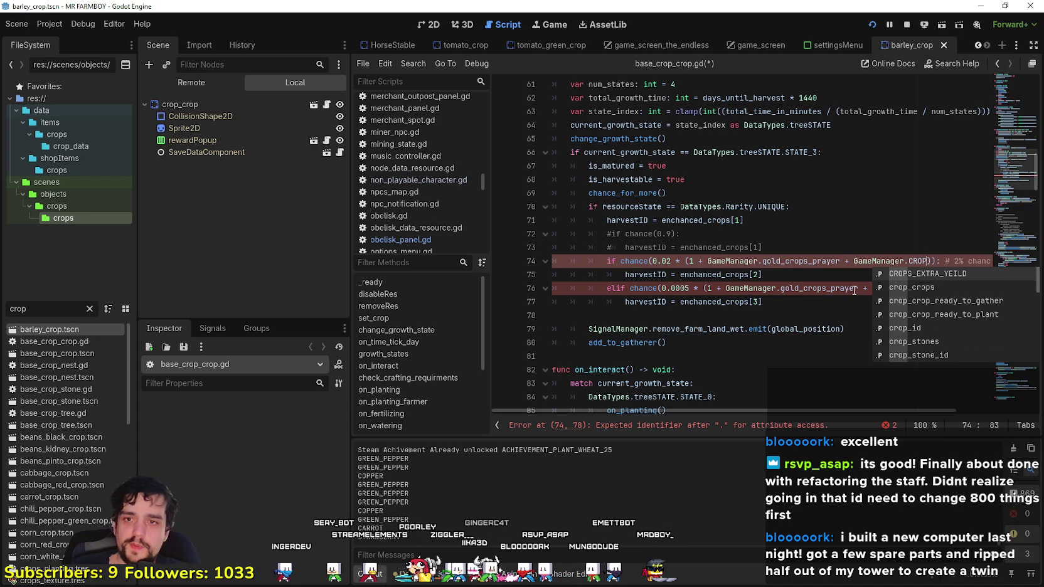
key("Down")
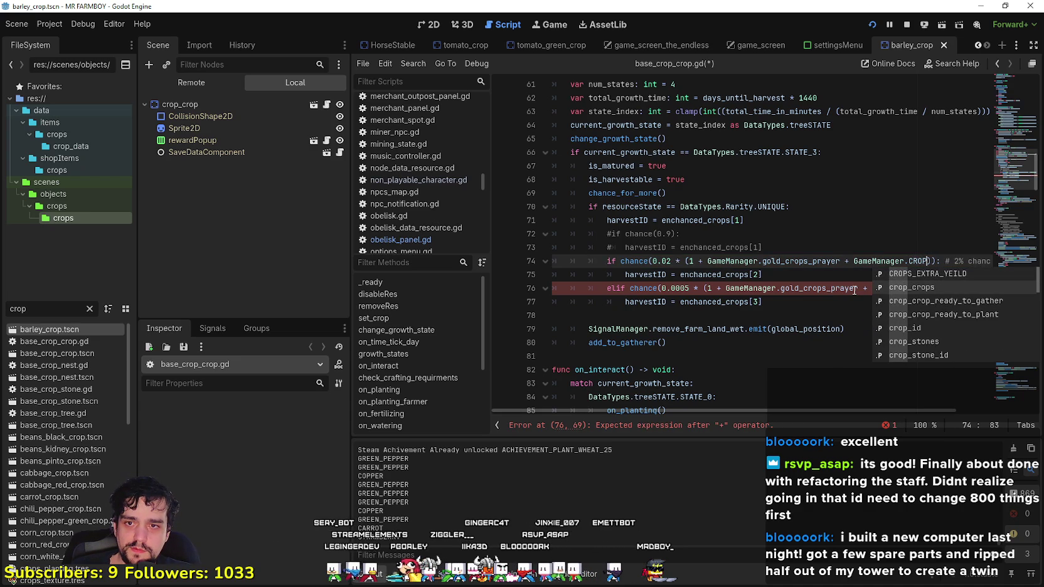
key("BackSpace")
key("BackSpace")
key("BackSpace")
type("GOL")
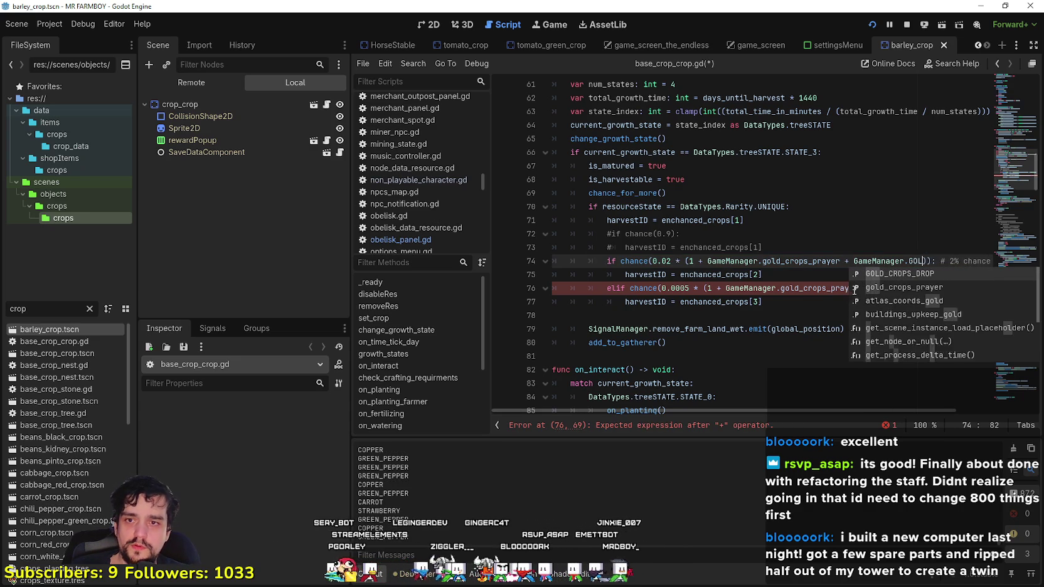
type("D")
key("Return")
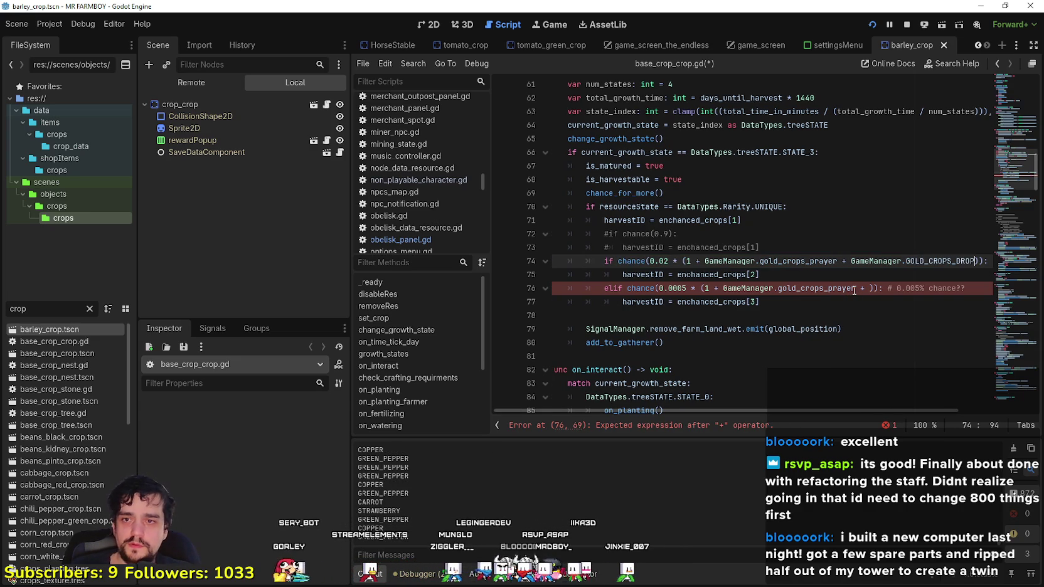
- Copy GameManager.GOLD_CROPS_DROP into the line 76 condition and save the script
left_click_drag(976, 261, 852, 262)
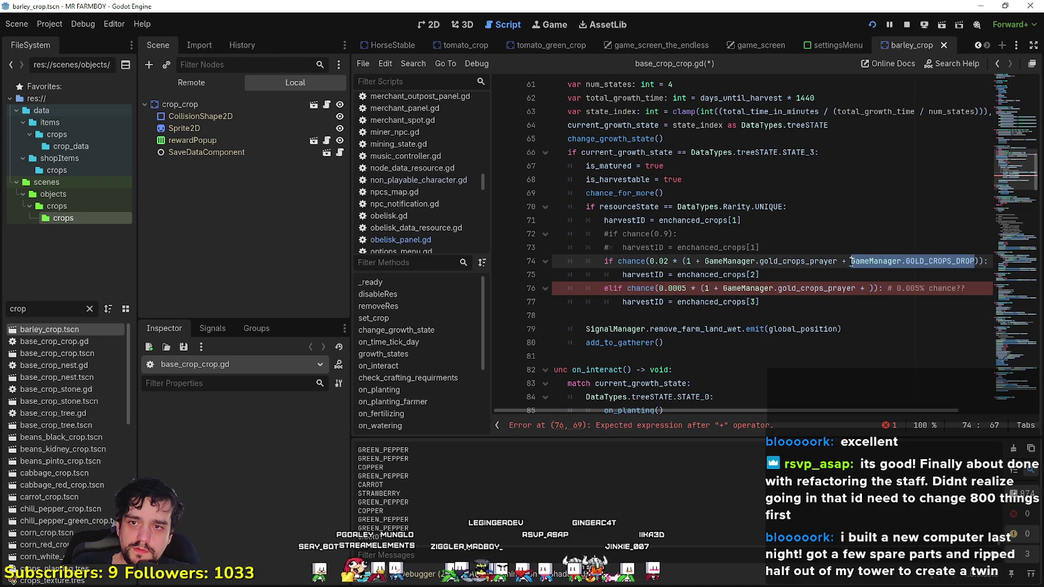
key("ctrl+c")
left_click(870, 288)
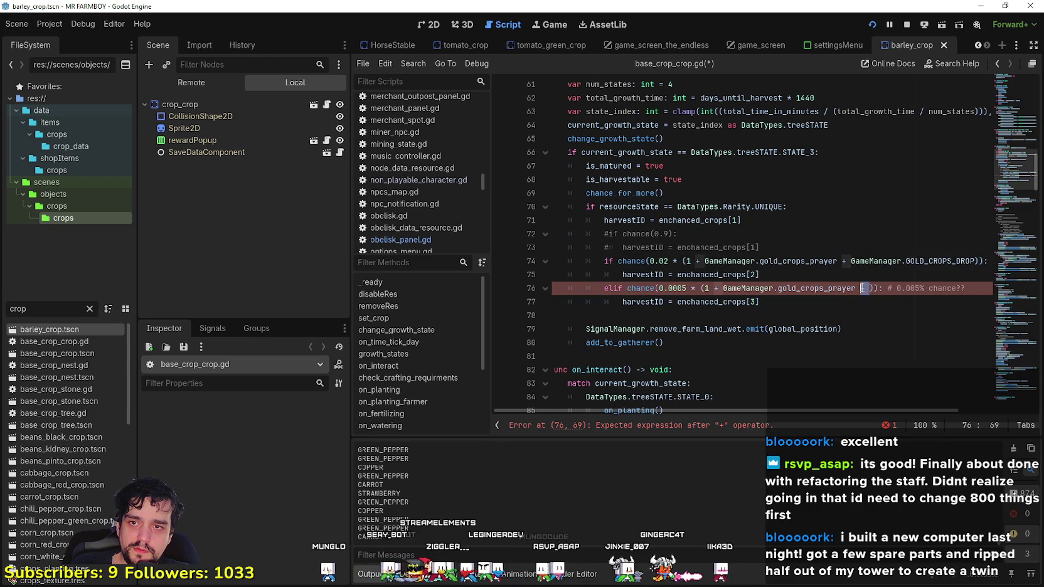
key("ctrl+v")
left_click(855, 312)
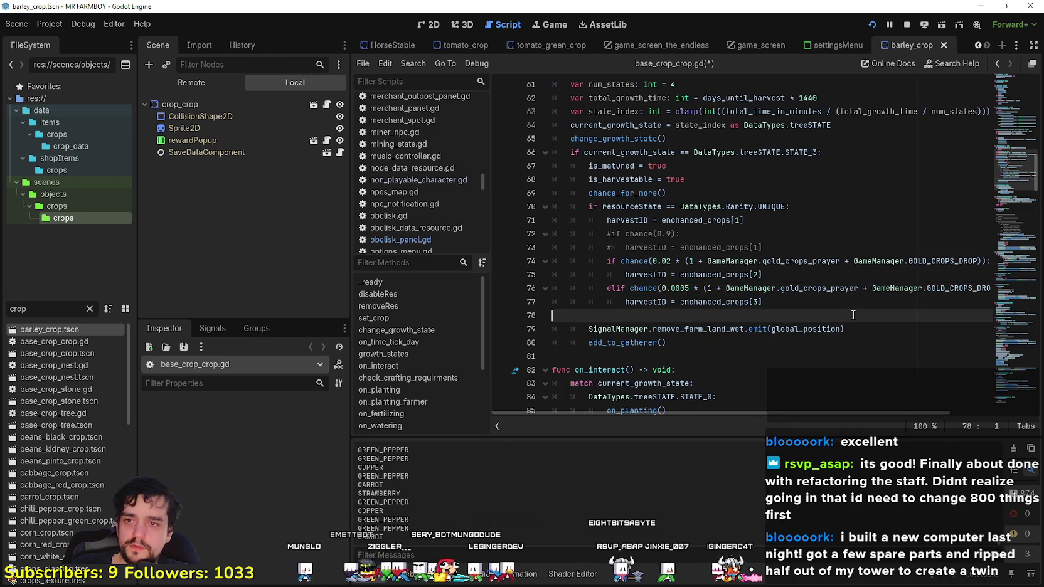
scroll(783, 323, "down", 2)
key("ctrl+s")
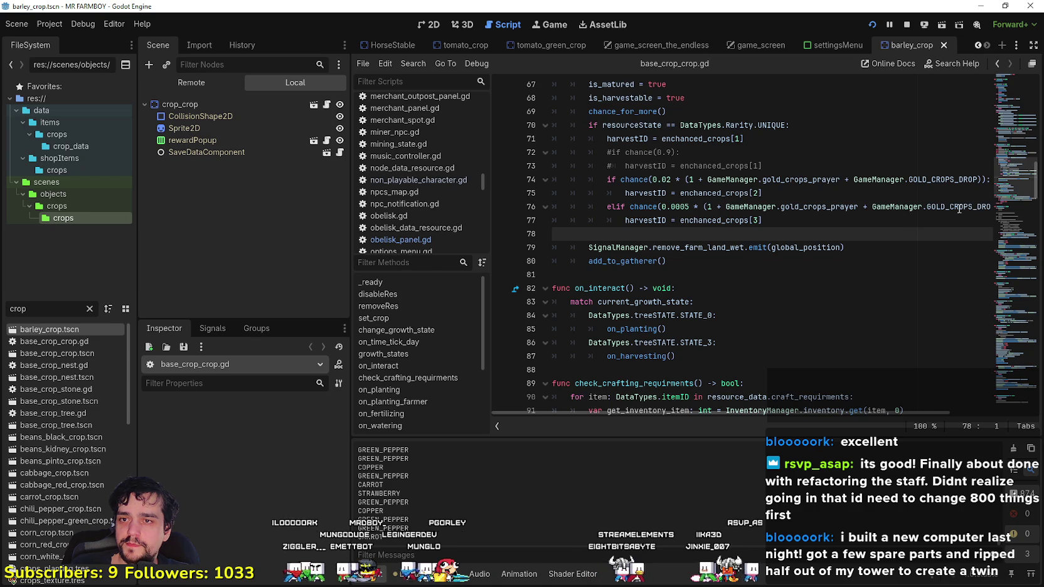
- Review the commented lines 72–73 and the line 74–75 chance branch
mouse_move(959, 209)
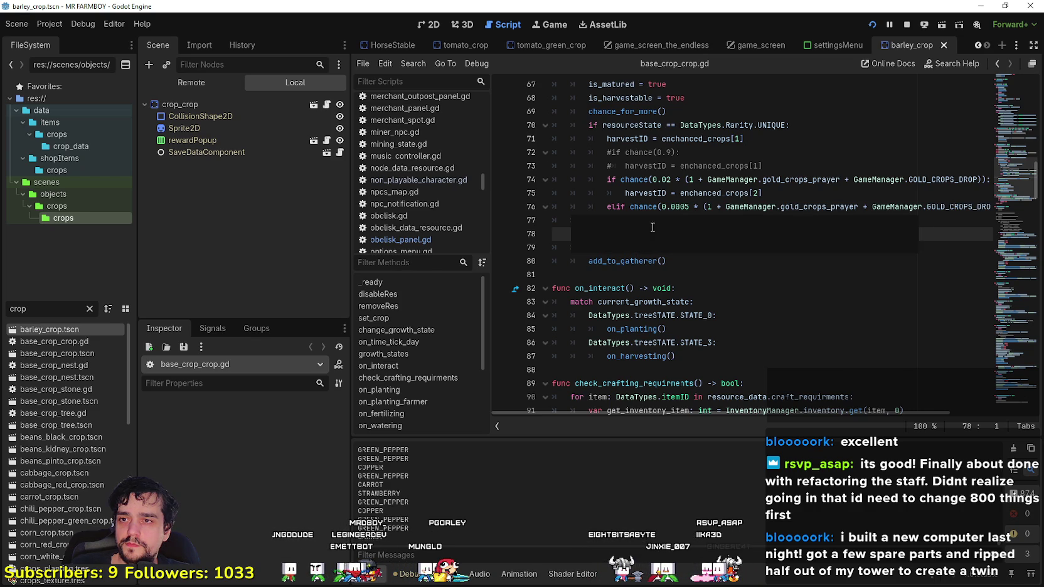
left_click(700, 153)
left_click(843, 168)
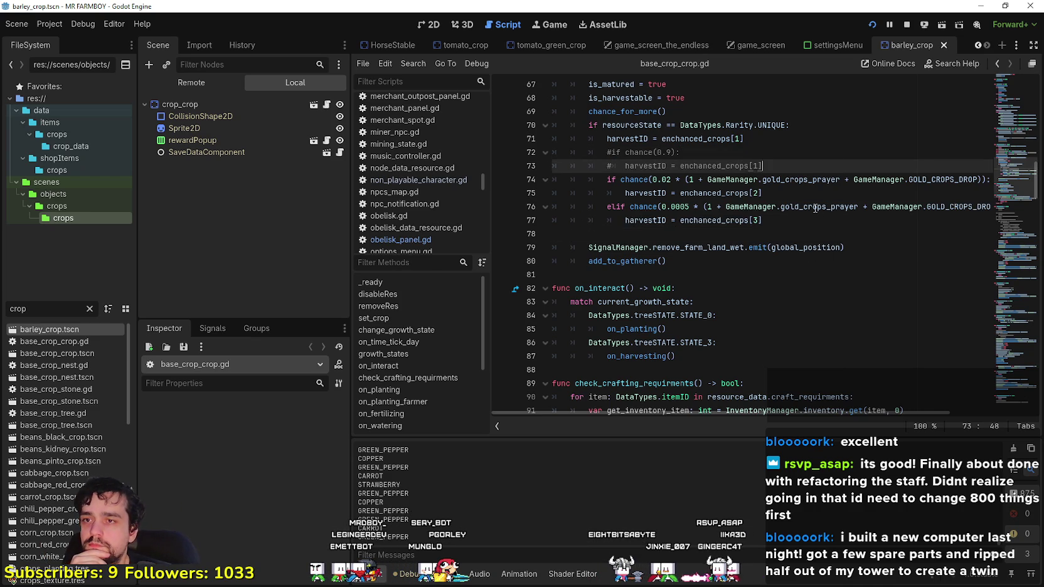
left_click(787, 237)
scroll(788, 269, "up", 1)
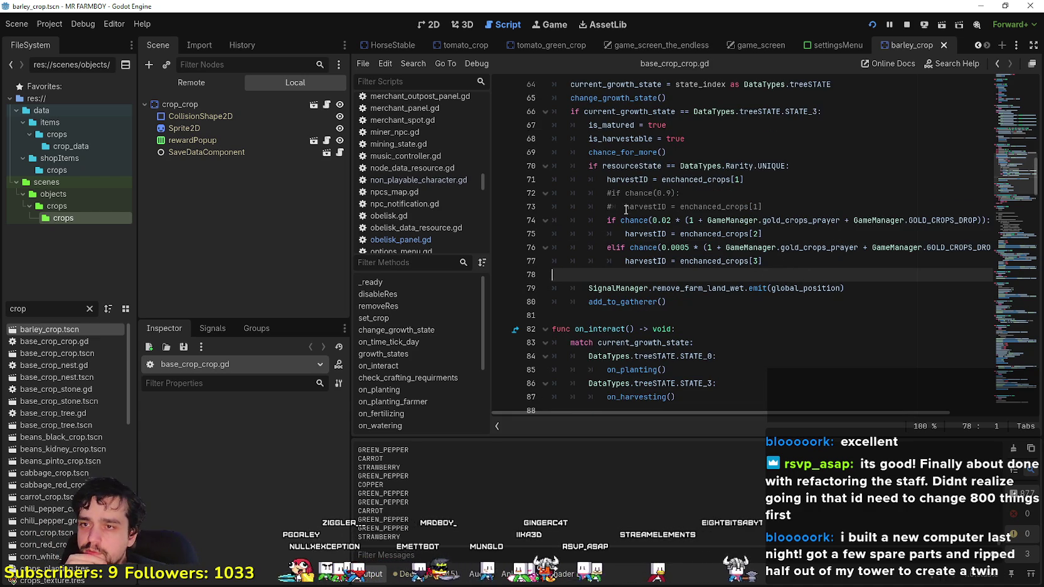
mouse_move(631, 220)
left_mouse_down()
mouse_move(816, 250)
mouse_move(813, 236)
left_mouse_up()
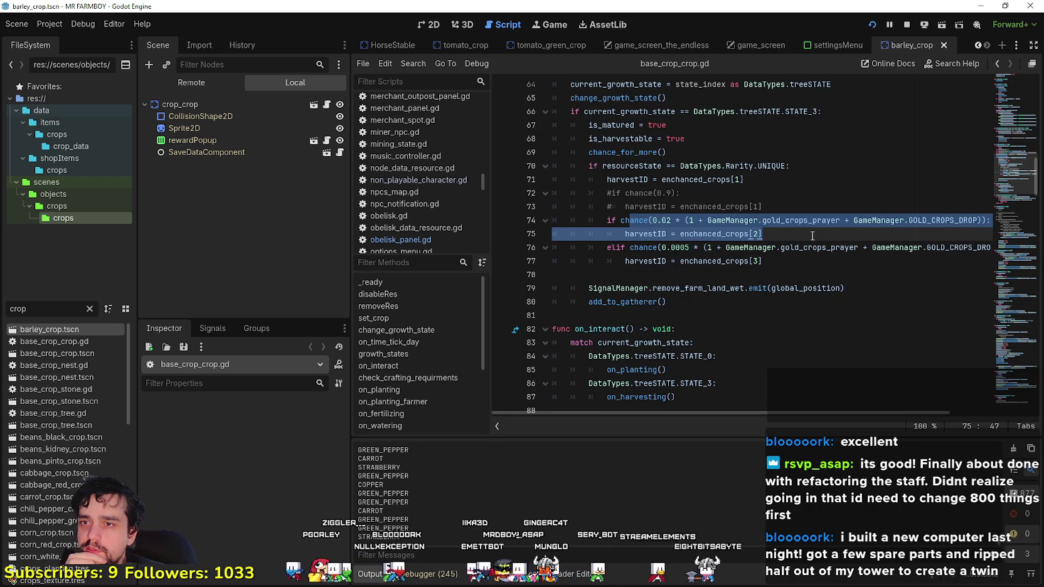
scroll(812, 240, "up", 2)
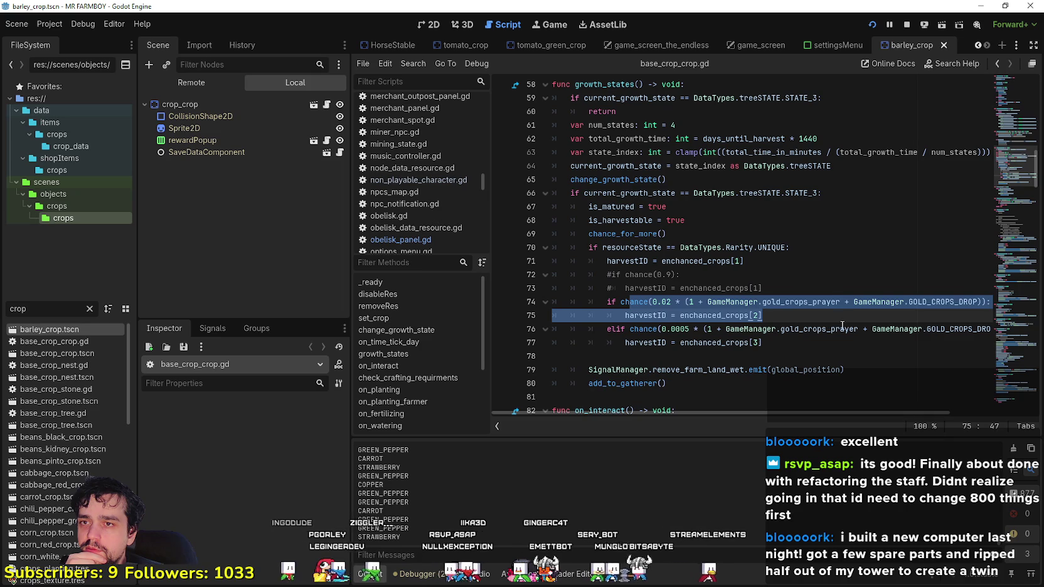
scroll(813, 287, "down", 1)
scroll(814, 279, "up", 2)
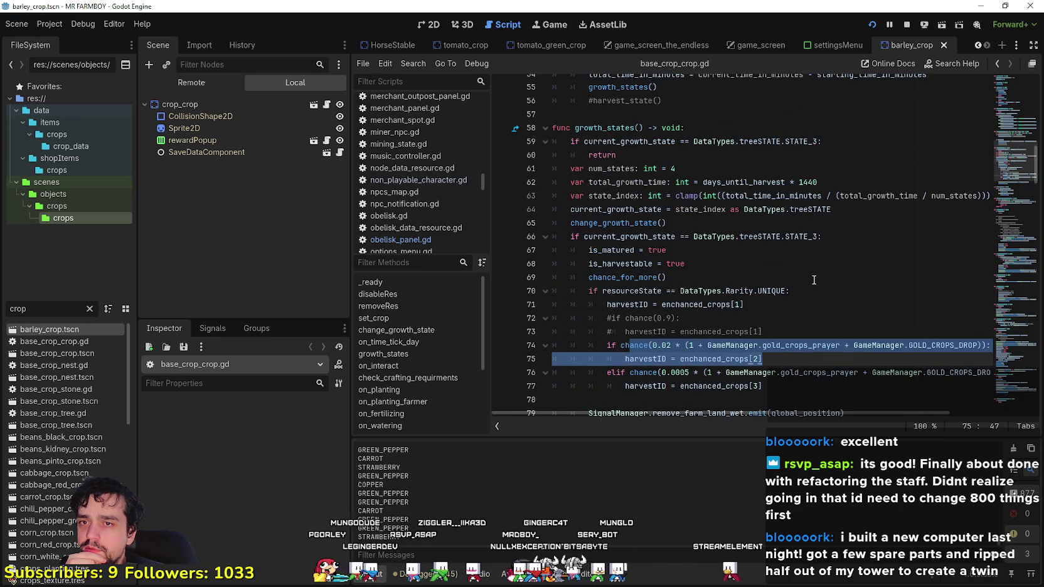
scroll(814, 280, "up", 2)
scroll(815, 267, "up", 2)
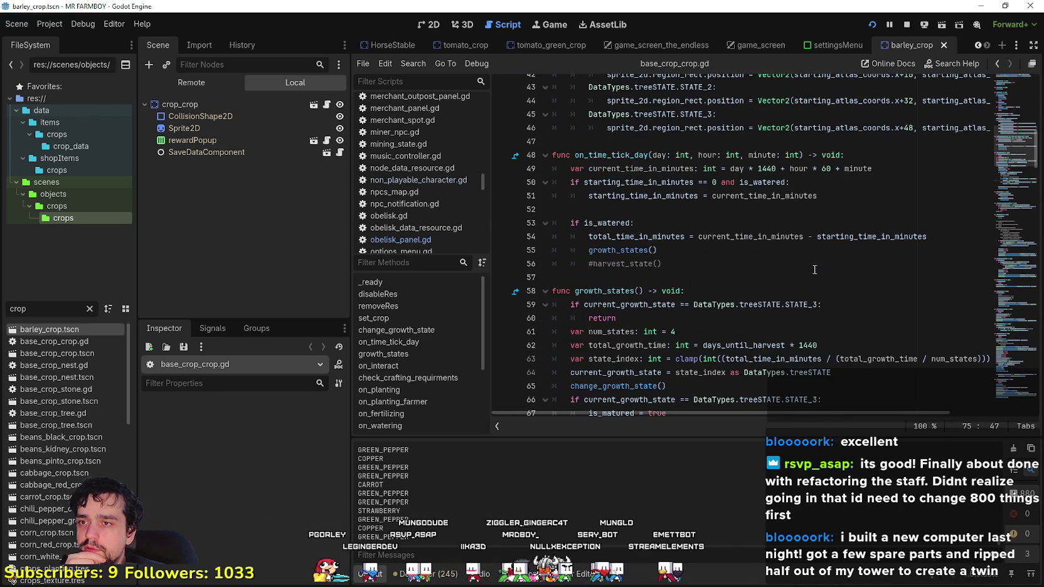
scroll(815, 270, "up", 2)
scroll(810, 273, "down", 8)
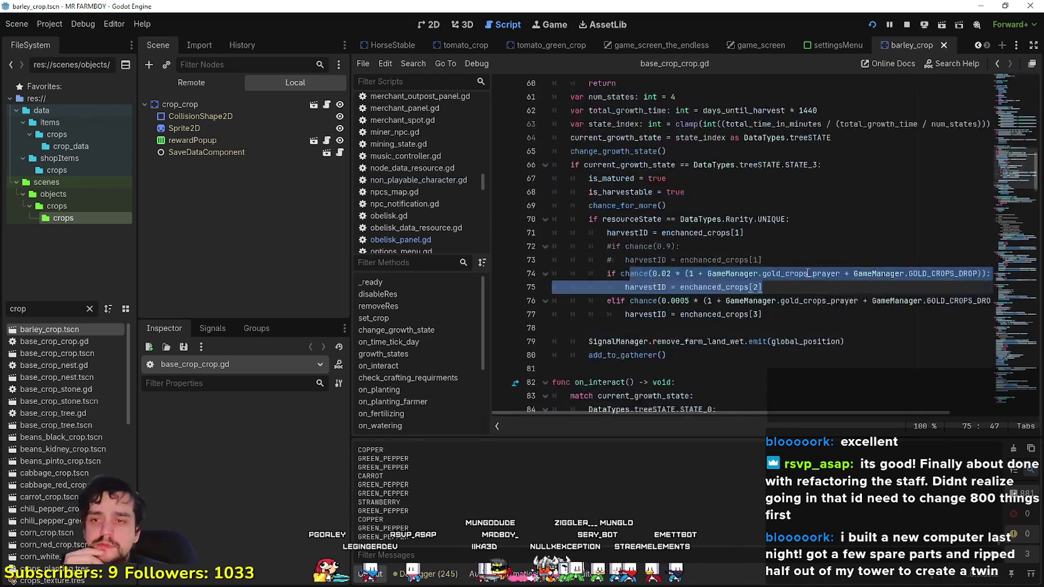
scroll(808, 273, "down", 1)
- Replace GOLD_CROPS_DROP with BLUE_CROPS_DROP on line 76
left_click(836, 261)
mouse_move(980, 265)
left_mouse_down()
mouse_move(995, 262)
mouse_move(897, 260)
left_mouse_up()
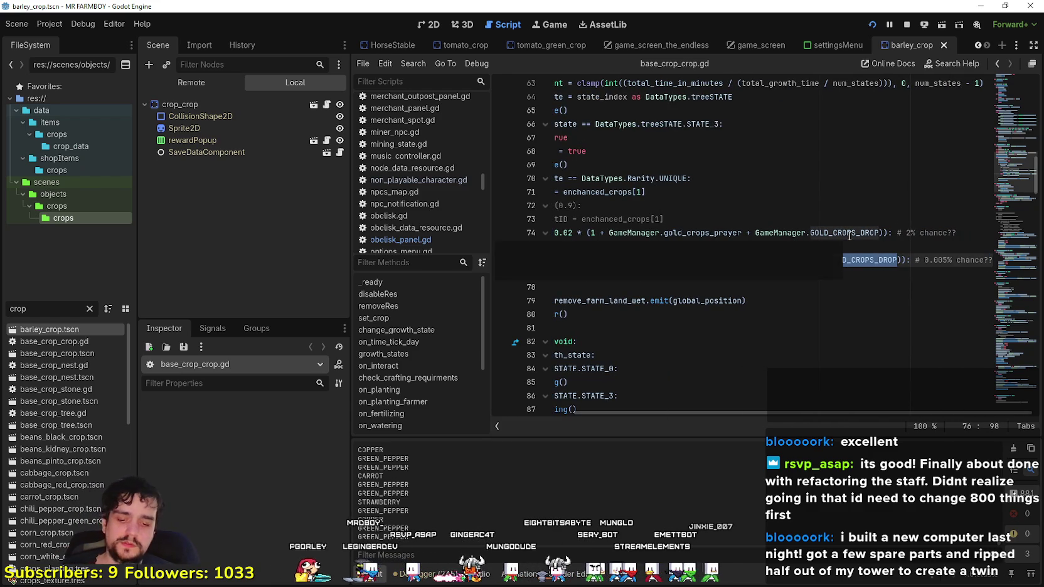
type("BLU")
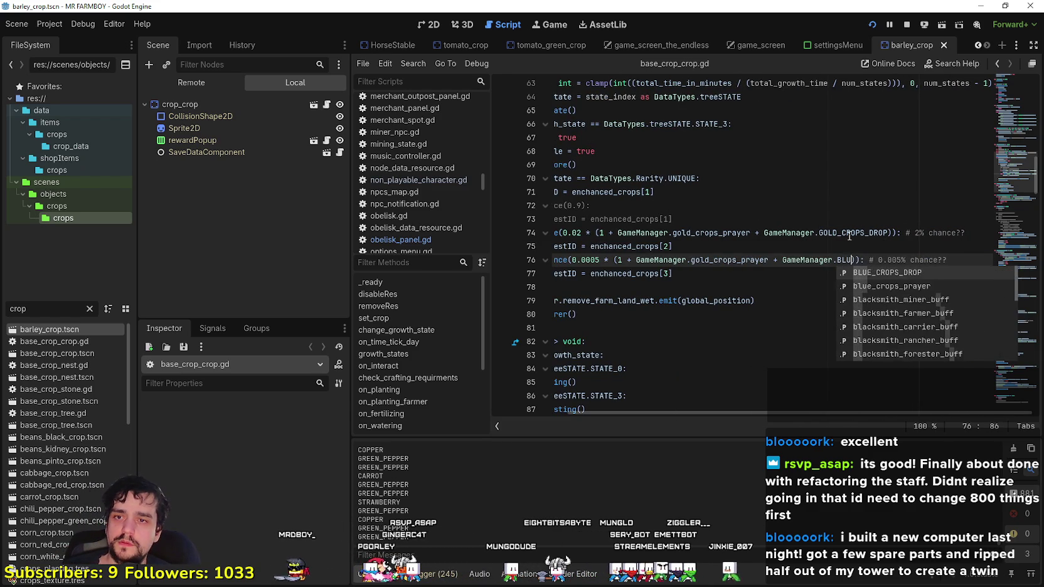
key("Return")
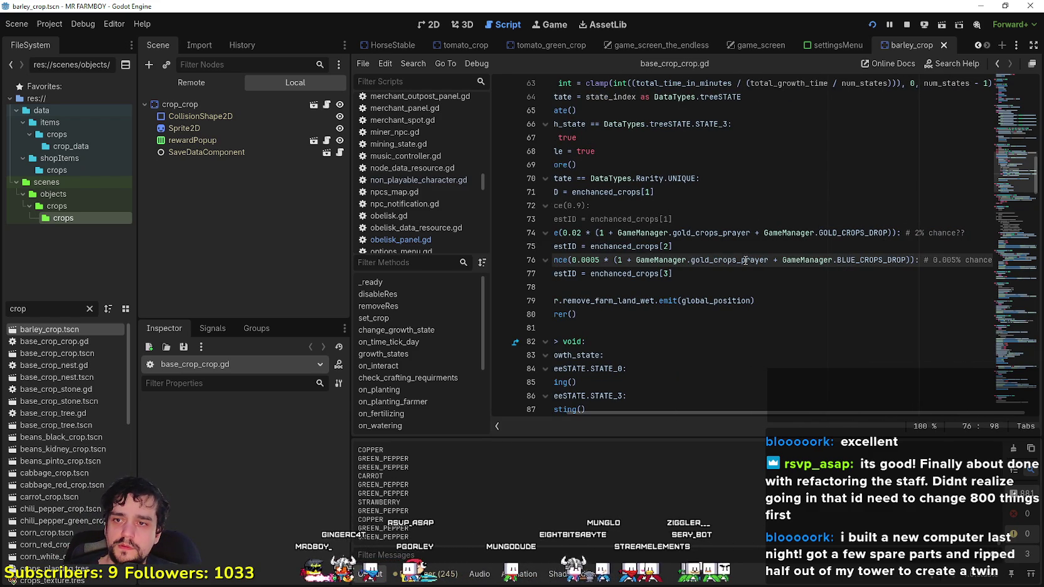
- Replace gold_crops_prayer with blue_crops_prayer on line 76
double_click(709, 261)
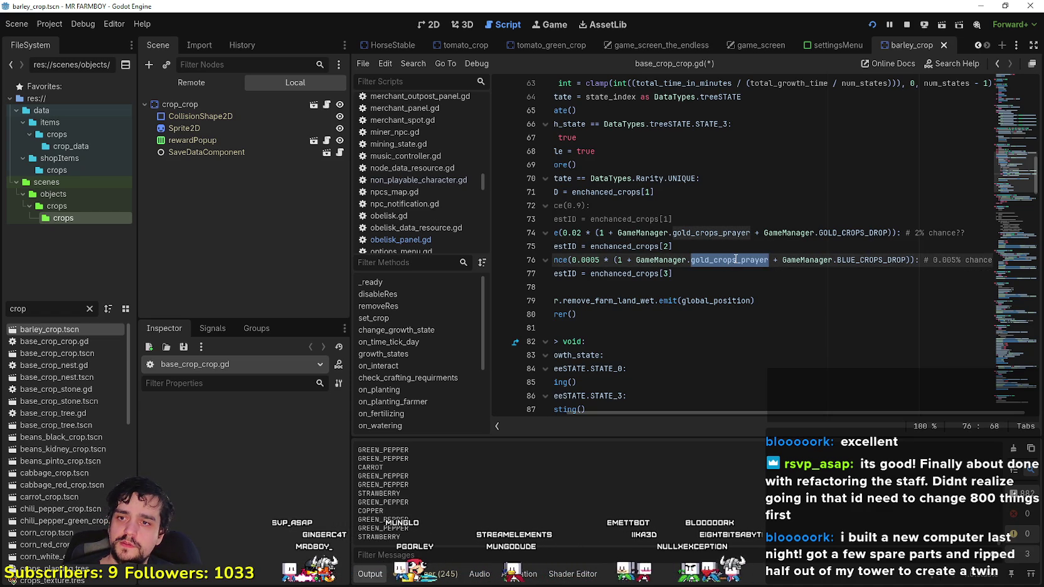
type("blue")
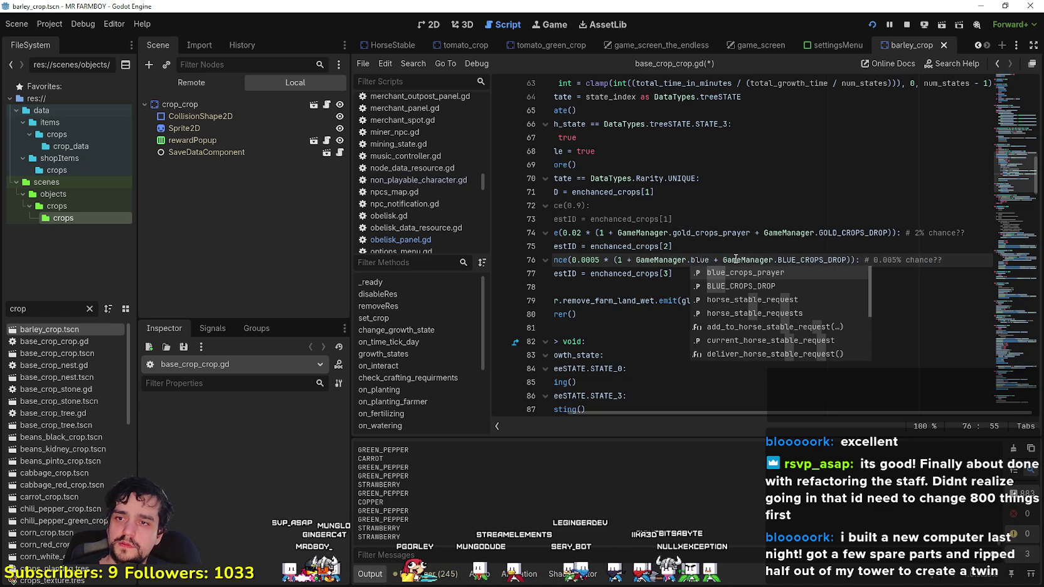
key("Return")
left_click_drag(743, 272, 482, 263)
double_click(18, 308)
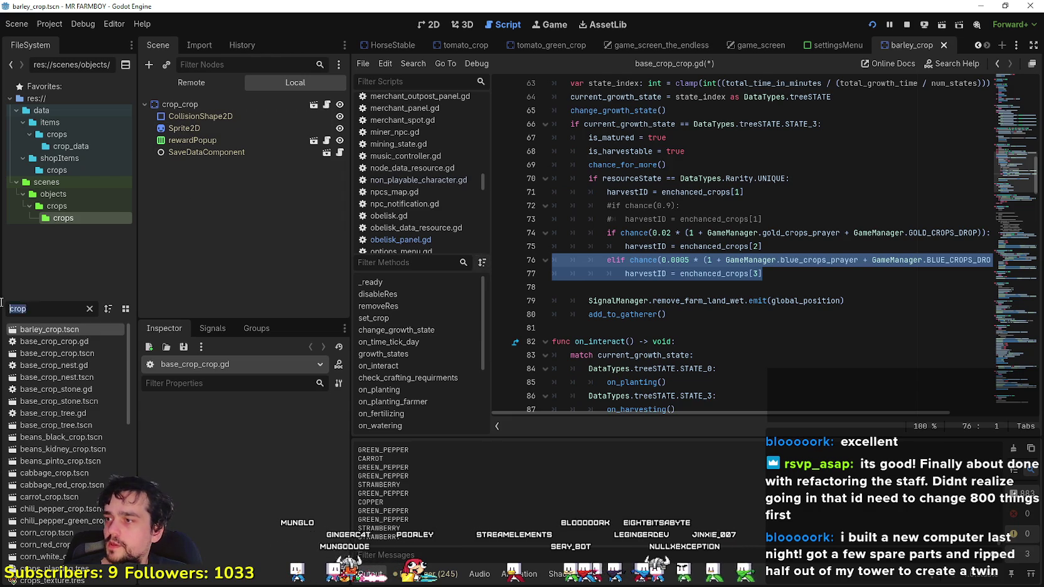
- Open wheat_crop.tscn and inspect wheat_data_3.tres in crop_crop's enchanced_crops array
type("wheat")
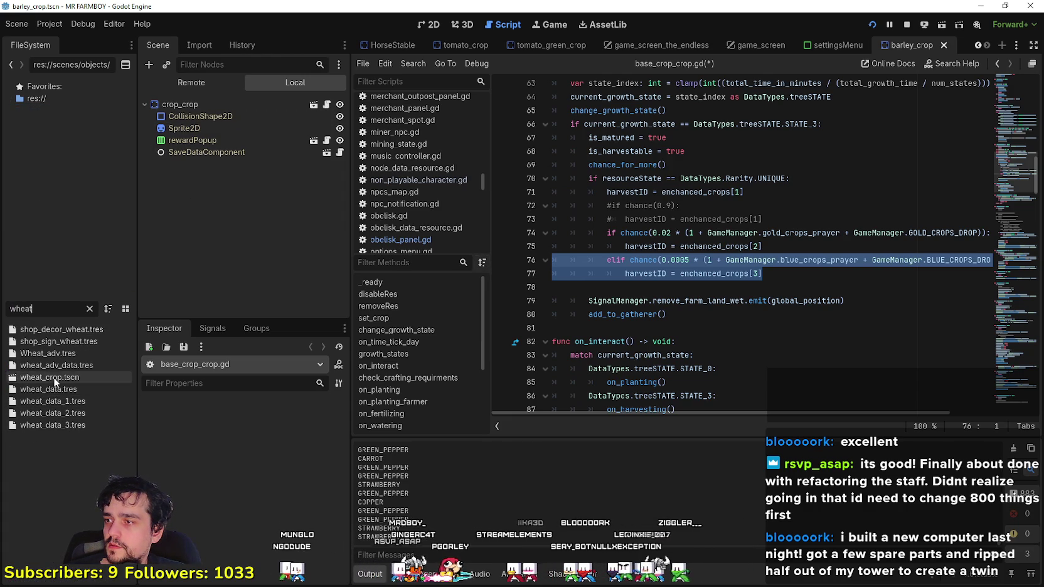
double_click(54, 377)
left_click(199, 105)
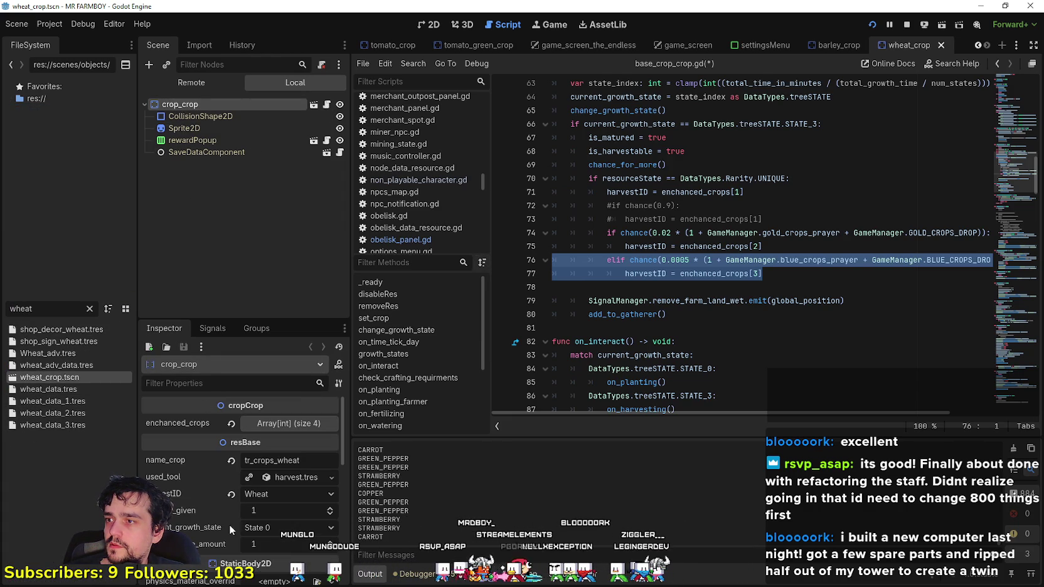
left_click(265, 425)
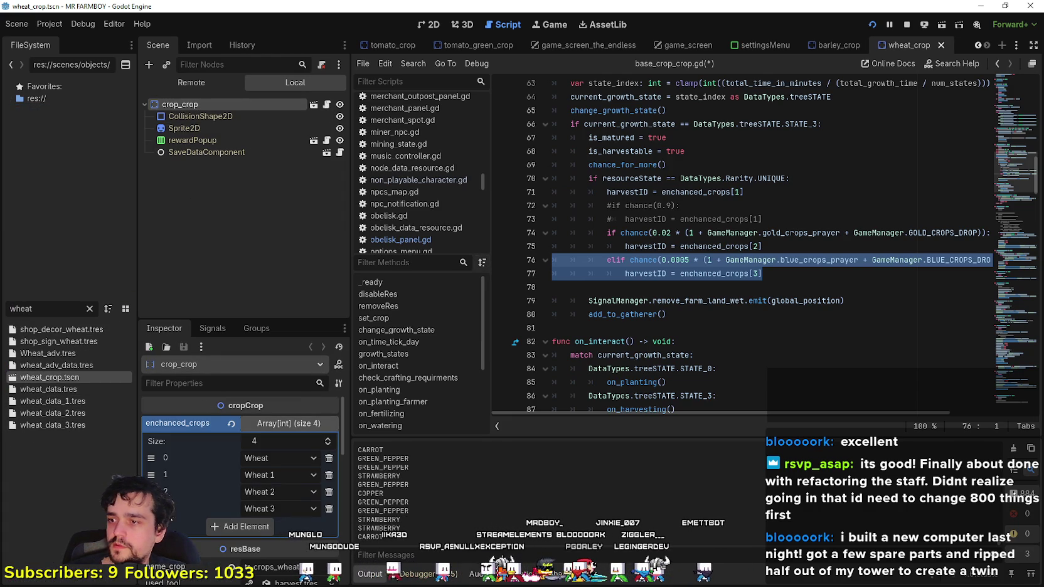
left_click(52, 425)
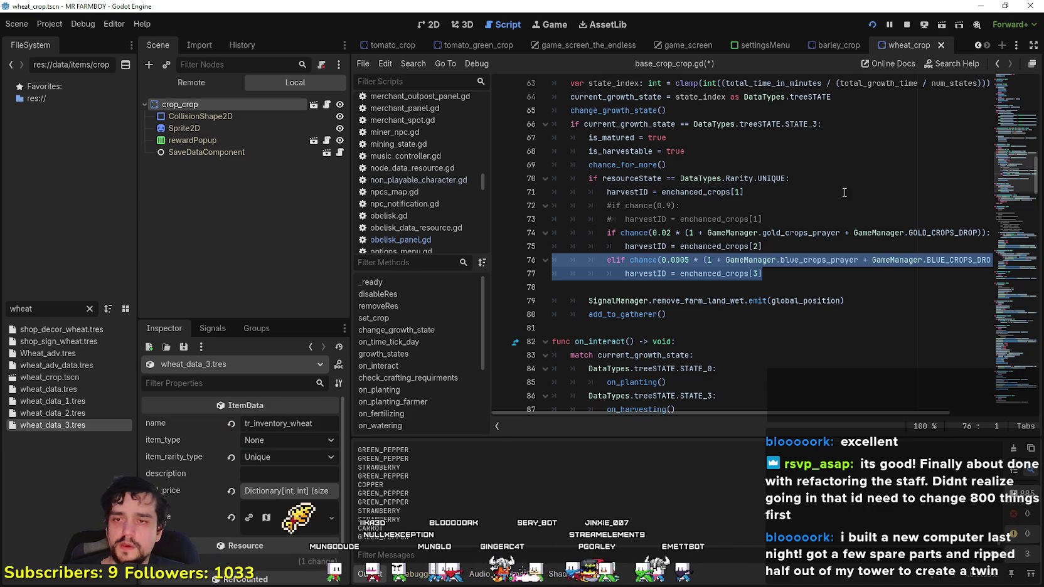
- Save the scene and the base_crop_crop.gd script changes
left_click(820, 281)
key("ctrl+s")
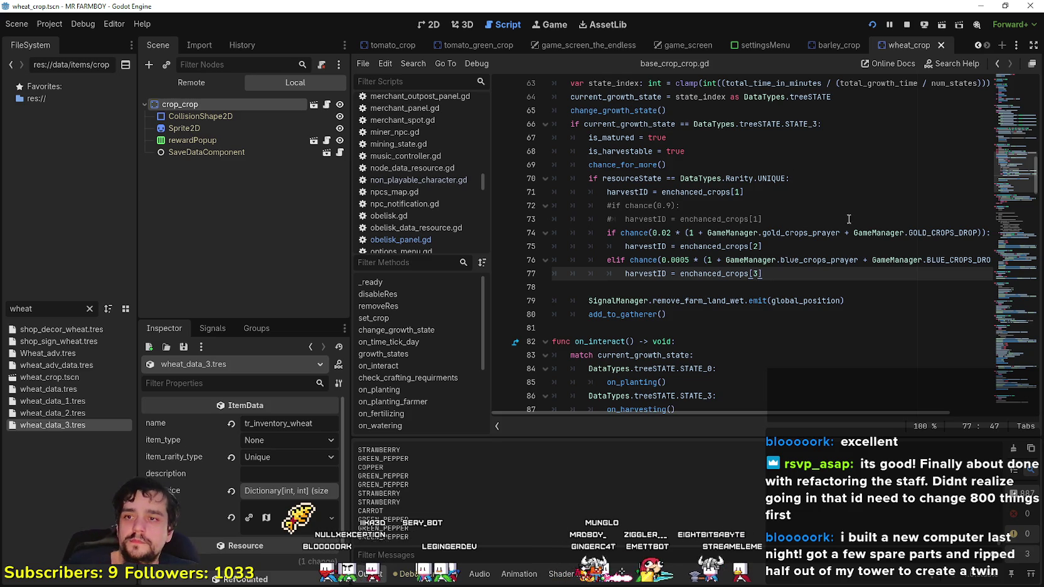
scroll(794, 412, "right", 5)
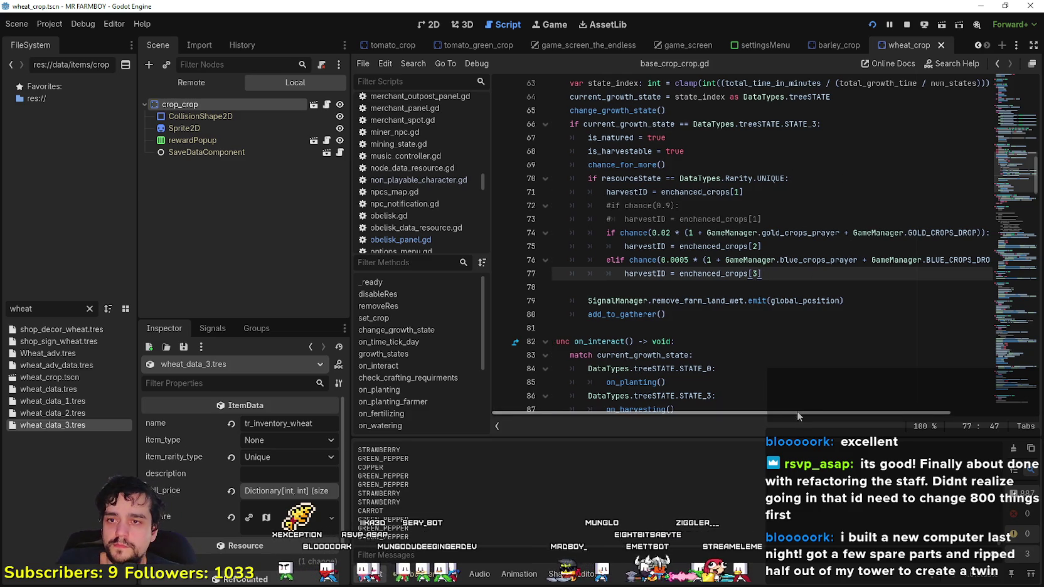
- Scroll through base_crop_crop.gd to the chance_for_more call near the growth state check
scroll(916, 411, "left", 5)
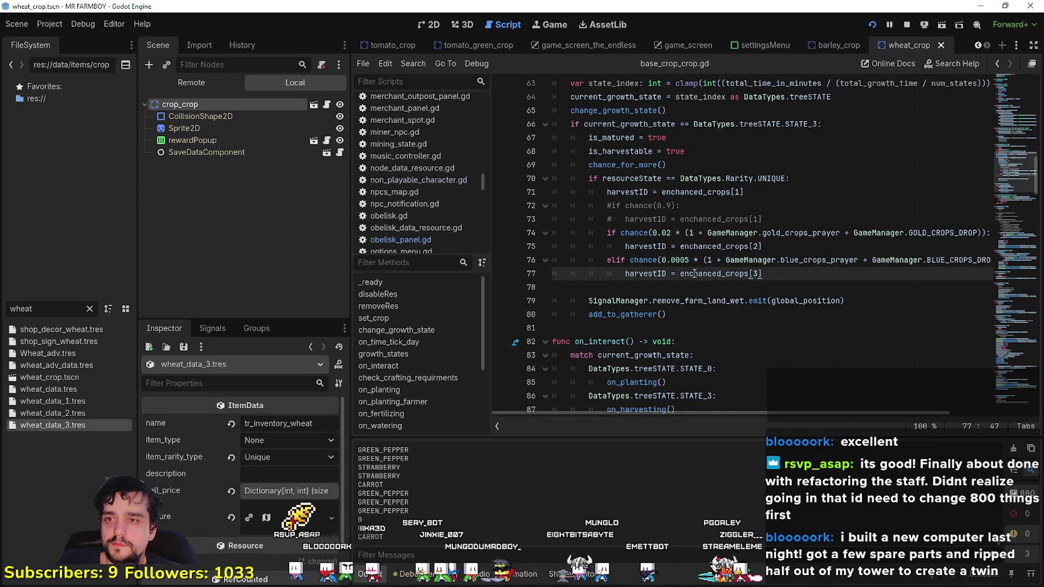
scroll(722, 282, "up", 3)
left_click(731, 246)
scroll(825, 295, "up", 2)
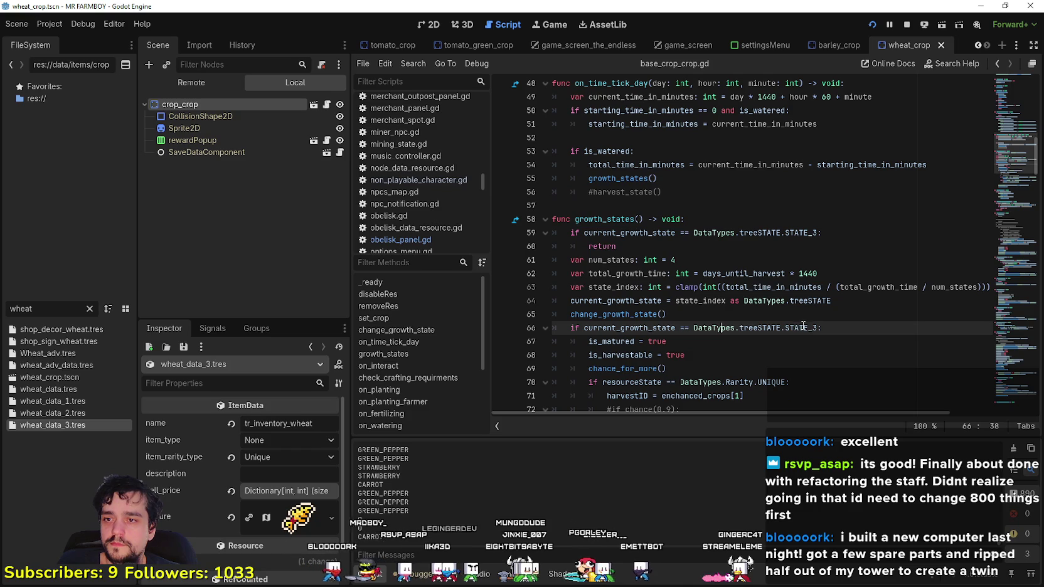
scroll(802, 325, "up", 7)
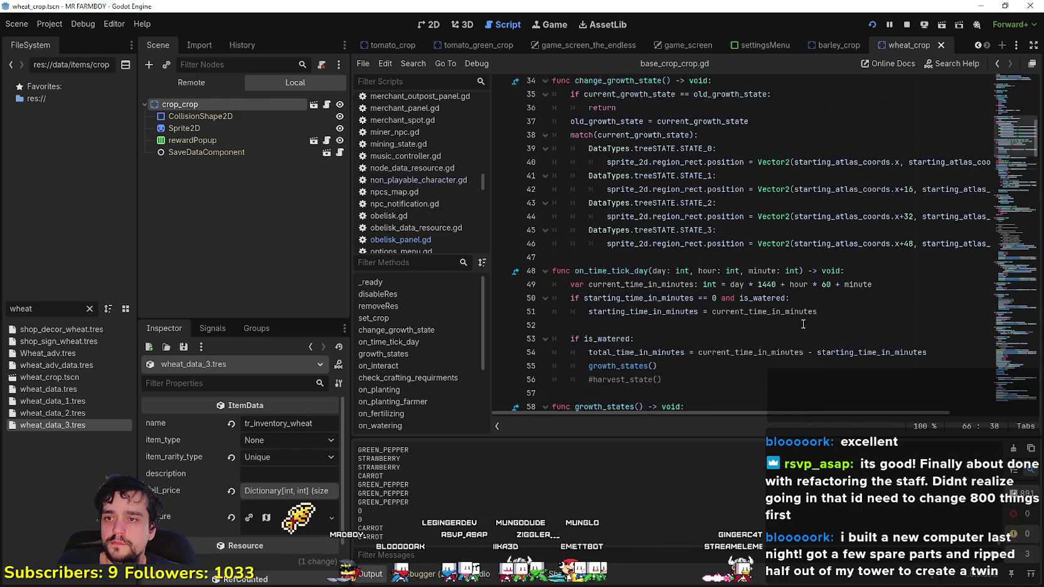
scroll(802, 319, "up", 1)
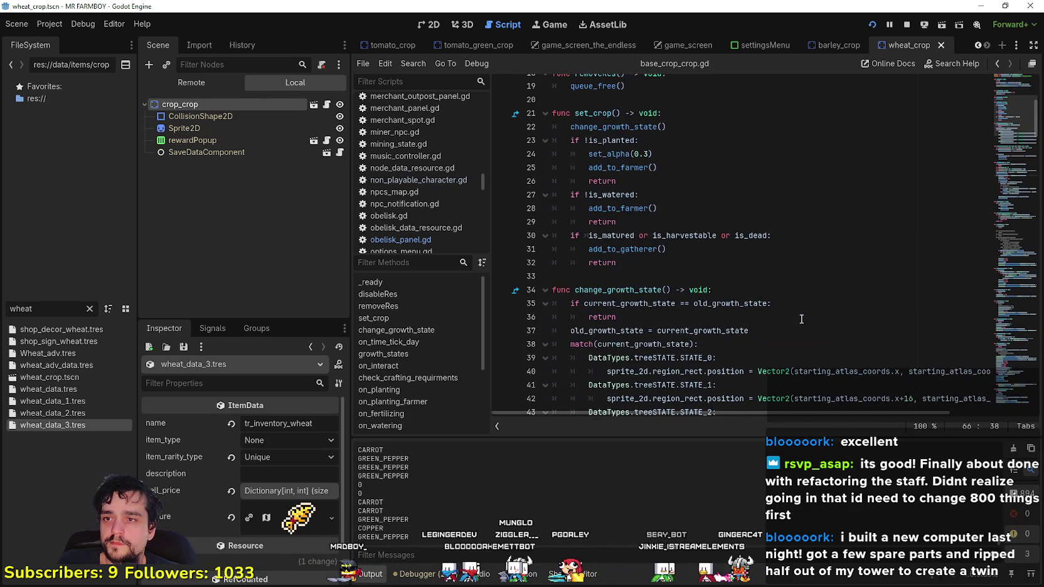
scroll(798, 313, "up", 2)
scroll(799, 308, "down", 8)
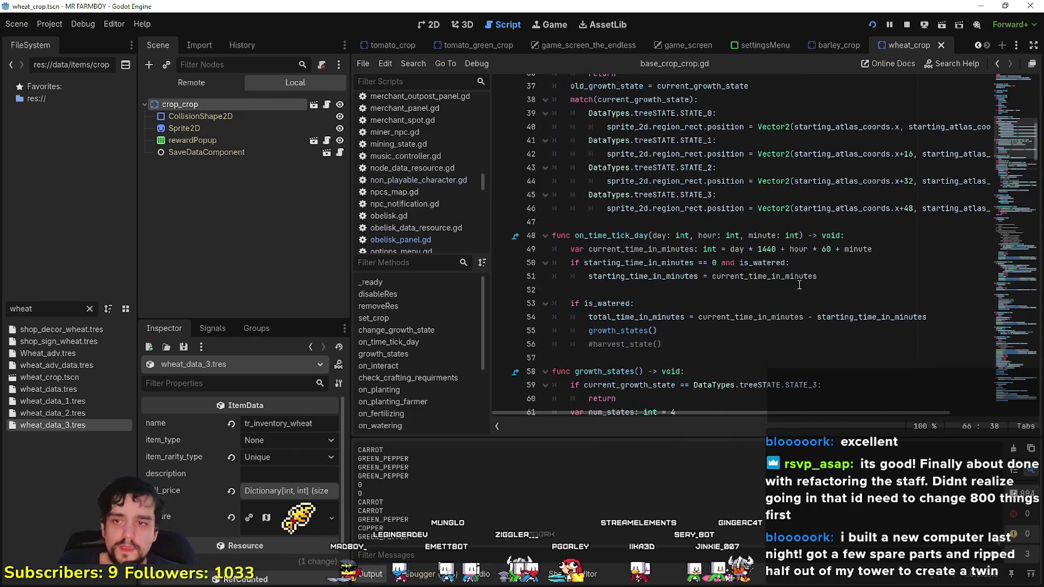
scroll(722, 267, "down", 6)
left_click(711, 287)
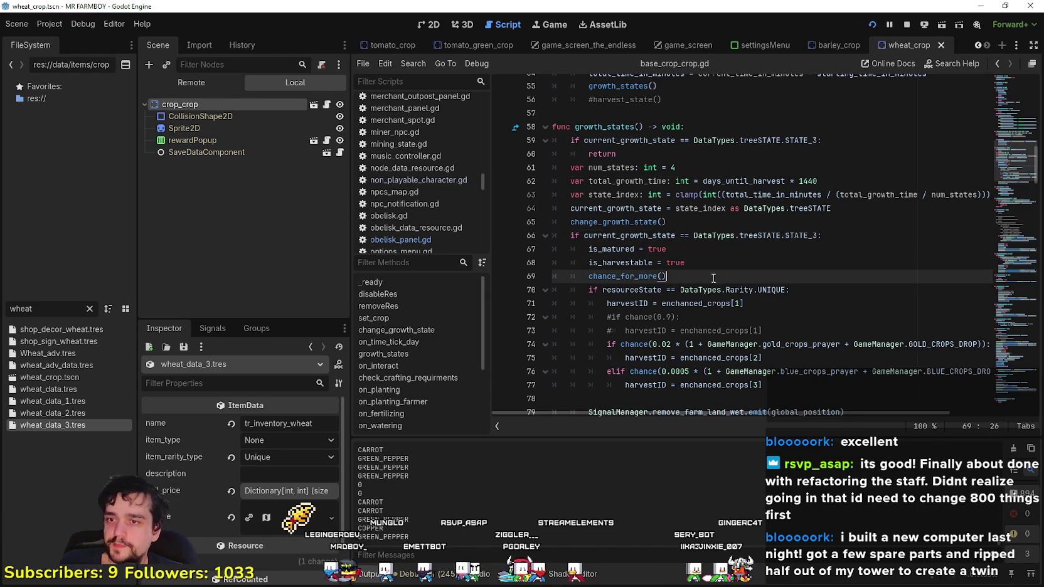
- Search the script for amount_given and step back through matches to the chance_for_more function
key("ctrl+f")
type("amount")
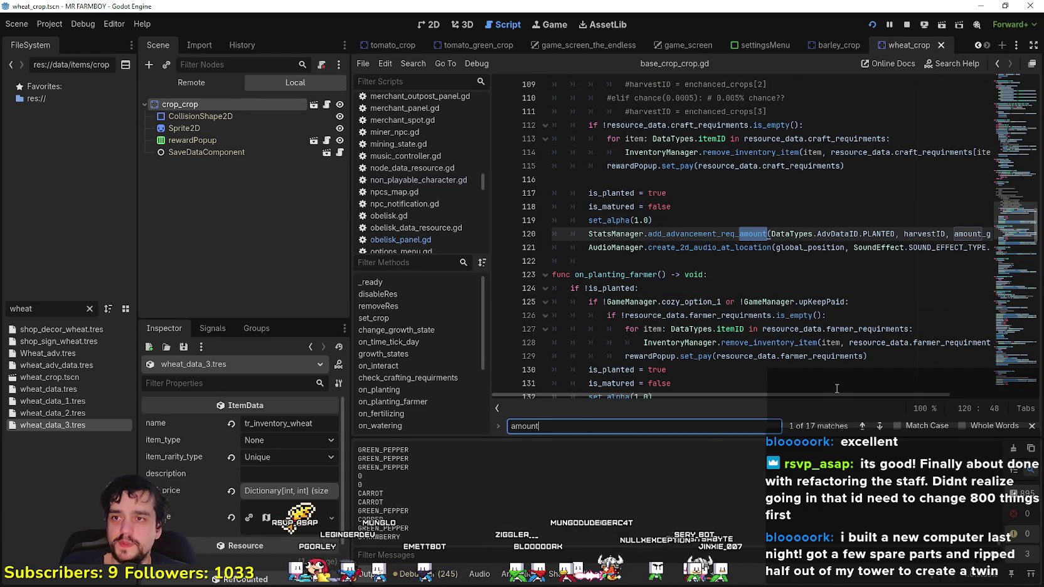
left_click_drag(874, 396, 956, 394)
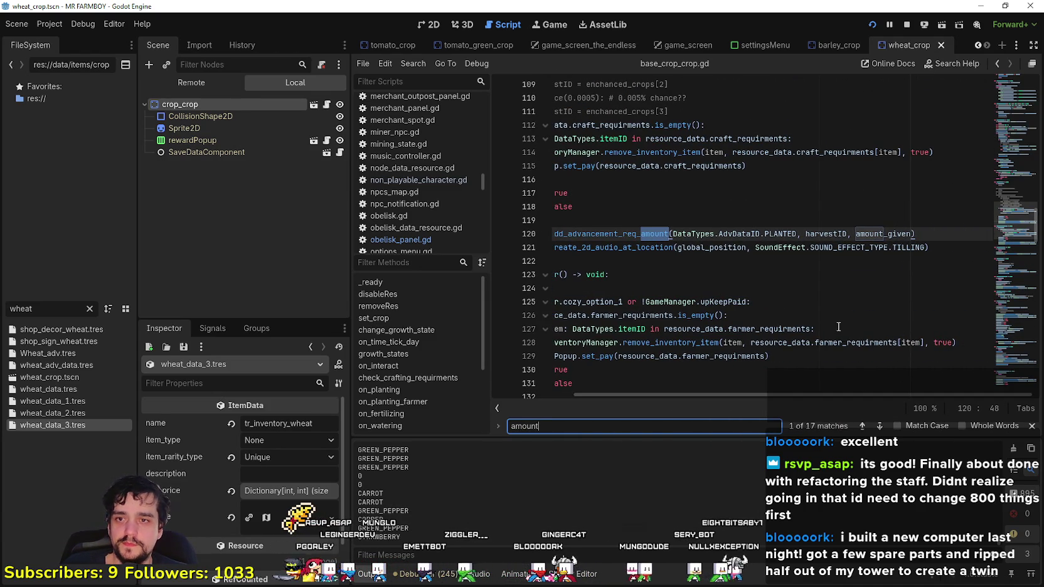
double_click(877, 233)
key("ctrl+f")
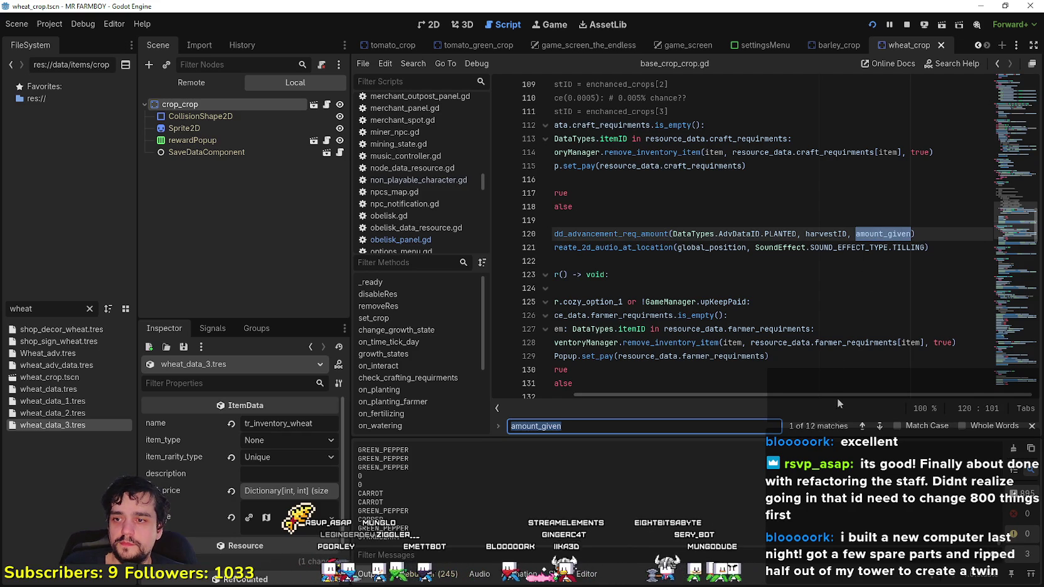
left_click(862, 426)
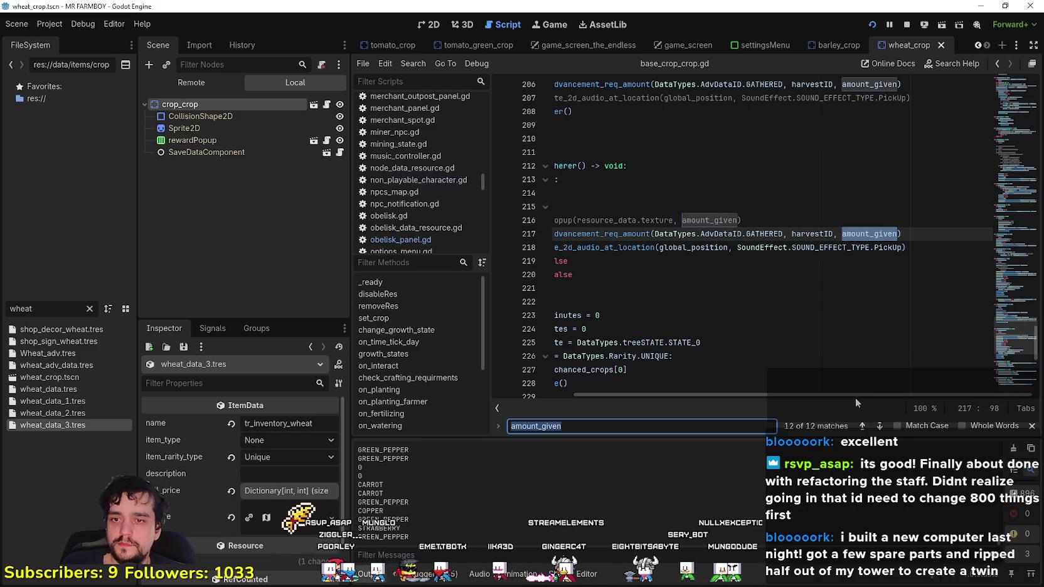
left_click_drag(856, 398, 764, 395)
left_click(863, 426)
left_click(863, 426)
left_click(863, 426)
left_click(863, 426)
left_click(863, 426)
left_click(863, 426)
left_click(863, 426)
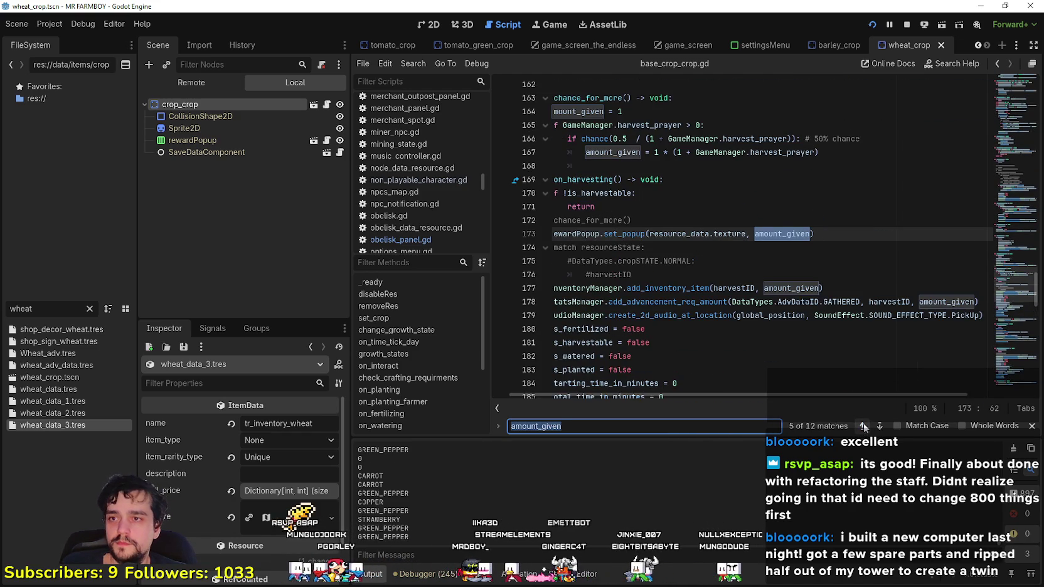
scroll(698, 208, "up", 1)
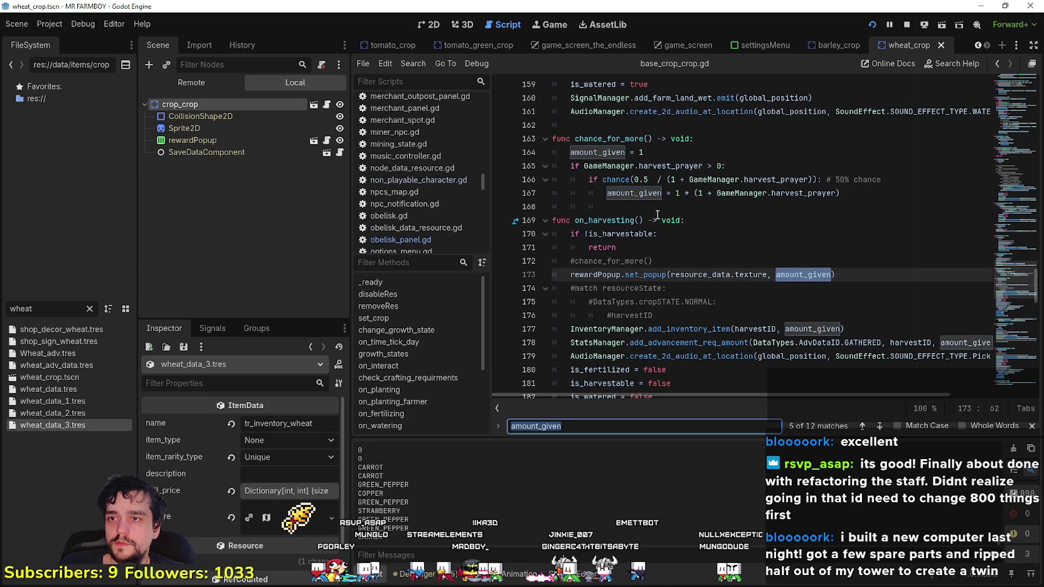
left_click(653, 153)
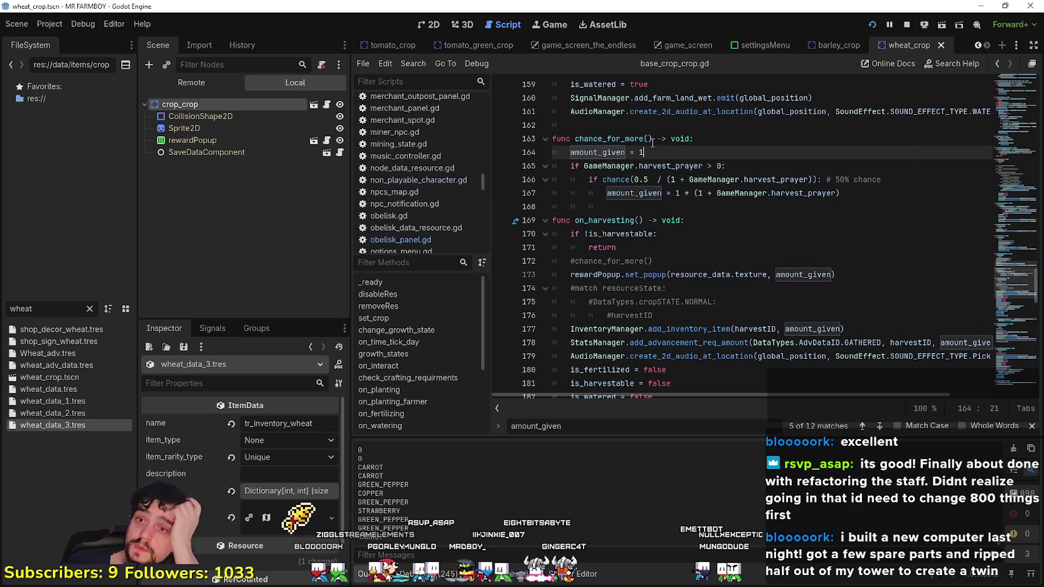
- Append '+ GameManager.CROPS_EXTRA_YEILD' after harvest_prayer in line 166's chance condition
left_click(811, 179)
double_click(810, 179)
left_click(809, 179)
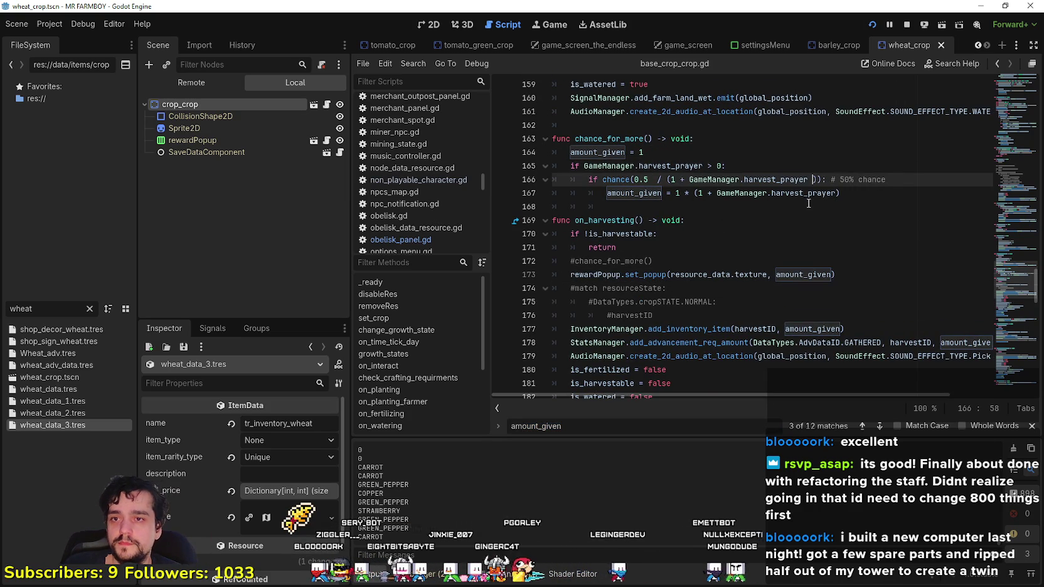
type("+")
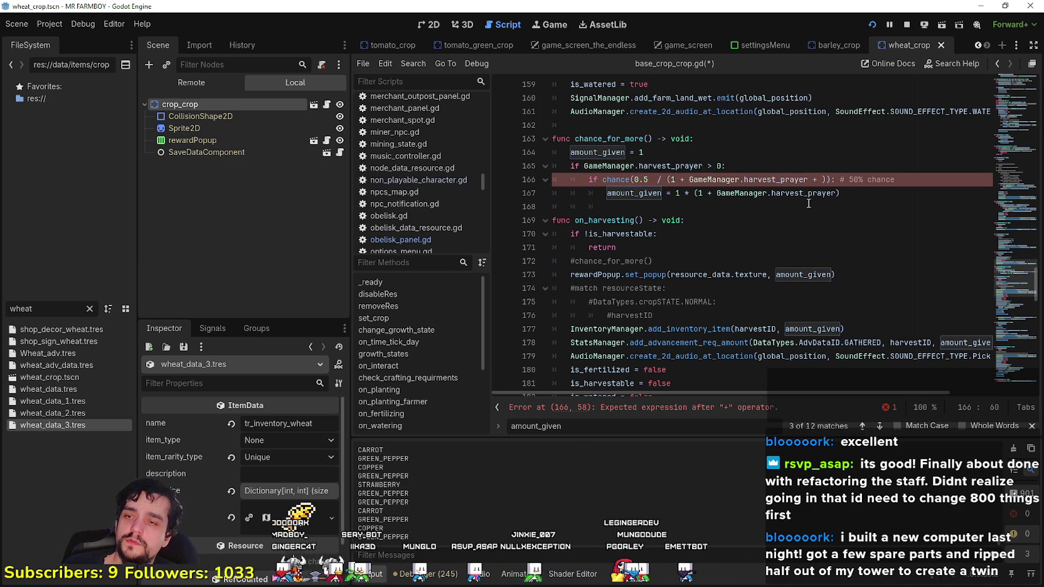
type("G")
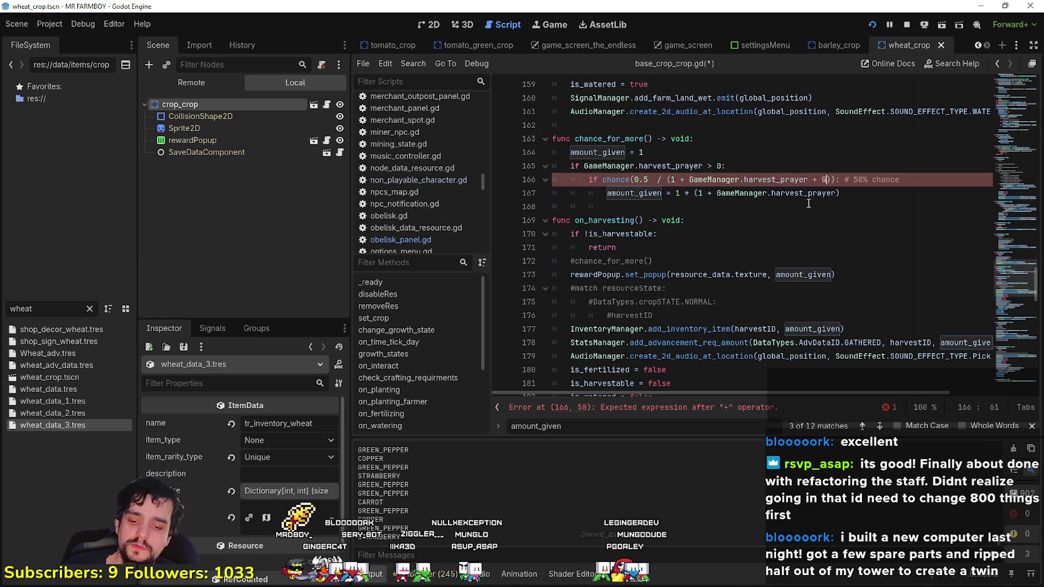
type("aa")
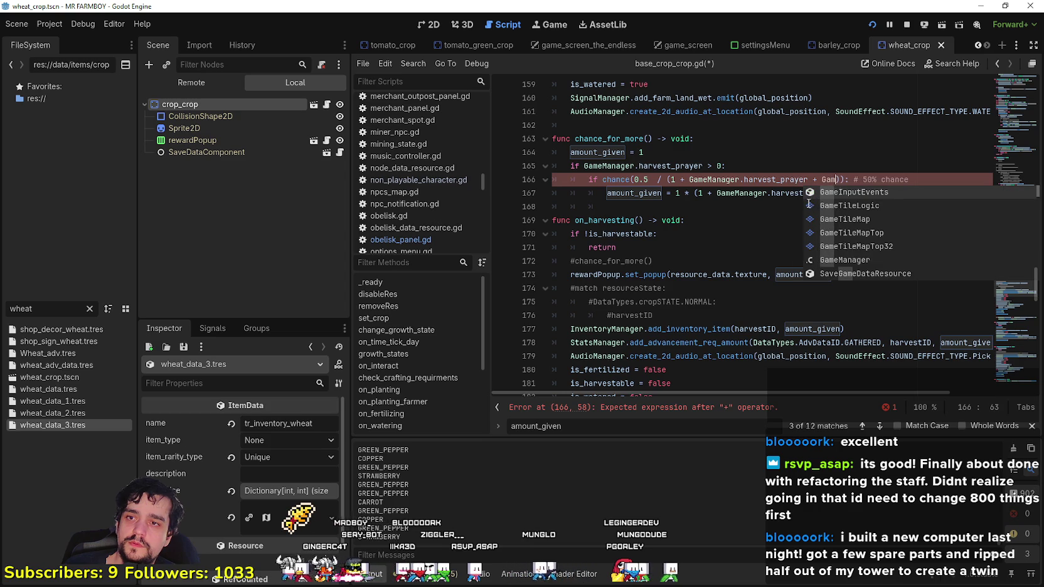
type("m")
key("BackSpace")
key("BackSpace")
type("ma")
key("BackSpace")
type("eM")
key("Return")
type(".")
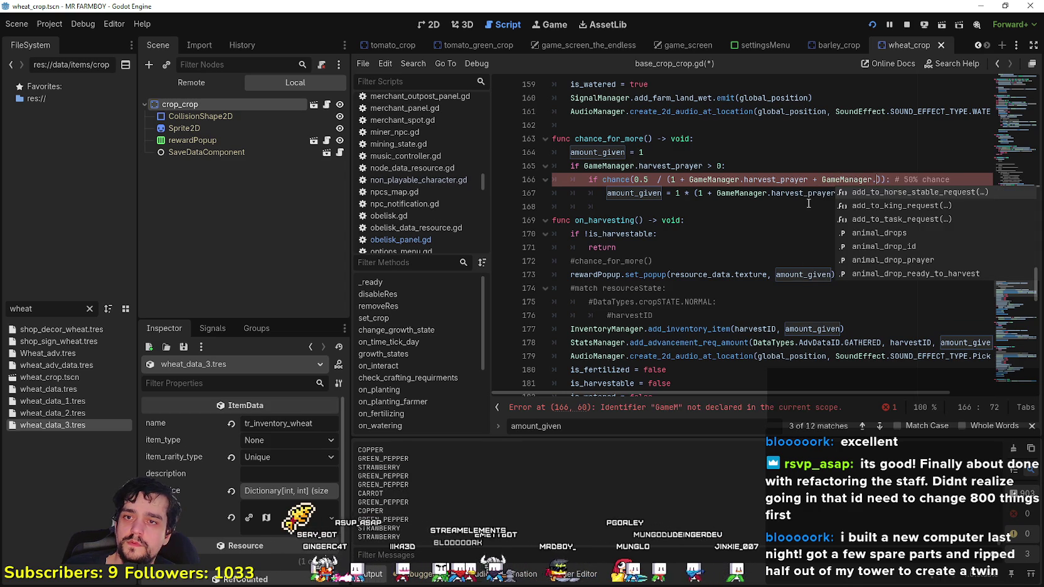
type("HARV")
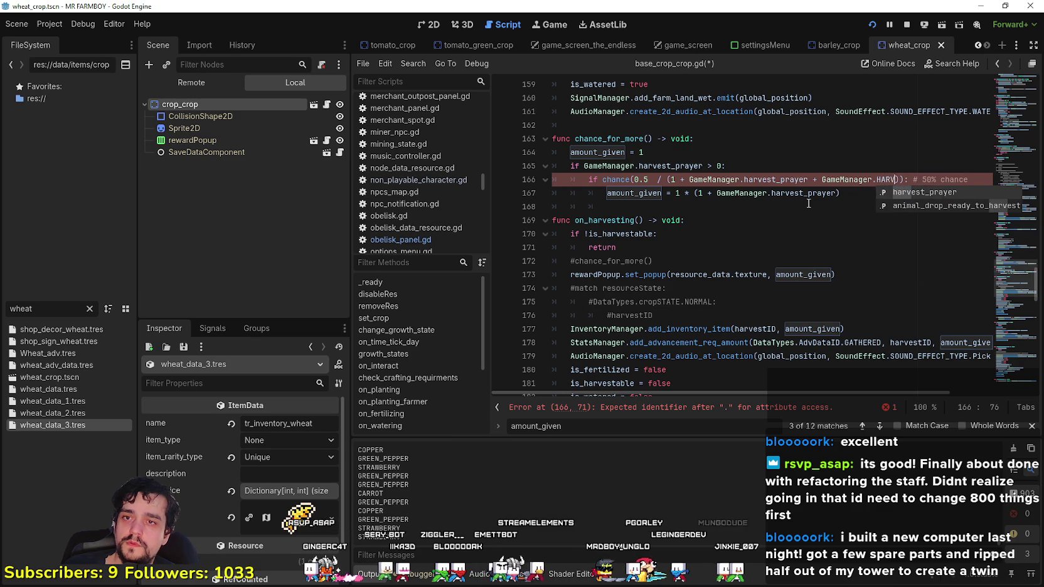
key("BackSpace")
key("BackSpace")
key("BackSpace")
type("CROP")
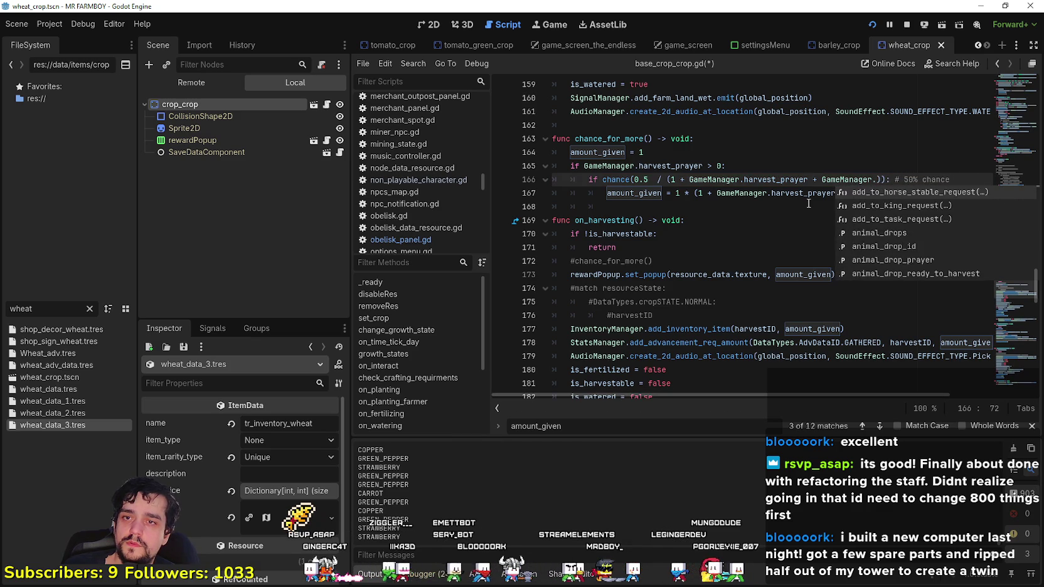
key("Return")
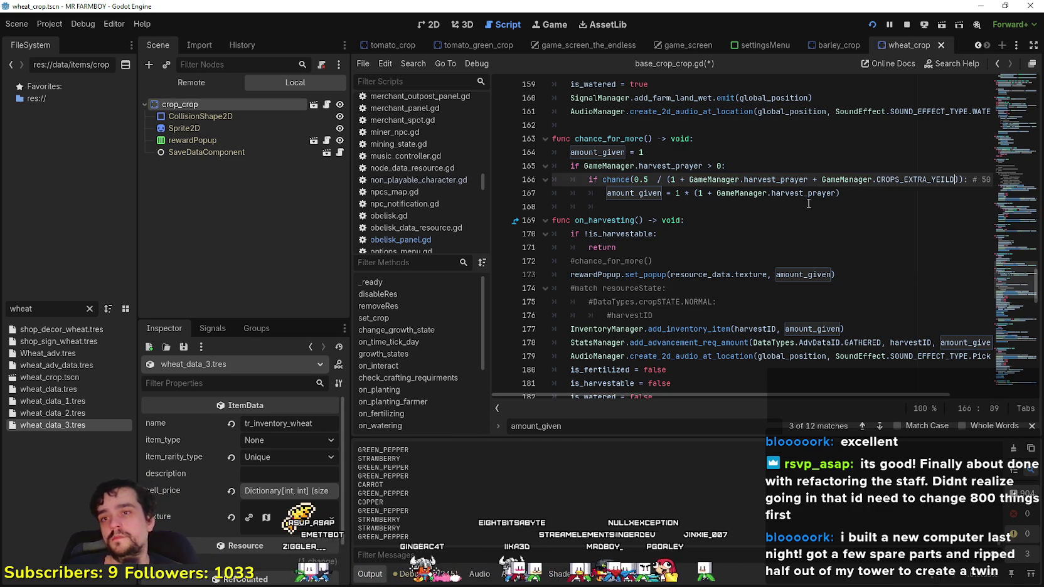
- Paste the CROPS_EXTRA_YEILD term into line 167's amount_given formula and save
left_click(811, 197)
double_click(815, 196)
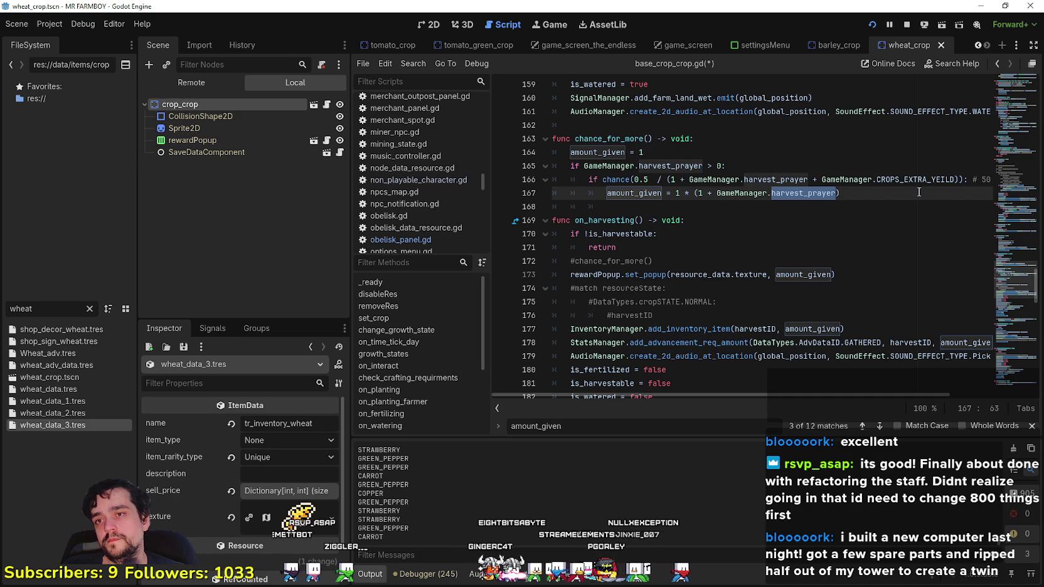
left_click_drag(923, 181, 837, 180)
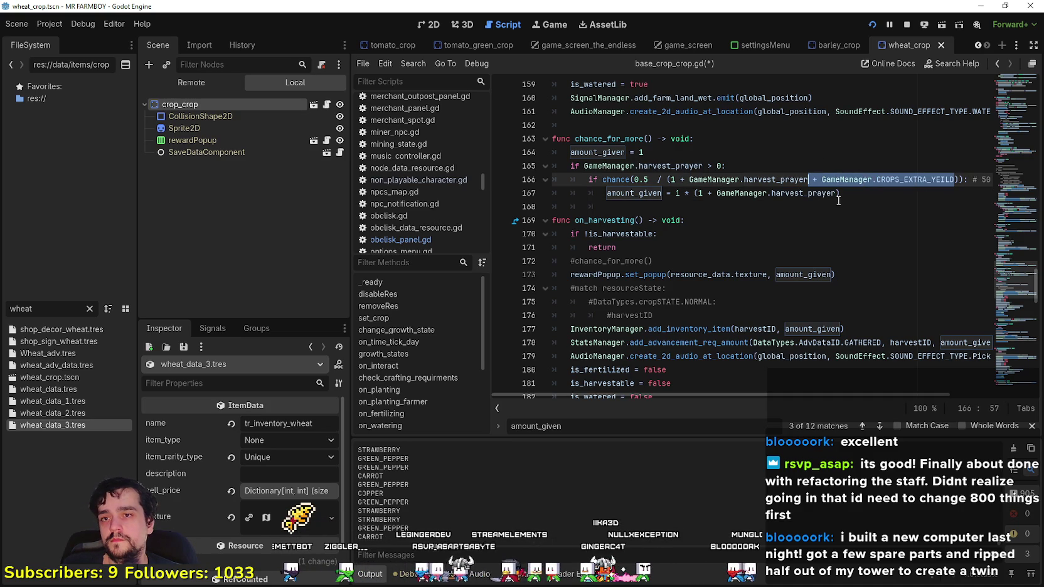
left_click(838, 198)
type("+ GameManager.CROPS_EXTRA_YEILD")
left_click(825, 202)
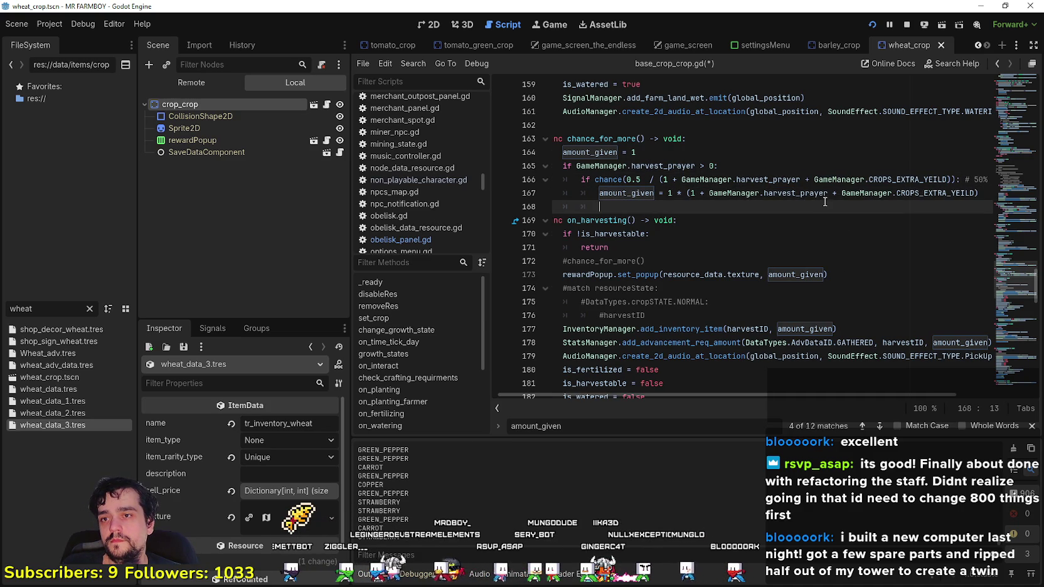
key("ctrl+s")
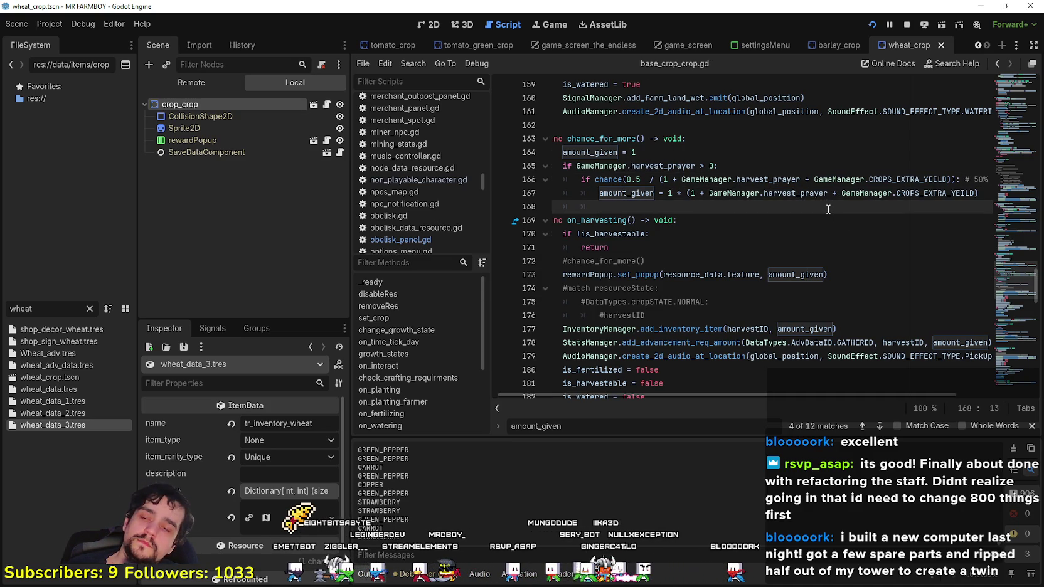
- Remove the indentation from empty line 168 and save the script again
left_click_drag(842, 193, 976, 194)
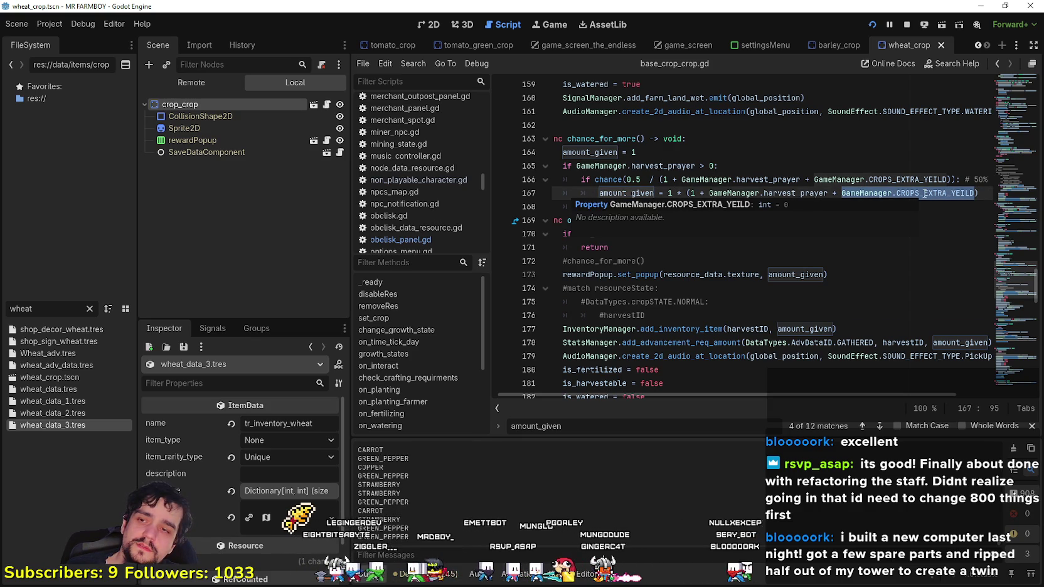
left_click(629, 207)
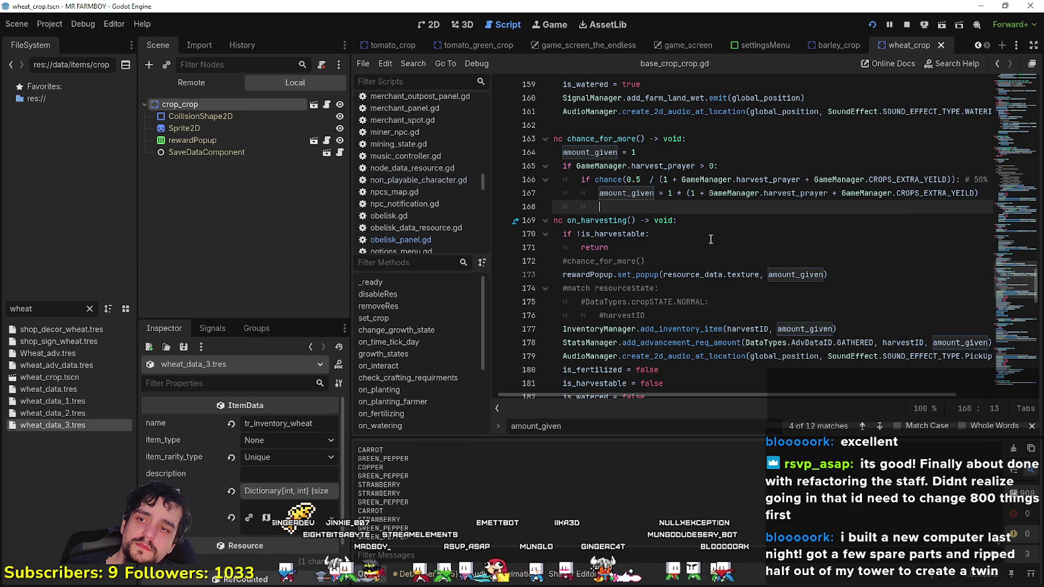
key("BackSpace")
key("BackSpace")
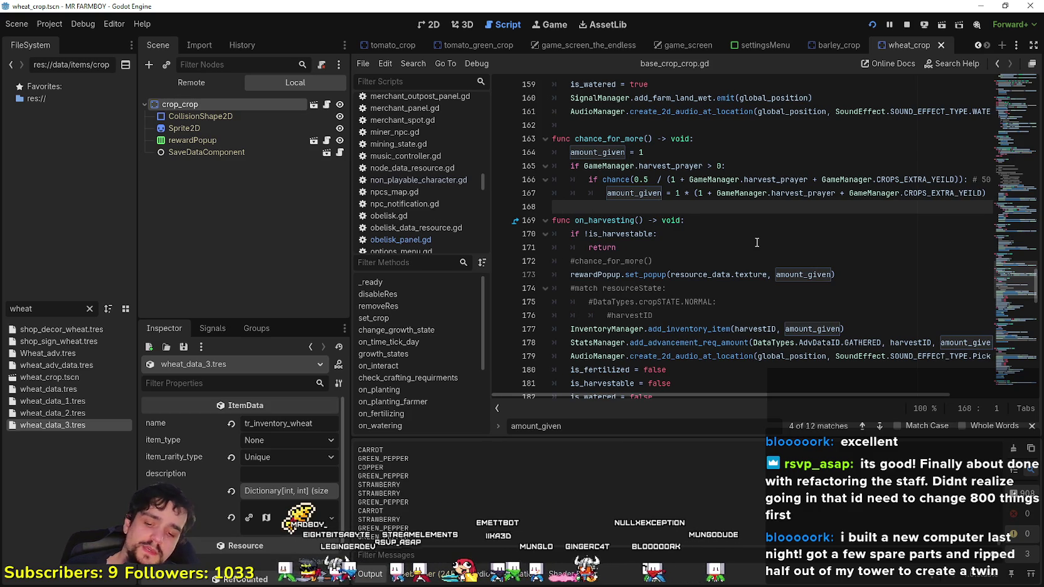
key("ctrl+s")
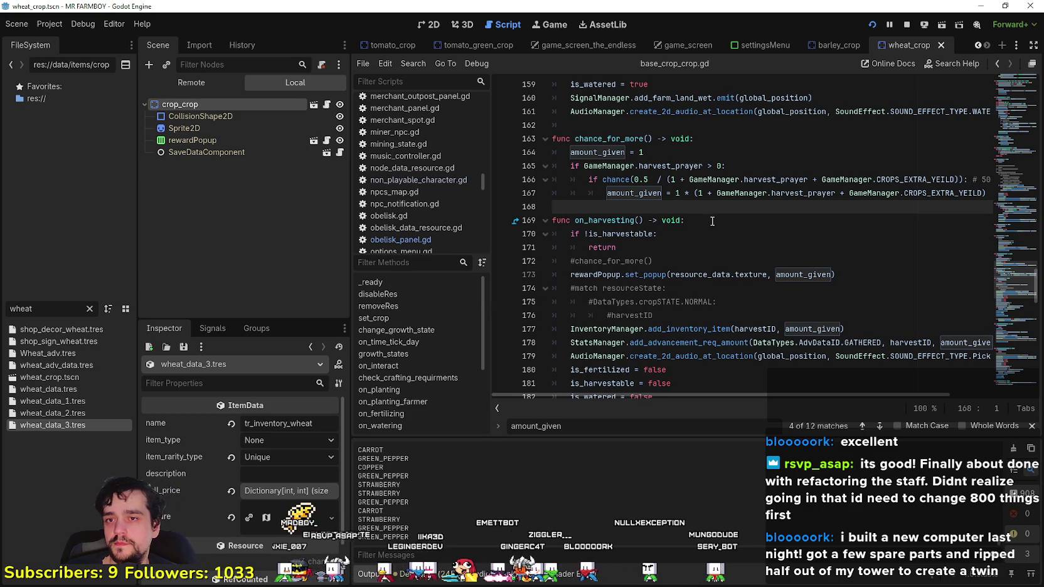
left_click(698, 216)
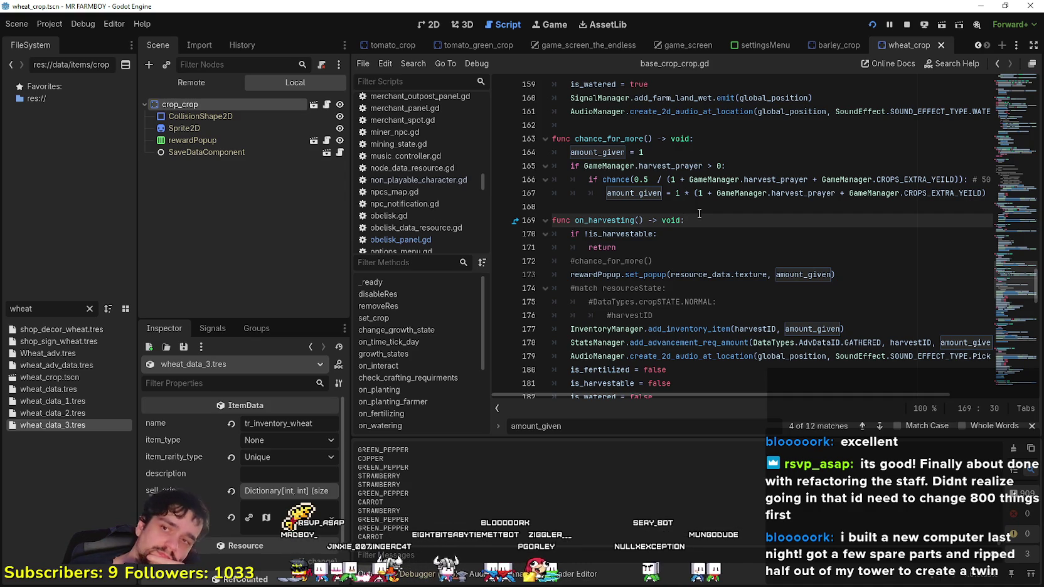
left_click(659, 202)
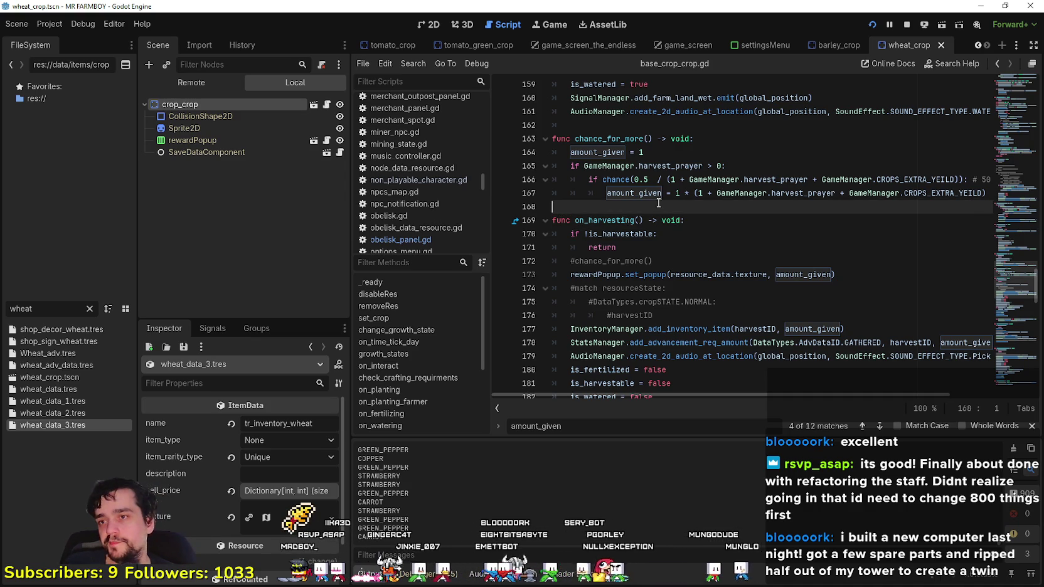
key("ctrl+s")
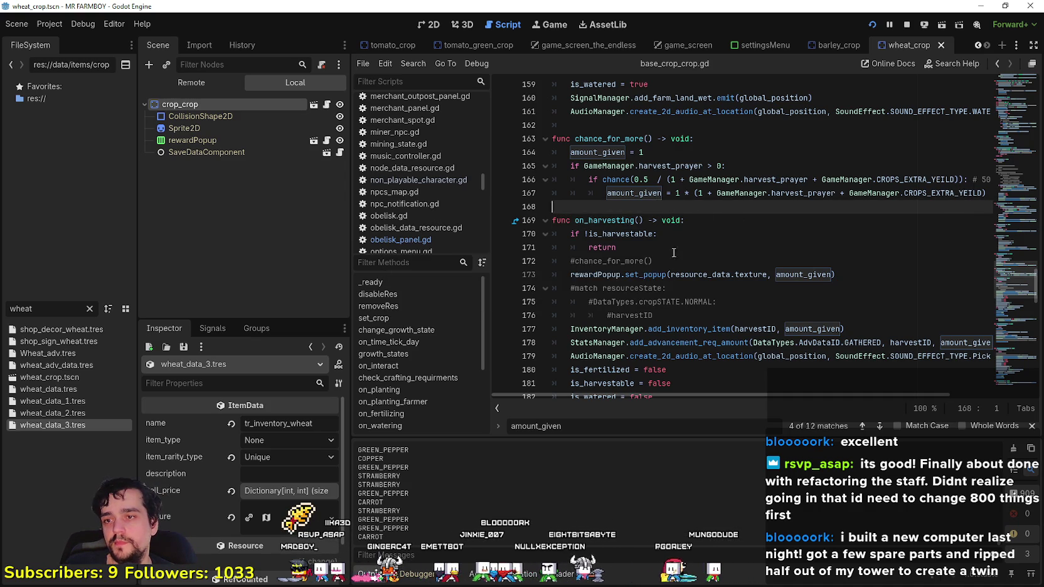
scroll(675, 247, "down", 2)
scroll(753, 207, "up", 1)
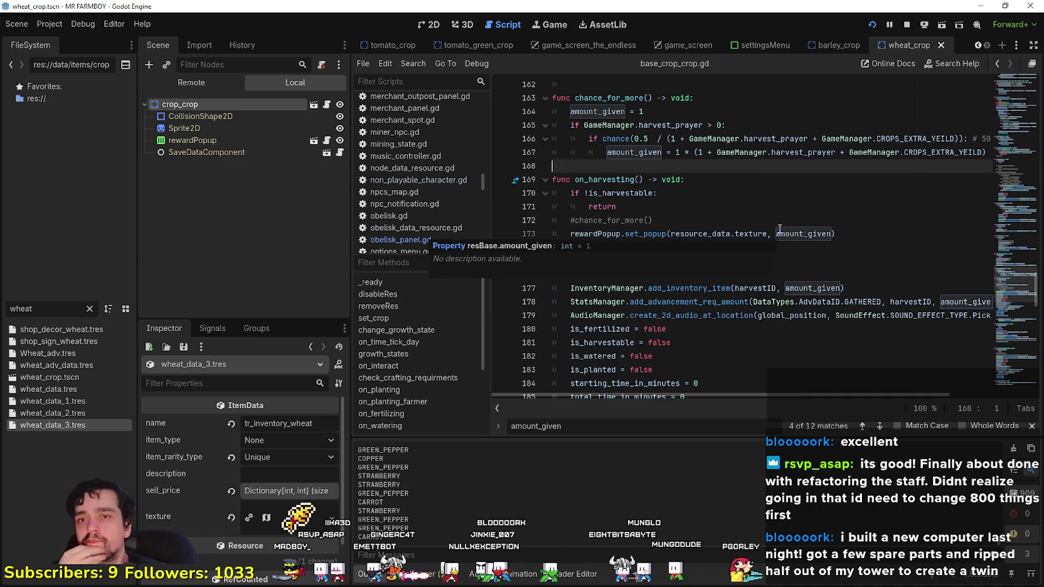
scroll(772, 220, "down", 1)
scroll(756, 194, "down", 3)
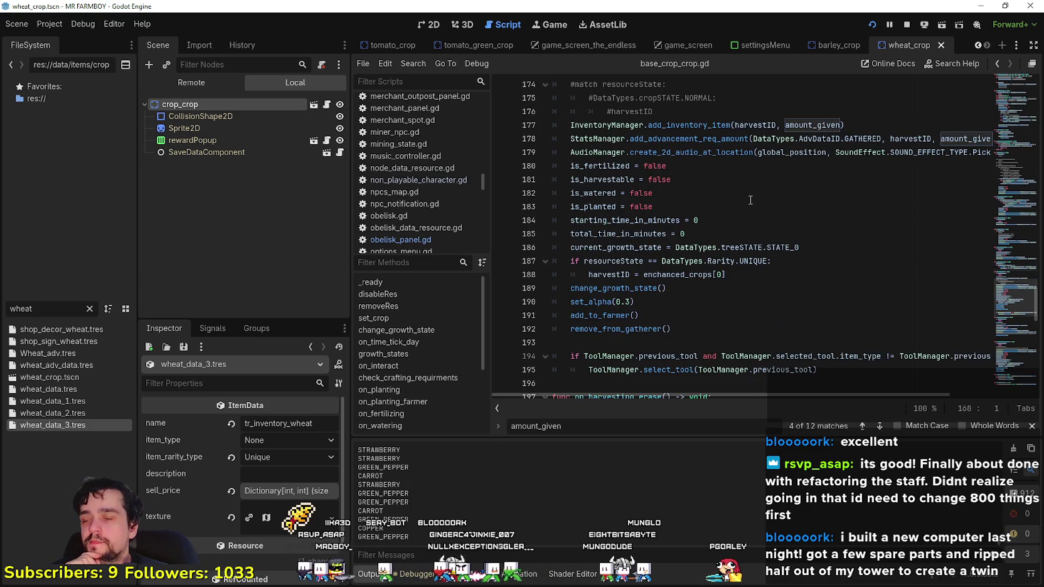
scroll(749, 200, "down", 5)
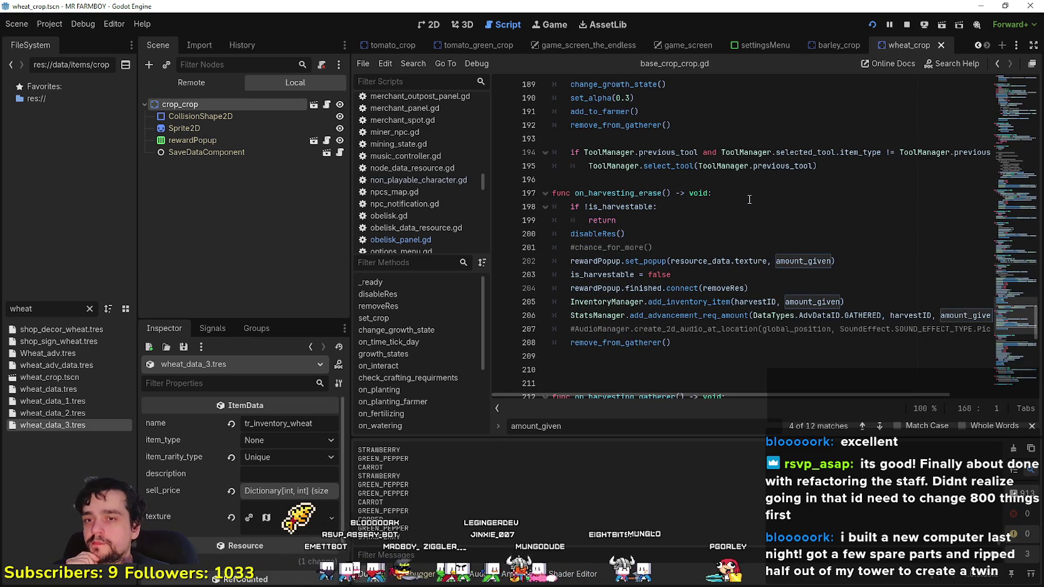
- Run the game and collect an egg, tomatoes and wheat around the farm
key("F5")
key("s")
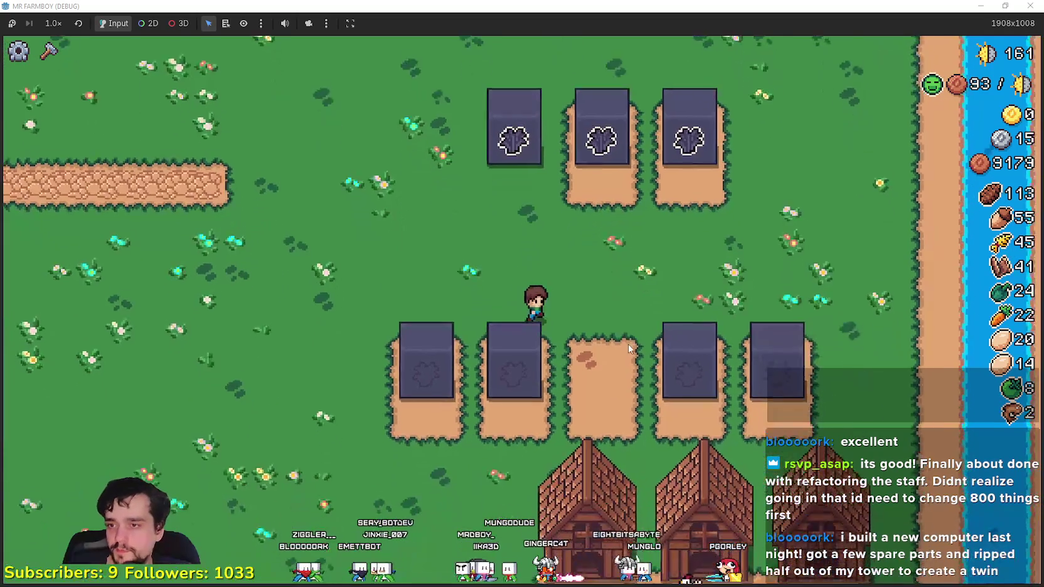
key("d")
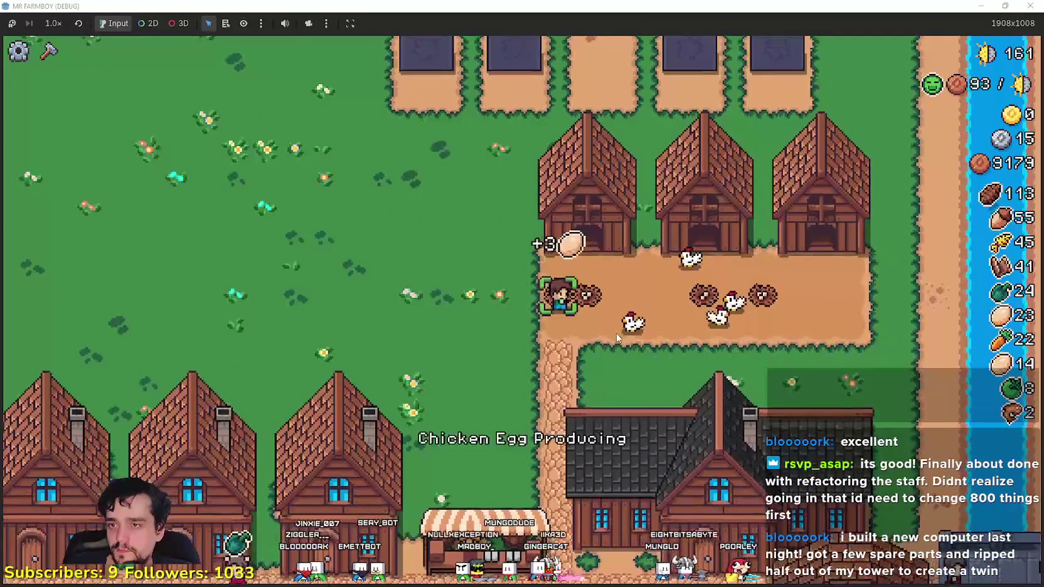
key("s")
key("s")
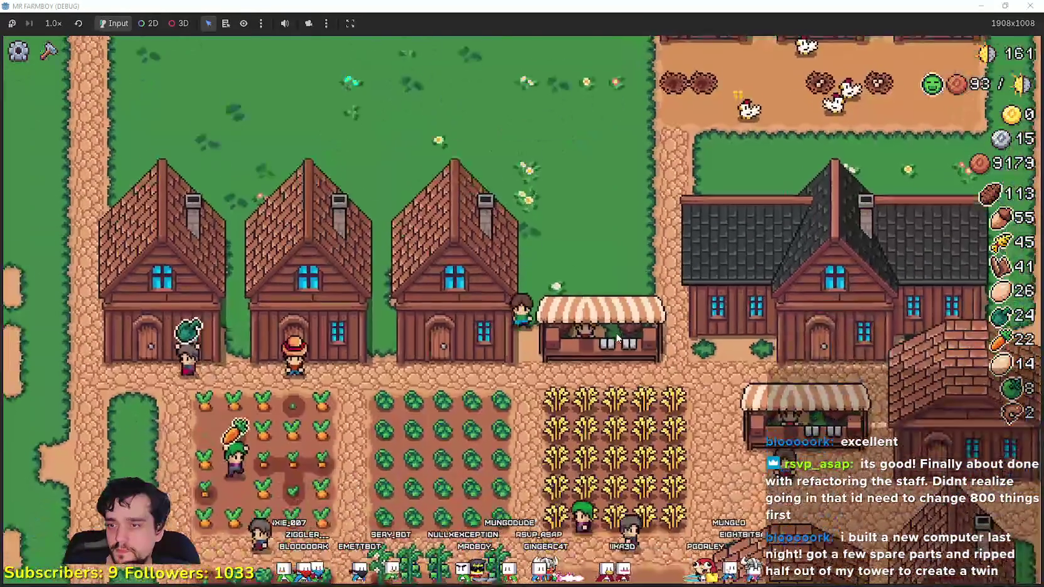
key("a")
key("a")
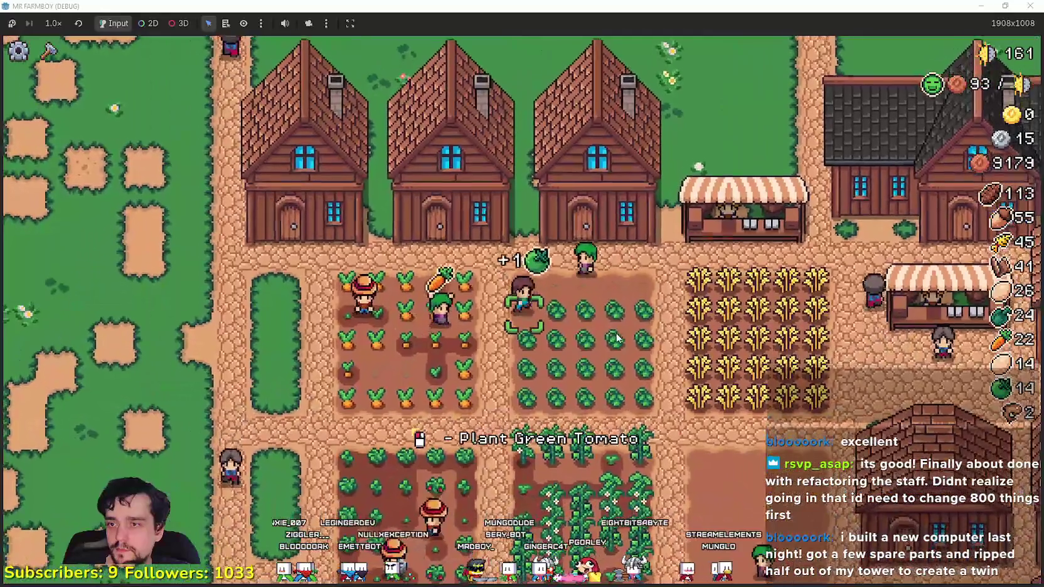
key("d")
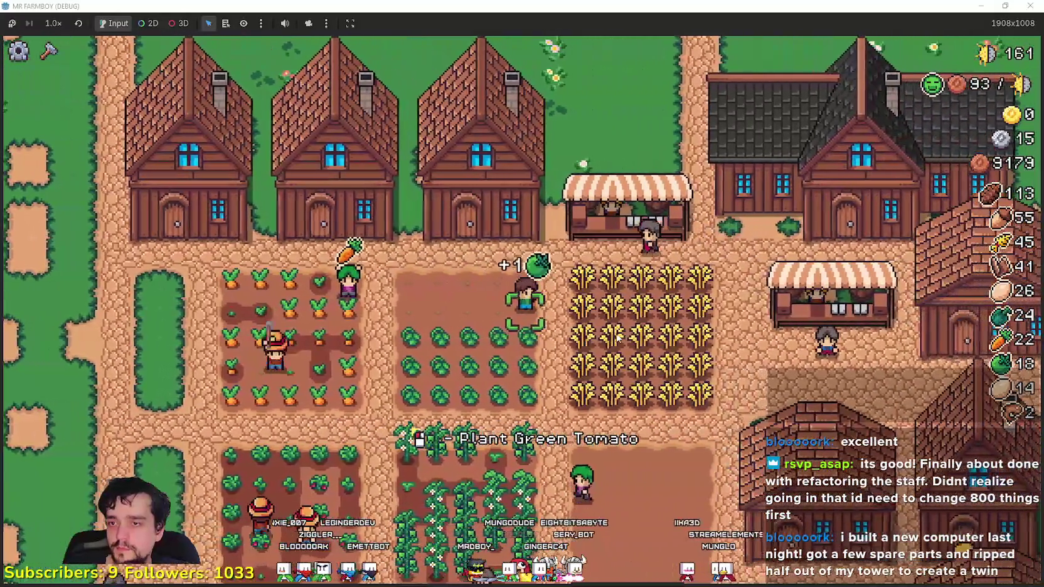
key("d")
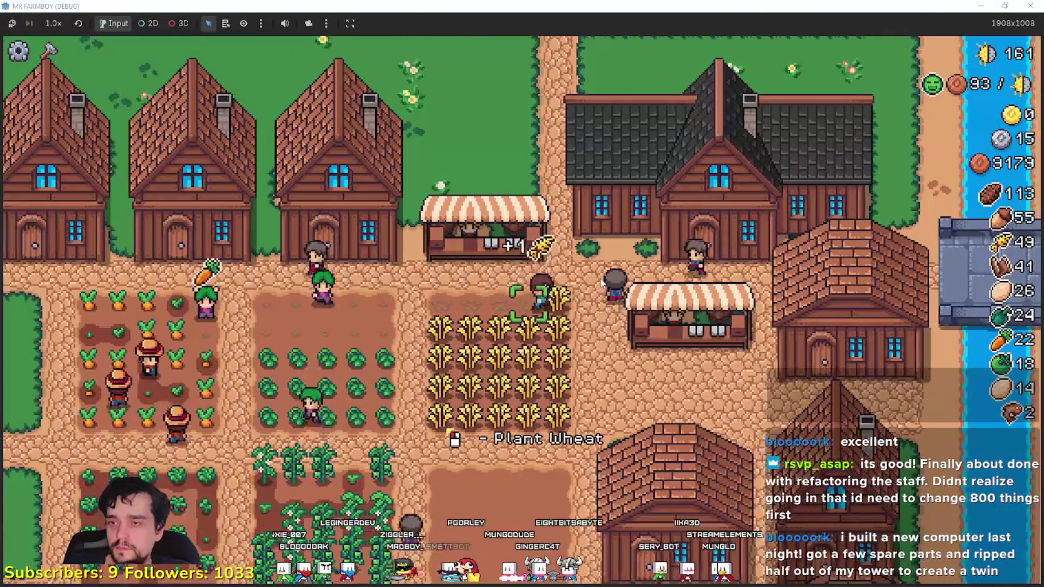
- Harvest the remaining wheat rows, raising wheat from 45 to 65, then pause the game
scroll(601, 286, "up", 3)
key("a")
key("s")
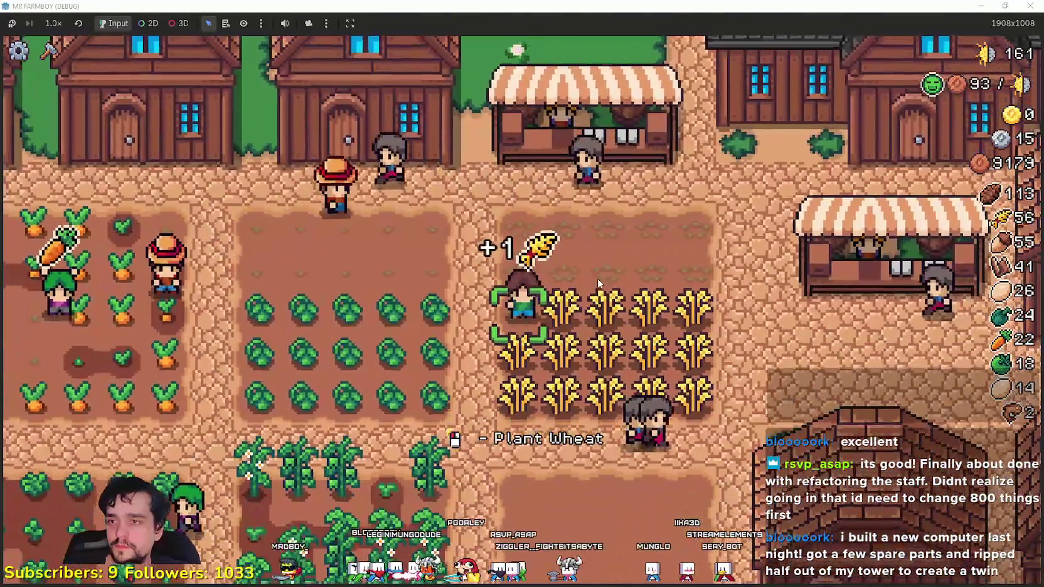
key("d")
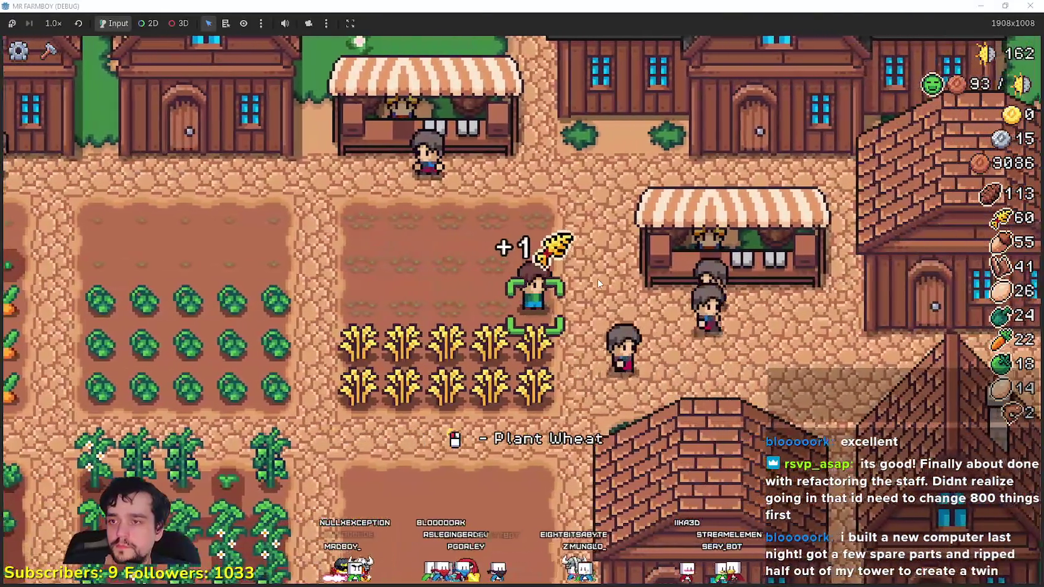
key("s")
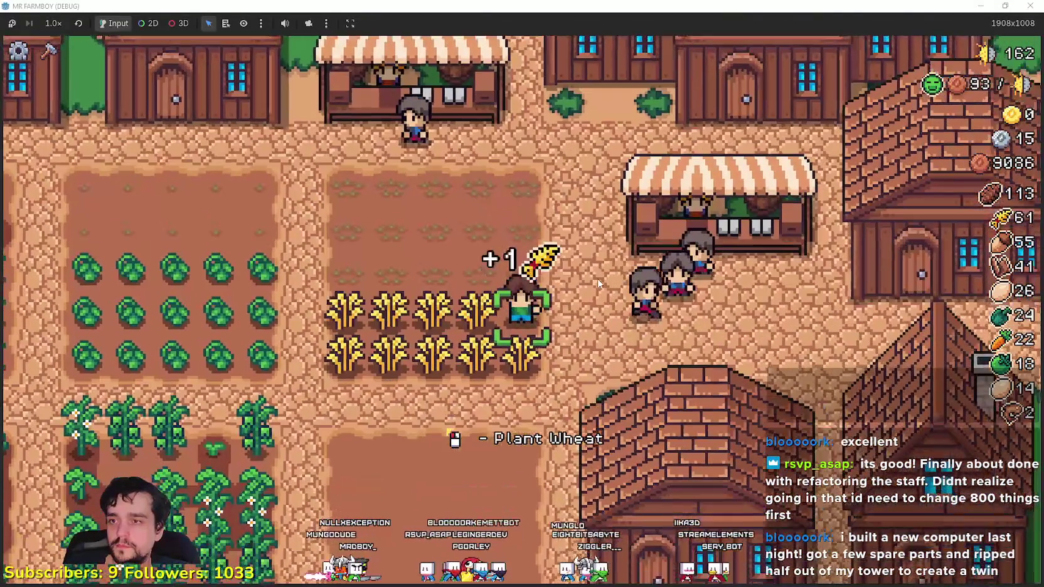
key("a")
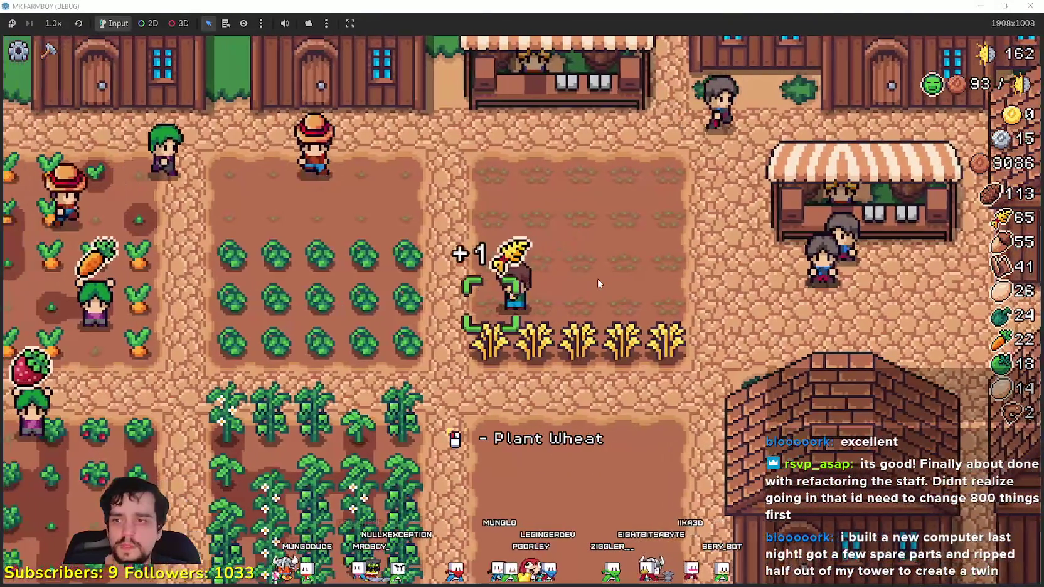
key("Escape")
key("alt+Tab")
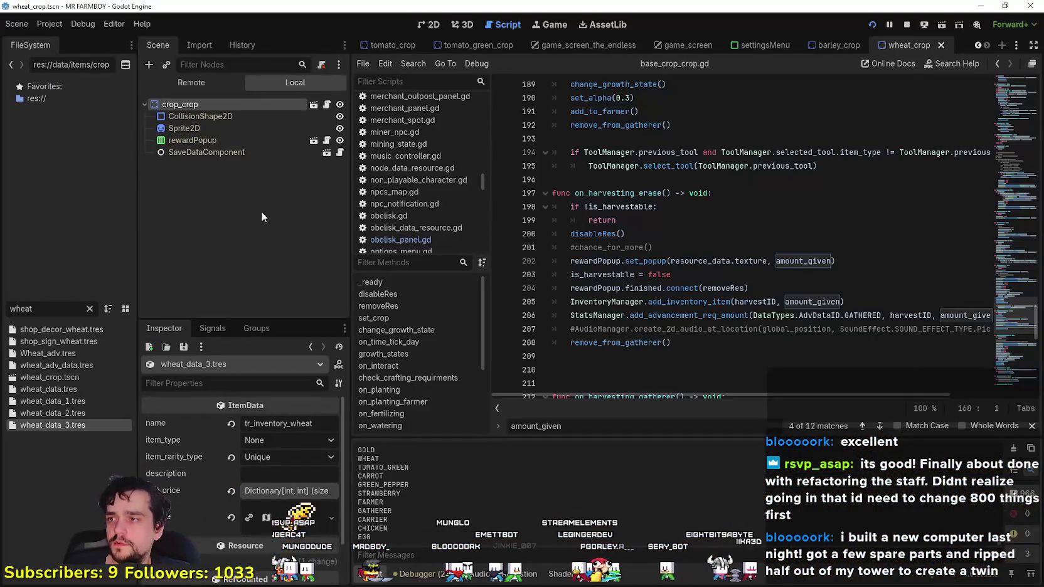
- Inspect the running GameManager in the remote tree, showing CROPS_EXTRA_YEILD at 5
left_click(219, 83)
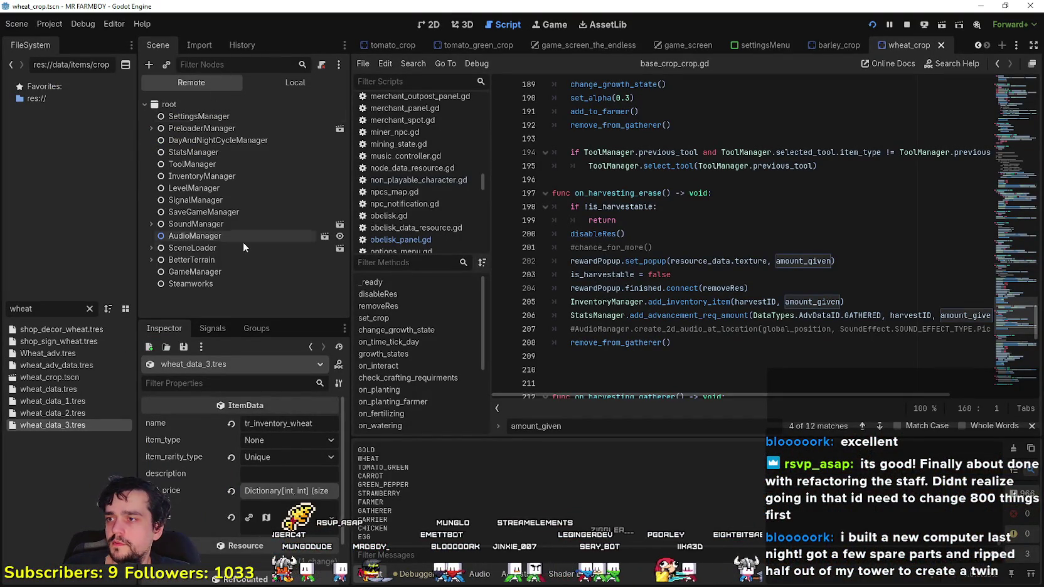
left_click(182, 273)
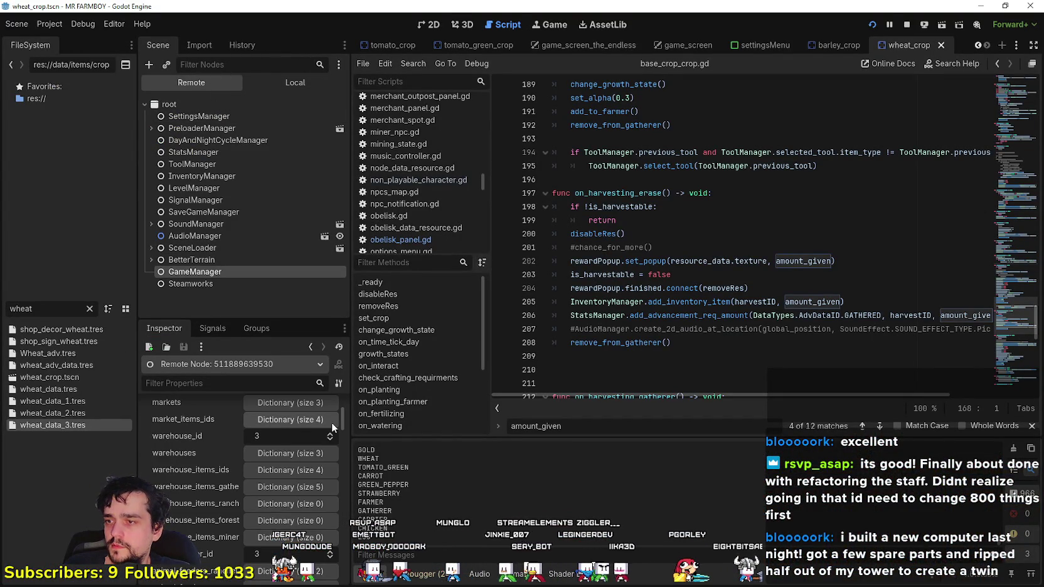
mouse_move(343, 411)
left_mouse_down()
mouse_move(344, 470)
mouse_move(345, 452)
mouse_move(345, 460)
left_mouse_up()
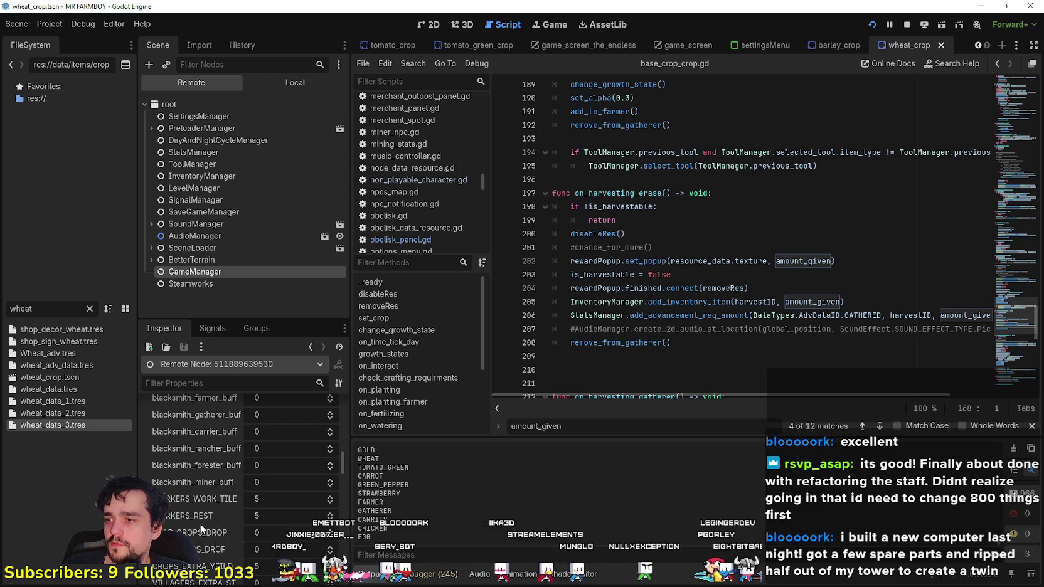
- Jump to the previous amount_given match inside chance_for_more at line 164
scroll(207, 518, "down", 2)
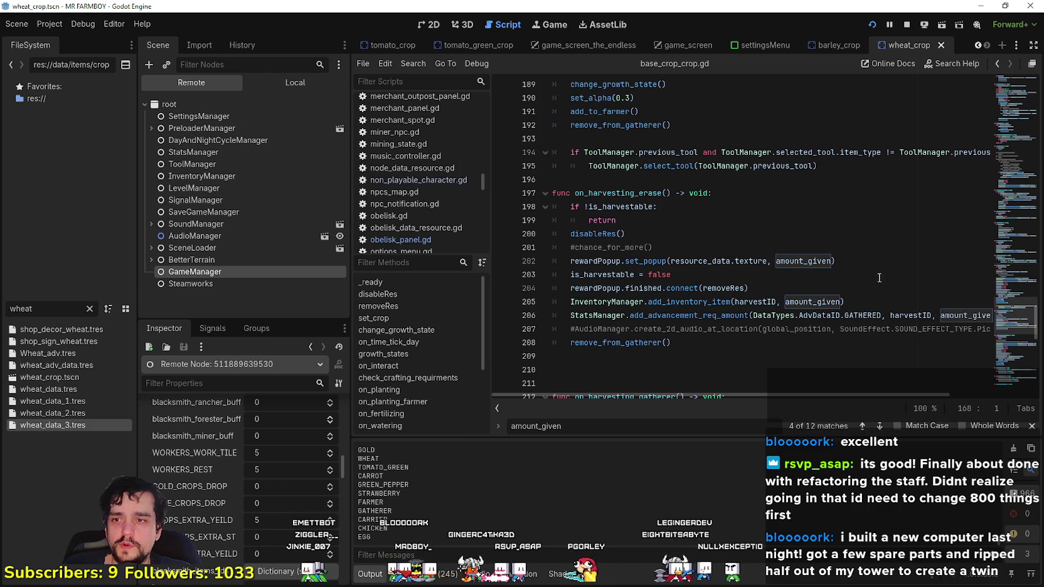
scroll(817, 230, "up", 6)
scroll(817, 230, "up", 15)
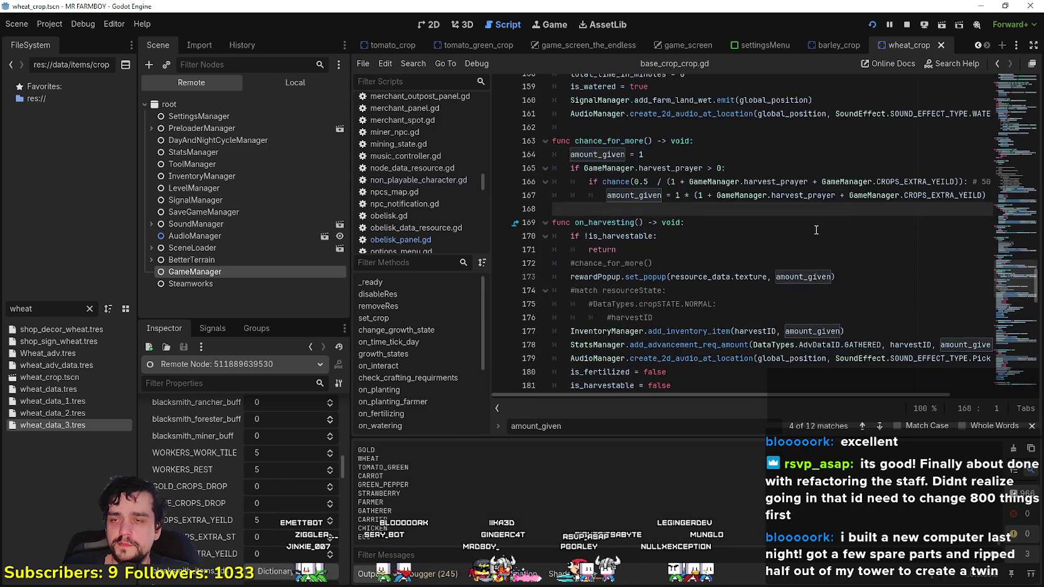
scroll(805, 199, "down", 3)
scroll(805, 200, "up", 6)
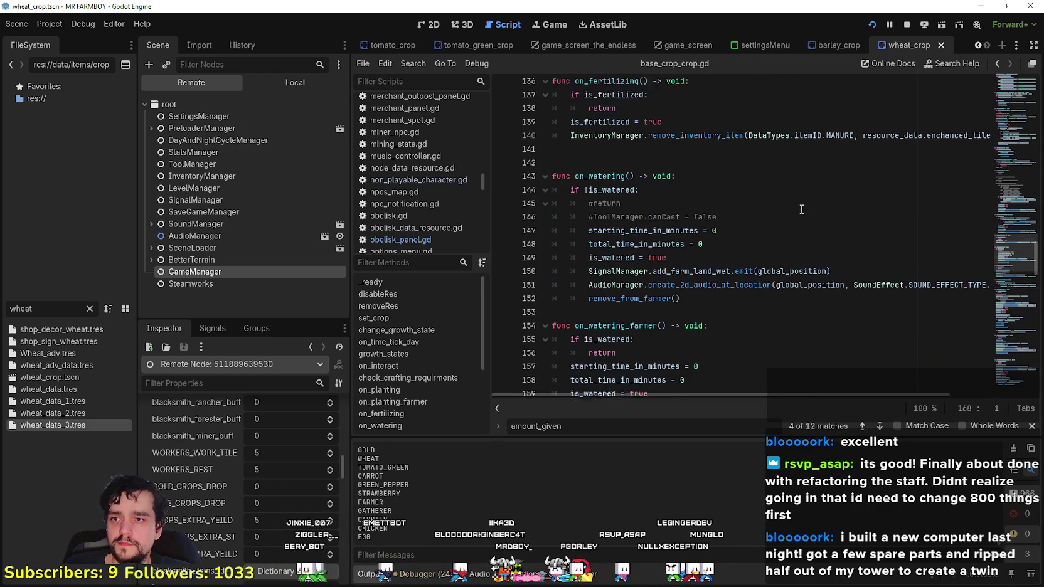
left_click(862, 426)
- Set a breakpoint on line 167, then resume the game and harvest a cabbage
left_click(501, 274)
left_click(652, 274)
key("alt+Tab")
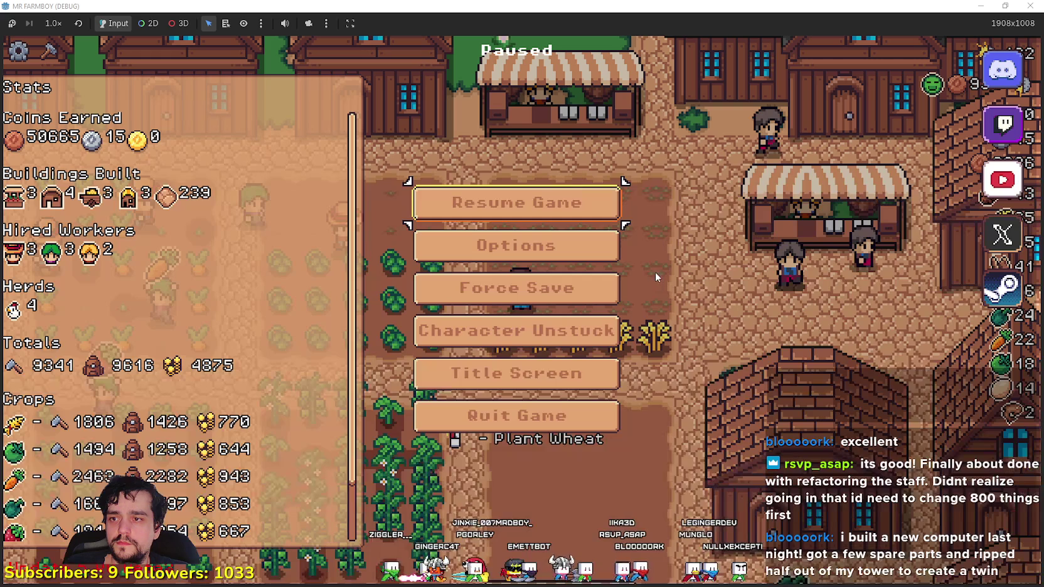
left_click(578, 199)
key("a")
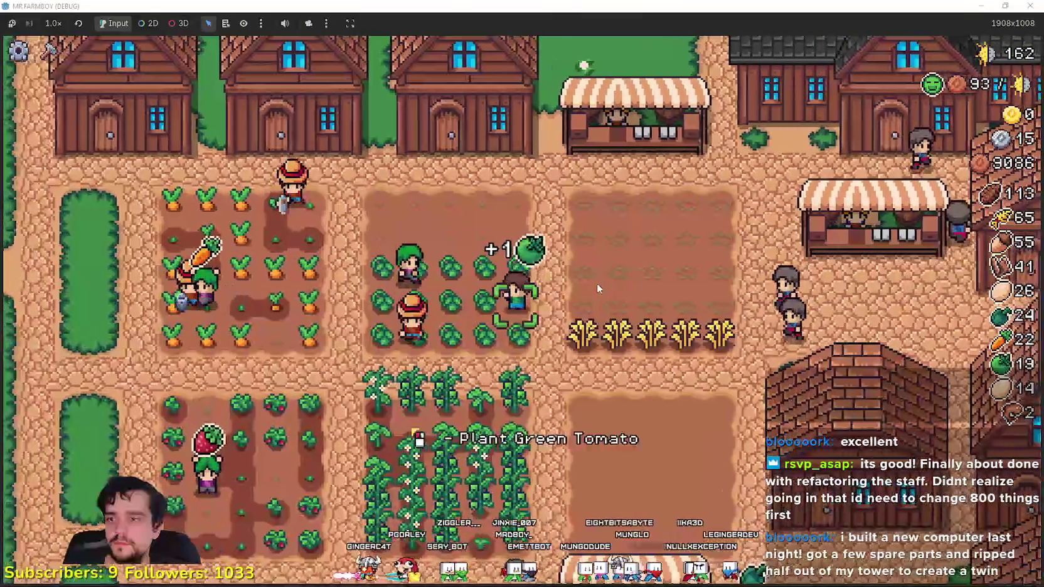
key("w")
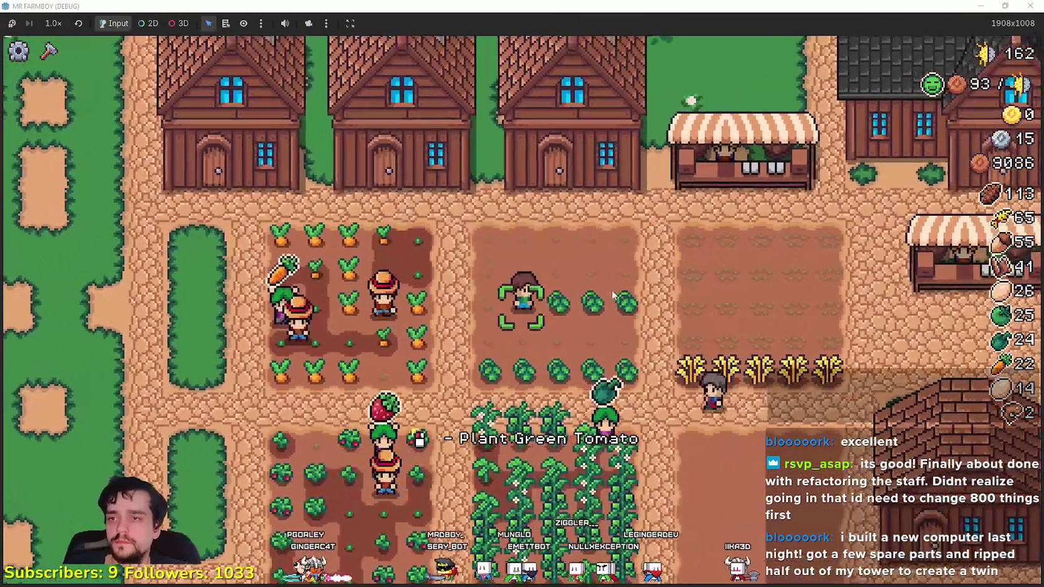
key("alt+Tab")
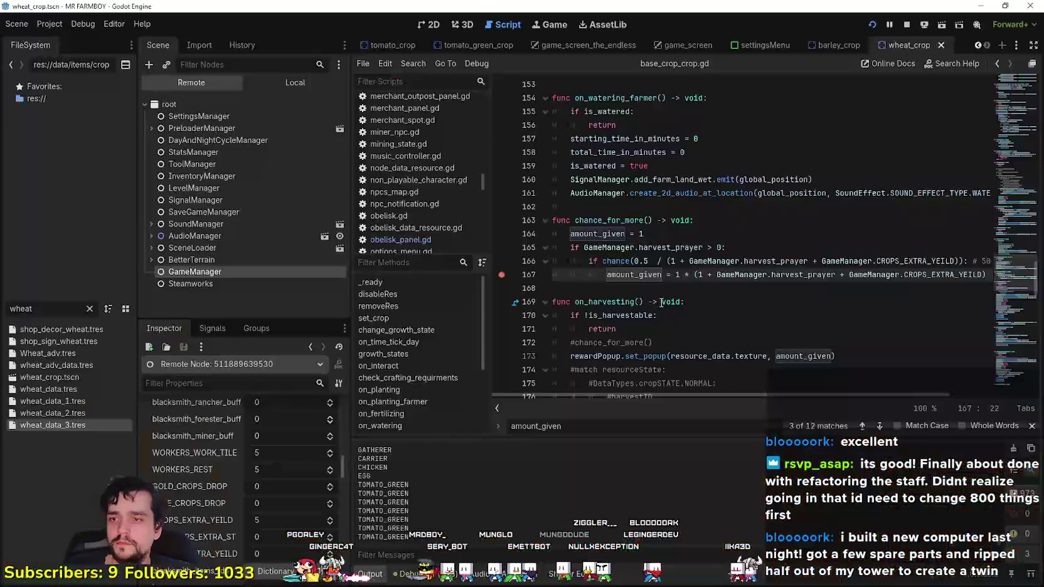
- Extend line 165's guard to 'harvest_prayer > 0 or GameManager.CROPS_EXTRA_YEILD > 0'
left_click_drag(703, 248, 584, 247)
left_click(722, 248)
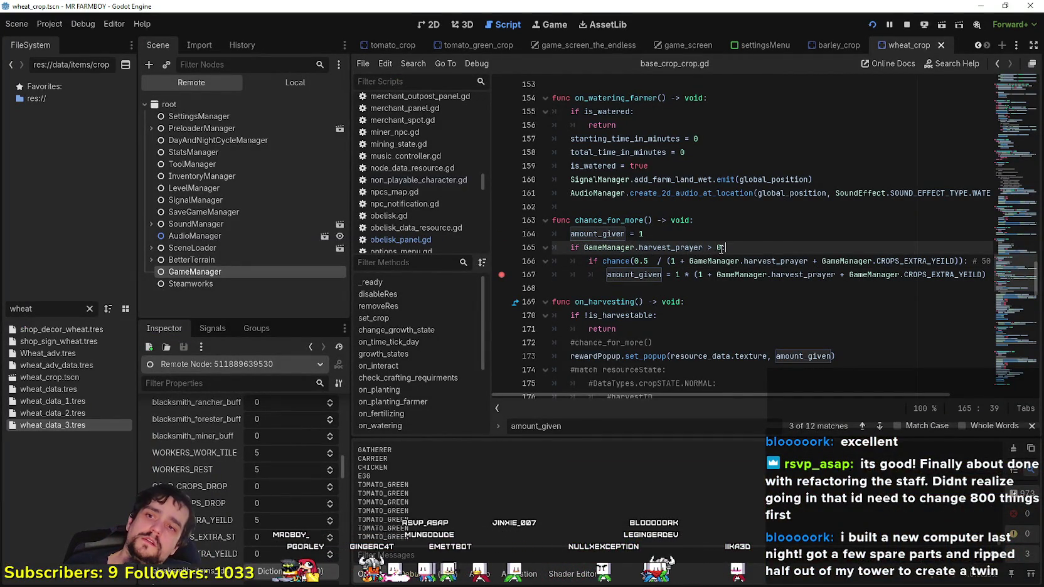
mouse_move(751, 200)
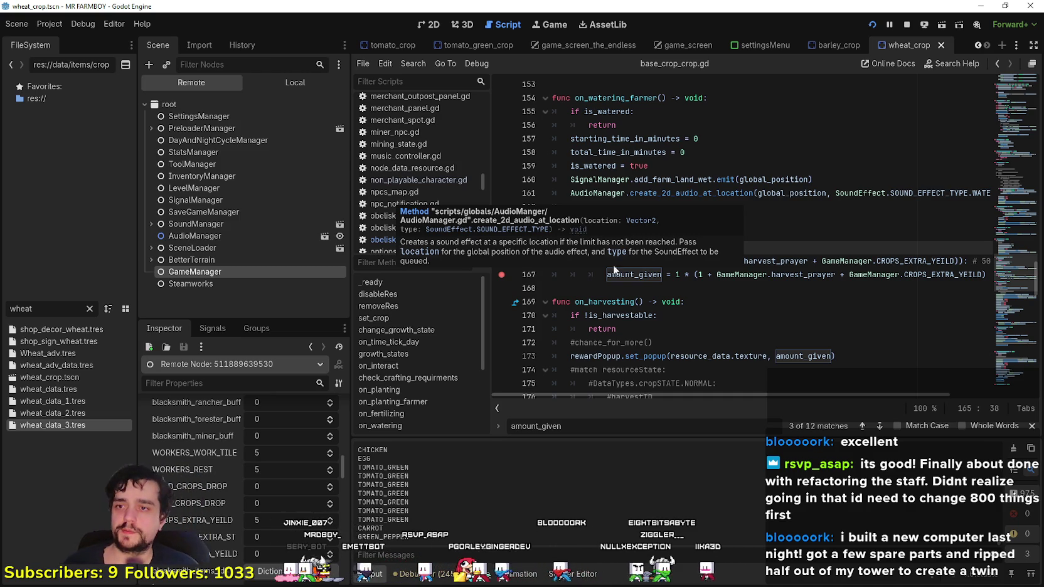
type("or :")
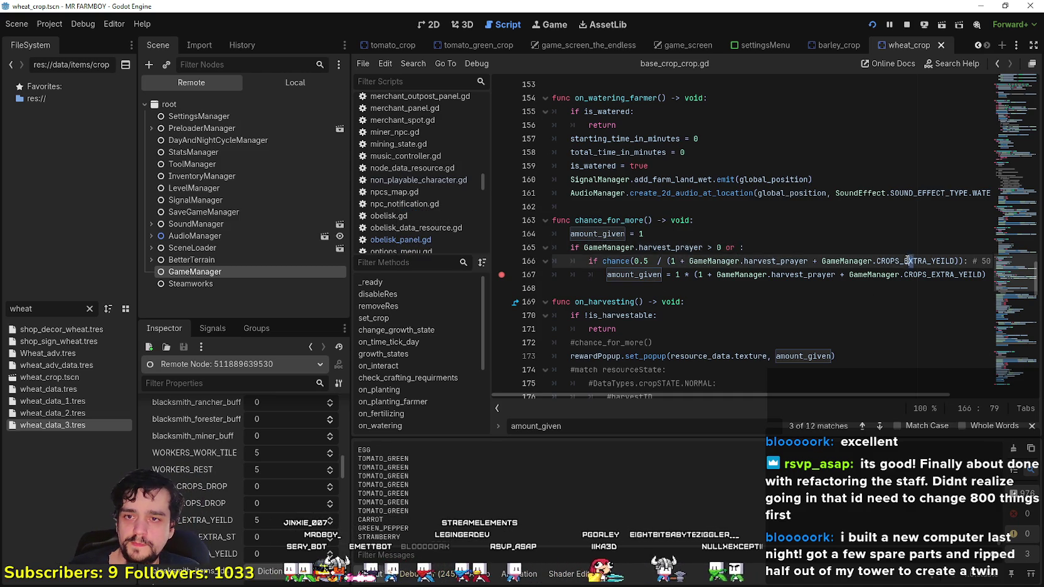
double_click(835, 261)
double_click(923, 261)
left_click_drag(922, 260, 857, 261)
key("ctrl+c")
left_click(742, 247)
key("ctrl+v")
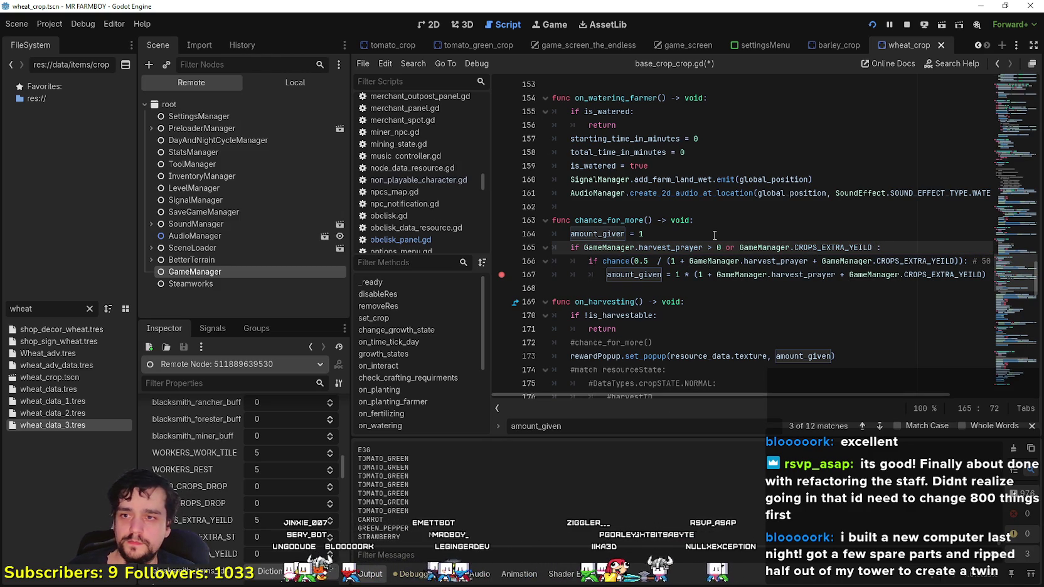
type(">")
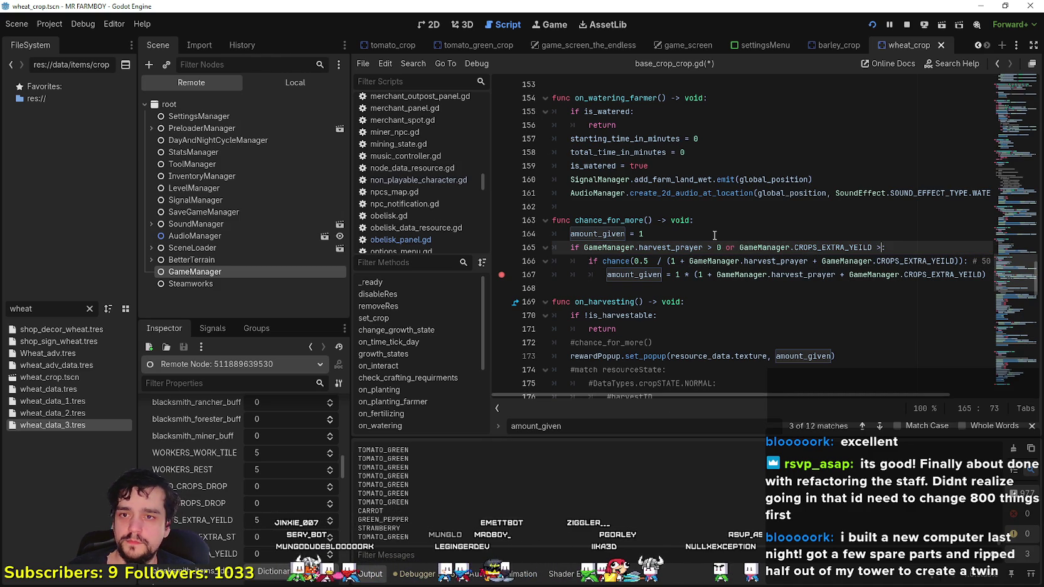
type(" 0")
- Save the edited crop script and switch to the running game
key("ctrl+s")
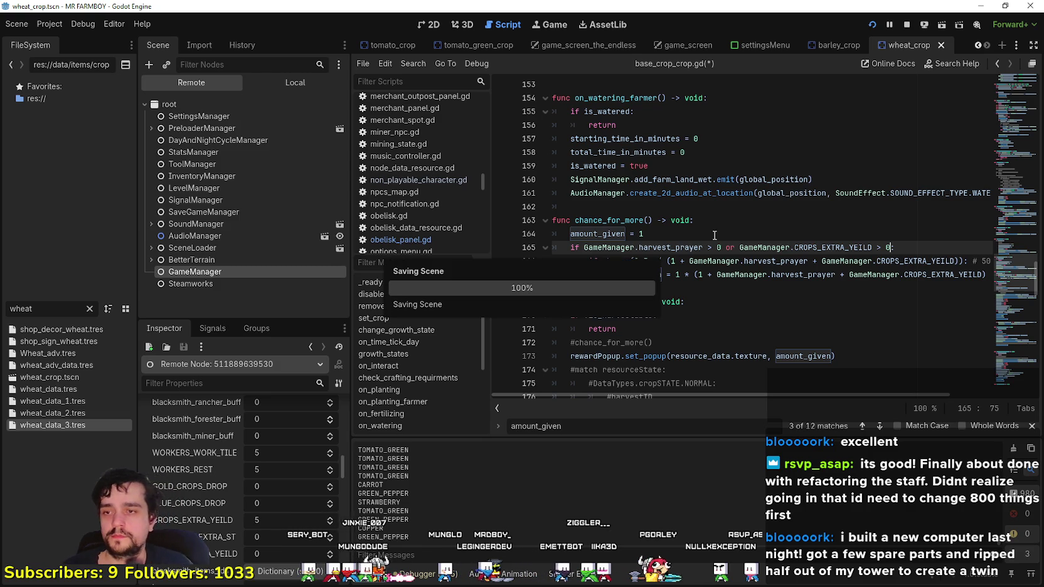
left_click(704, 275)
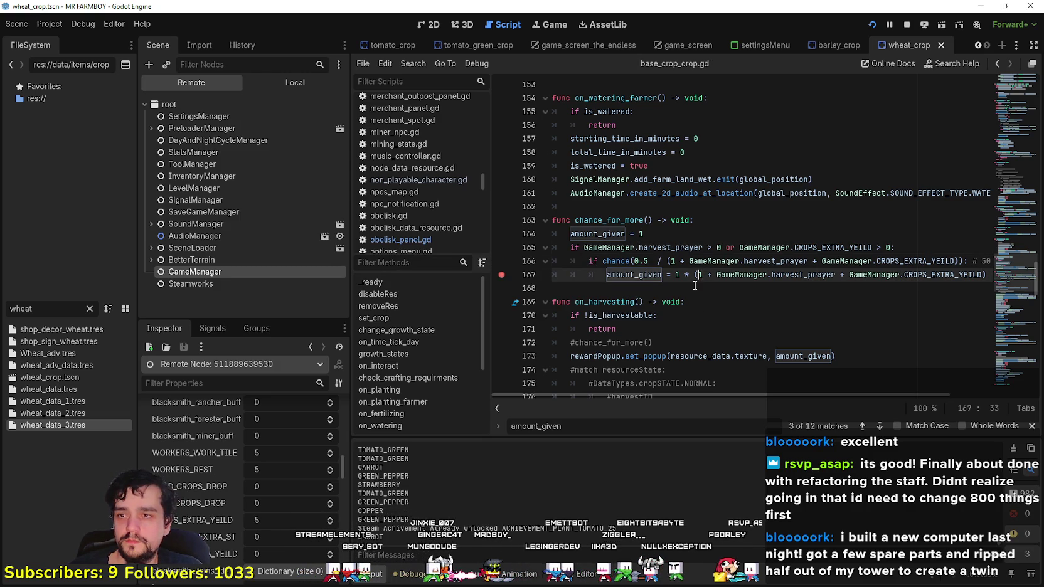
left_click(691, 290)
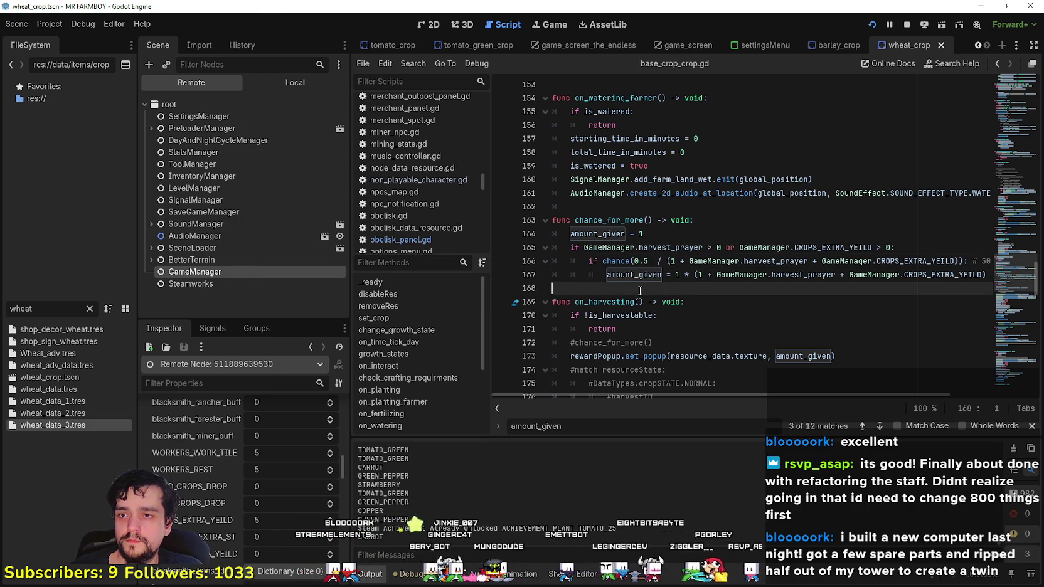
key("alt+Tab")
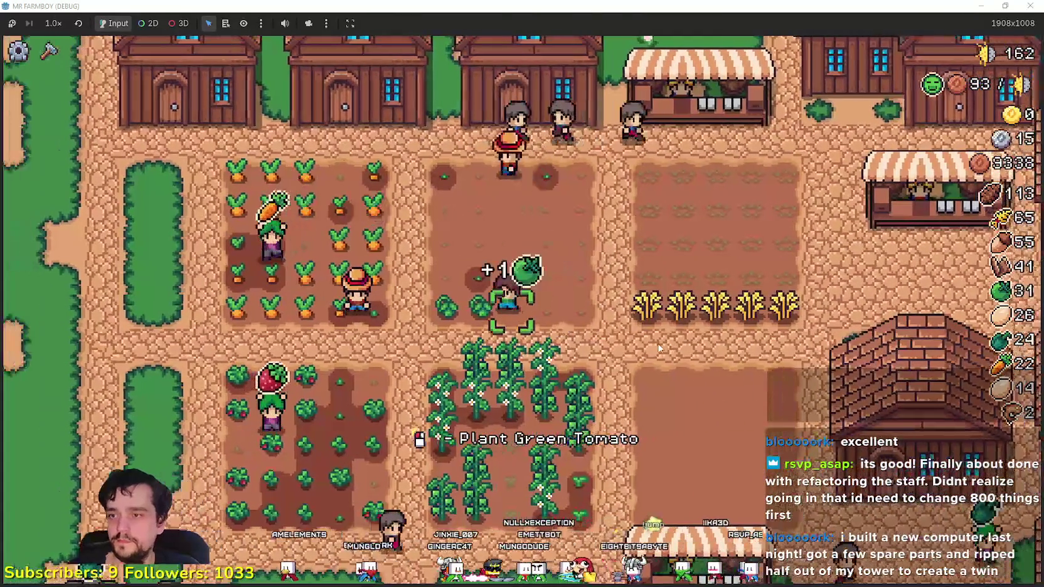
- Save base_crop_crop.gd with the caret on line 167
key("alt+Tab")
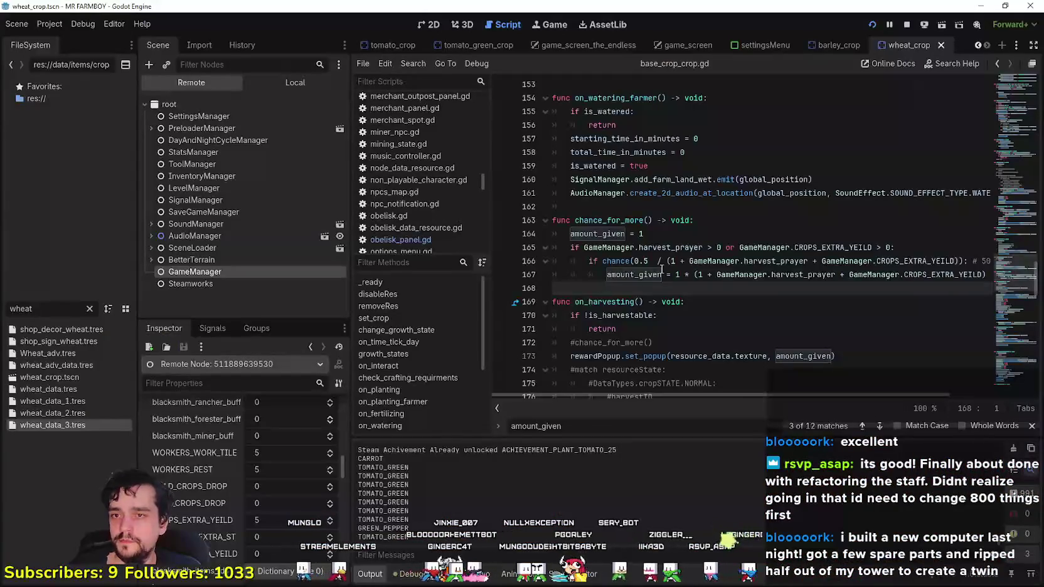
left_click(661, 270)
key("ctrl+s")
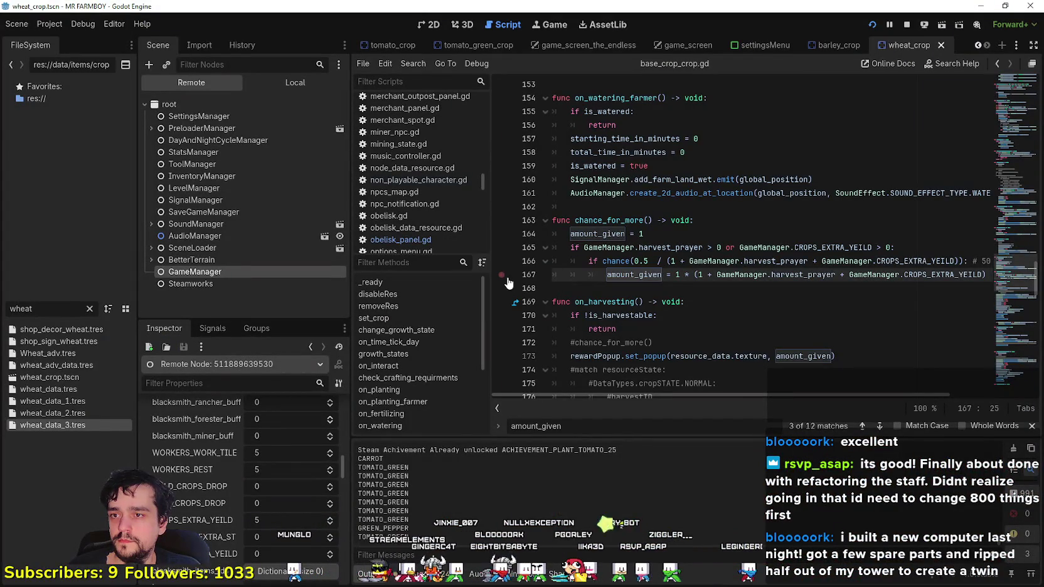
- Harvest wheat to hit the line-167 breakpoint, continue execution, and remove the breakpoint
key("alt+Tab")
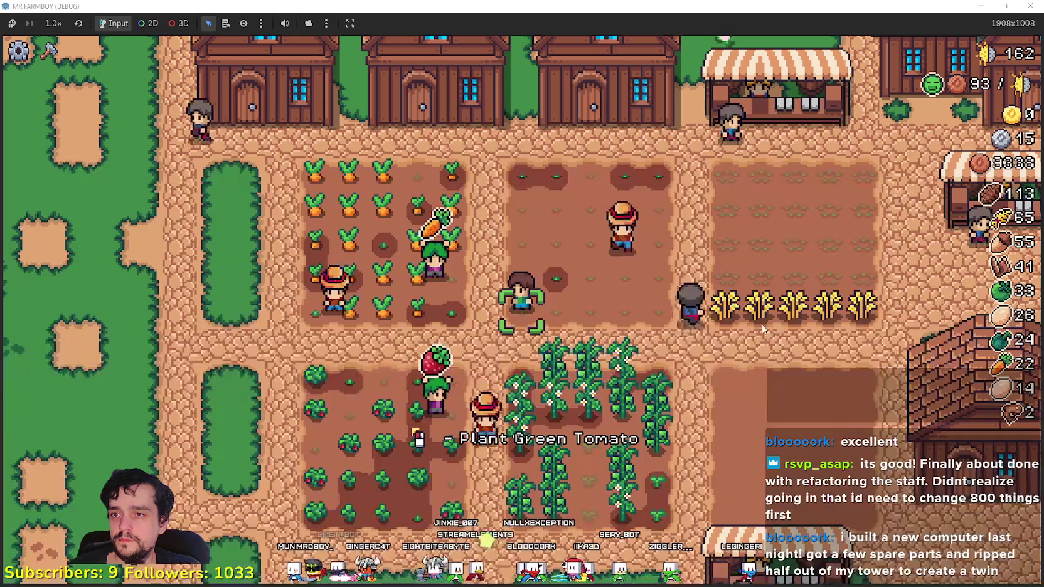
key("alt+Tab")
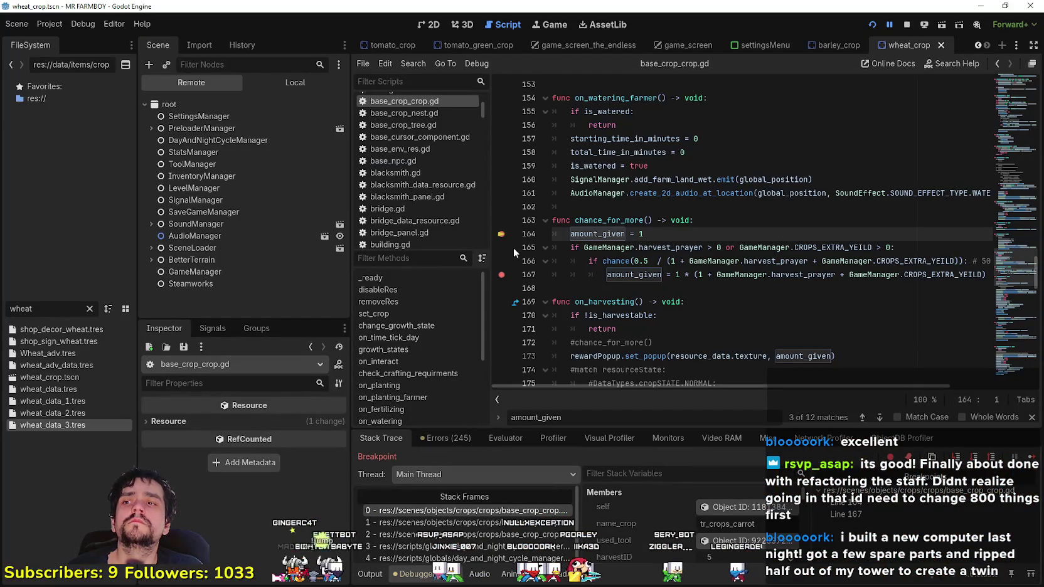
key("F9")
left_click(1013, 455)
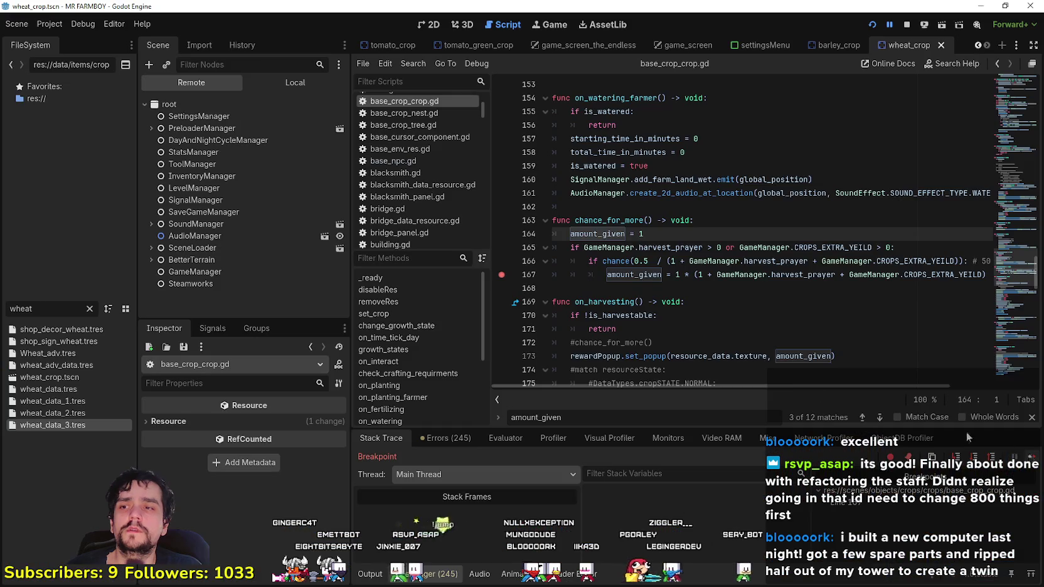
key("F12")
key("F9")
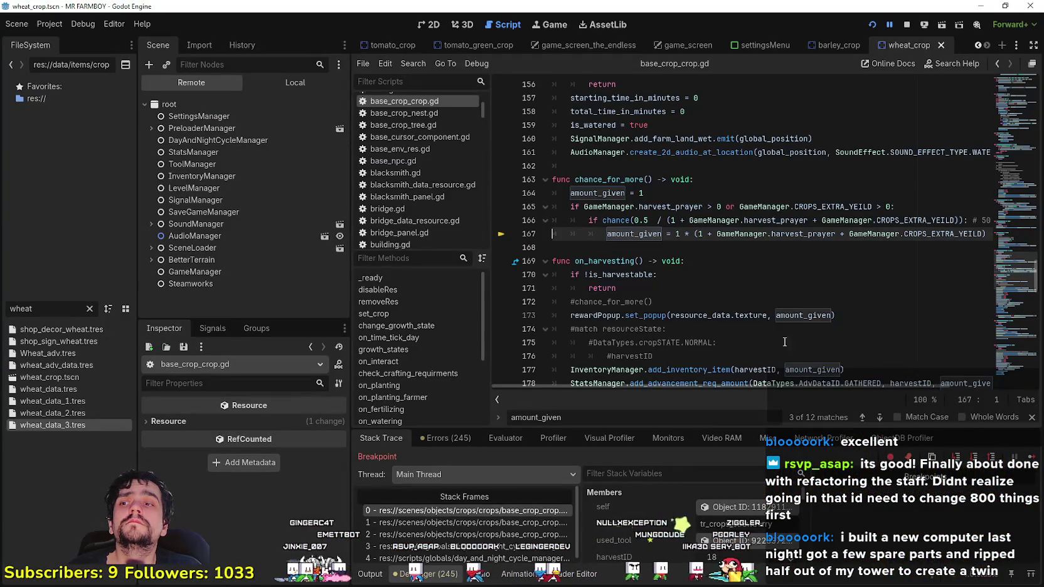
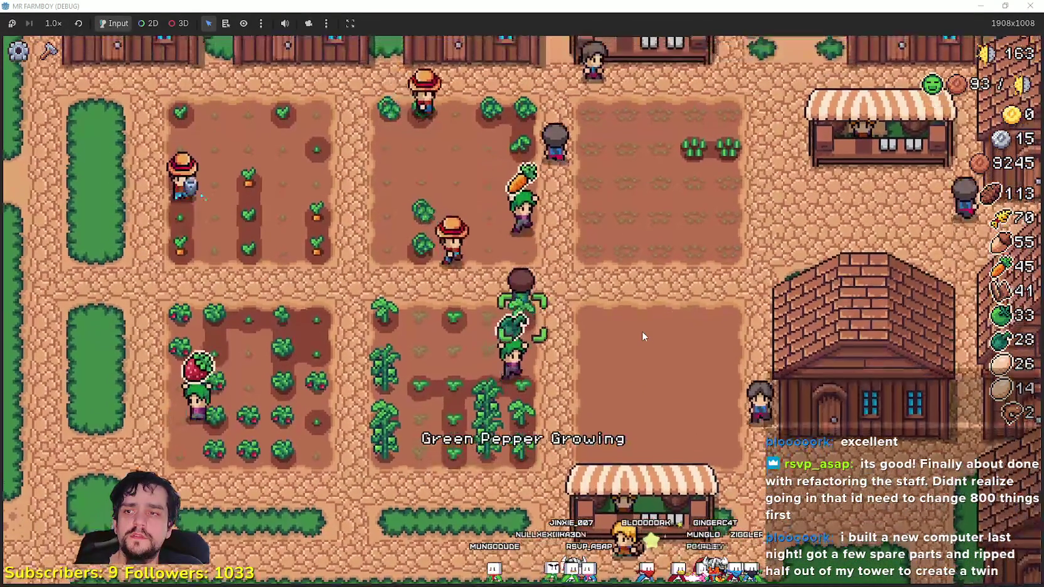
- Let a harvest hit the line-167 extra-yield breakpoint, then continue the game with F12
key("alt+Tab")
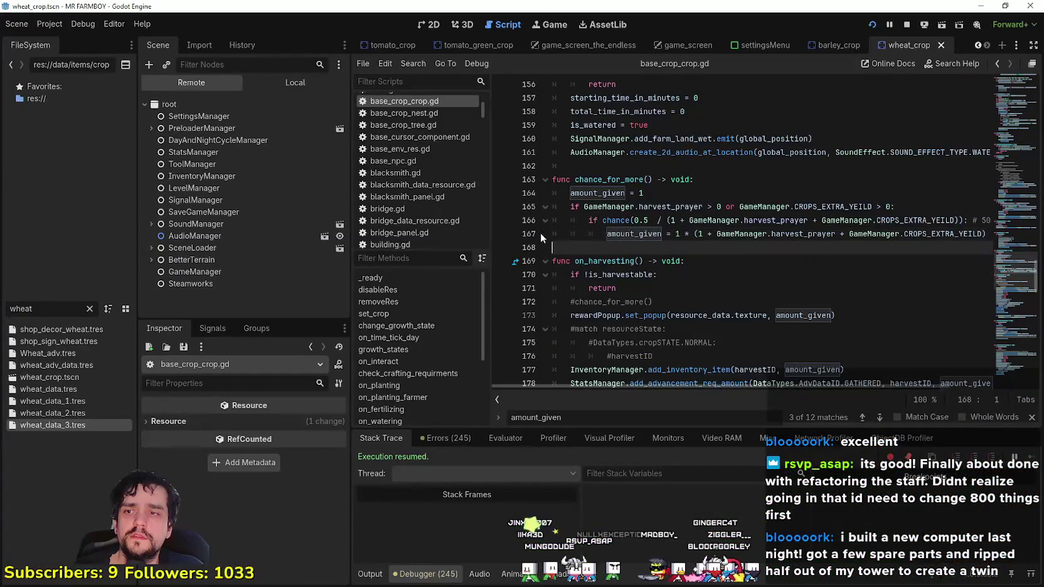
key("alt+Tab")
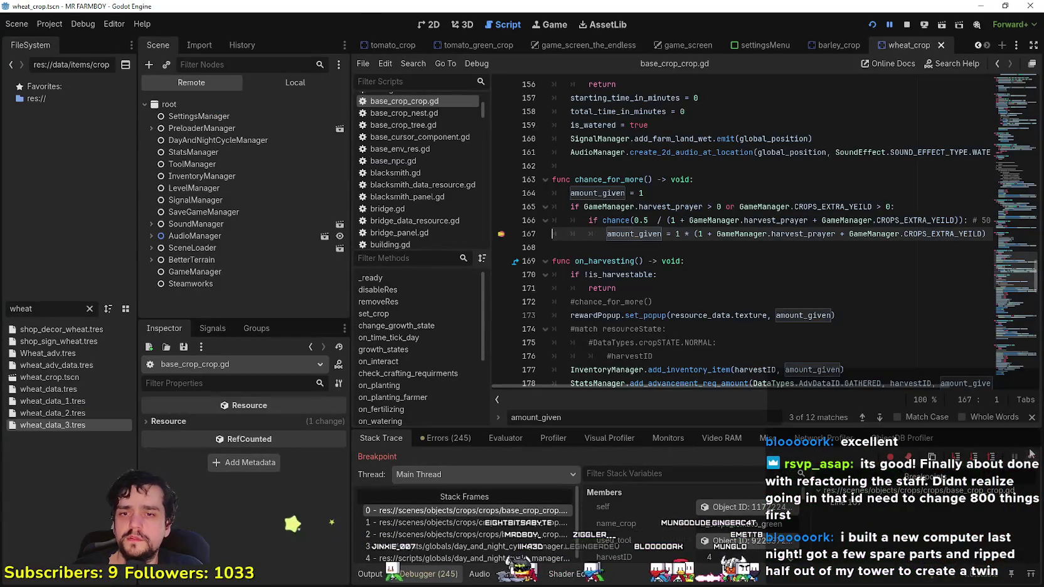
left_click(1029, 454)
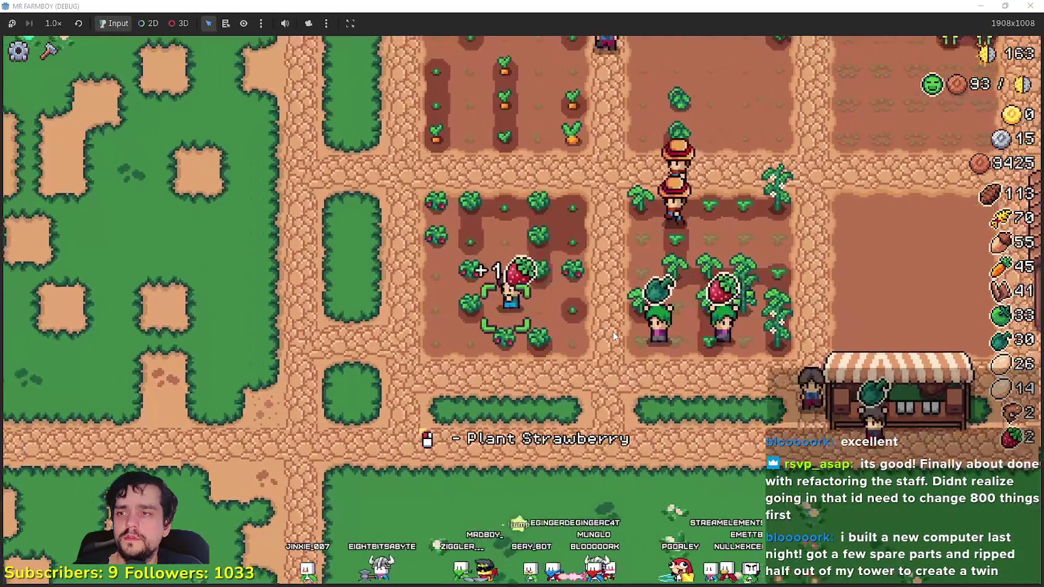
key("alt+Tab")
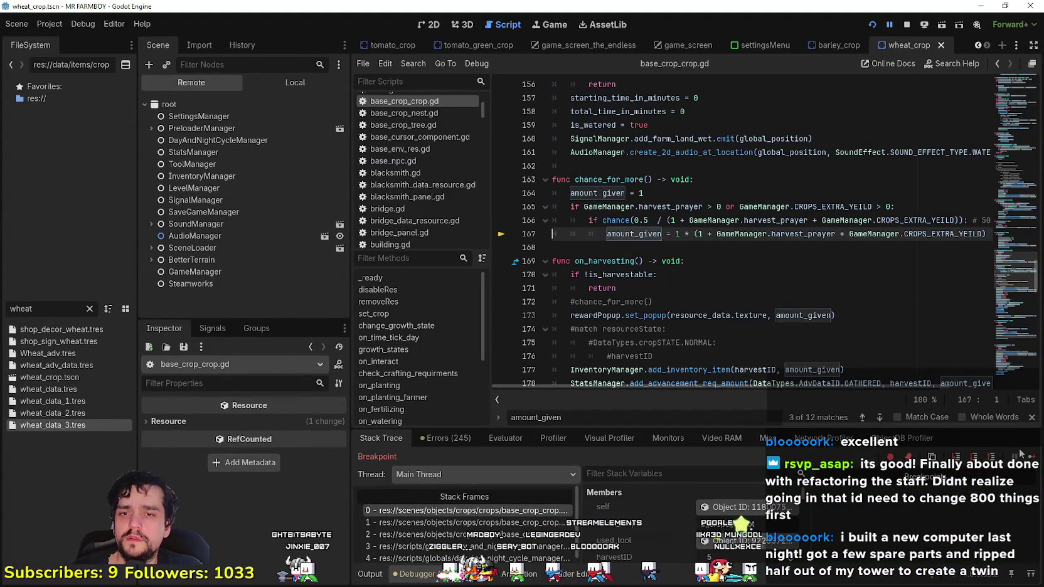
key("F12")
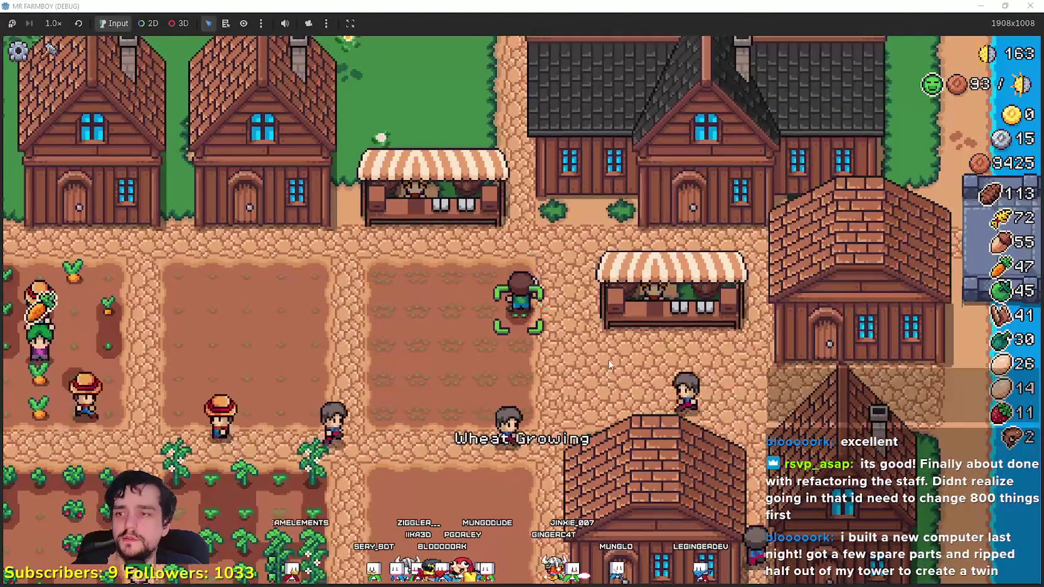
- Switch the editor's Scene dock to the Local crop_crop tree
key("alt+Tab")
left_click(272, 88)
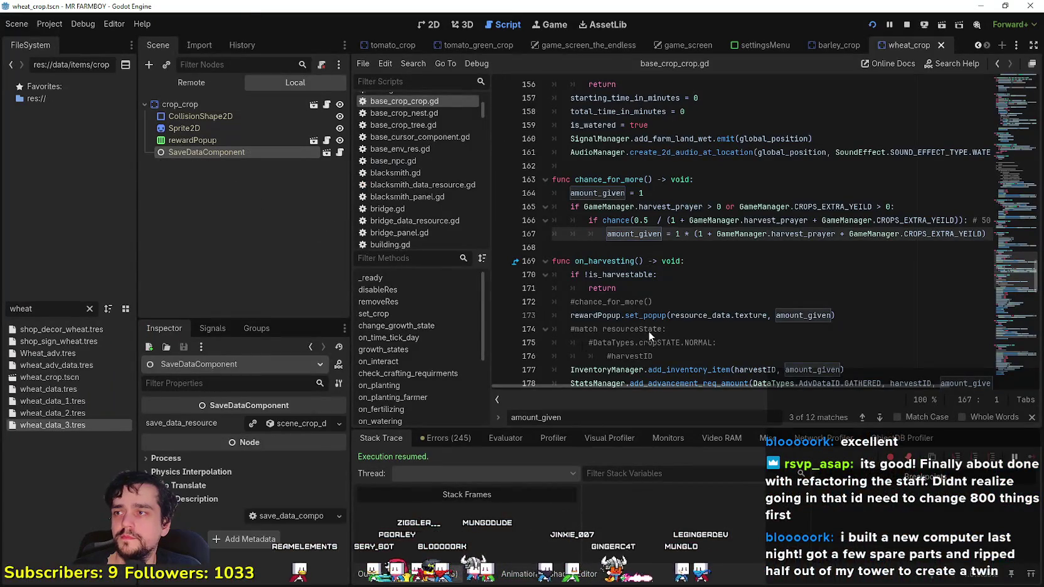
key("alt+Tab")
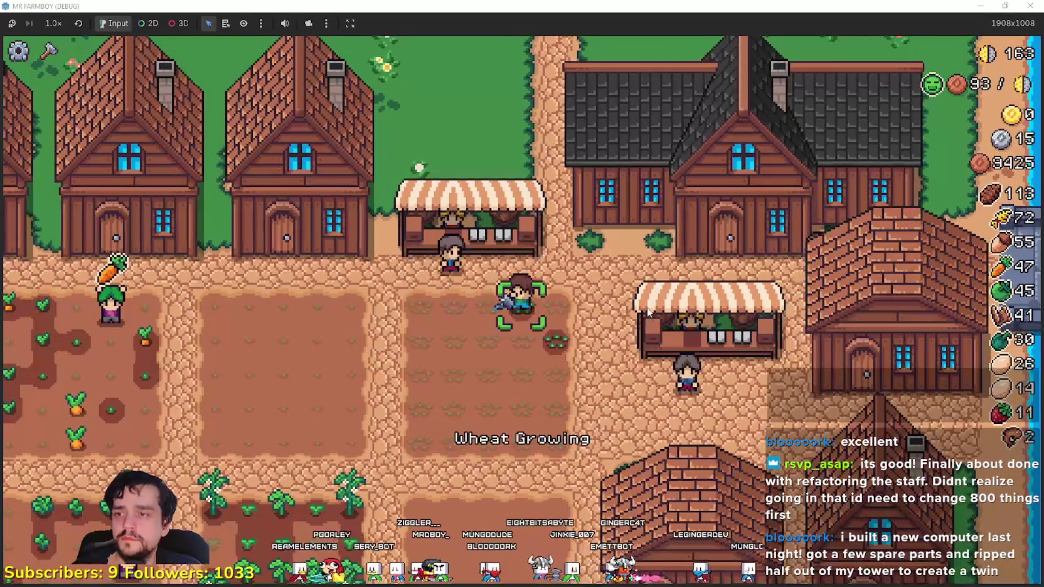
- Walk the farmer north past the upgraded poneglyphs to the Villager Buy Poneglyph
key("w")
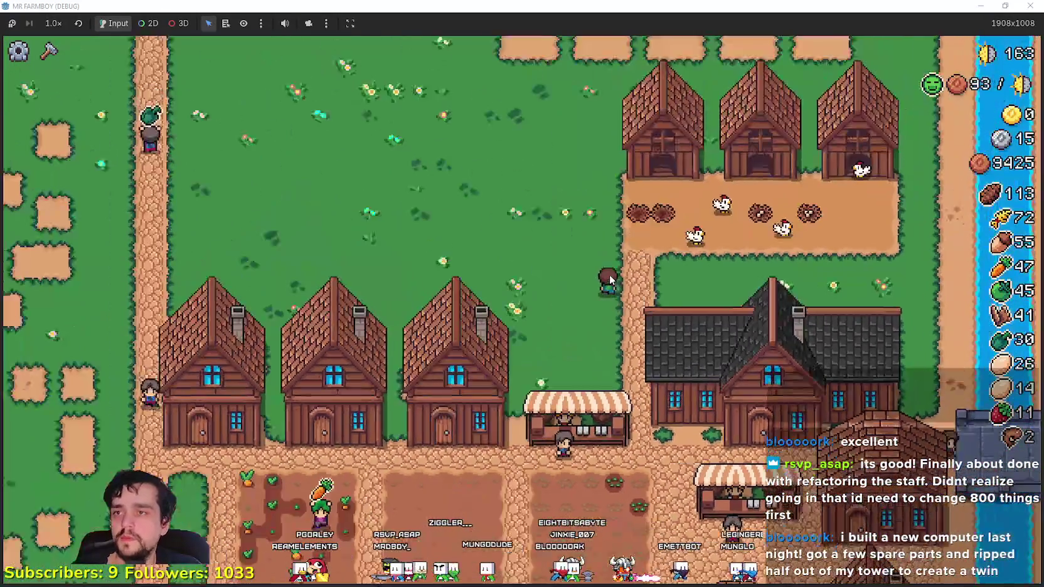
key("w")
key("w")
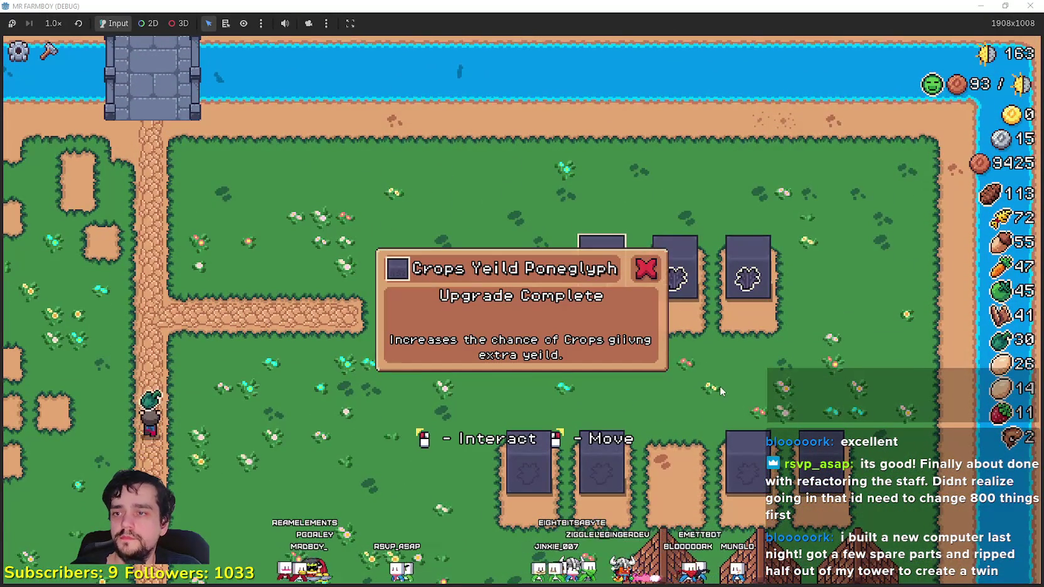
key("w")
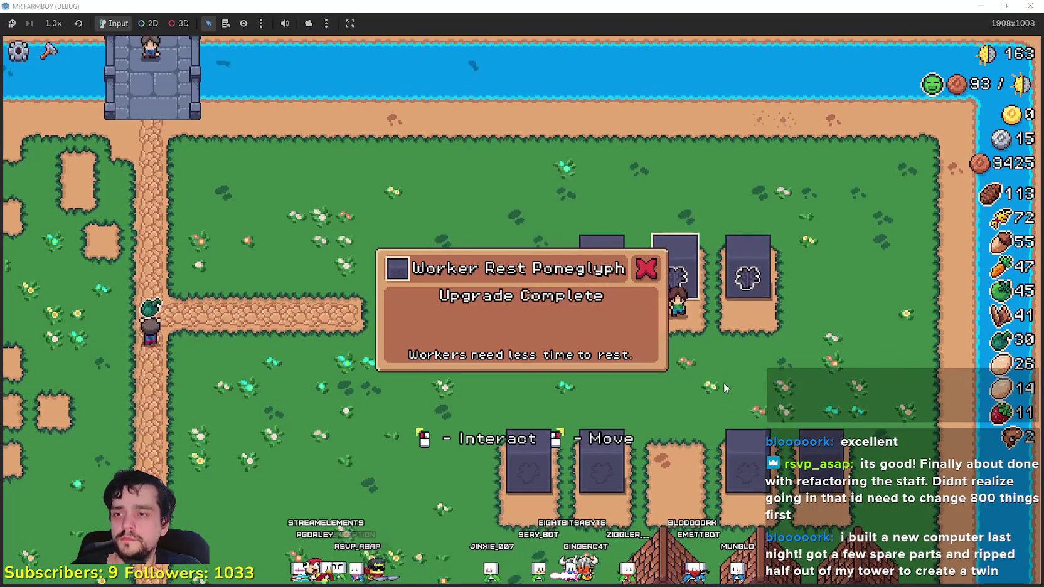
key("s")
key("a")
- Buy all Villager Buy Poneglyph upgrade stages until Upgrade Complete, leaving 9104 copper
key("e")
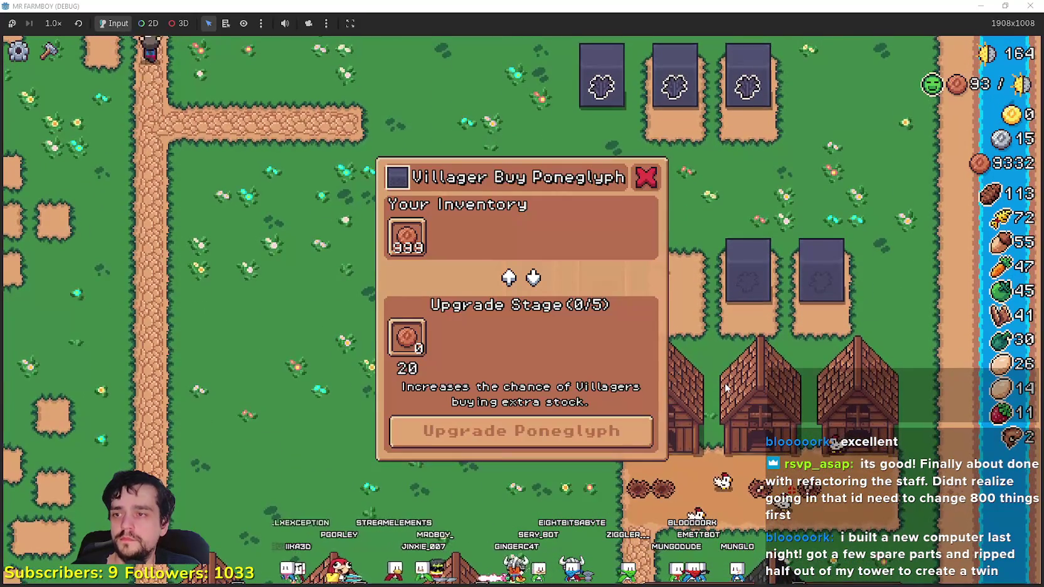
mouse_move(405, 242)
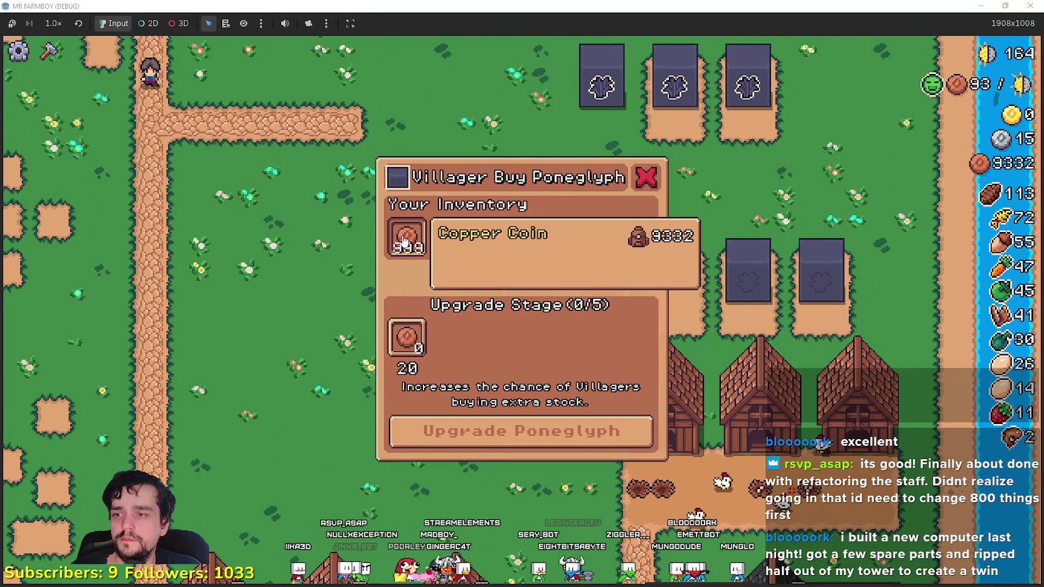
left_click(445, 425)
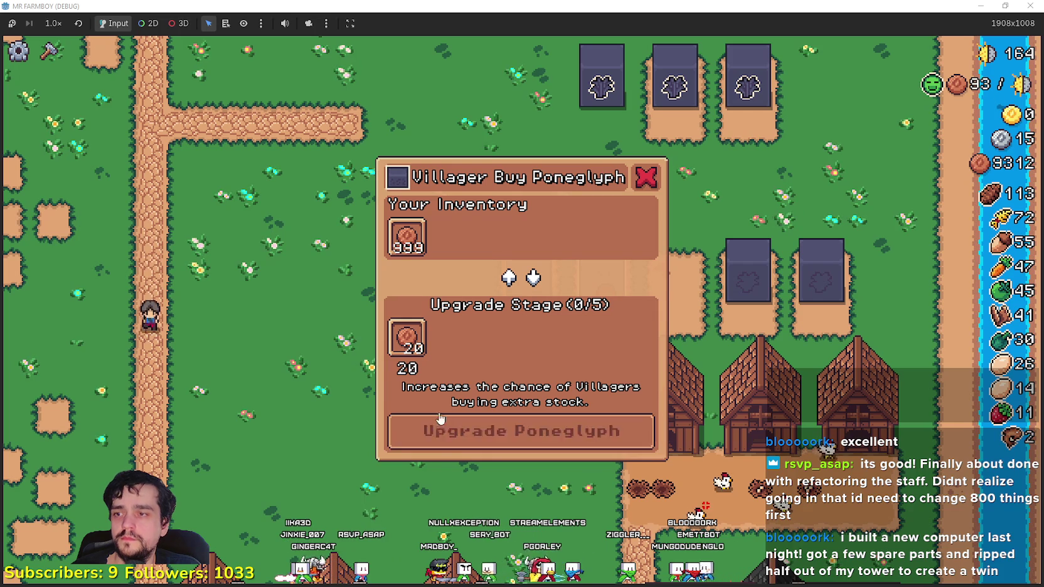
left_click(474, 431)
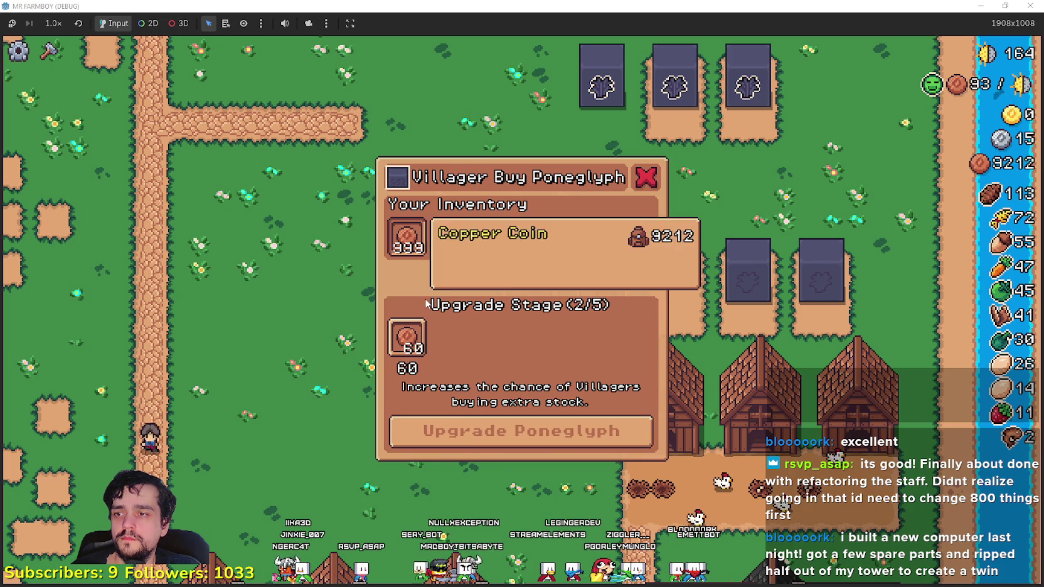
left_click(474, 431)
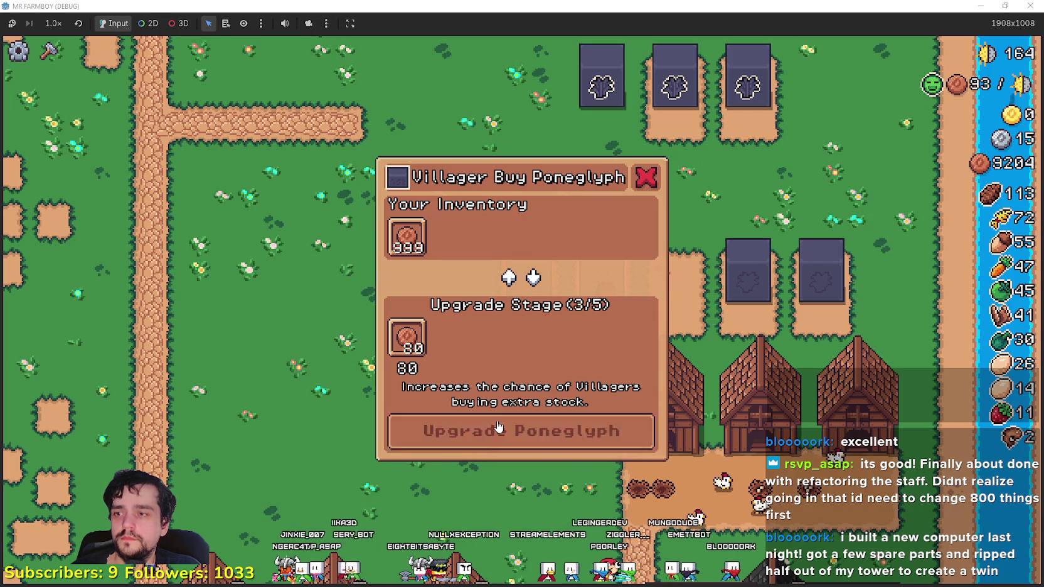
left_click(525, 440)
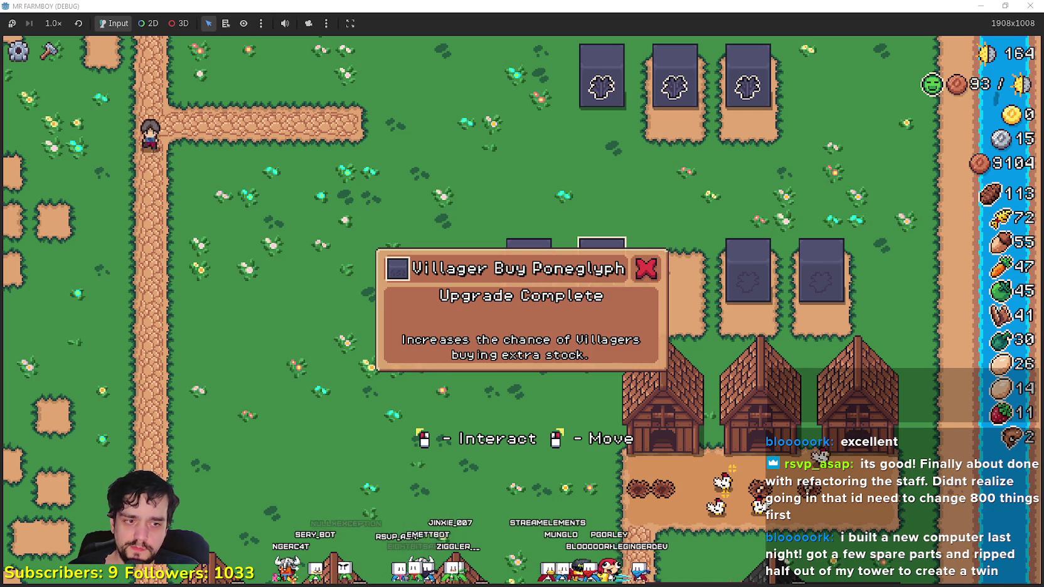
key("alt+Tab")
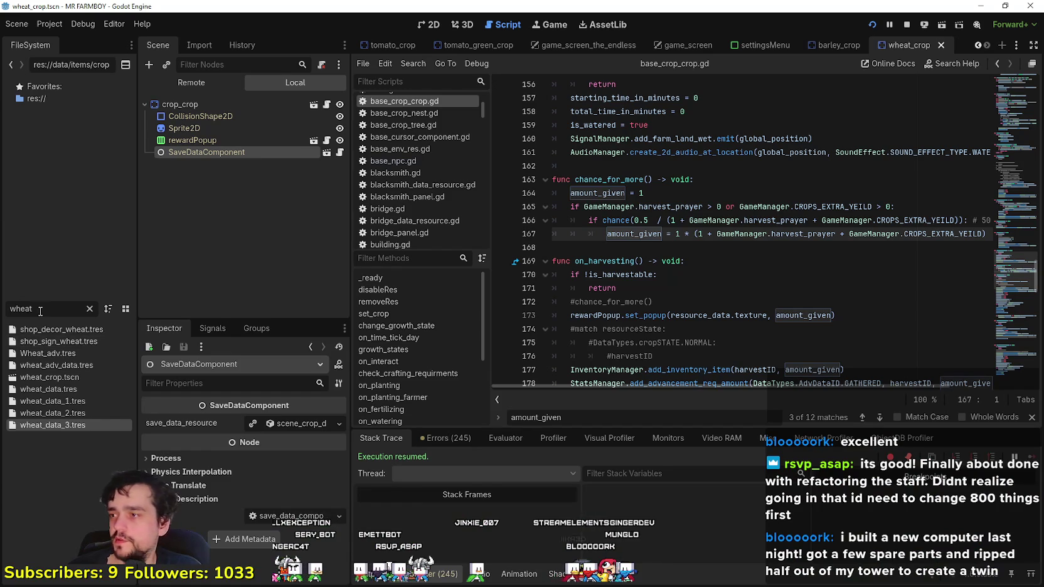
- Open villager_npc.gd and jump to the chance_for_more function definition
type("vill")
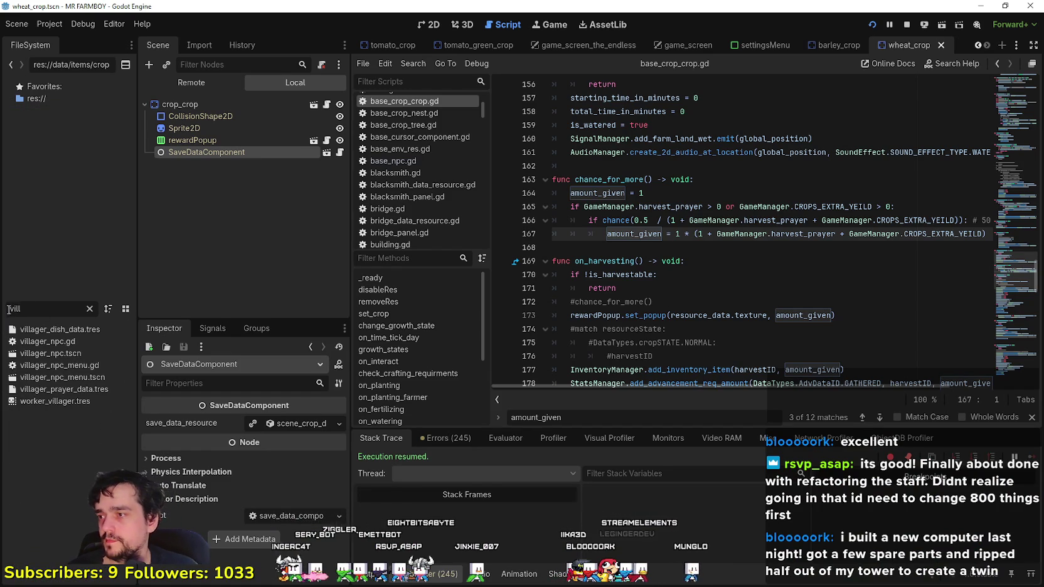
double_click(69, 354)
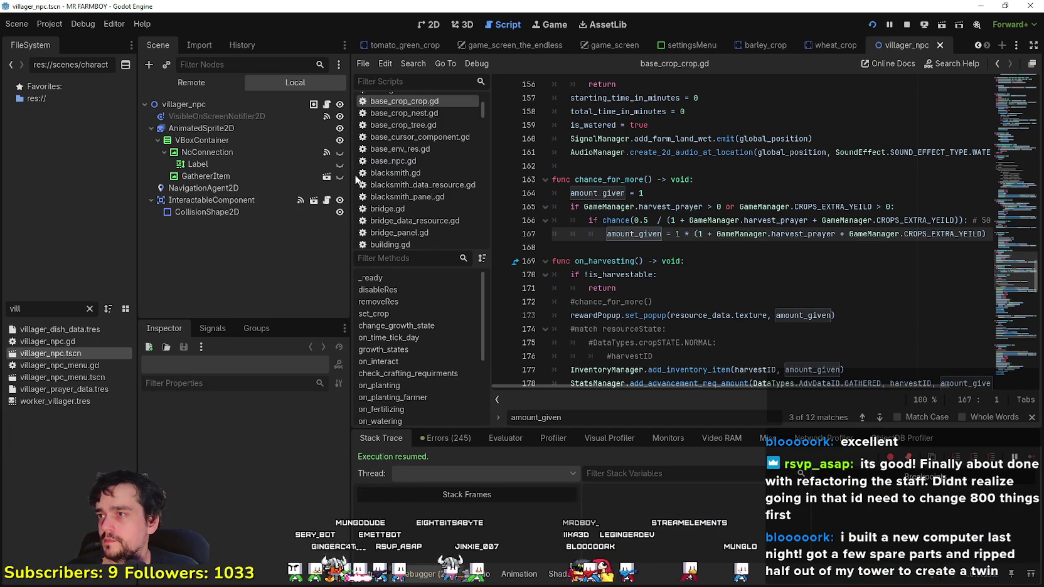
left_click(327, 104)
scroll(797, 304, "down", 2)
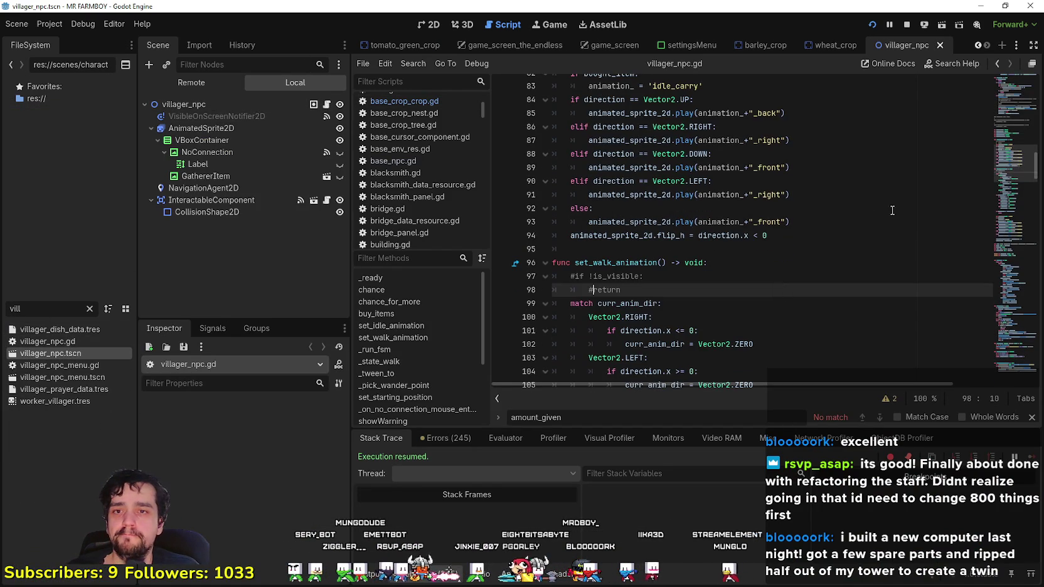
left_click_drag(1011, 156, 1012, 115)
scroll(768, 217, "down", 2)
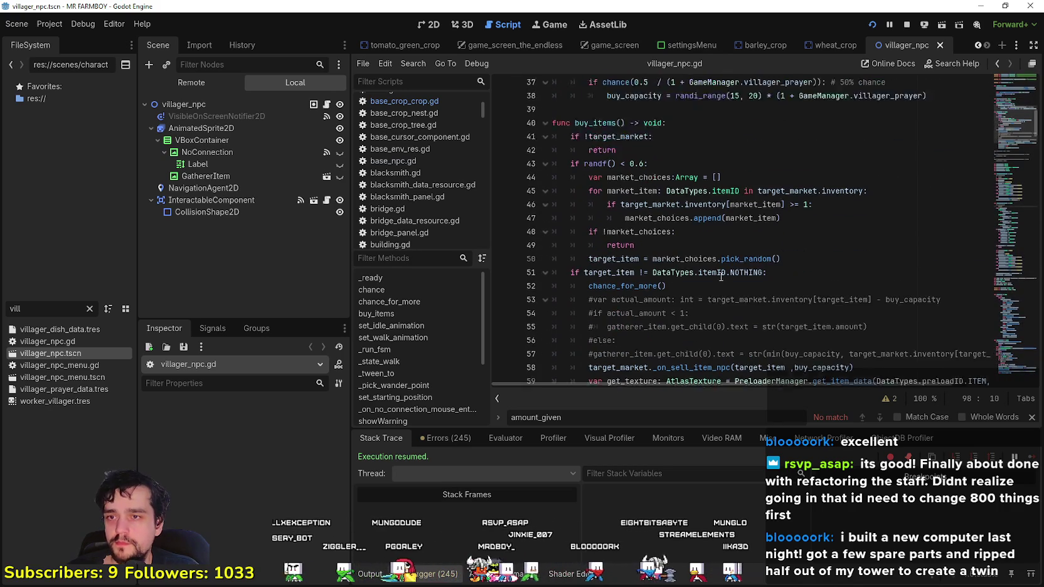
left_click(768, 217)
left_click(704, 270)
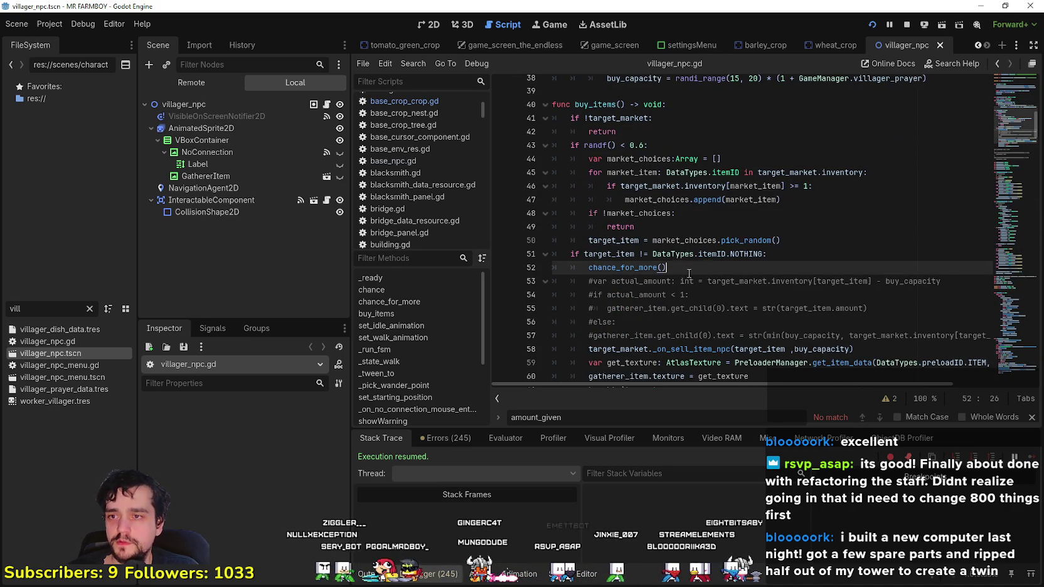
scroll(639, 201, "down", 2)
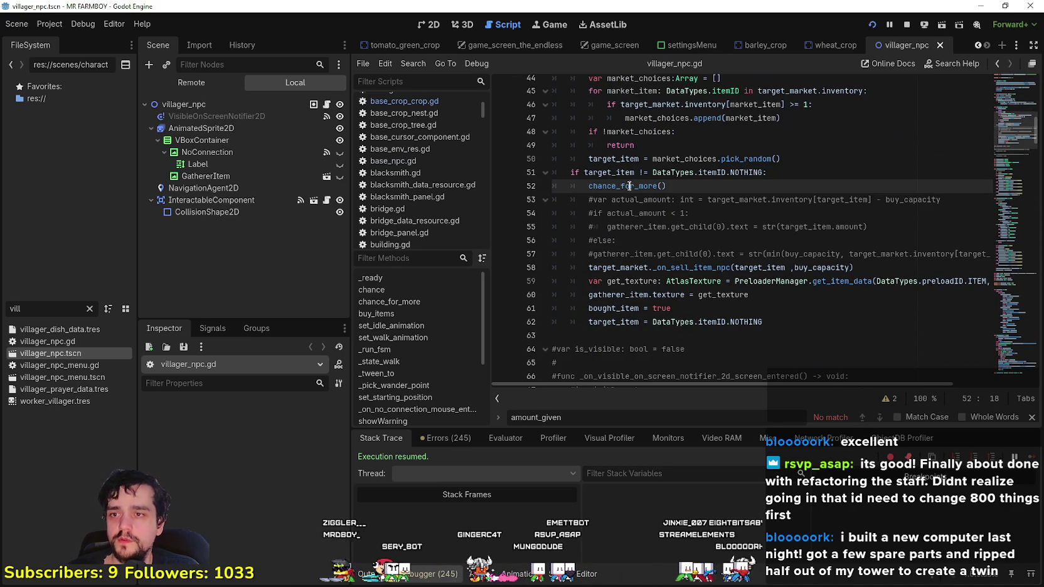
right_click(629, 185)
left_click(728, 359)
- Add 'or GameManager.VILLAGERS_EXTRA_STOCK > 0' to the villager_prayer if-condition and save
left_click(683, 260)
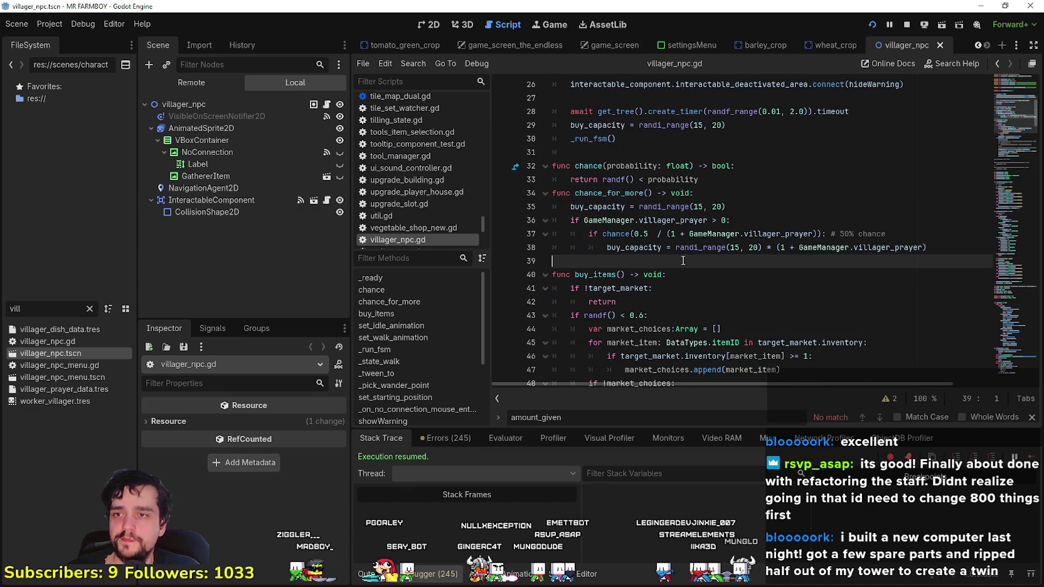
left_click(616, 207)
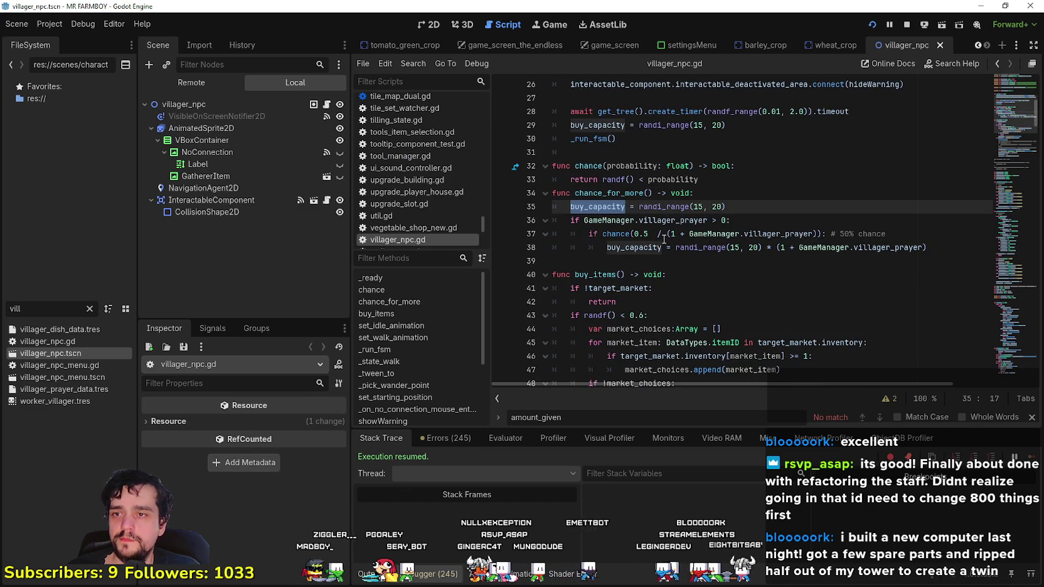
left_click(723, 220)
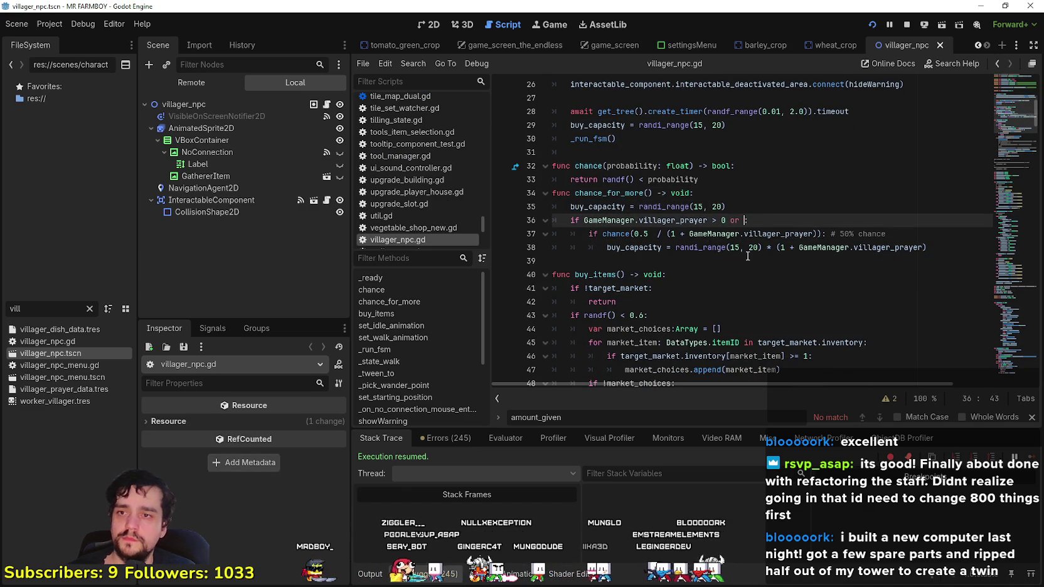
type("GameM")
key("Return")
type(".")
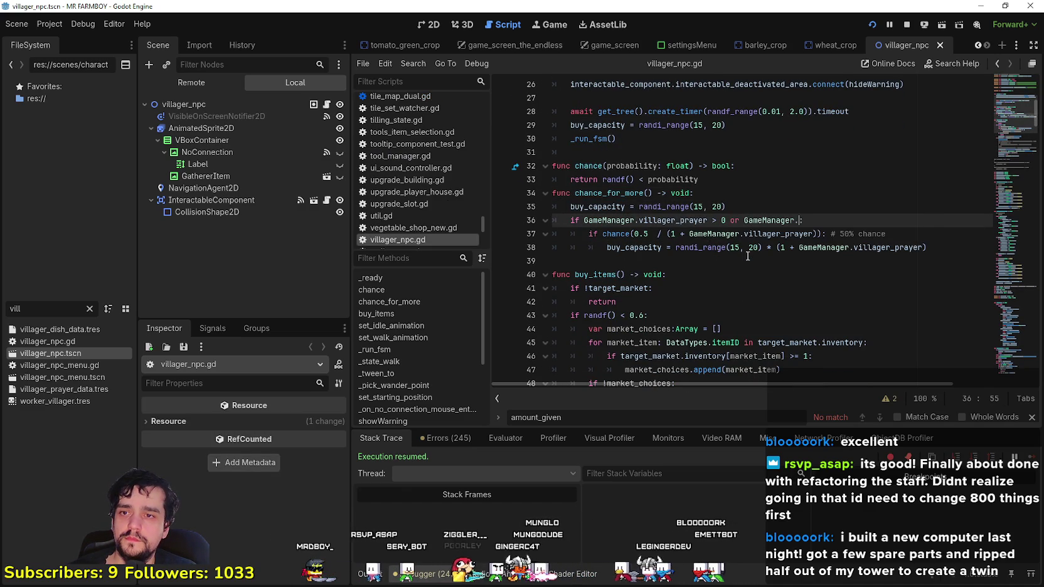
type("v")
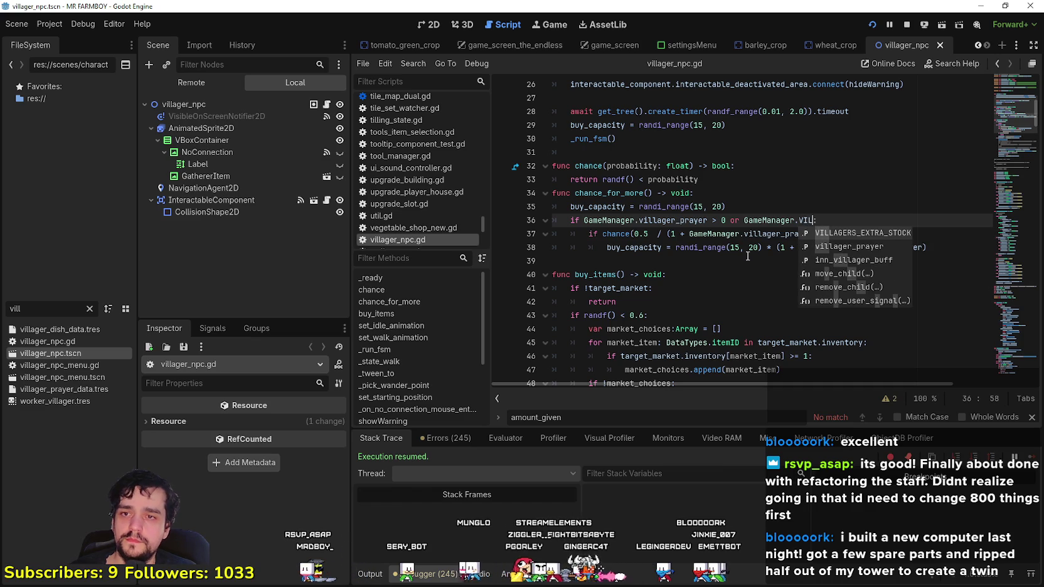
key("Return")
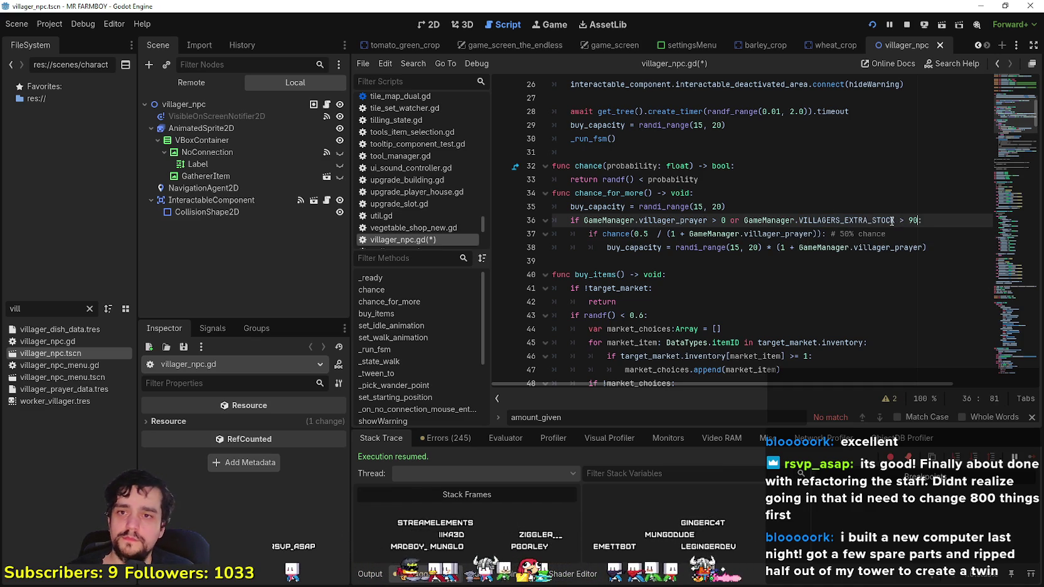
key("ctrl+s")
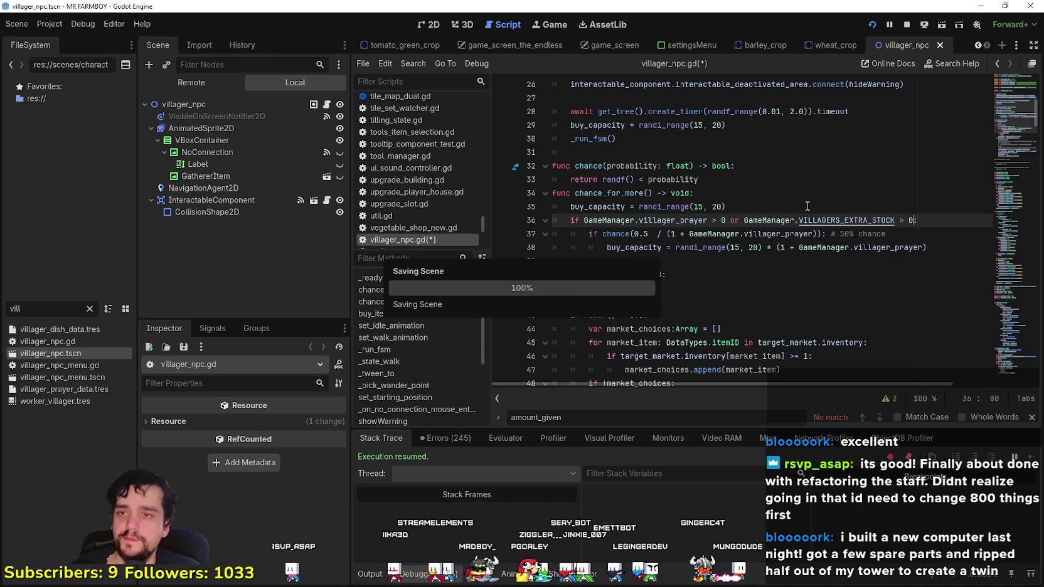
- Add GameManager.VILLAGERS_EXTRA_STOCK to the chance and buy_capacity formulas on lines 37-38, then save
left_click(861, 248)
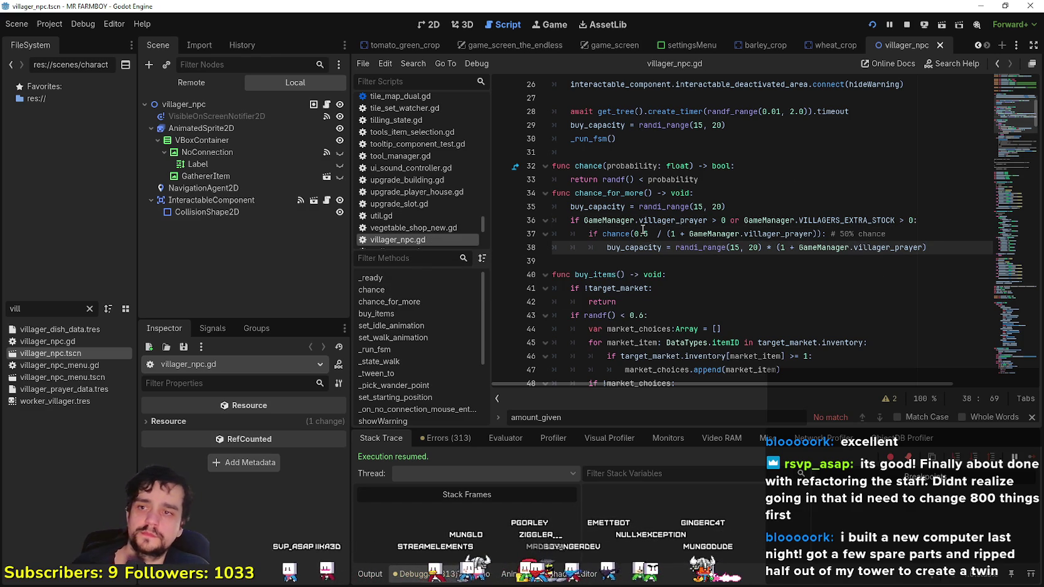
left_click(814, 234)
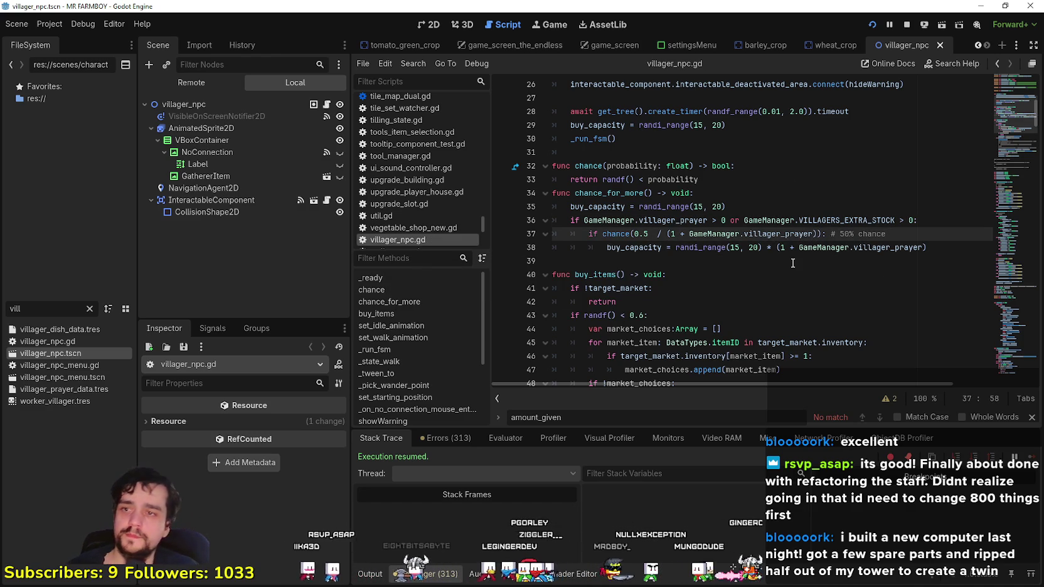
type("+")
left_click_drag(848, 220, 887, 221)
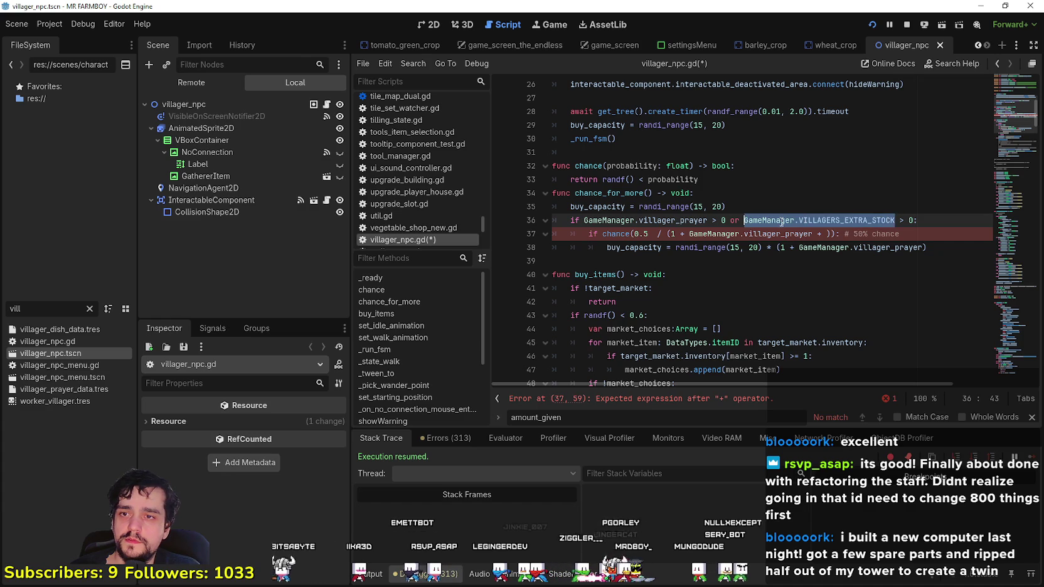
key("ctrl+c")
left_click(827, 234)
key("ctrl+v")
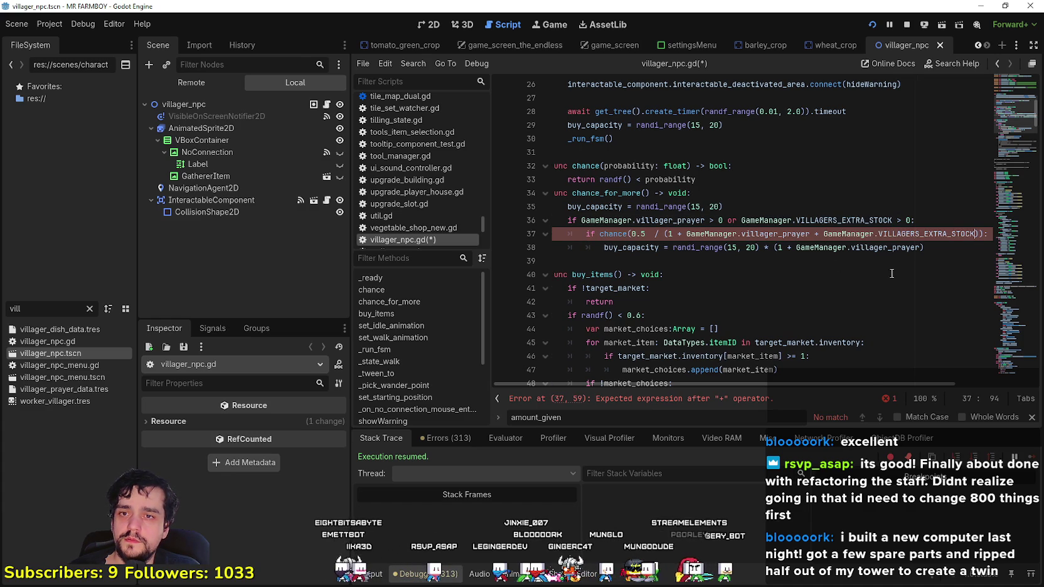
left_click(892, 248)
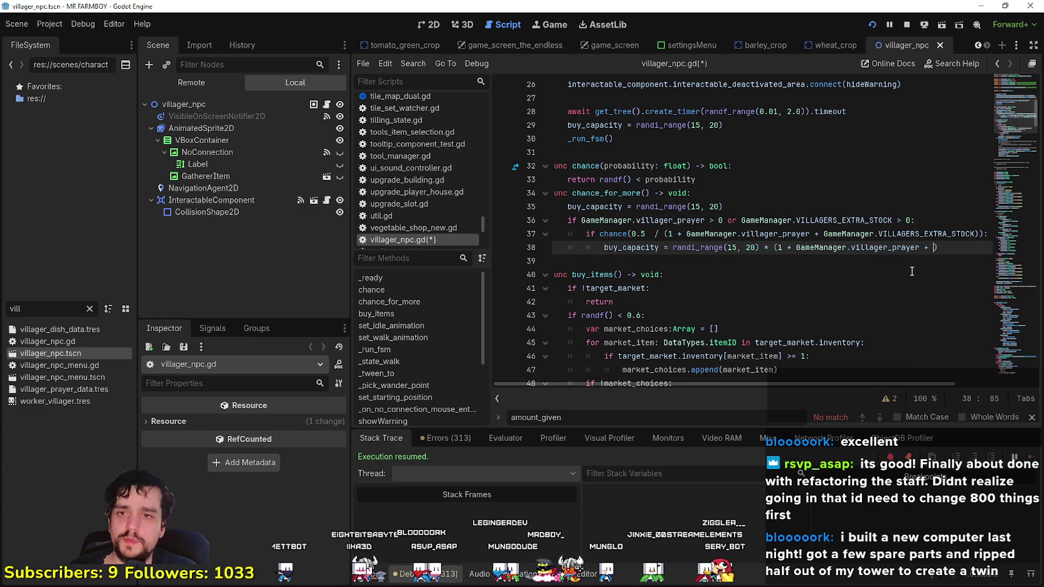
key("ctrl+v")
left_click(884, 261)
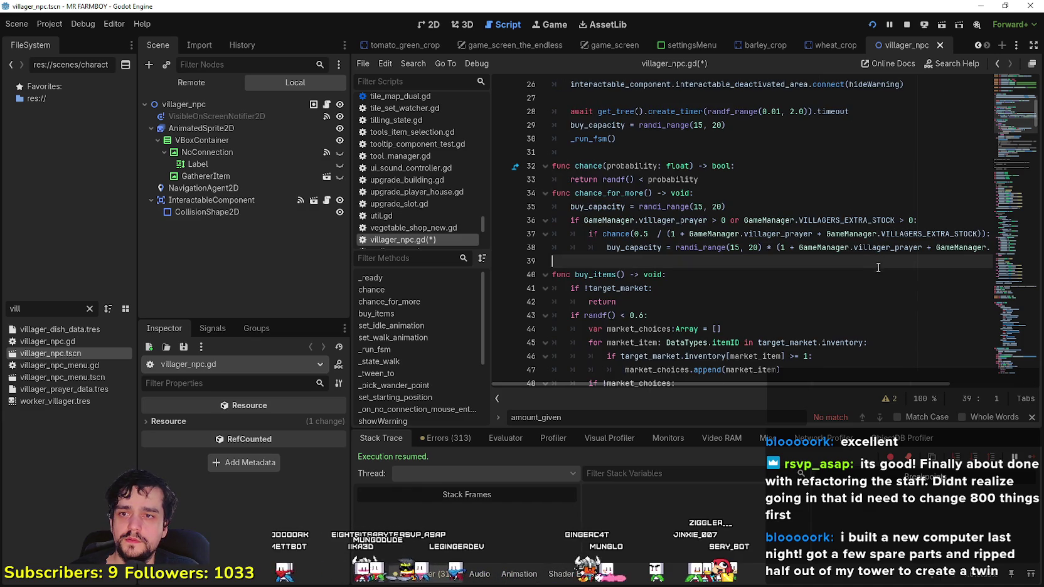
key("ctrl+s")
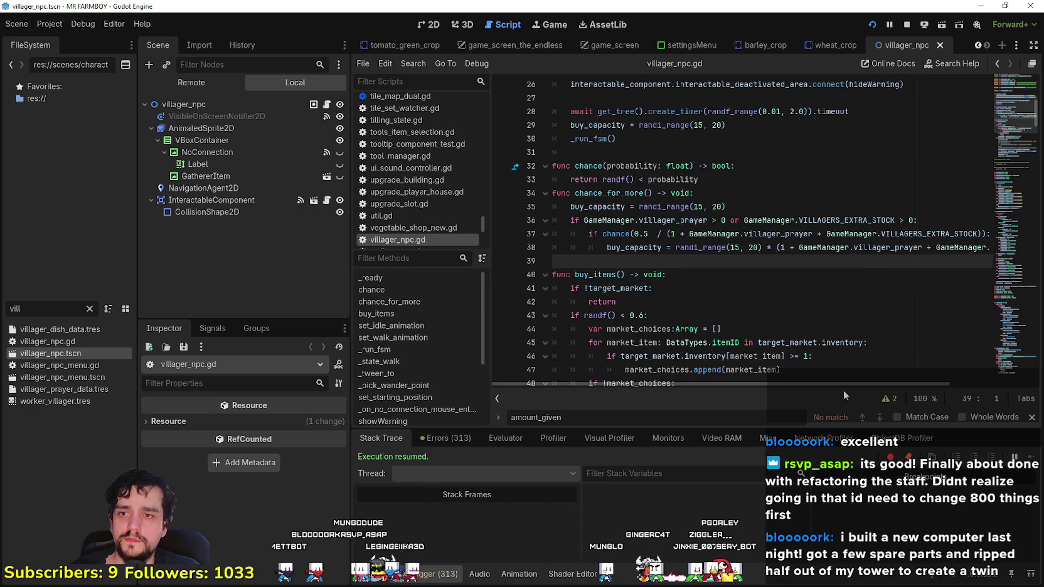
- Return to the running game and walk the farmer down-left across the field
scroll(836, 381, "right", 3)
scroll(835, 382, "left", 3)
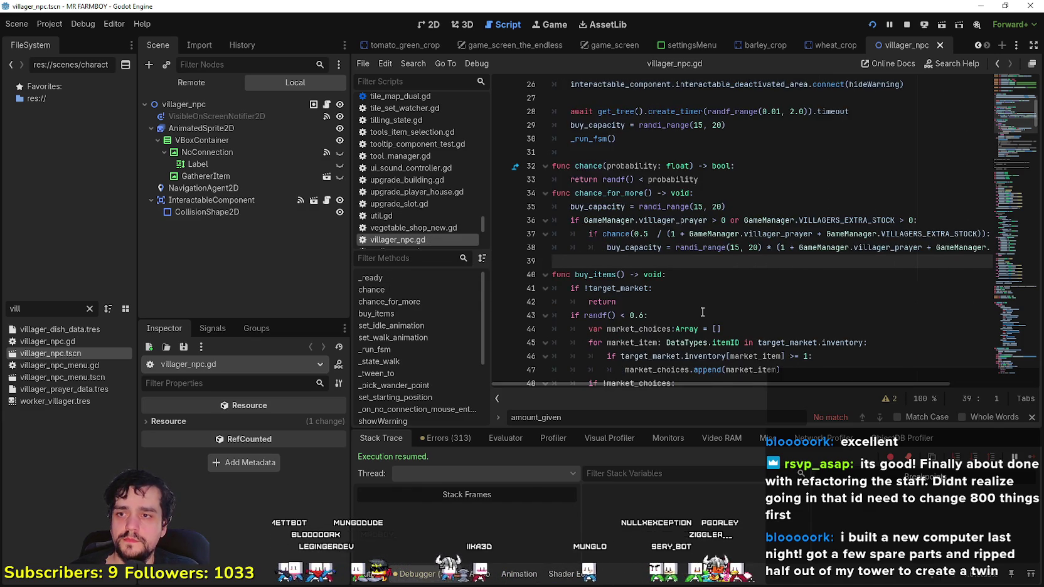
key("alt+Tab")
right_click(618, 294)
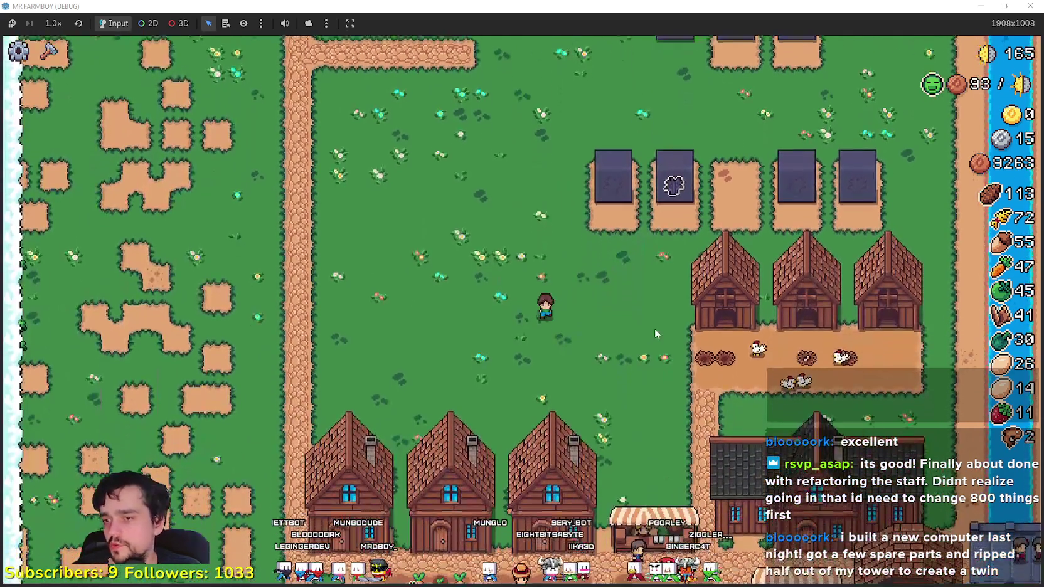
- Walk to the Animal Yeild Poneglyph and upgrade it to stage 4/5, dropping copper to 8963
right_click(649, 320)
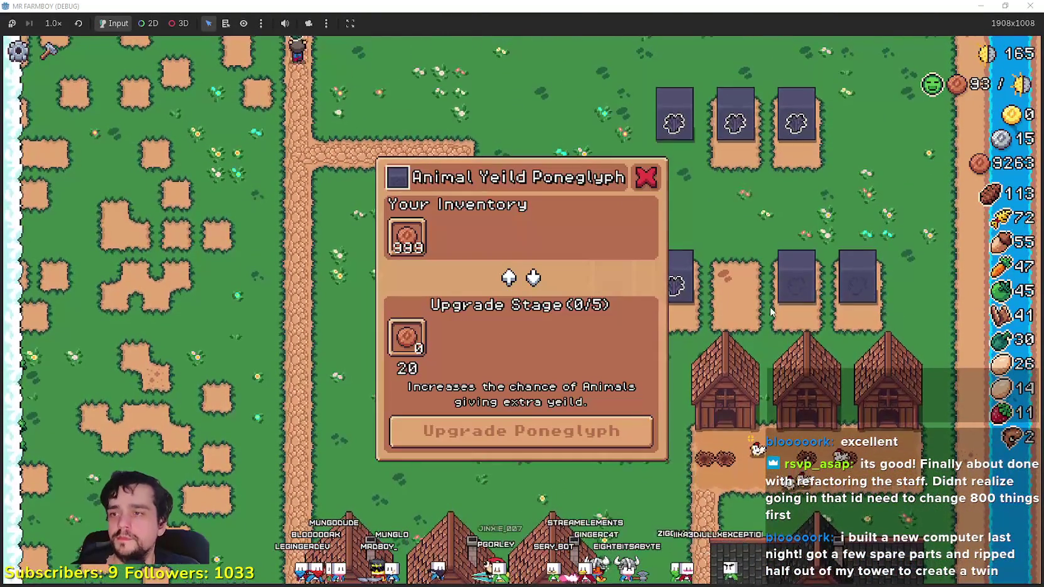
left_click(409, 240)
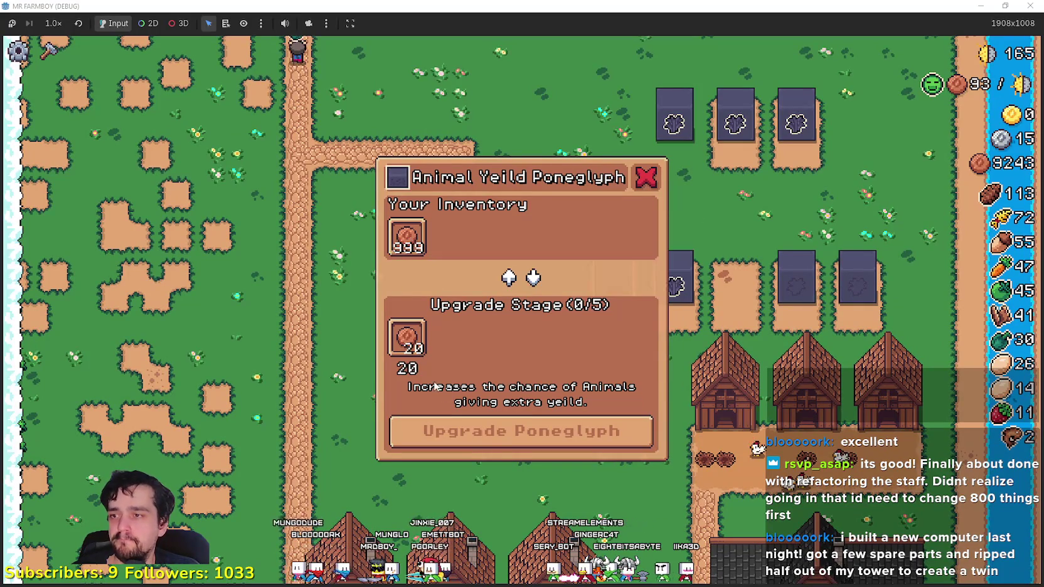
left_click(409, 238)
left_click(474, 433)
left_click(410, 238)
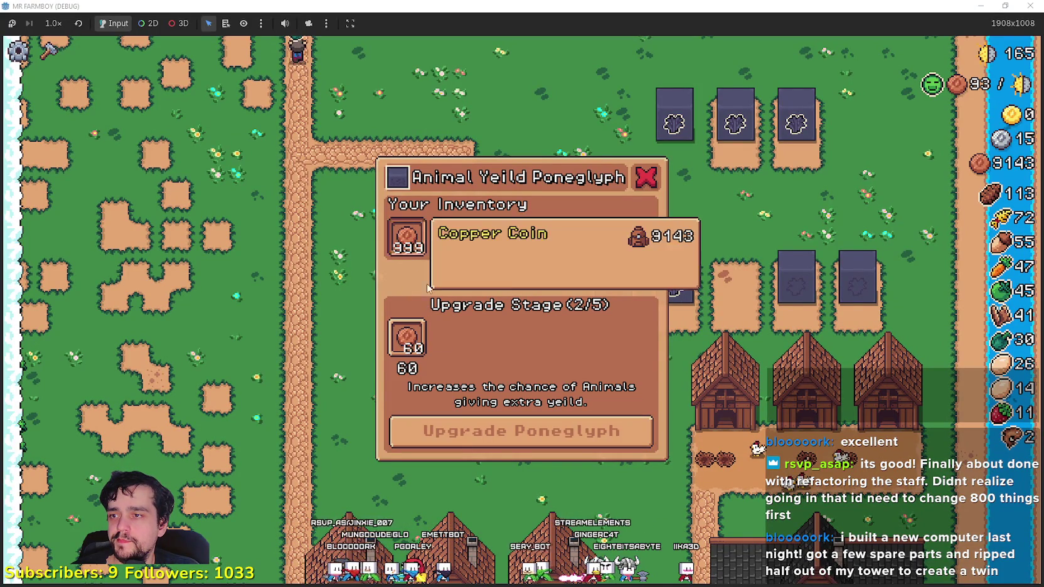
left_click(474, 440)
left_click(410, 238)
left_click(474, 433)
left_click(409, 239)
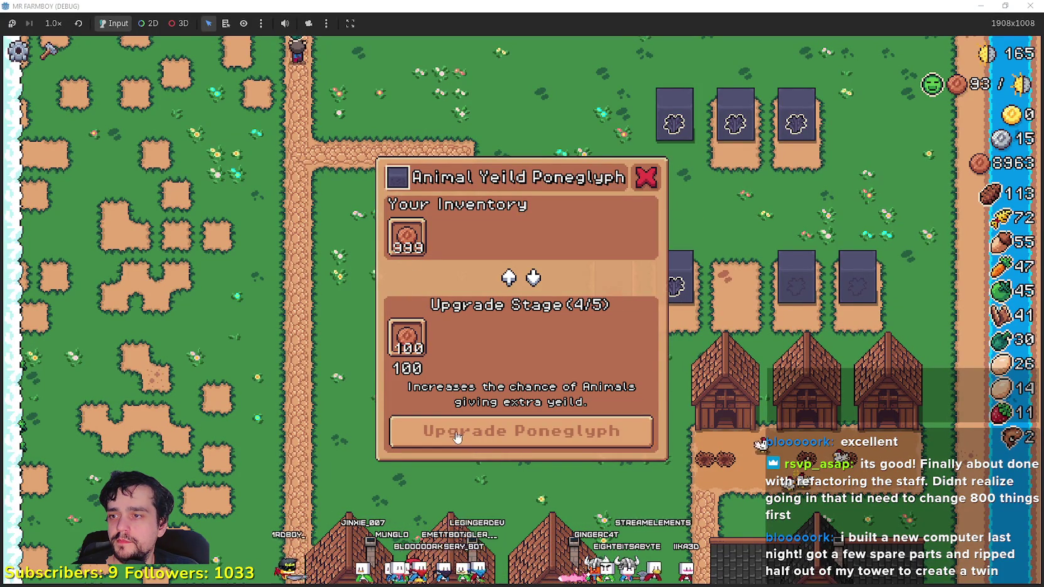